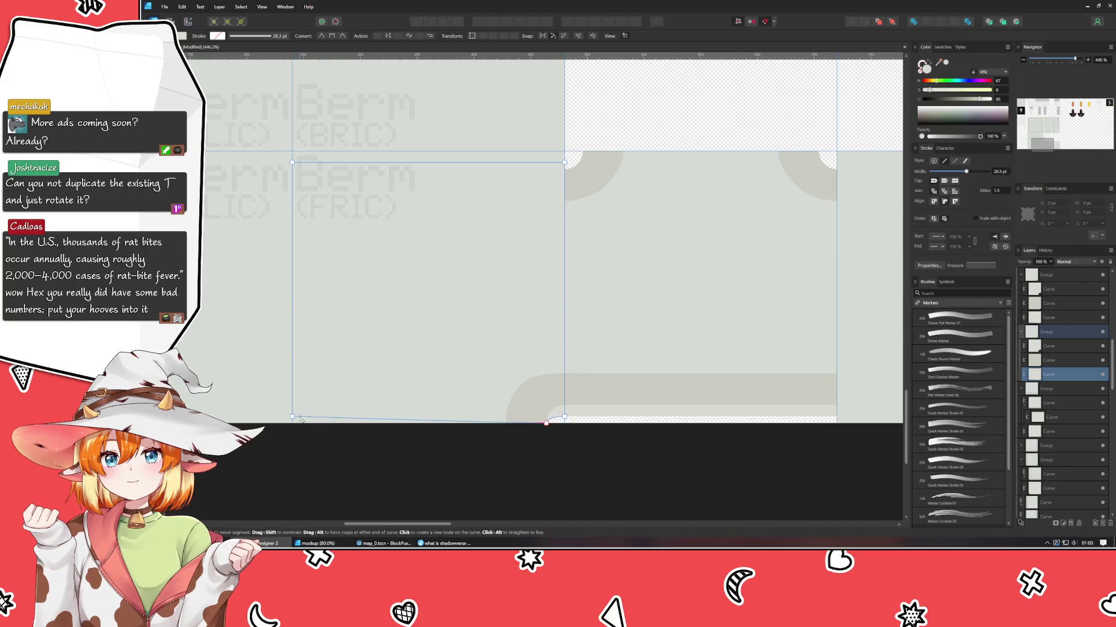
- Delete the corner tile's stray bottom curve segment, then deselect and look over the tiles
{"action": "key", "text": "Delete"}
{"action": "scroll", "coordinate": [248, 379], "scroll_direction": "left", "scroll_amount": 5}
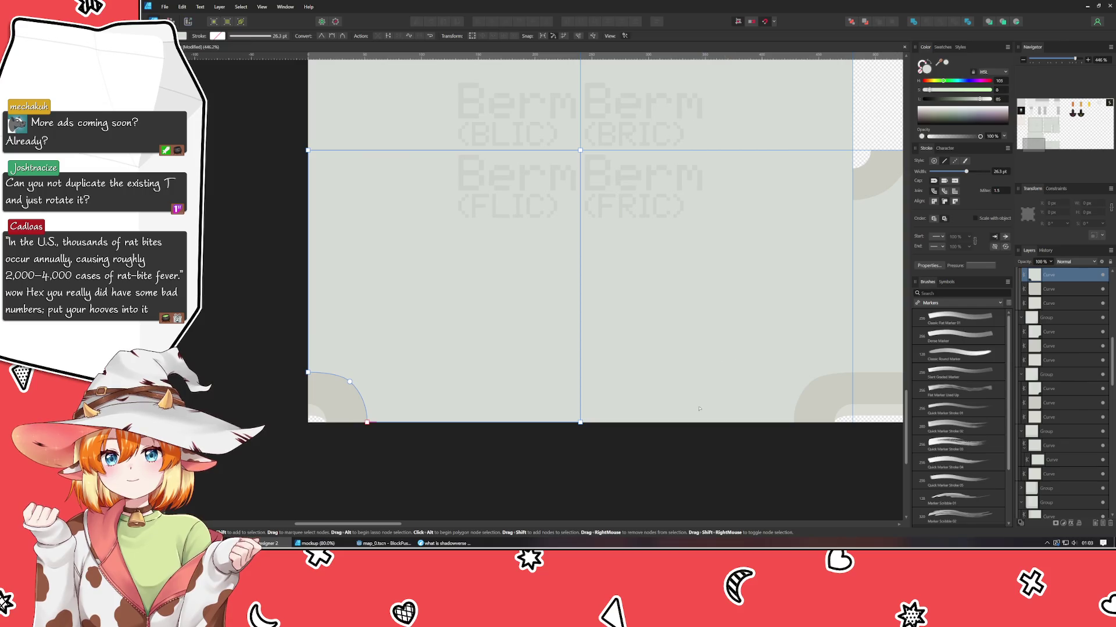
{"action": "key", "text": "ctrl+d"}
{"action": "scroll", "coordinate": [332, 481], "scroll_direction": "down", "scroll_amount": 3}
{"action": "scroll", "coordinate": [332, 481], "scroll_direction": "right", "scroll_amount": 5}
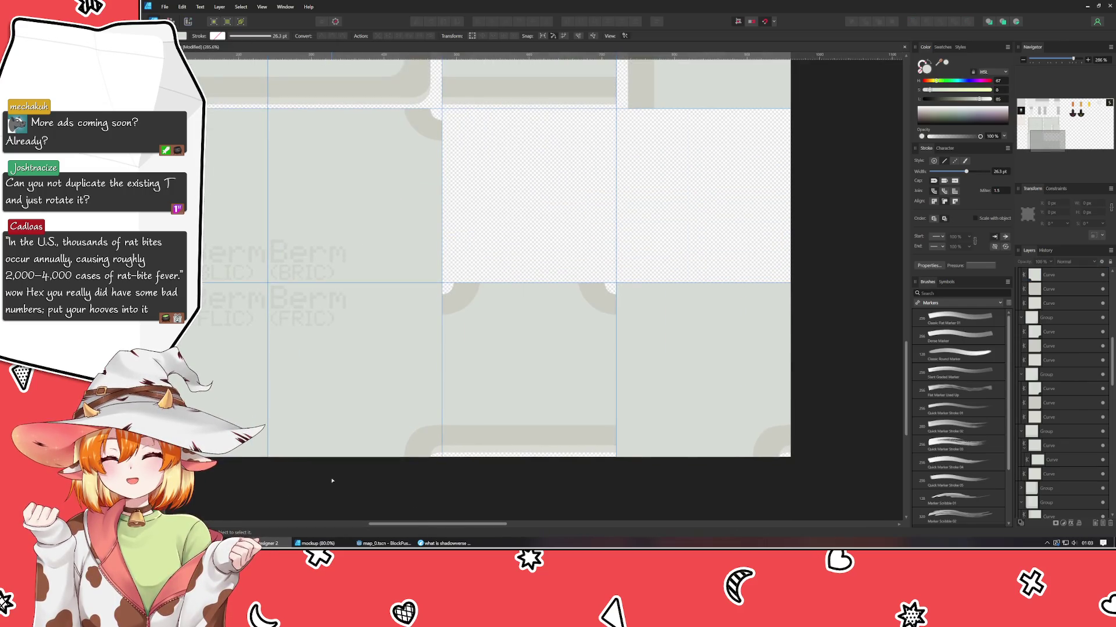
{"action": "scroll", "coordinate": [442, 348], "scroll_direction": "up", "scroll_amount": 3}
{"action": "scroll", "coordinate": [555, 476], "scroll_direction": "left", "scroll_amount": 3}
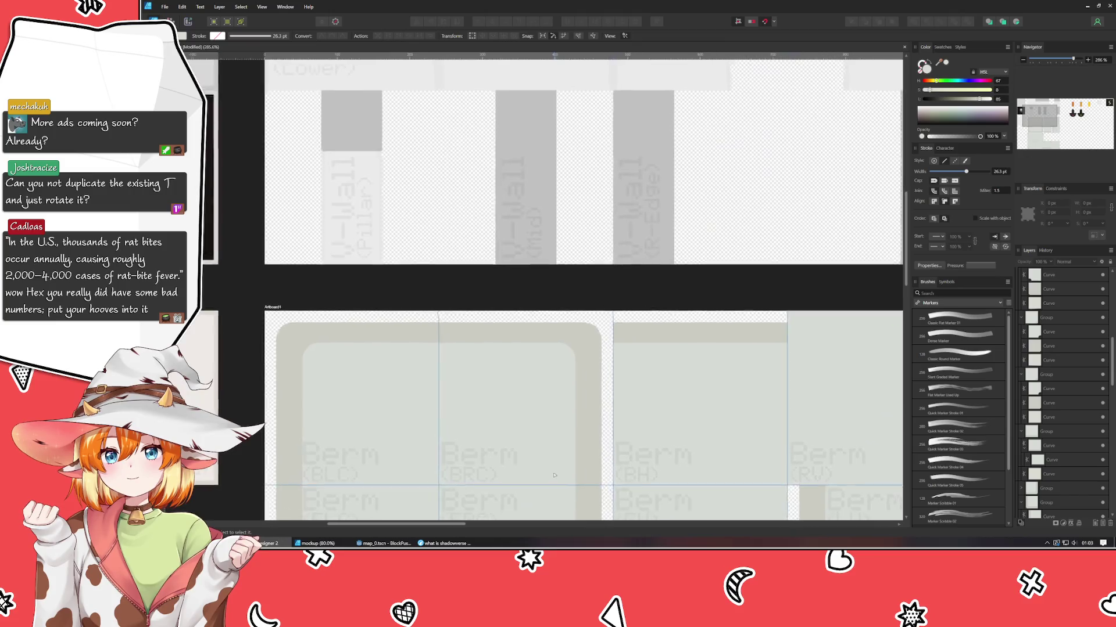
{"action": "scroll", "coordinate": [343, 283], "scroll_direction": "down", "scroll_amount": 5}
{"action": "scroll", "coordinate": [342, 283], "scroll_direction": "right", "scroll_amount": 5}
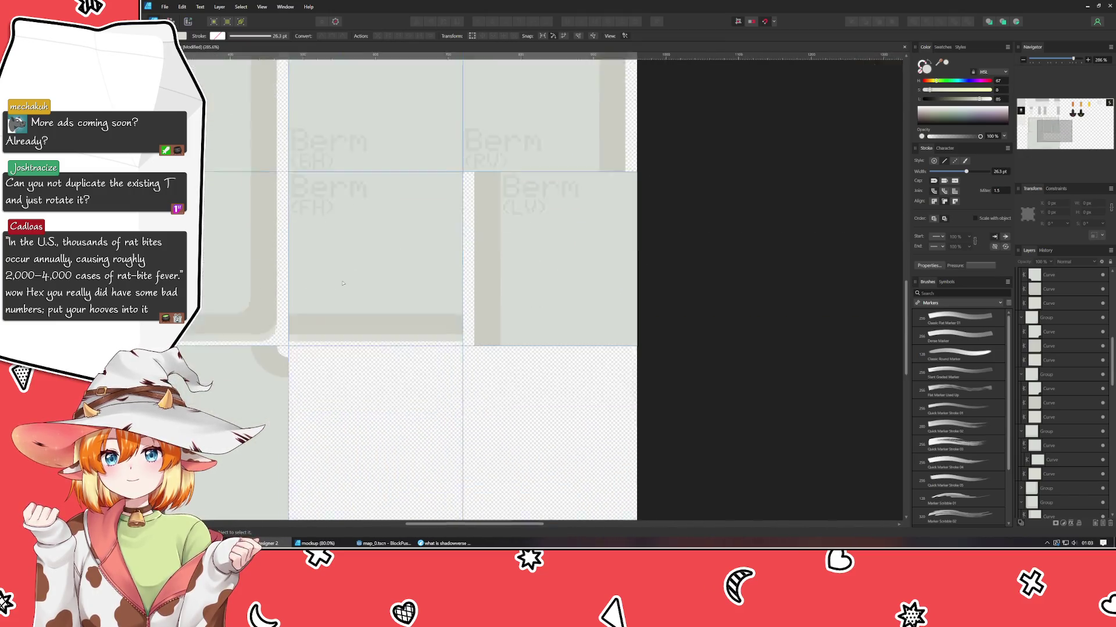
{"action": "scroll", "coordinate": [342, 283], "scroll_direction": "down", "scroll_amount": 2}
{"action": "scroll", "coordinate": [343, 284], "scroll_direction": "left", "scroll_amount": 2}
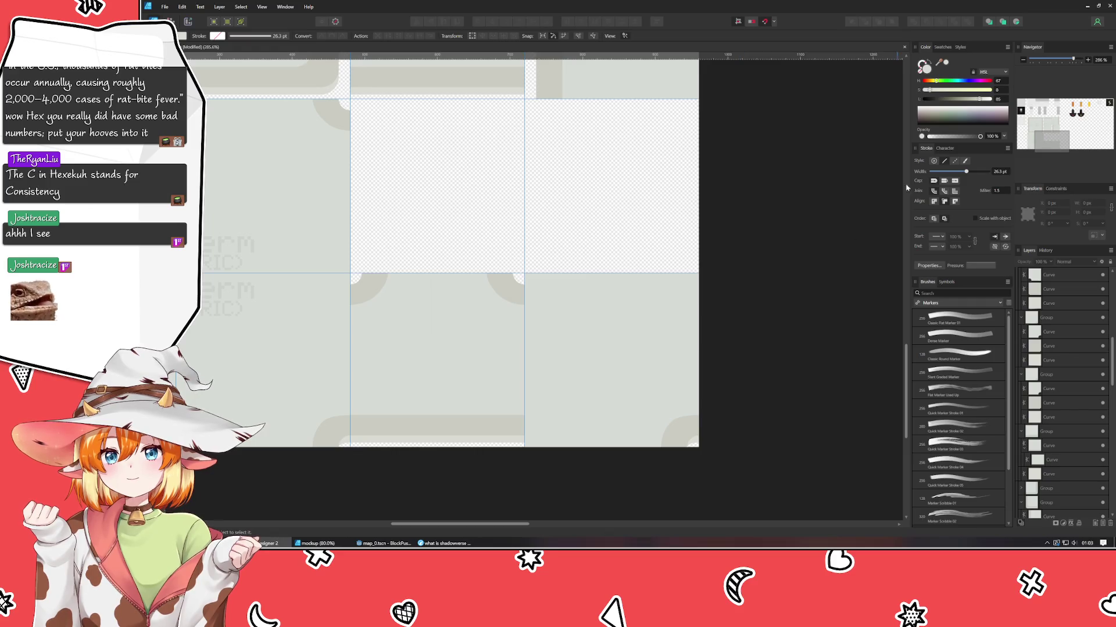
{"action": "scroll", "coordinate": [698, 232], "scroll_direction": "left", "scroll_amount": 3}
- Lower the top nodes of the bottom-right tile's square curve by one nudge
{"action": "scroll", "coordinate": [756, 244], "scroll_direction": "left", "scroll_amount": 2}
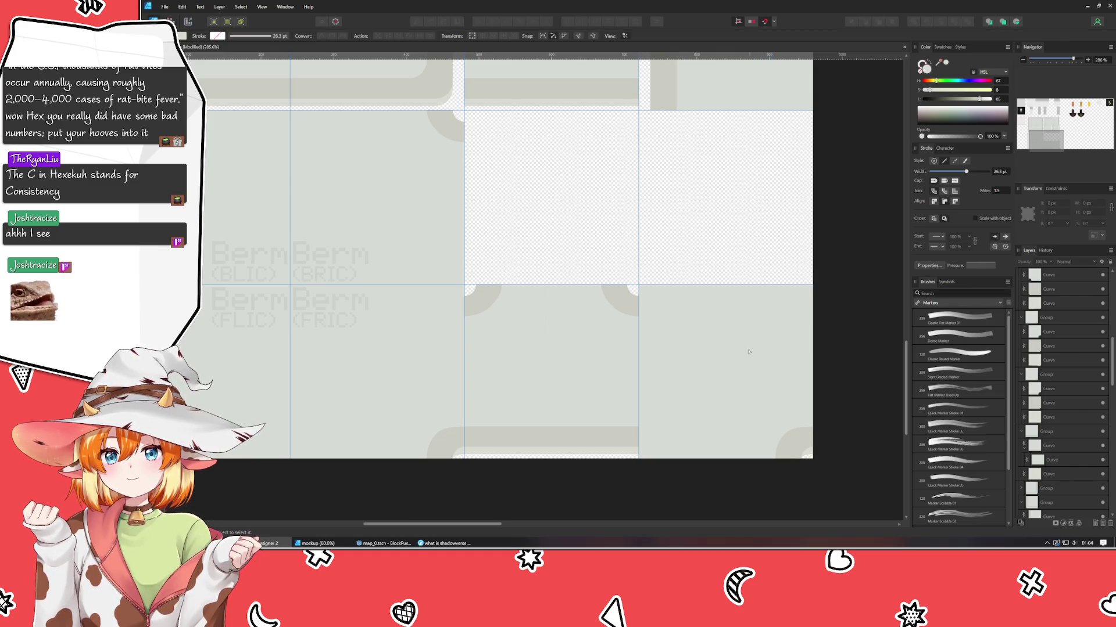
{"action": "scroll", "coordinate": [726, 397], "scroll_direction": "right", "scroll_amount": 3}
{"action": "left_click", "coordinate": [710, 396]}
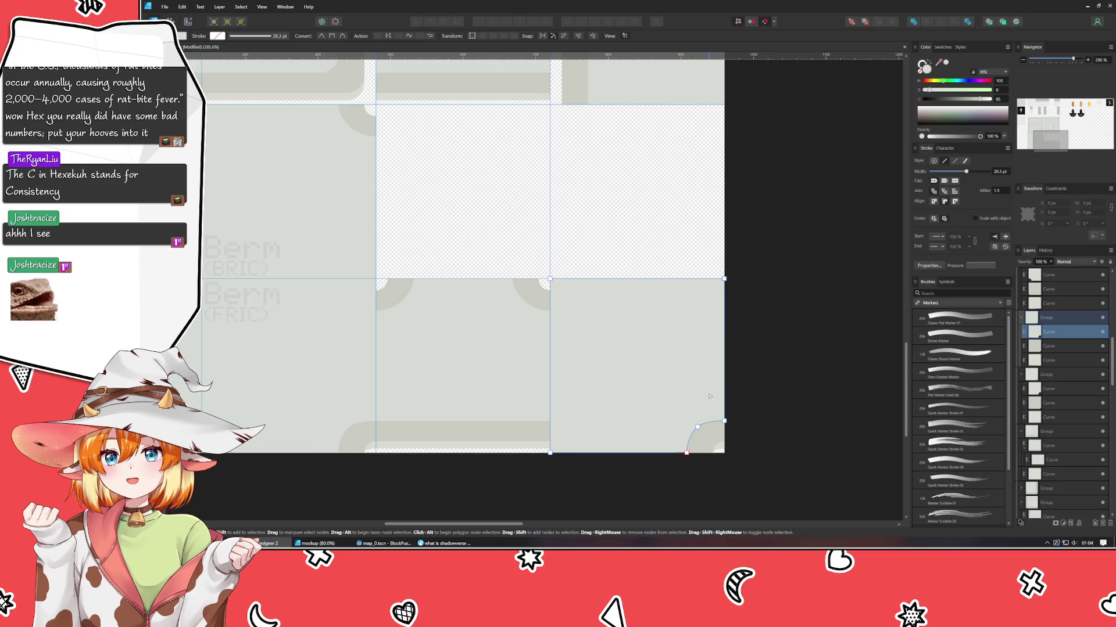
{"action": "left_click", "coordinate": [720, 446]}
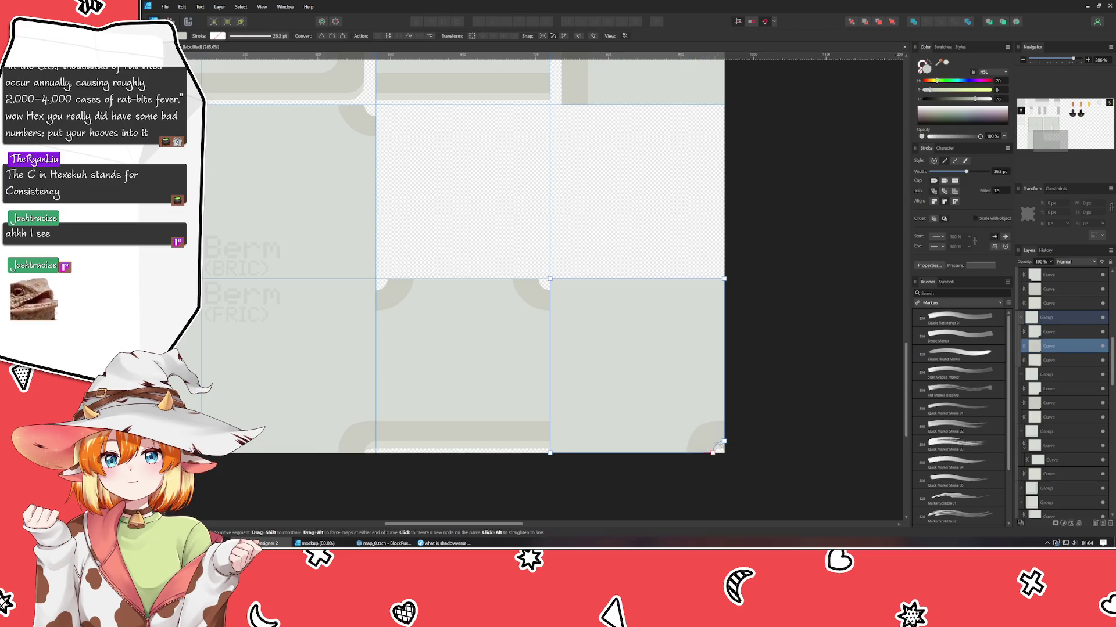
{"action": "left_click", "coordinate": [619, 361]}
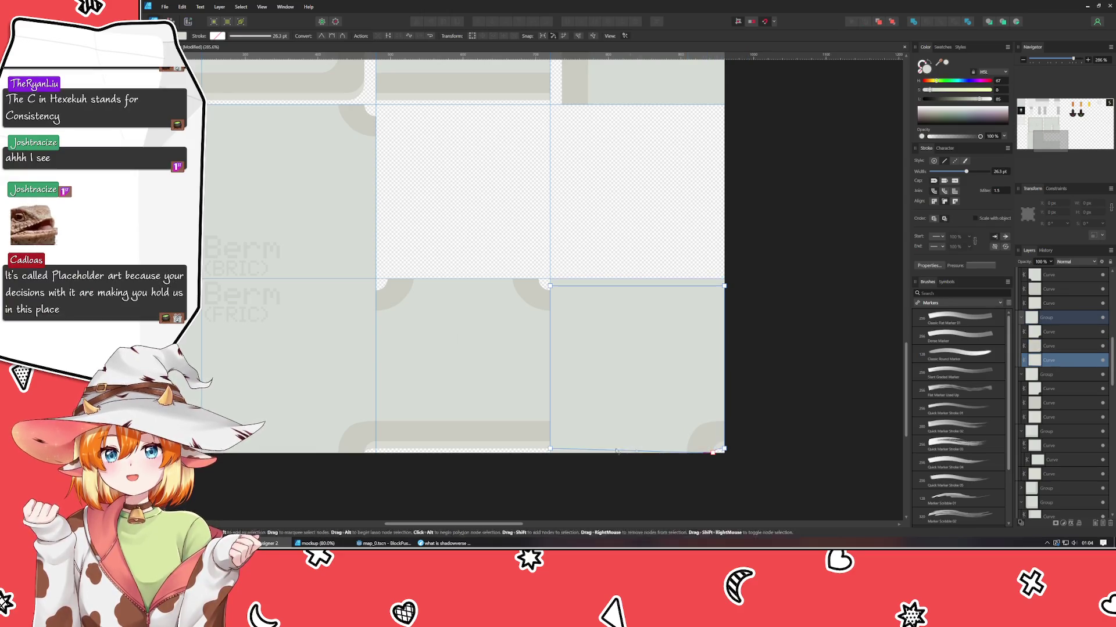
{"action": "left_click_drag", "start_coordinate": [533, 265], "coordinate": [776, 359]}
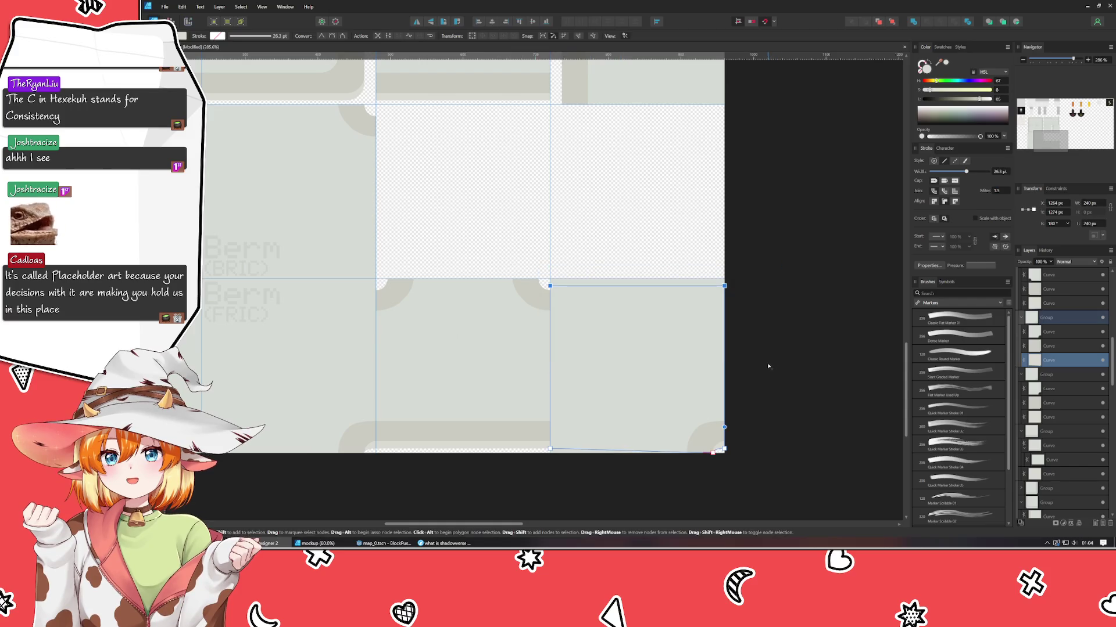
{"action": "key", "text": "Down"}
{"action": "key", "text": "Down"}
{"action": "key", "text": "Down"}
{"action": "key", "text": "Down"}
{"action": "key", "text": "Down"}
{"action": "key", "text": "Down"}
{"action": "key", "text": "Down"}
{"action": "key", "text": "Down"}
{"action": "key", "text": "Down"}
{"action": "key", "text": "Down"}
{"action": "key", "text": "Down"}
{"action": "key", "text": "Down"}
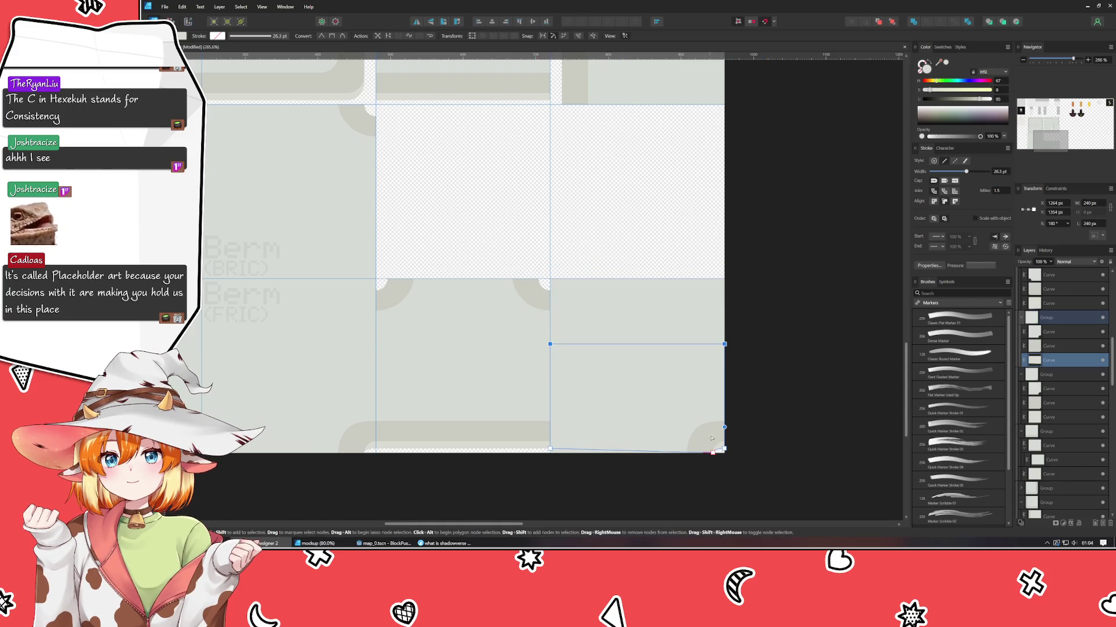
- Nudge the top nodes of the tile's other two curves down as well
{"action": "left_click", "coordinate": [712, 443]}
{"action": "left_click_drag", "start_coordinate": [518, 271], "coordinate": [763, 363]}
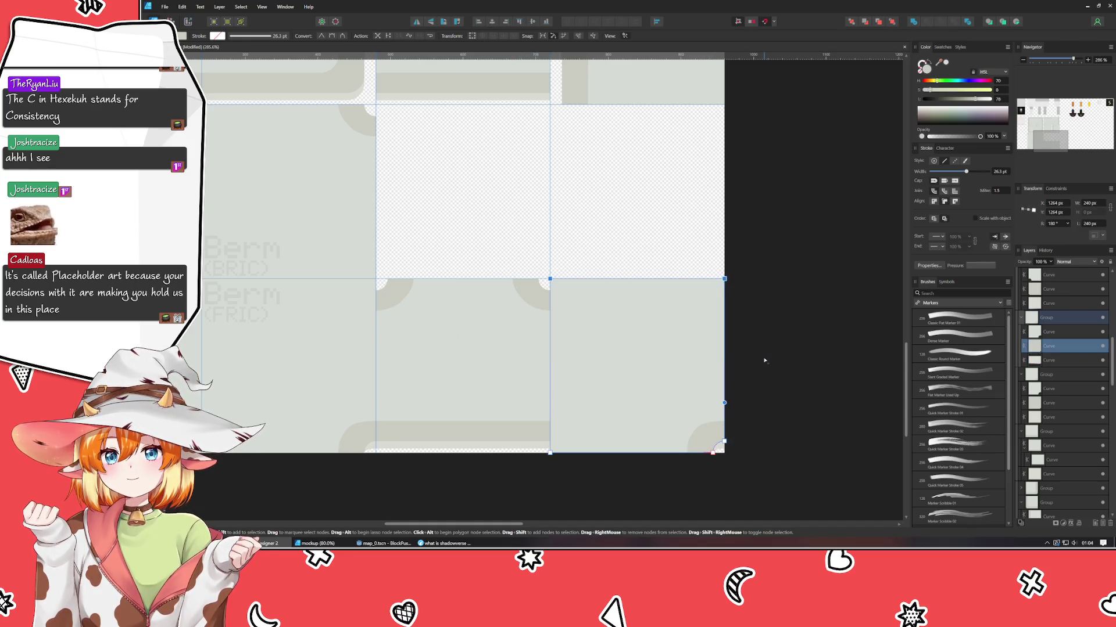
{"action": "key", "text": "Down"}
{"action": "key", "text": "Down"}
{"action": "key", "text": "Down"}
{"action": "key", "text": "Down"}
{"action": "key", "text": "Down"}
{"action": "key", "text": "Down"}
{"action": "key", "text": "Down"}
{"action": "key", "text": "Down"}
{"action": "key", "text": "Down"}
{"action": "left_click", "coordinate": [652, 316]}
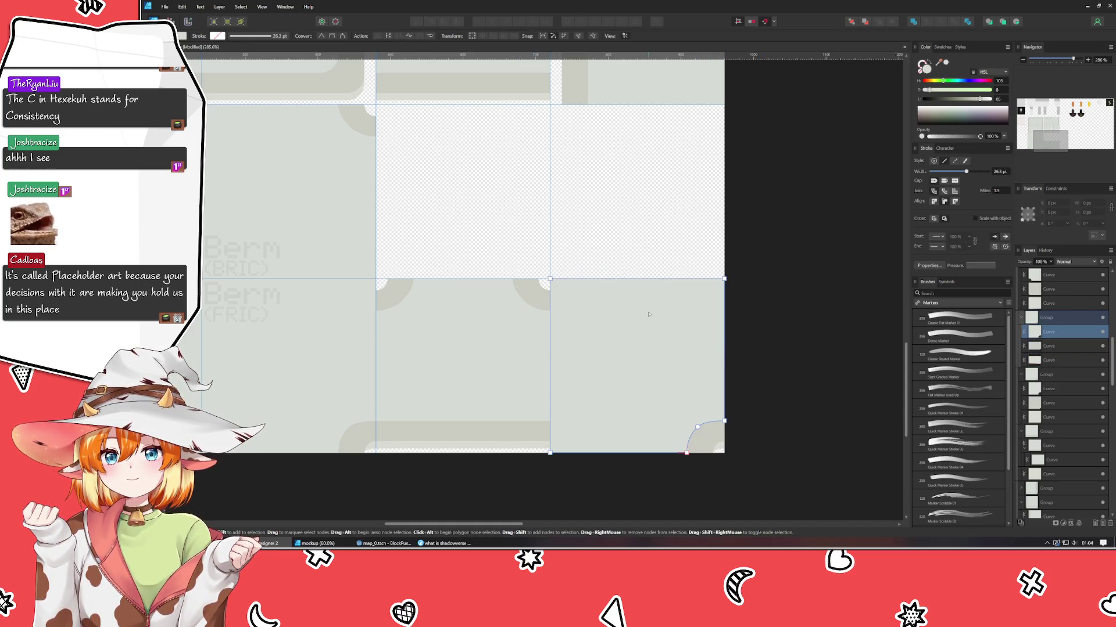
{"action": "left_click_drag", "start_coordinate": [522, 243], "coordinate": [812, 361]}
{"action": "key", "text": "Down"}
{"action": "key", "text": "Down"}
{"action": "key", "text": "Down"}
{"action": "key", "text": "Down"}
{"action": "key", "text": "Down"}
{"action": "key", "text": "Down"}
{"action": "key", "text": "Down"}
{"action": "key", "text": "Down"}
{"action": "key", "text": "Down"}
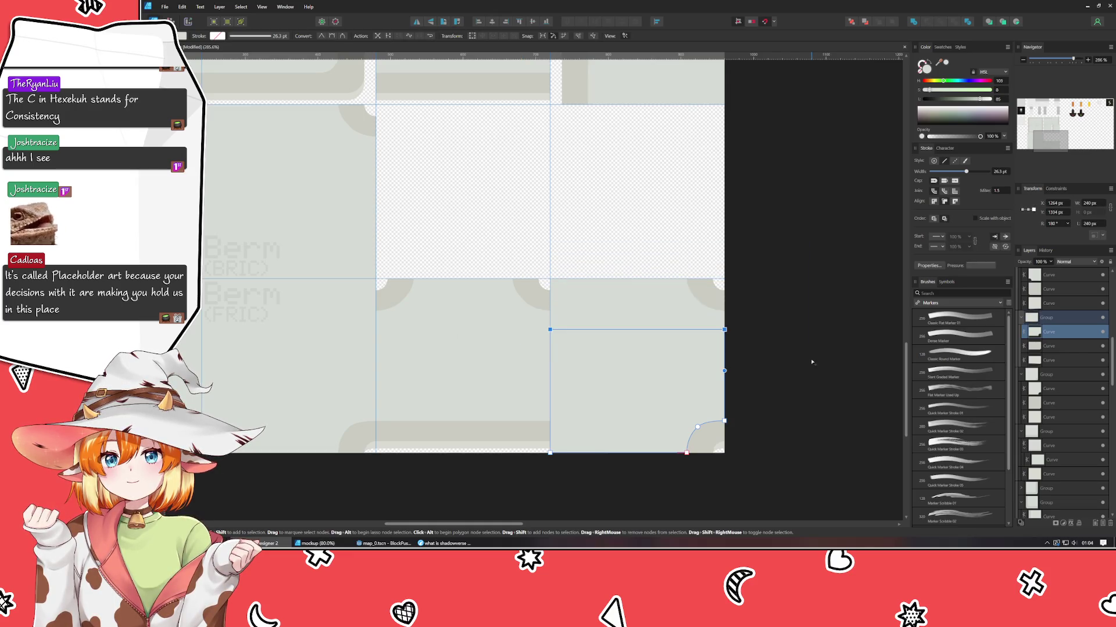
{"action": "key", "text": "Down"}
{"action": "key", "text": "Down"}
{"action": "key", "text": "Down"}
{"action": "left_click", "coordinate": [817, 357]}
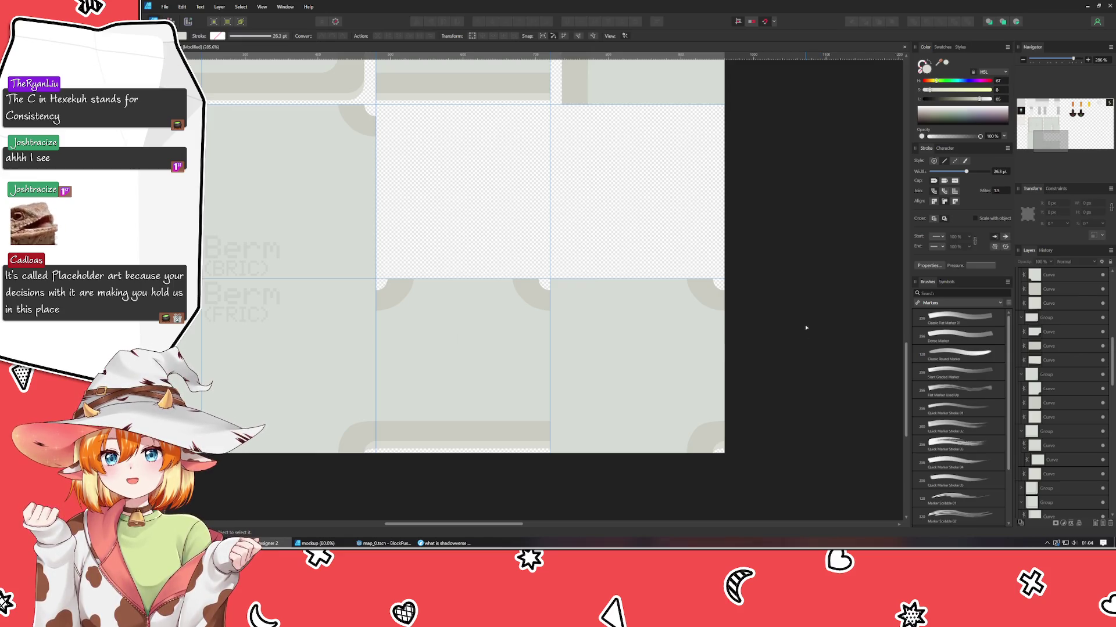
- Move the LV tile's piece into the empty bottom-right cell and narrow it to 174 px
{"action": "scroll", "coordinate": [786, 285], "scroll_direction": "up", "scroll_amount": 1}
{"action": "scroll", "coordinate": [778, 325], "scroll_direction": "up", "scroll_amount": 2}
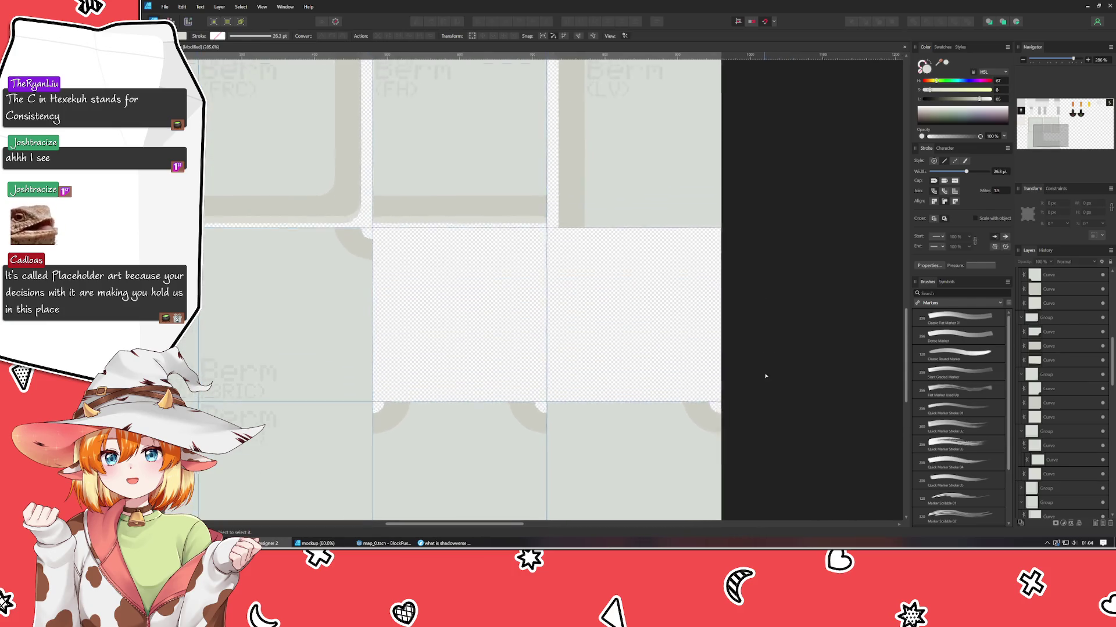
{"action": "scroll", "coordinate": [761, 441], "scroll_direction": "up", "scroll_amount": 3}
{"action": "left_click_drag", "start_coordinate": [756, 505], "coordinate": [757, 541]}
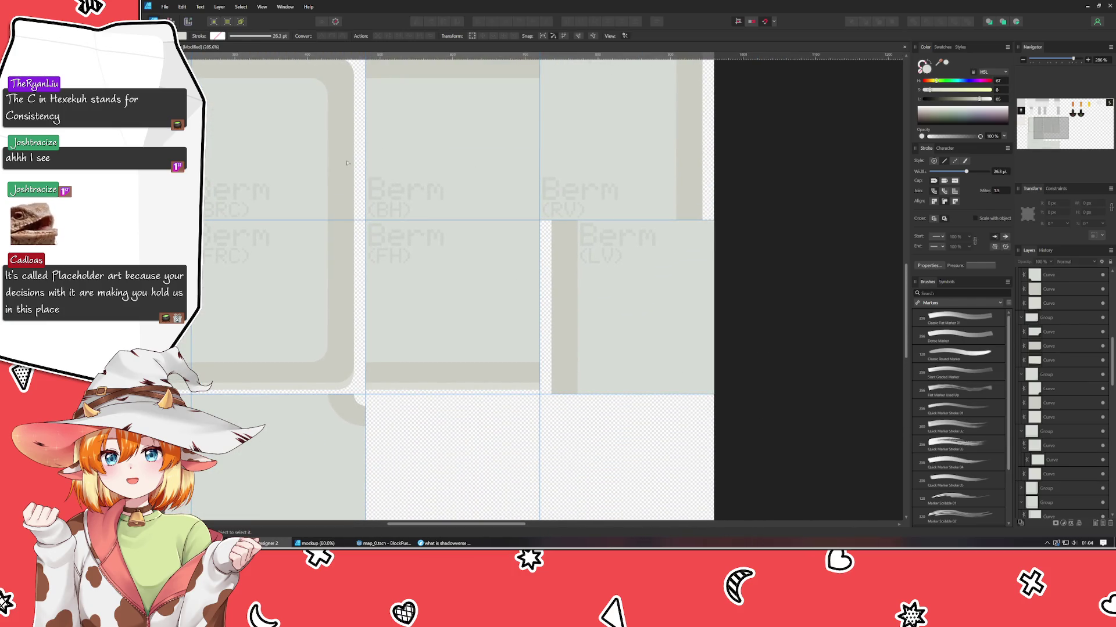
{"action": "key", "text": "v"}
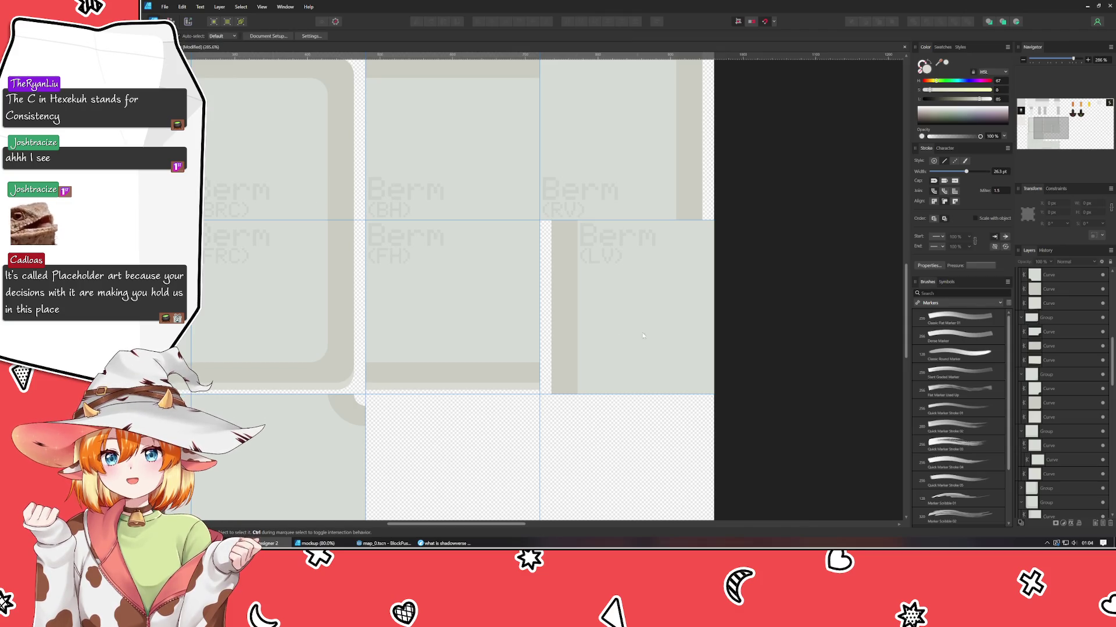
{"action": "left_click", "coordinate": [694, 358]}
{"action": "scroll", "coordinate": [572, 229], "scroll_direction": "down", "scroll_amount": 4}
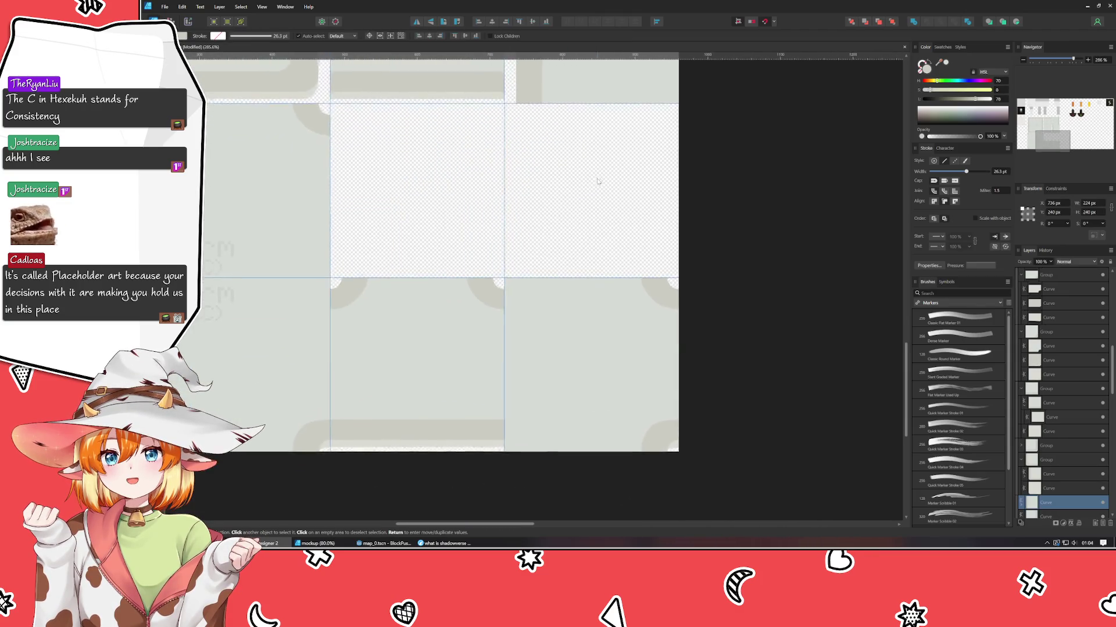
{"action": "mouse_move", "coordinate": [557, 103]}
{"action": "left_mouse_down"}
{"action": "mouse_move", "coordinate": [586, 397]}
{"action": "mouse_move", "coordinate": [545, 447]}
{"action": "left_mouse_up"}
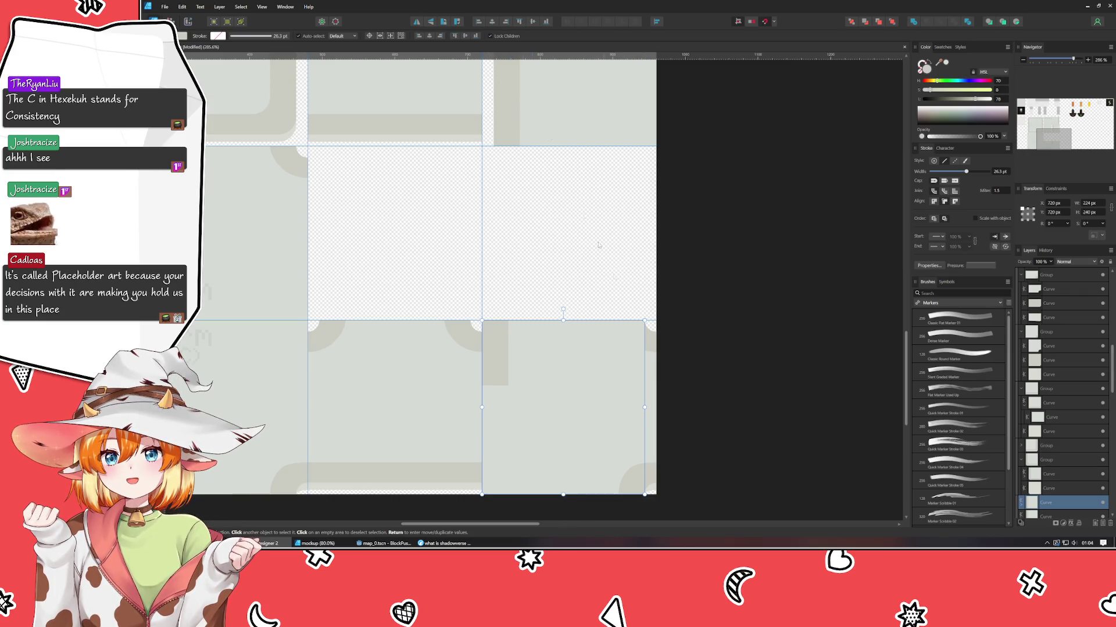
{"action": "left_click_drag", "start_coordinate": [649, 404], "coordinate": [607, 412]}
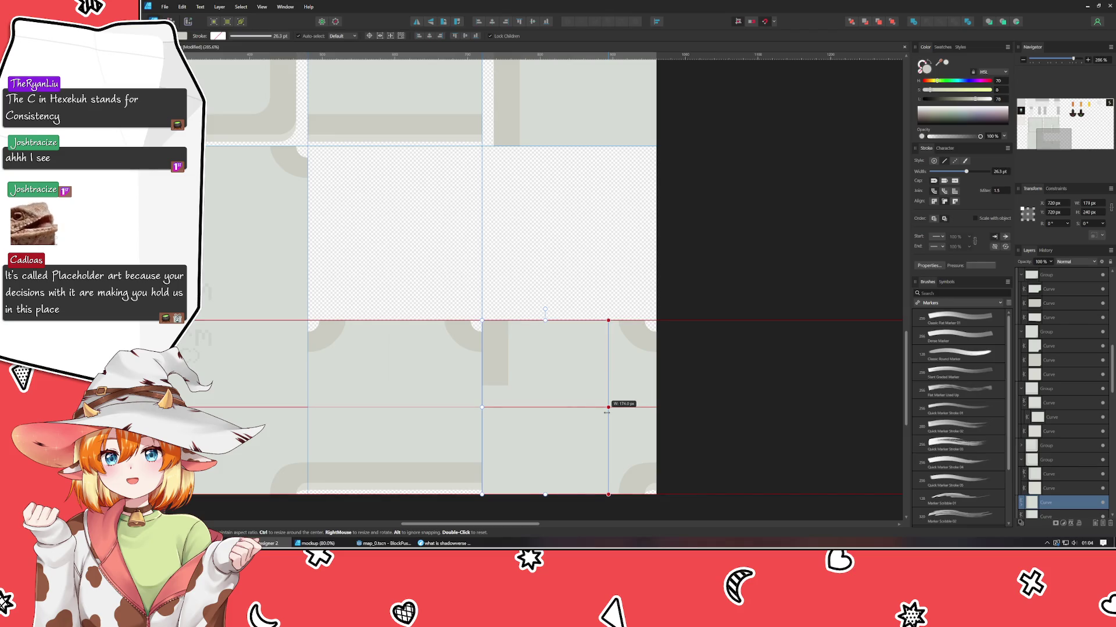
- Shift the neighbouring tile shape's left nodes to the right, pulling its left edge inward
{"action": "left_click", "coordinate": [515, 408]}
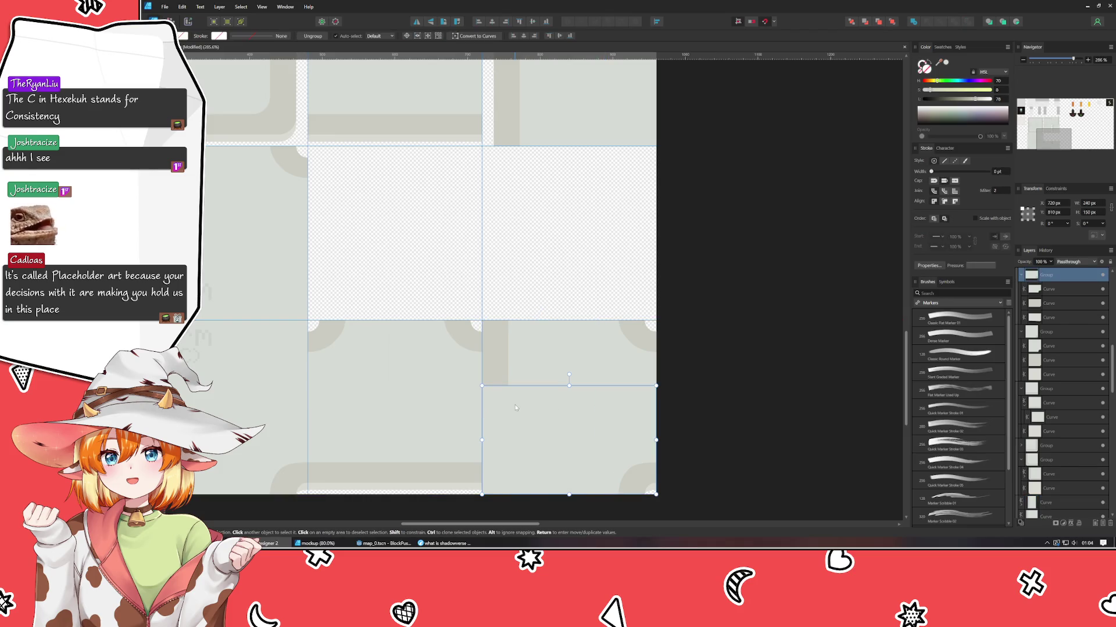
{"action": "double_click", "coordinate": [521, 429]}
{"action": "left_click", "coordinate": [441, 412]}
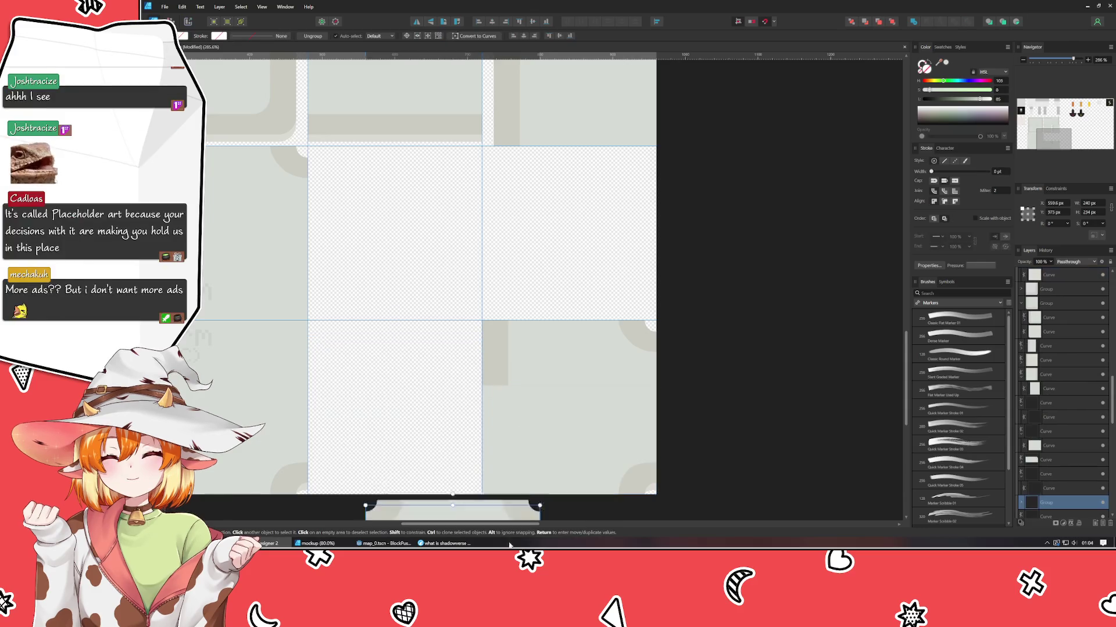
{"action": "scroll", "coordinate": [692, 451], "scroll_direction": "down", "scroll_amount": 1}
{"action": "left_click_drag", "start_coordinate": [692, 451], "coordinate": [633, 375]}
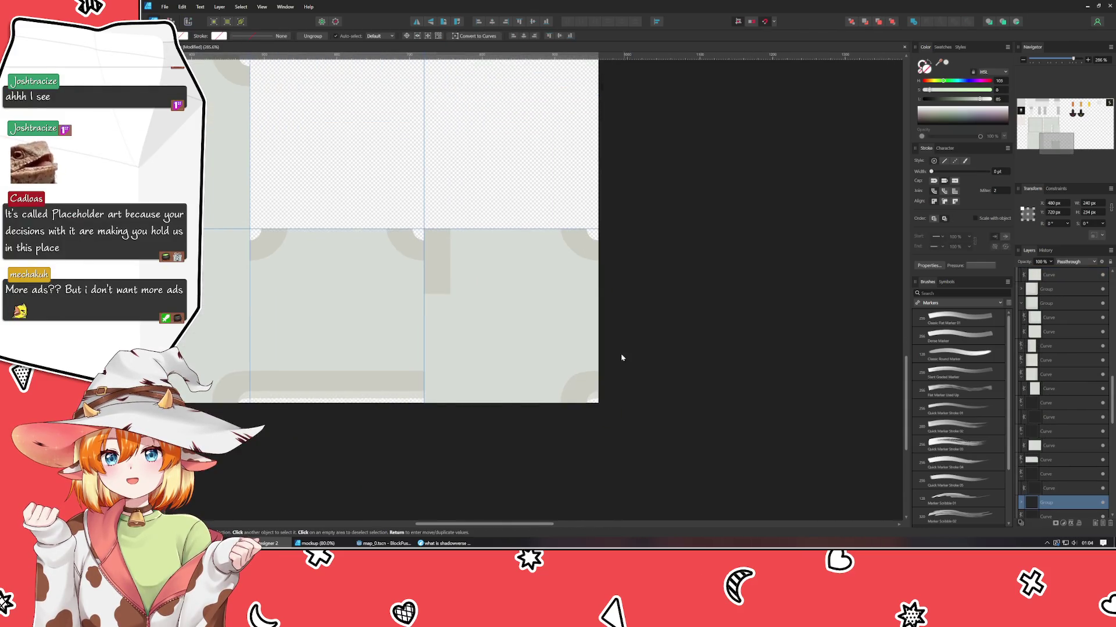
{"action": "left_click", "coordinate": [535, 359]}
{"action": "double_click", "coordinate": [472, 340]}
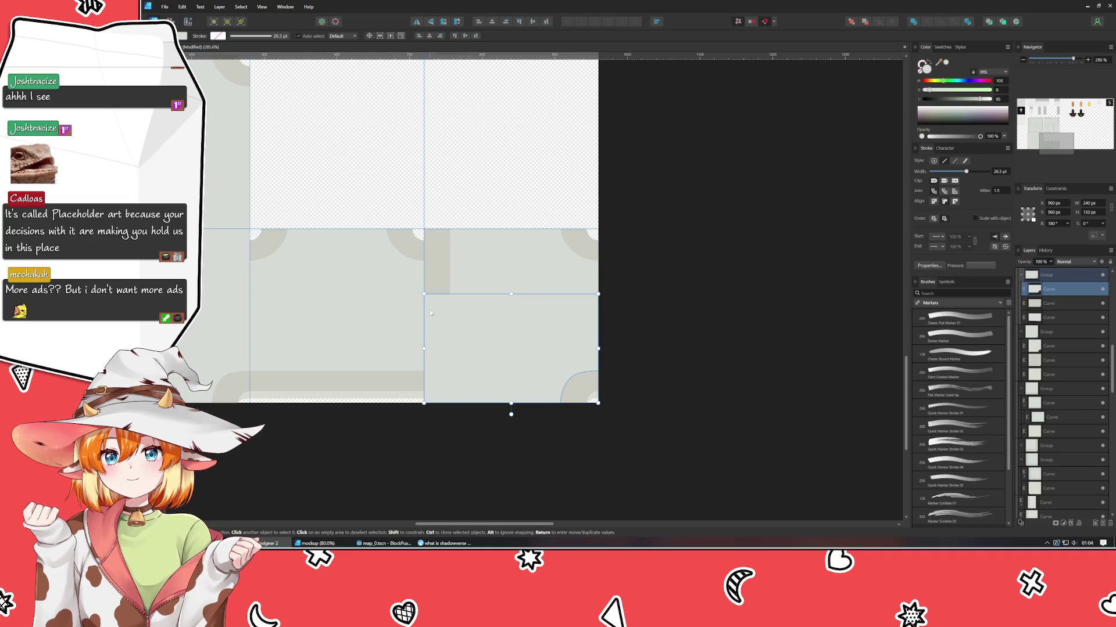
{"action": "double_click", "coordinate": [473, 336]}
{"action": "left_click_drag", "start_coordinate": [386, 274], "coordinate": [450, 462]}
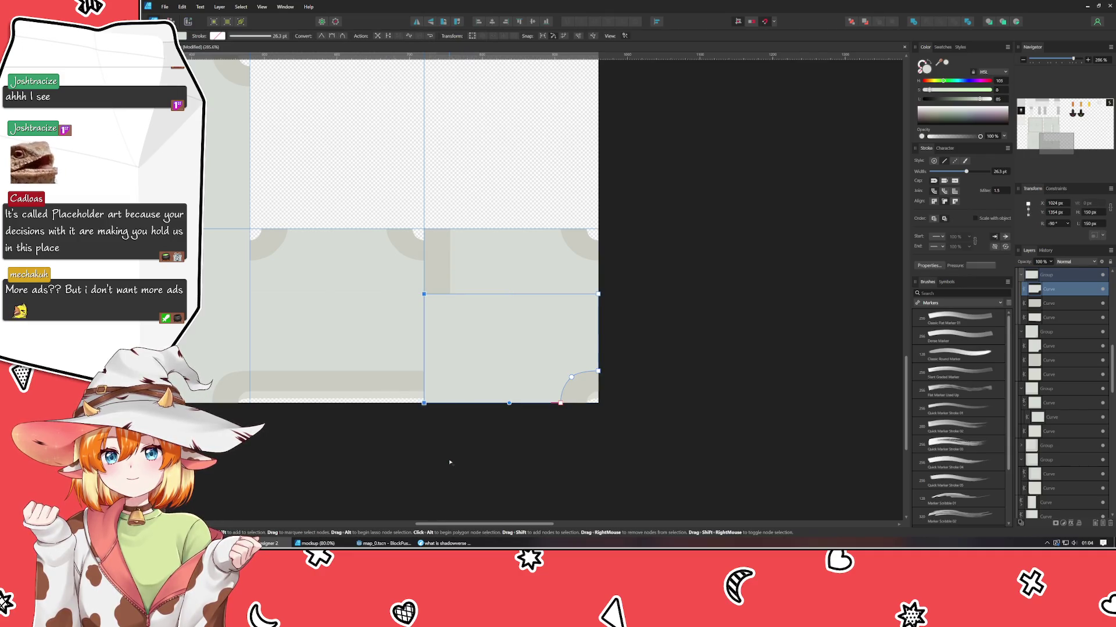
{"action": "key", "text": "Right"}
{"action": "key", "text": "Right"}
{"action": "key", "text": "Right"}
{"action": "key", "text": "Right"}
{"action": "key", "text": "Right"}
{"action": "key", "text": "Right"}
{"action": "key", "text": "Right"}
{"action": "key", "text": "Right"}
{"action": "key", "text": "Right"}
{"action": "scroll", "coordinate": [714, 267], "scroll_direction": "down", "scroll_amount": 2}
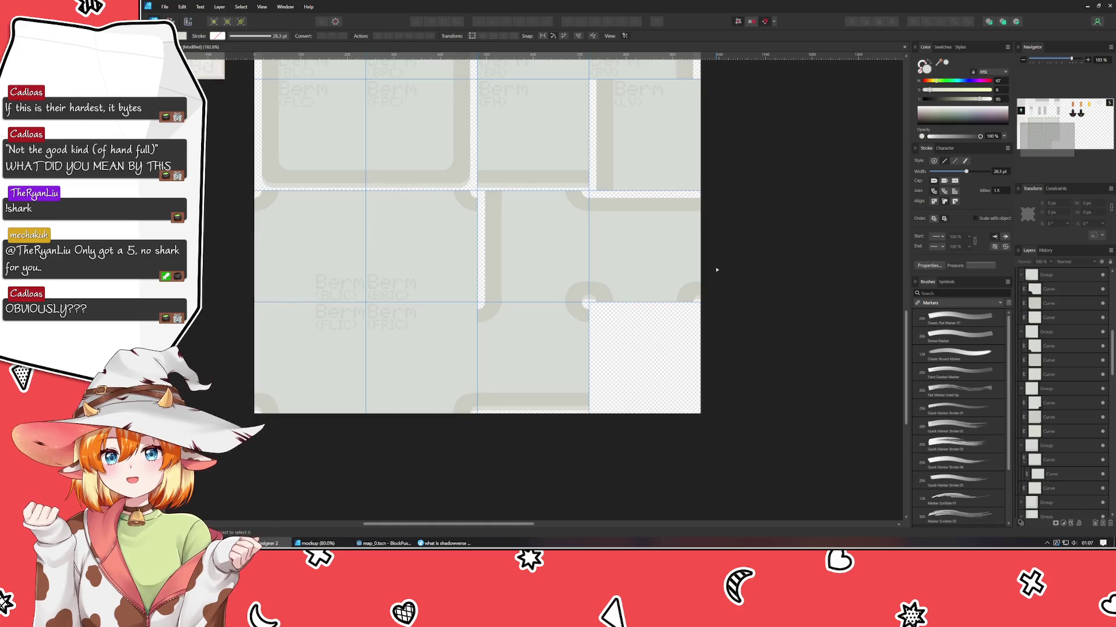
{"action": "left_click", "coordinate": [720, 279]}
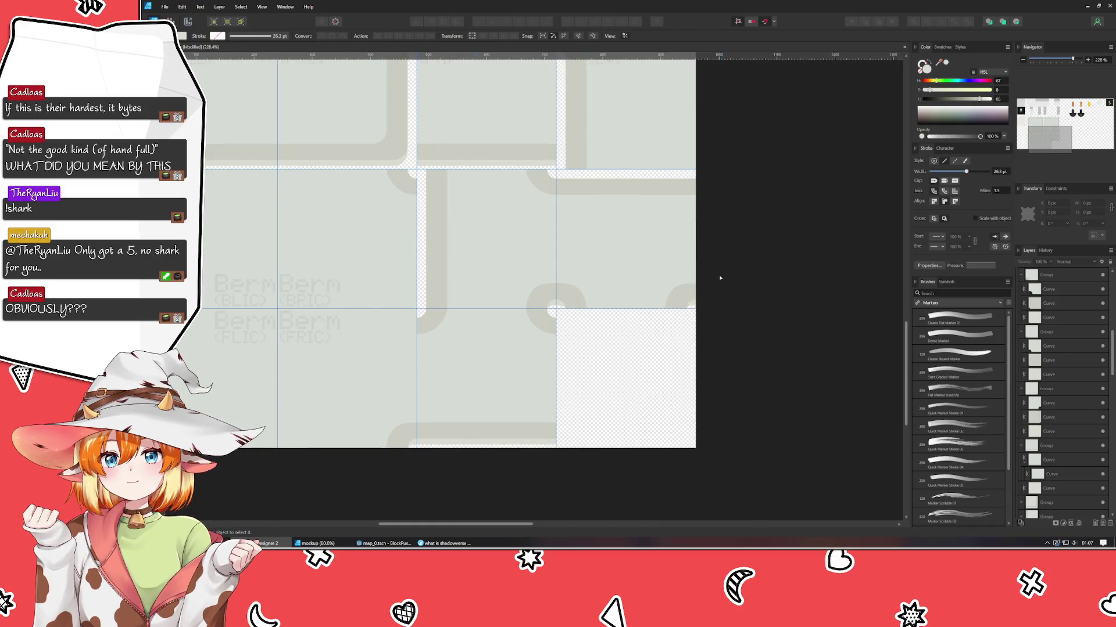
{"action": "left_click_drag", "start_coordinate": [720, 279], "coordinate": [704, 300]}
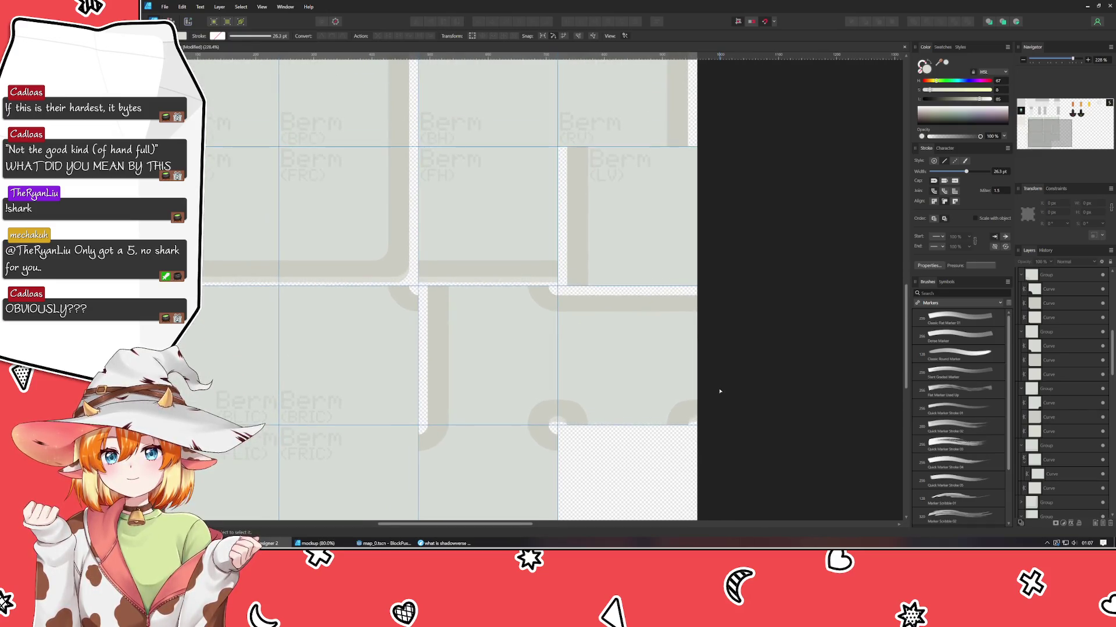
{"action": "key", "text": "v"}
{"action": "left_click", "coordinate": [515, 262]}
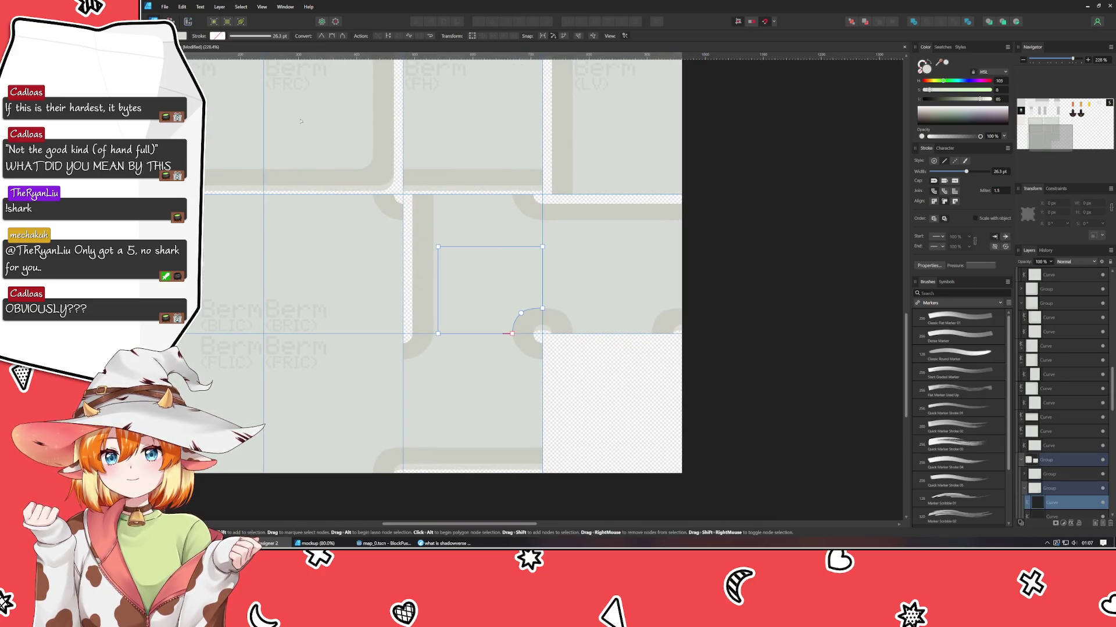
{"action": "left_click_drag", "start_coordinate": [726, 359], "coordinate": [533, 200]}
{"action": "left_click_drag", "start_coordinate": [718, 342], "coordinate": [602, 234]}
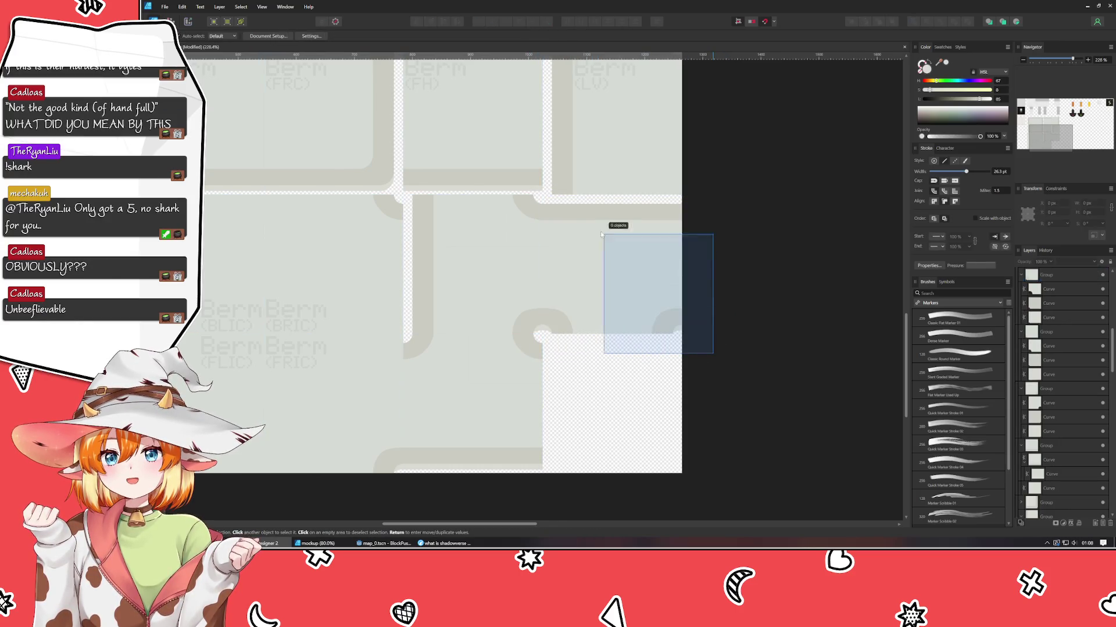
{"action": "left_click", "coordinate": [630, 277]}
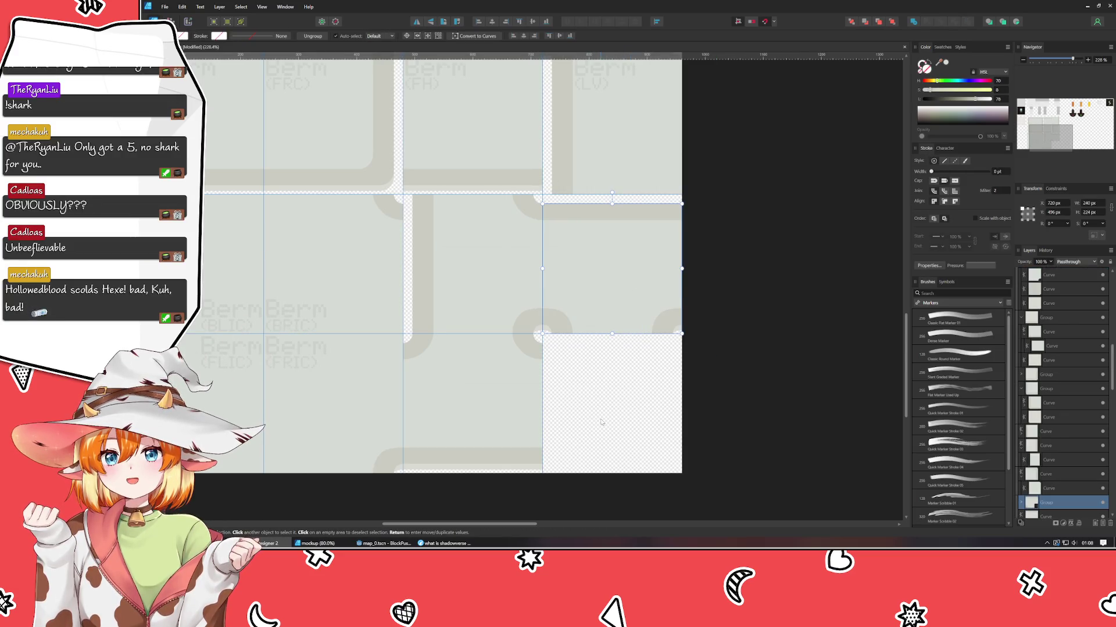
{"action": "left_click", "coordinate": [468, 283]}
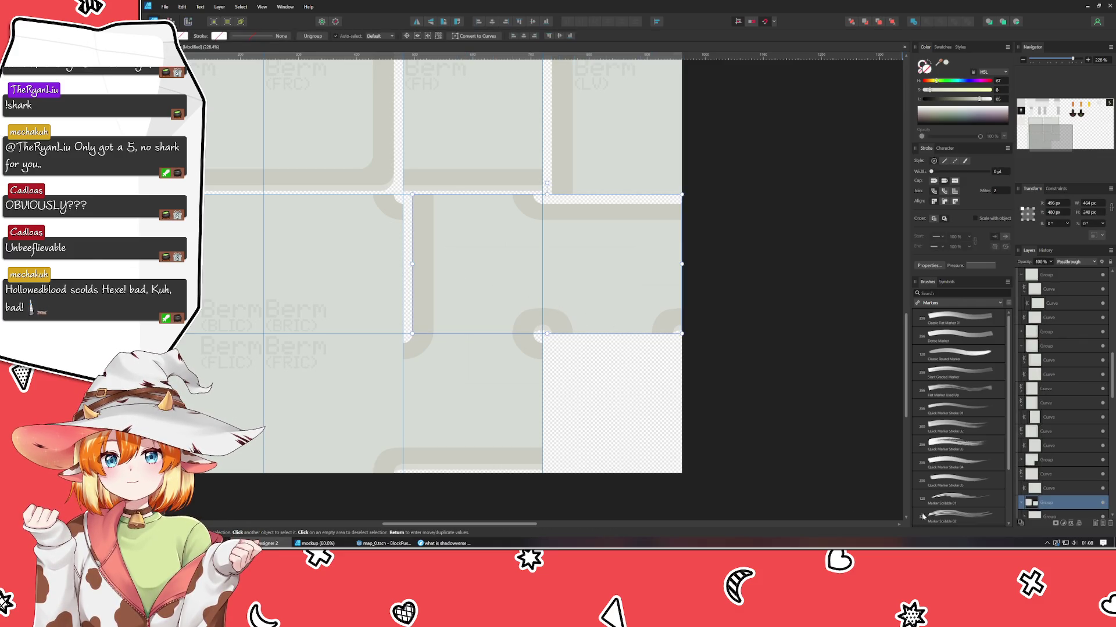
{"action": "scroll", "coordinate": [1024, 473], "scroll_direction": "down", "scroll_amount": 1}
{"action": "left_click", "coordinate": [880, 457]}
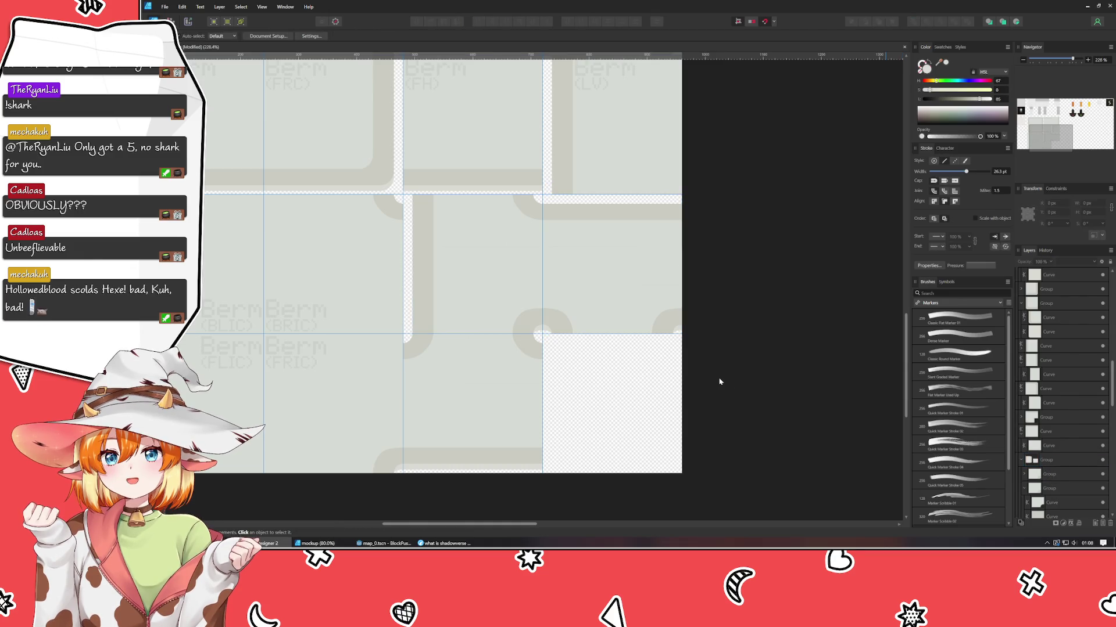
{"action": "key", "text": "ctrl+z"}
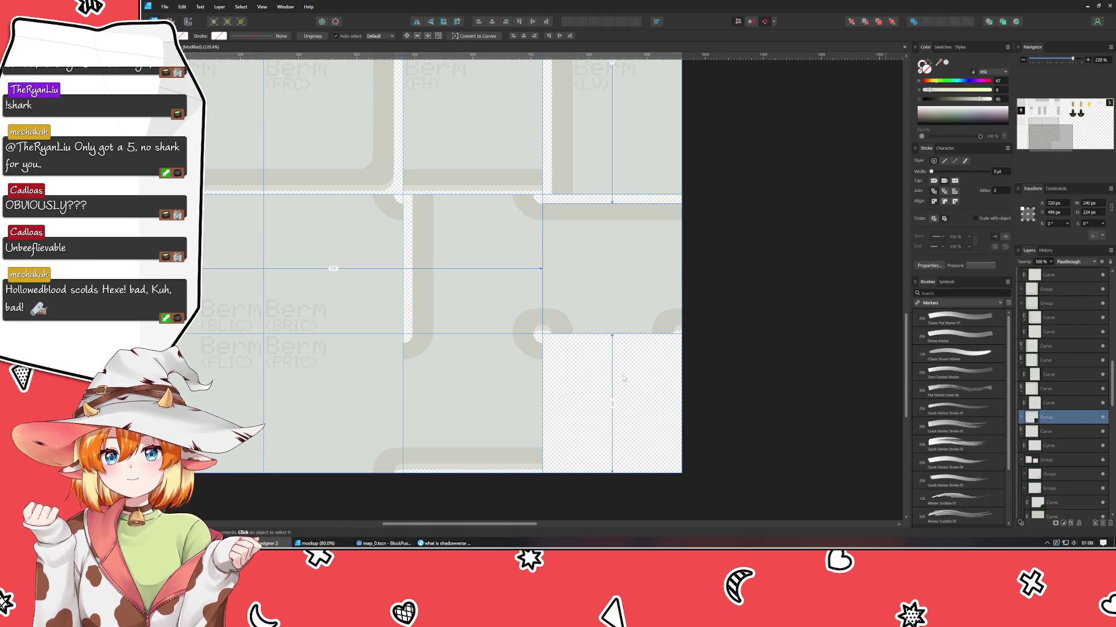
{"action": "key", "text": "ctrl+z"}
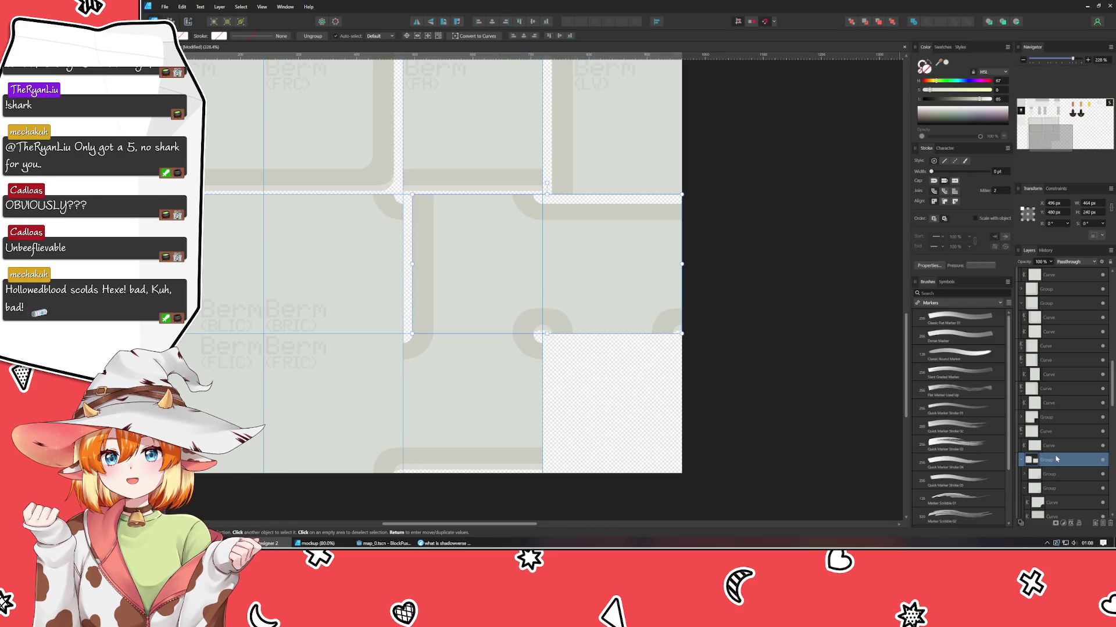
{"action": "scroll", "coordinate": [1056, 459], "scroll_direction": "down", "scroll_amount": 3}
{"action": "left_click", "coordinate": [639, 284]}
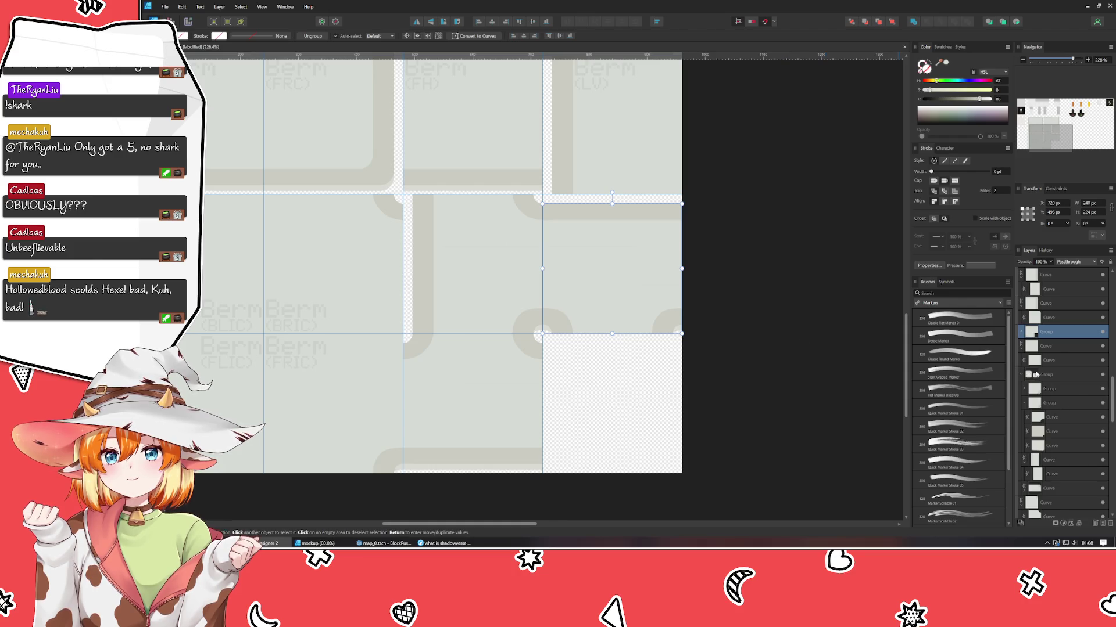
{"action": "left_click", "coordinate": [1045, 374]}
{"action": "left_click", "coordinate": [1061, 403]}
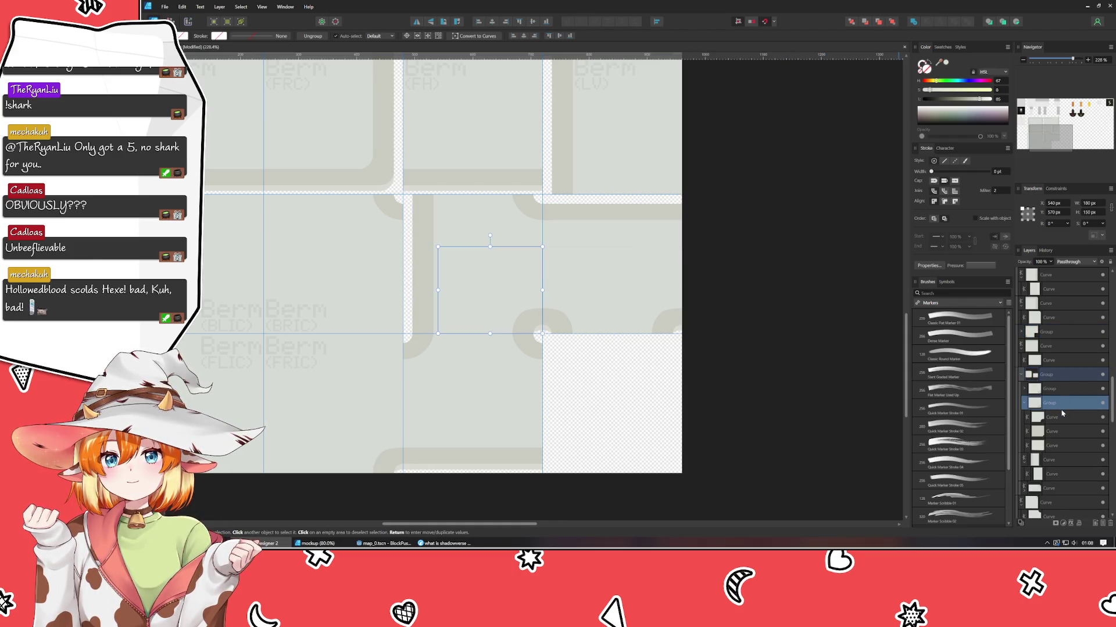
{"action": "left_click", "coordinate": [1065, 430]}
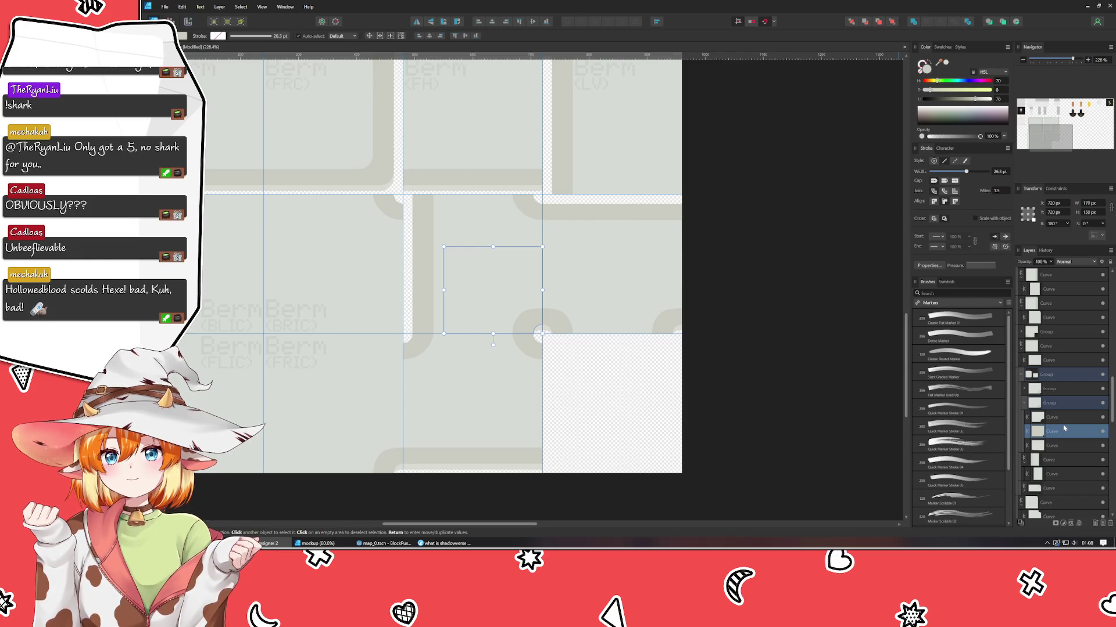
{"action": "left_click", "coordinate": [1057, 446]}
{"action": "left_click", "coordinate": [1056, 403]}
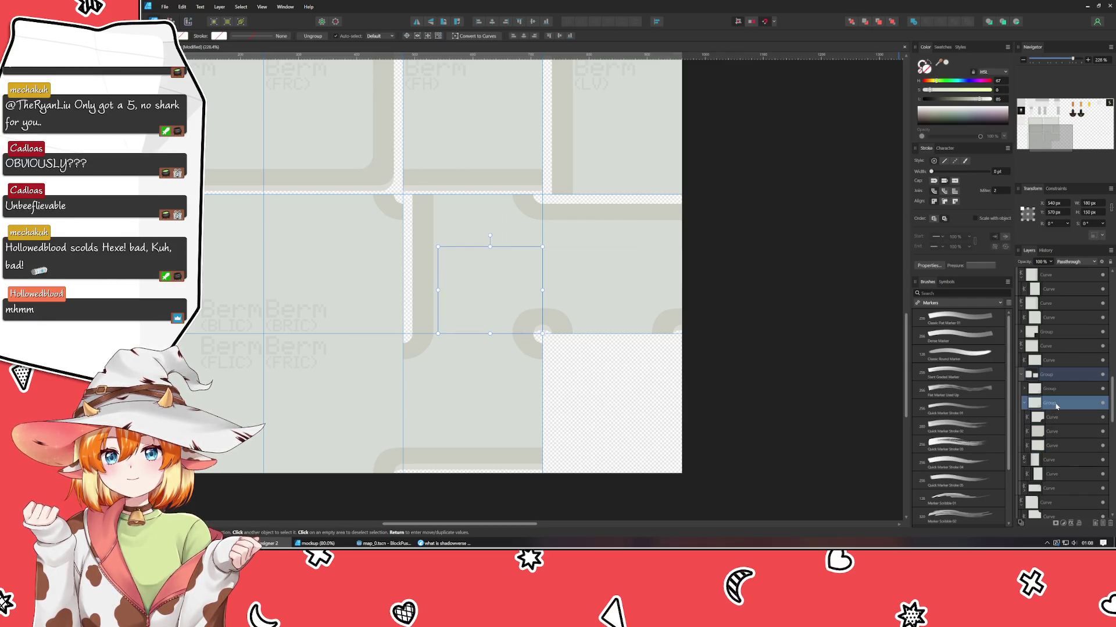
{"action": "left_click", "coordinate": [1101, 404]}
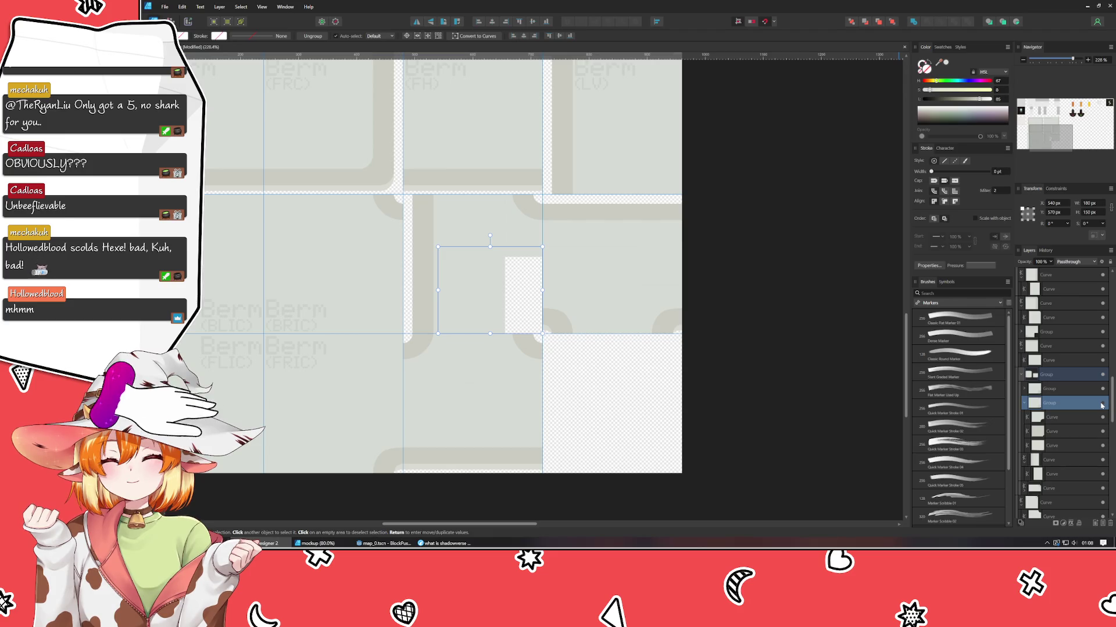
{"action": "left_click", "coordinate": [1102, 403]}
{"action": "left_click", "coordinate": [1054, 376]}
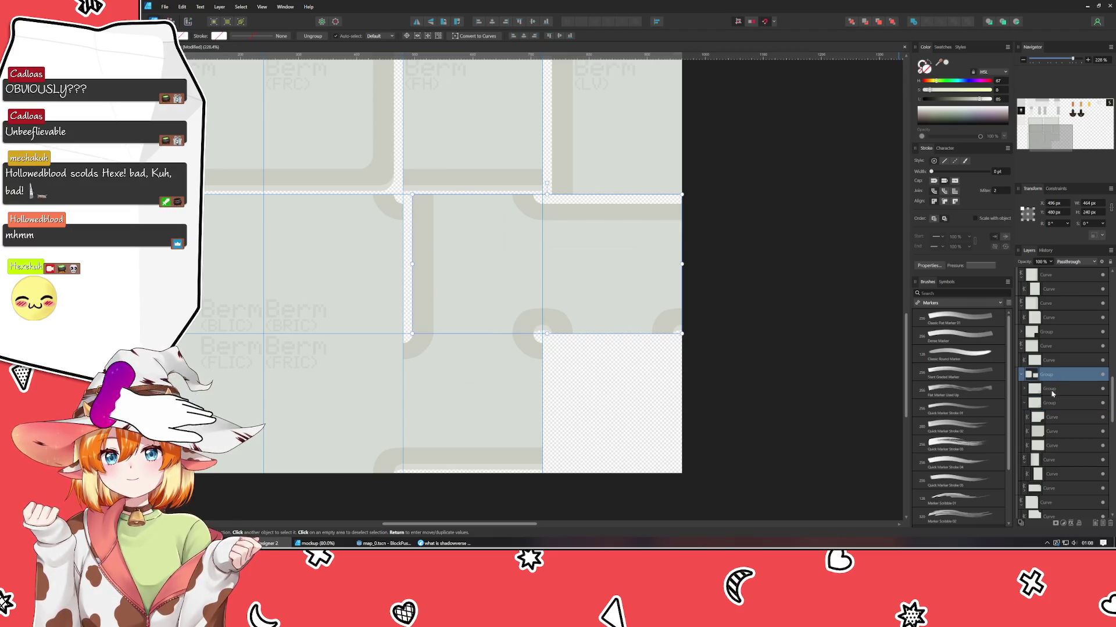
{"action": "left_click", "coordinate": [1052, 391]}
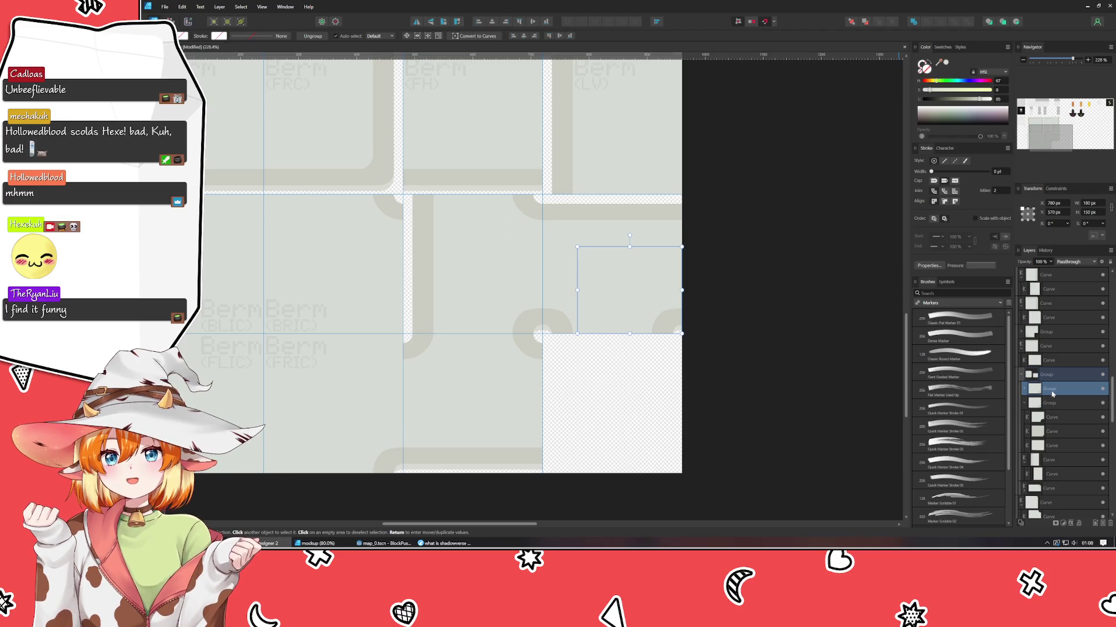
- Move the right-middle tile's small group higher in the layer stack, undoing an accidental move
{"action": "left_click", "coordinate": [1052, 394]}
{"action": "left_click", "coordinate": [1052, 394]}
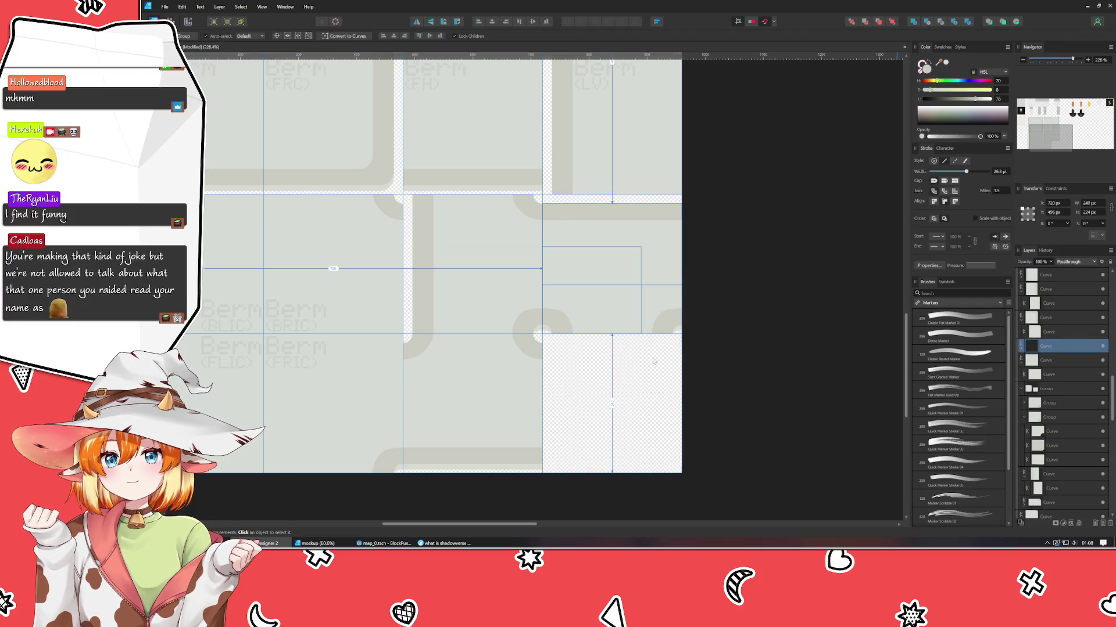
{"action": "left_click", "coordinate": [637, 410]}
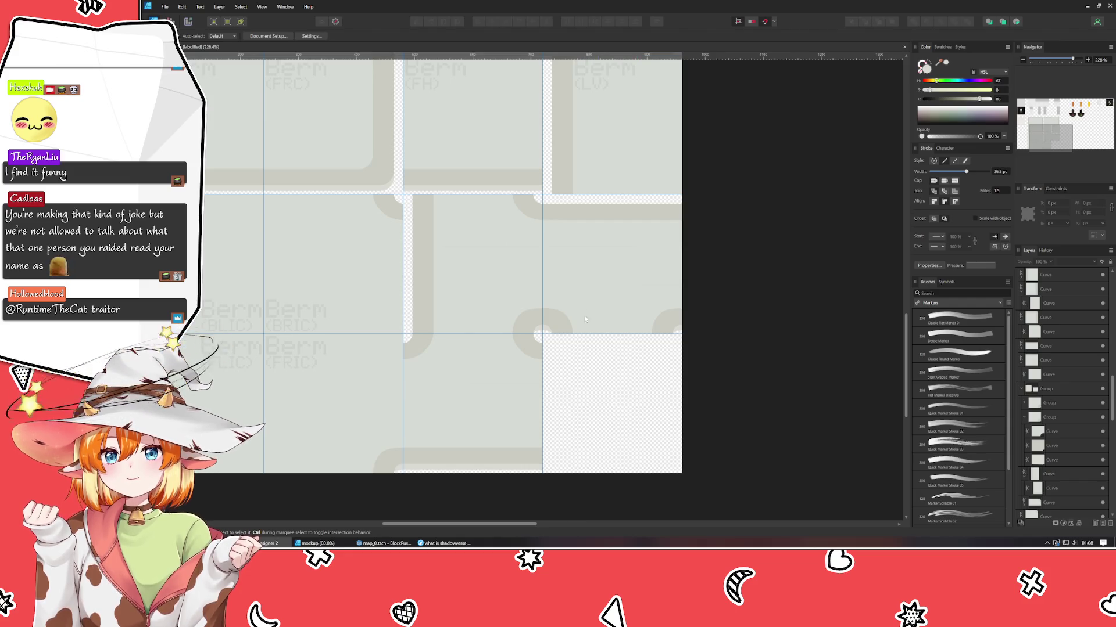
{"action": "left_click", "coordinate": [609, 284]}
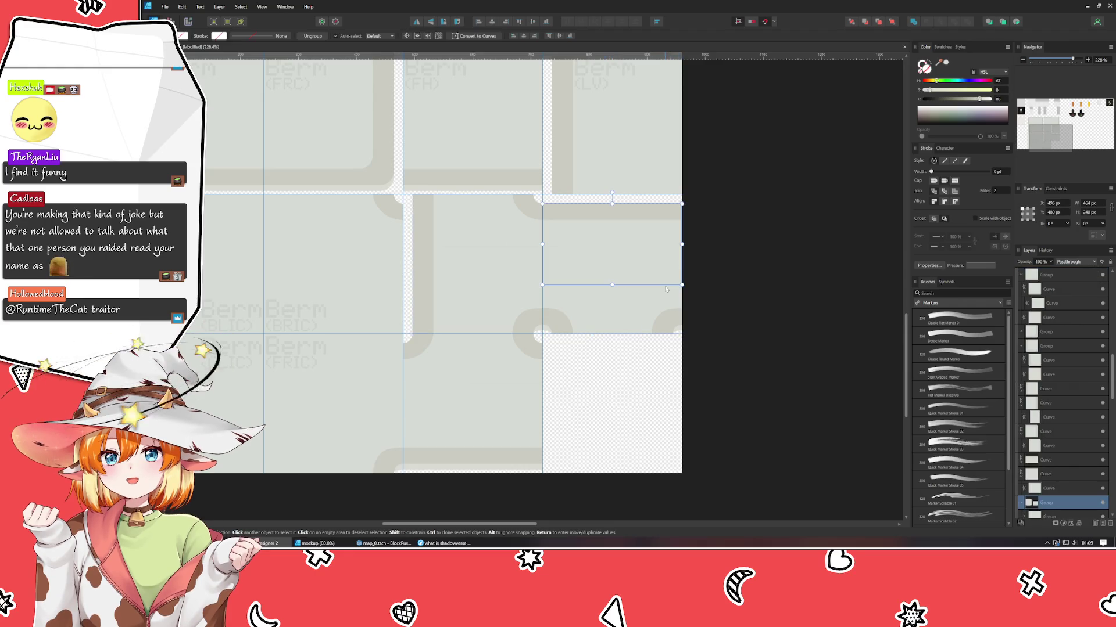
{"action": "left_click", "coordinate": [651, 298]}
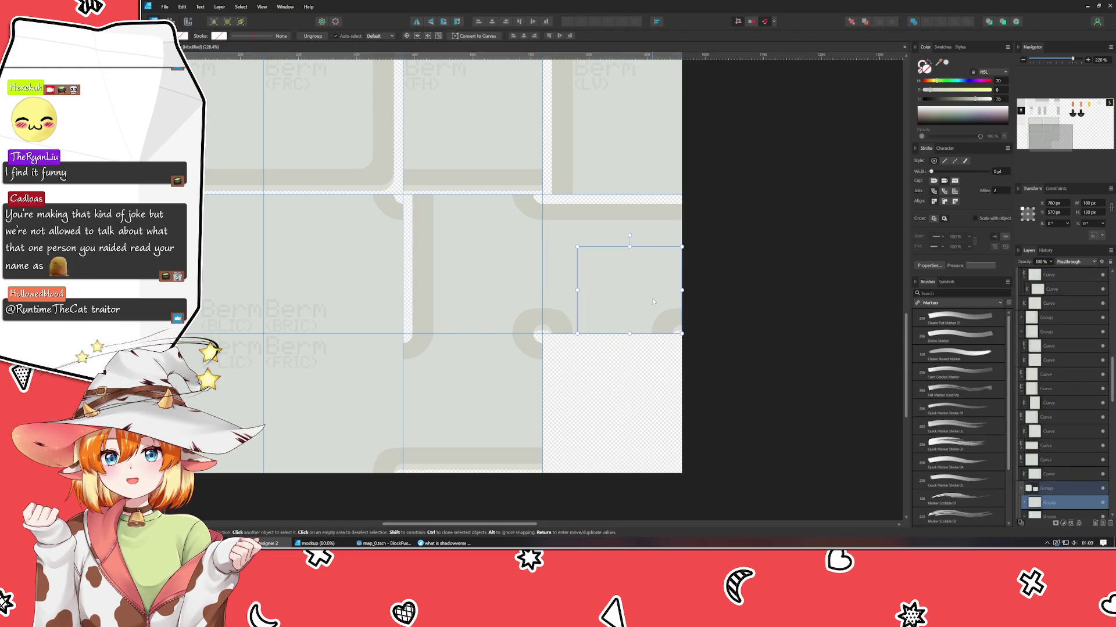
{"action": "left_click_drag", "start_coordinate": [645, 295], "coordinate": [675, 305]}
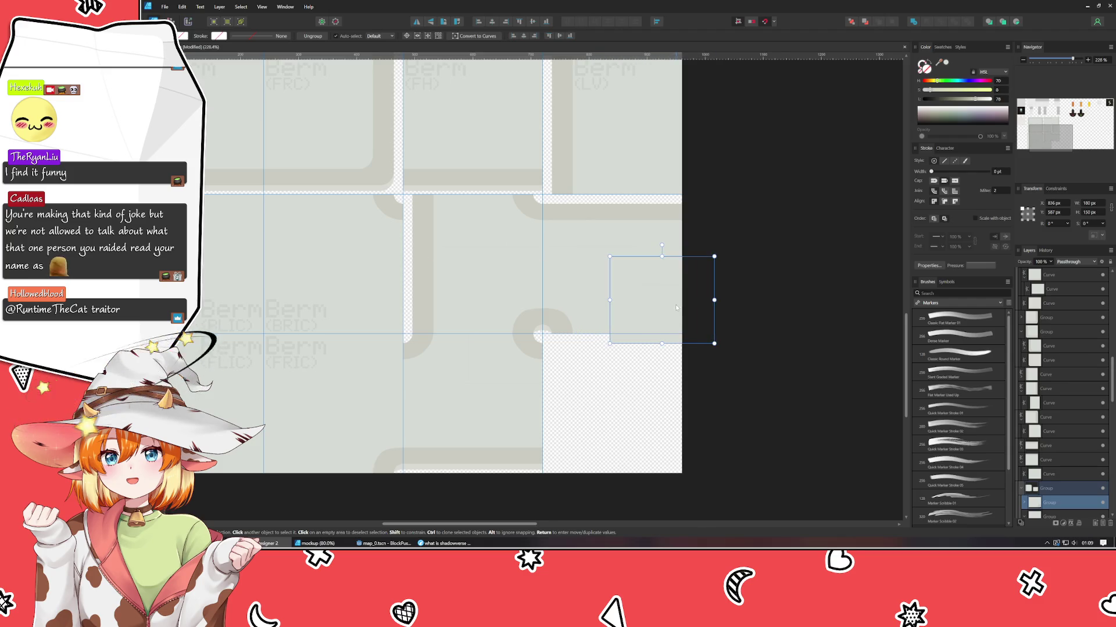
{"action": "key", "text": "ctrl+z"}
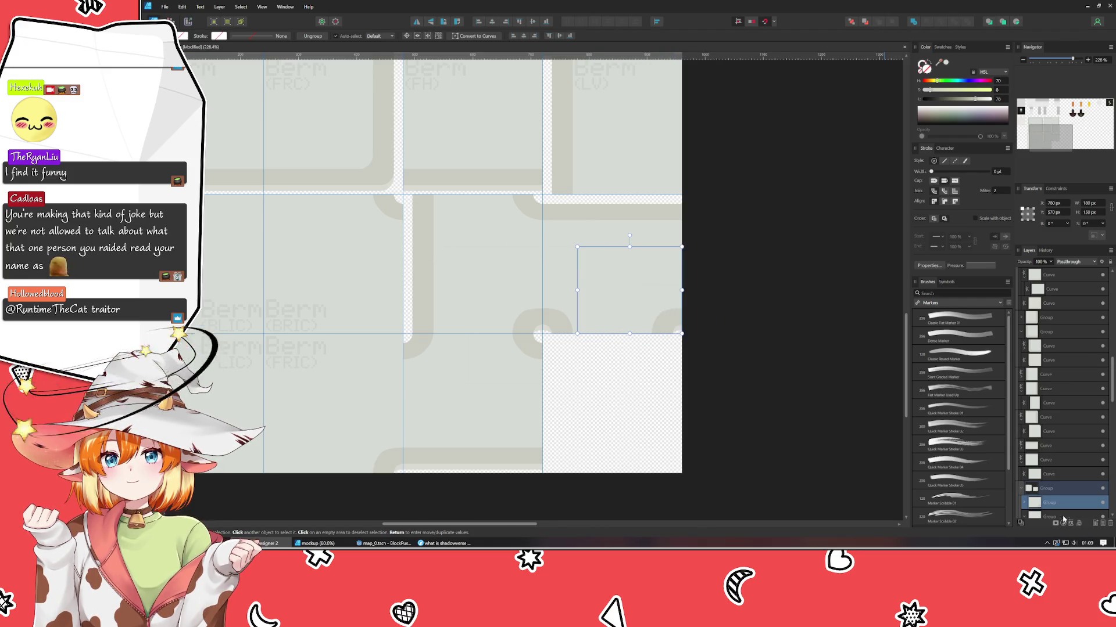
{"action": "left_click_drag", "start_coordinate": [1054, 507], "coordinate": [1060, 460]}
{"action": "left_click", "coordinate": [563, 298]}
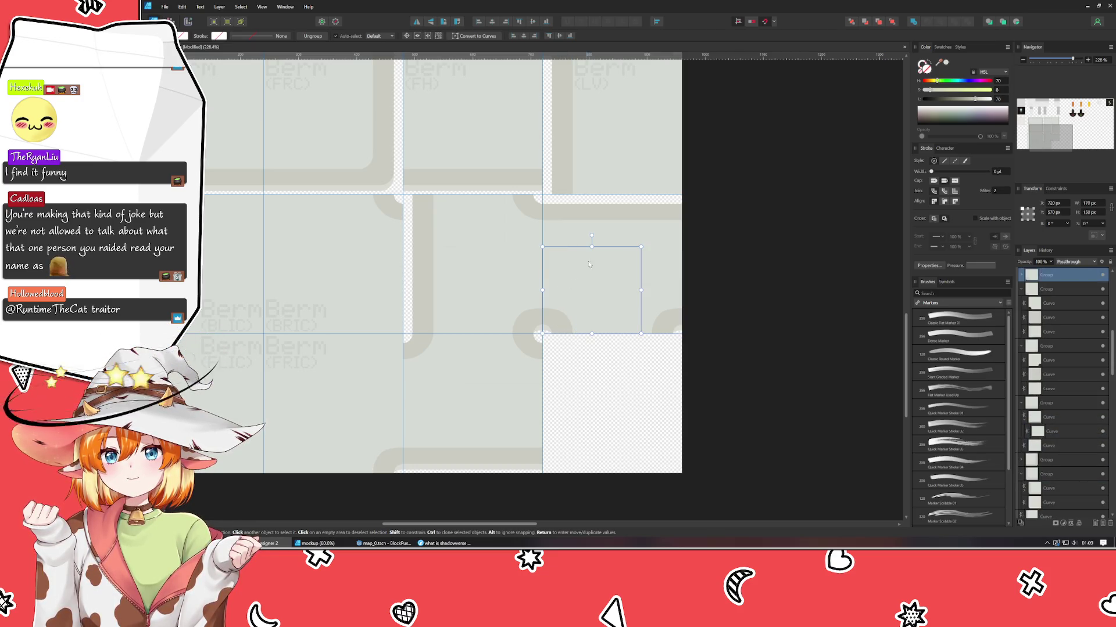
{"action": "left_click", "coordinate": [639, 233]}
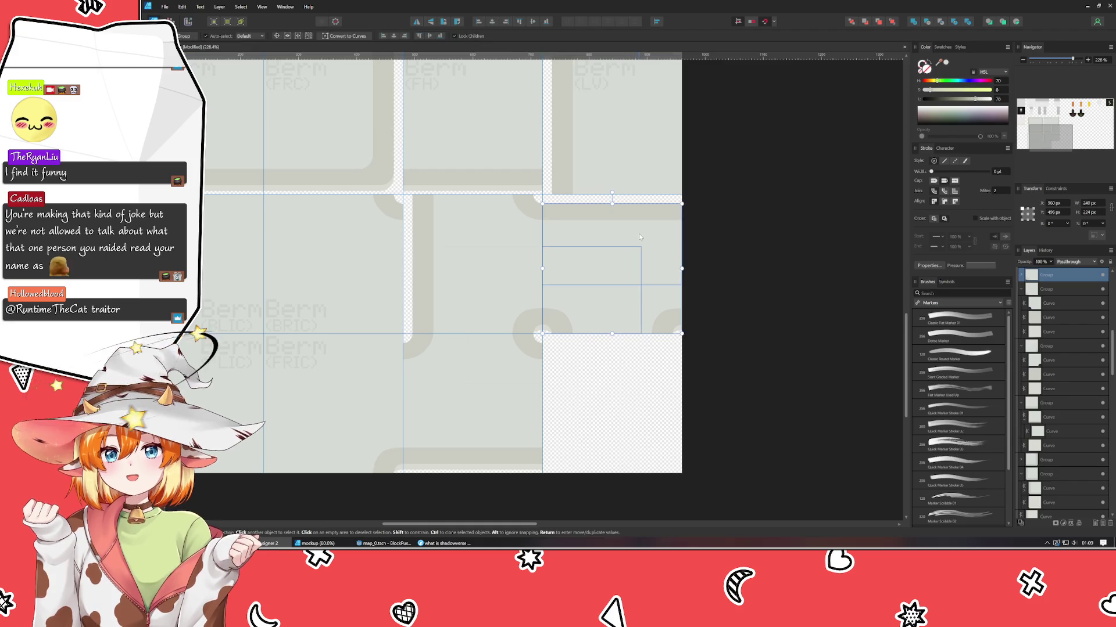
{"action": "left_click", "coordinate": [643, 302]}
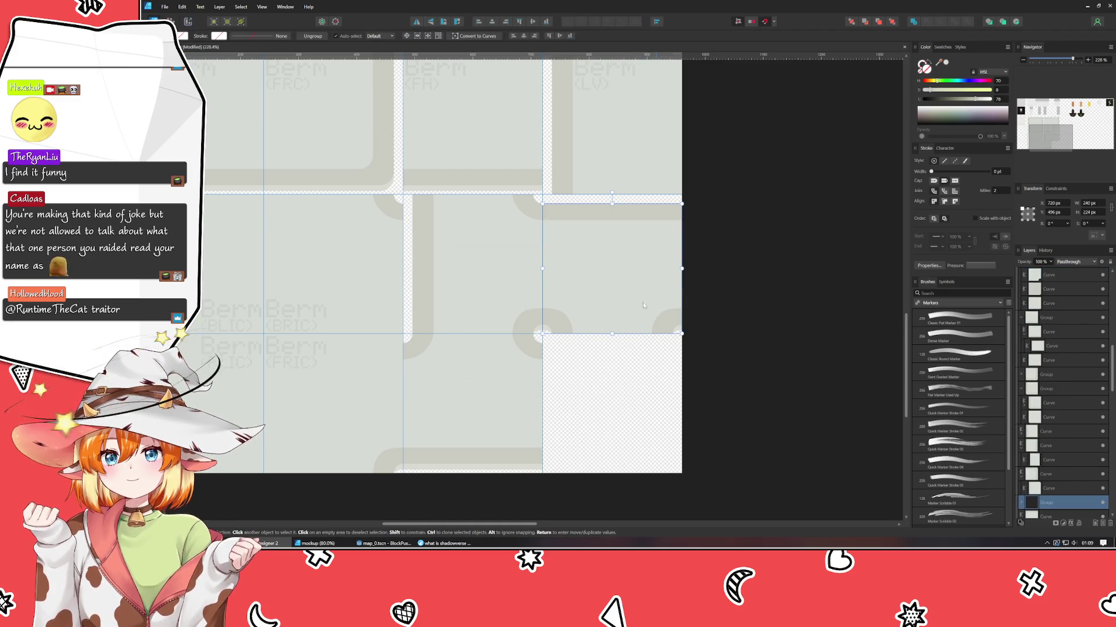
- Flip the middle tile horizontally and snap it into the empty bottom-right cell
{"action": "left_click", "coordinate": [473, 265]}
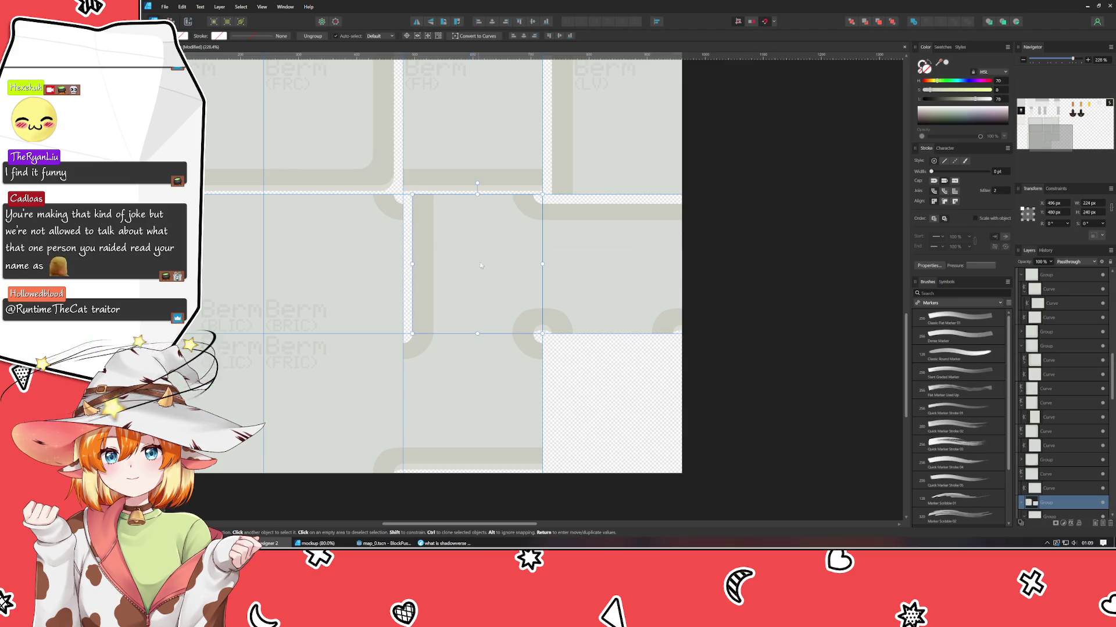
{"action": "left_click", "coordinate": [417, 23]}
{"action": "key", "text": "ctrl+z"}
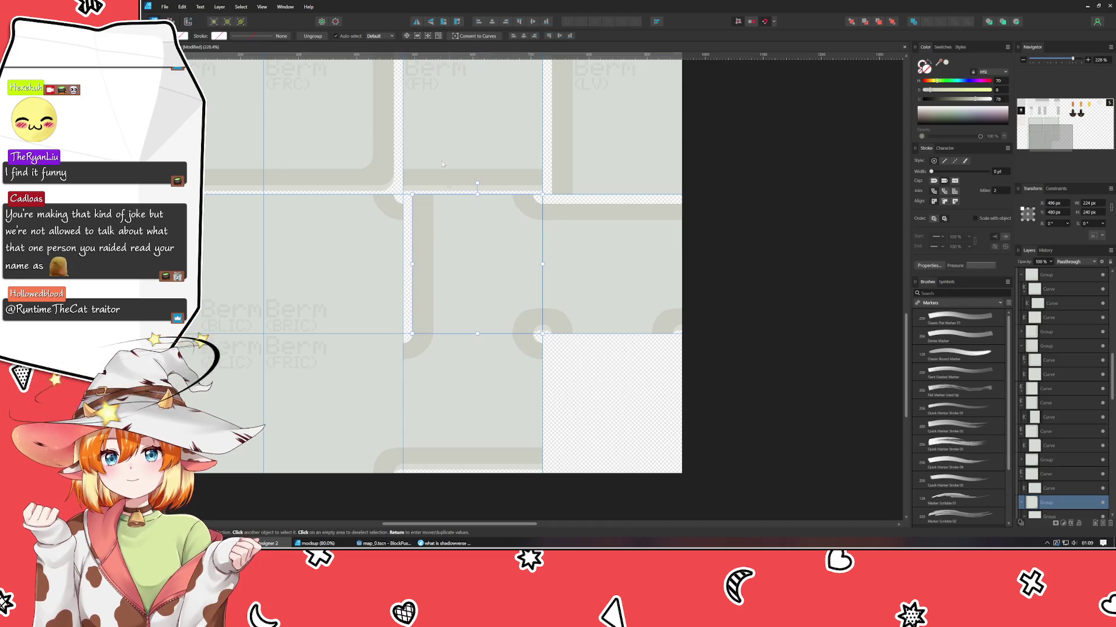
{"action": "left_click", "coordinate": [416, 22]}
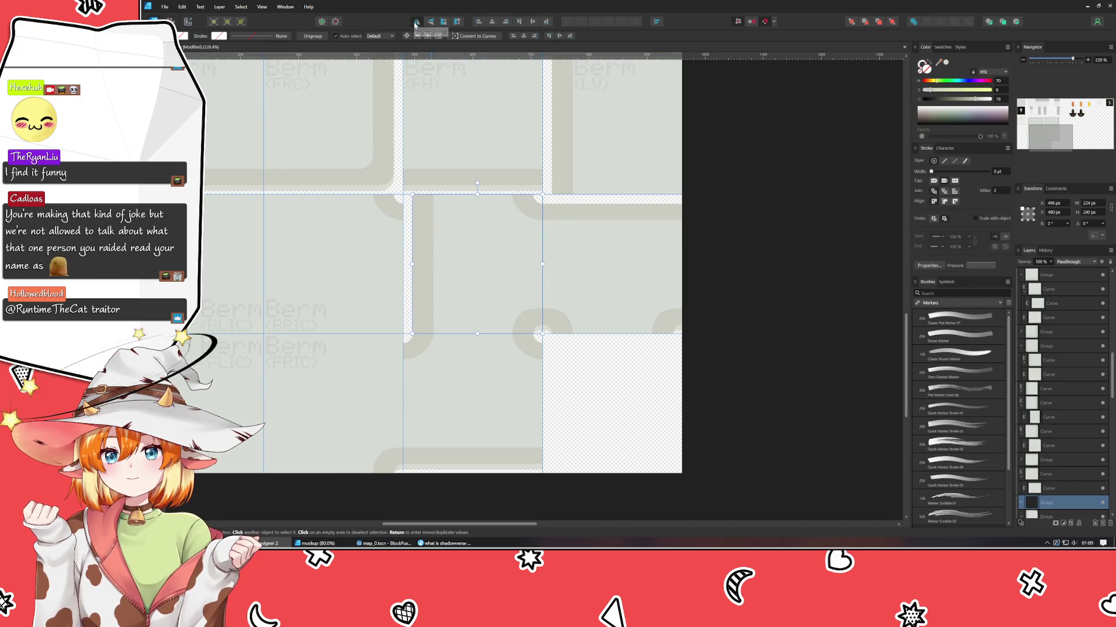
{"action": "left_click_drag", "start_coordinate": [481, 275], "coordinate": [608, 440]}
{"action": "left_click_drag", "start_coordinate": [610, 410], "coordinate": [605, 402]}
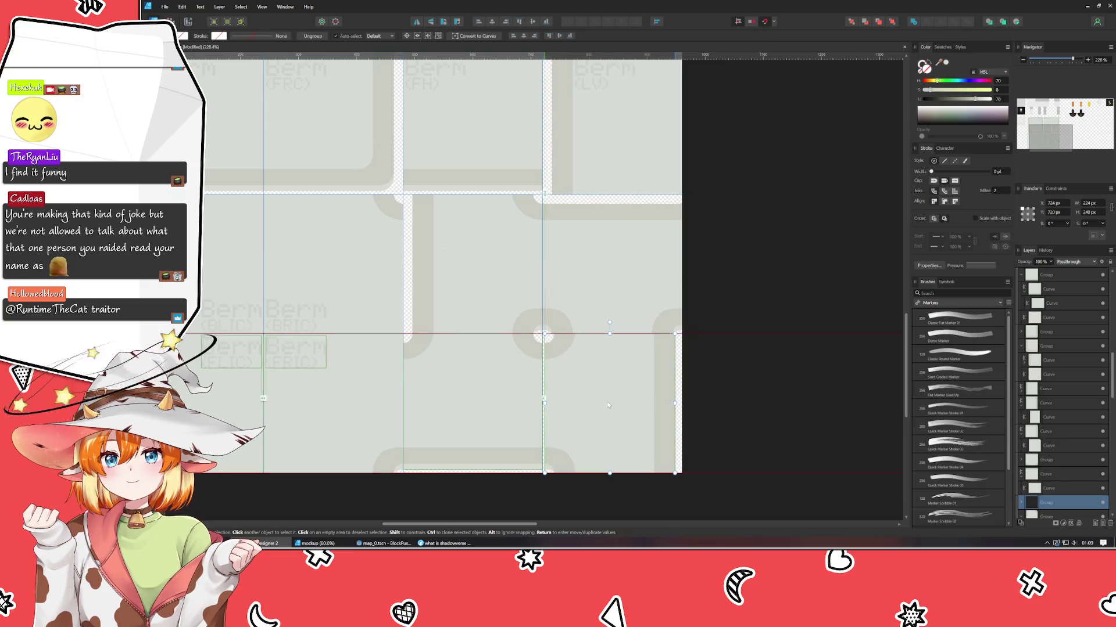
{"action": "left_click", "coordinate": [776, 393]}
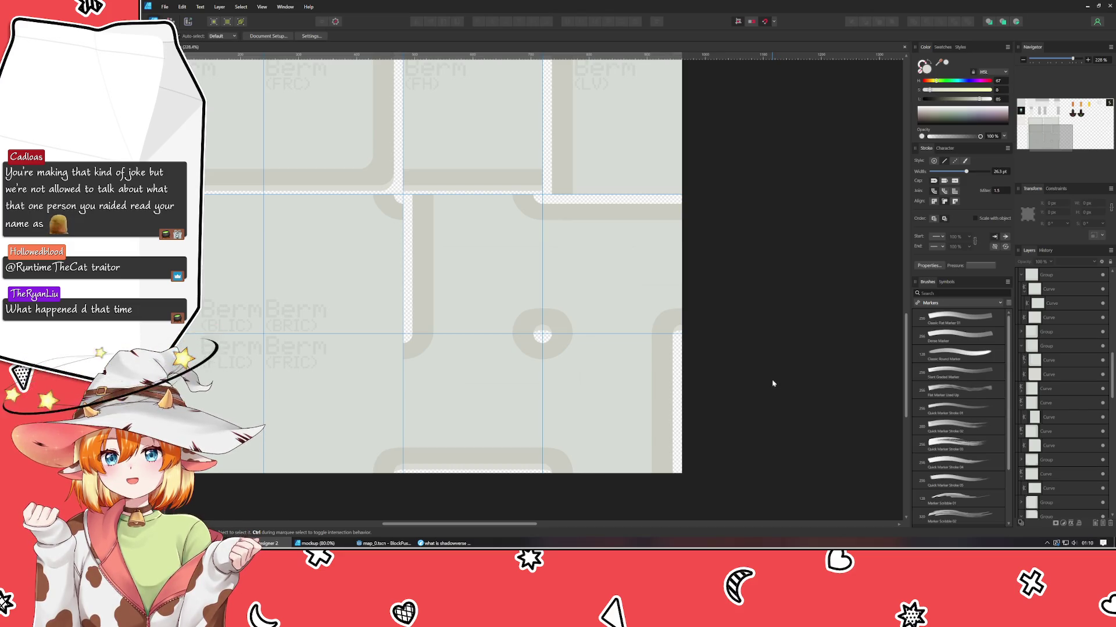
{"action": "scroll", "coordinate": [773, 384], "scroll_direction": "down", "scroll_amount": 2}
{"action": "scroll", "coordinate": [755, 418], "scroll_direction": "down", "scroll_amount": 2}
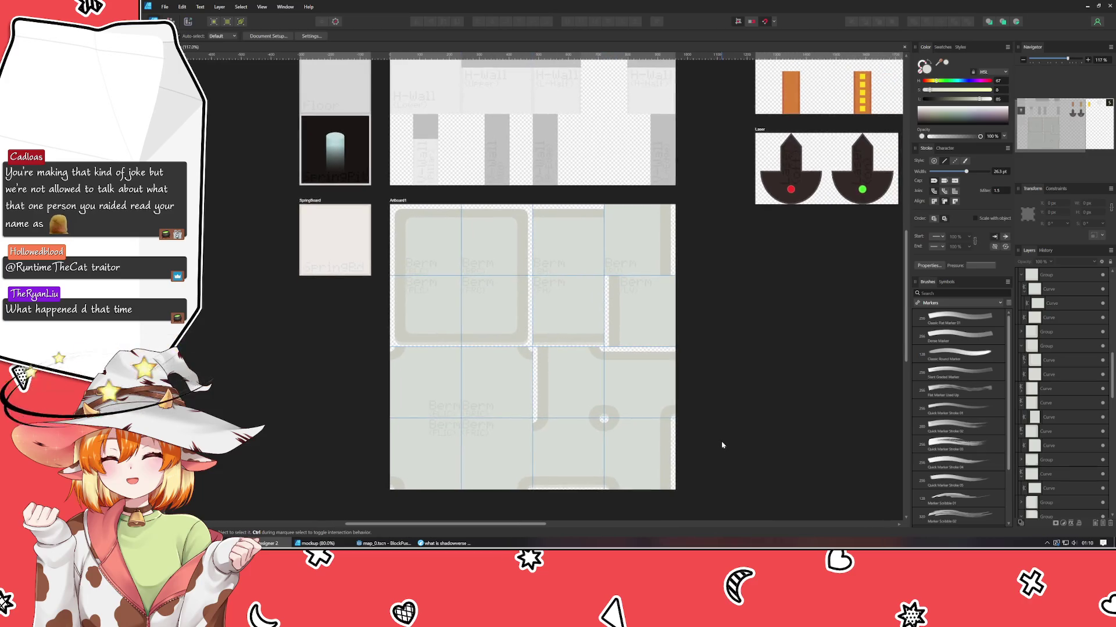
{"action": "scroll", "coordinate": [722, 445], "scroll_direction": "up", "scroll_amount": 2}
{"action": "left_click_drag", "start_coordinate": [722, 446], "coordinate": [694, 373]}
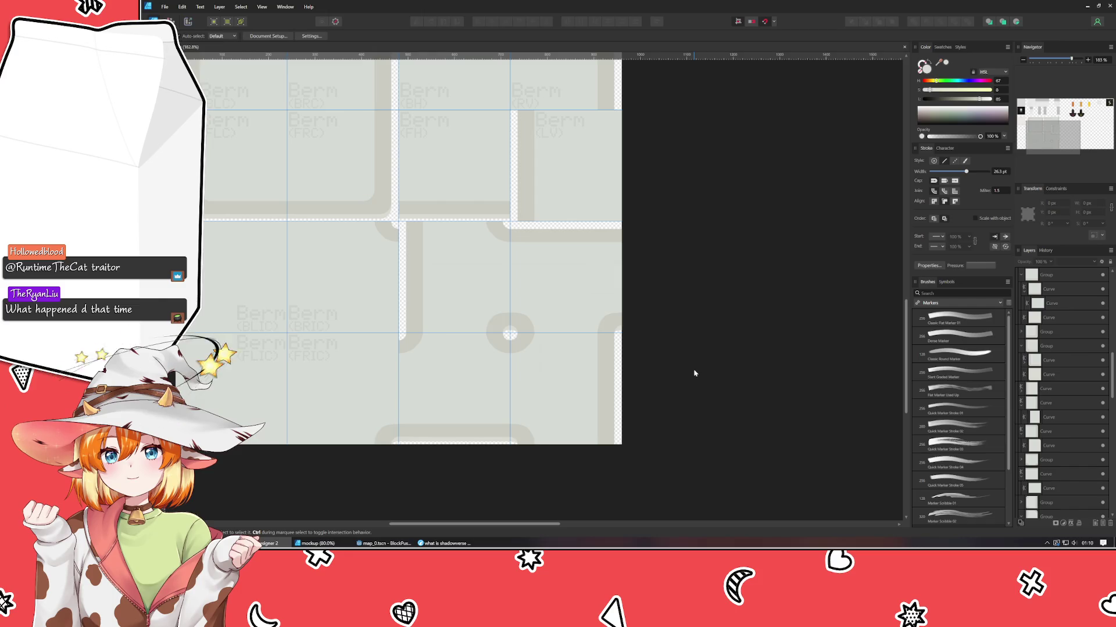
{"action": "scroll", "coordinate": [691, 375], "scroll_direction": "down", "scroll_amount": 1}
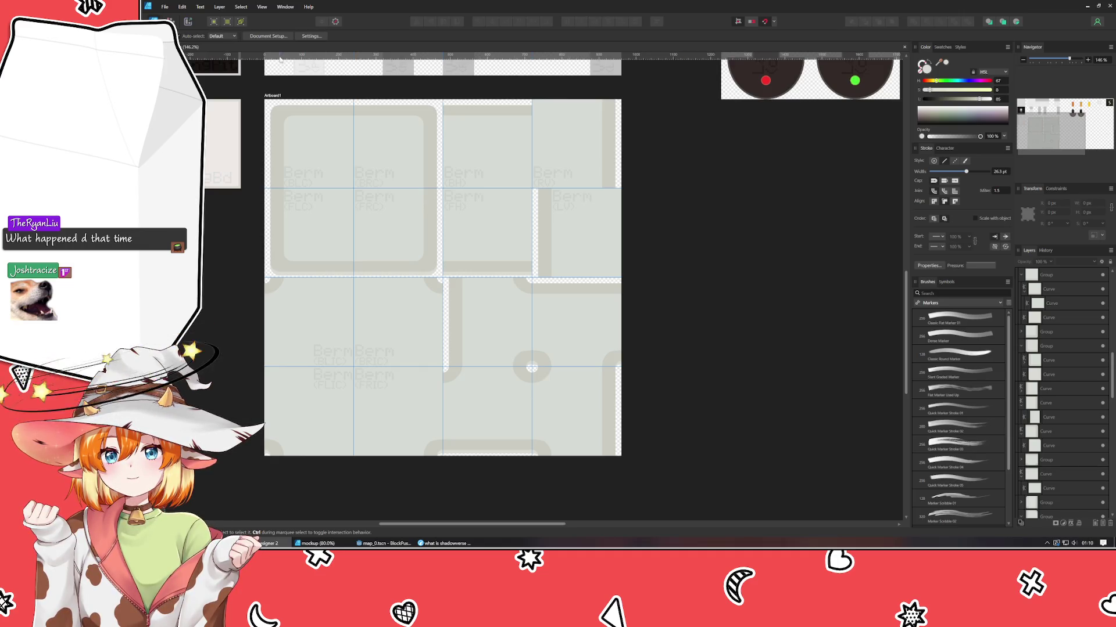
- Set Artboard1's width to 1200 px in the Transform panel
{"action": "left_click", "coordinate": [267, 97]}
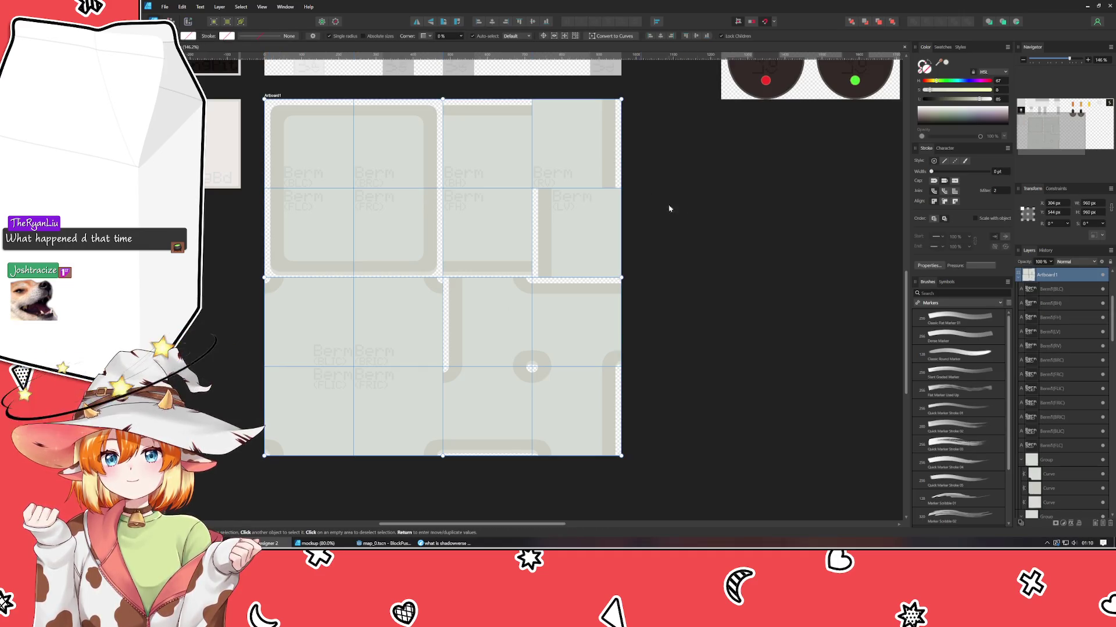
{"action": "left_click", "coordinate": [655, 365]}
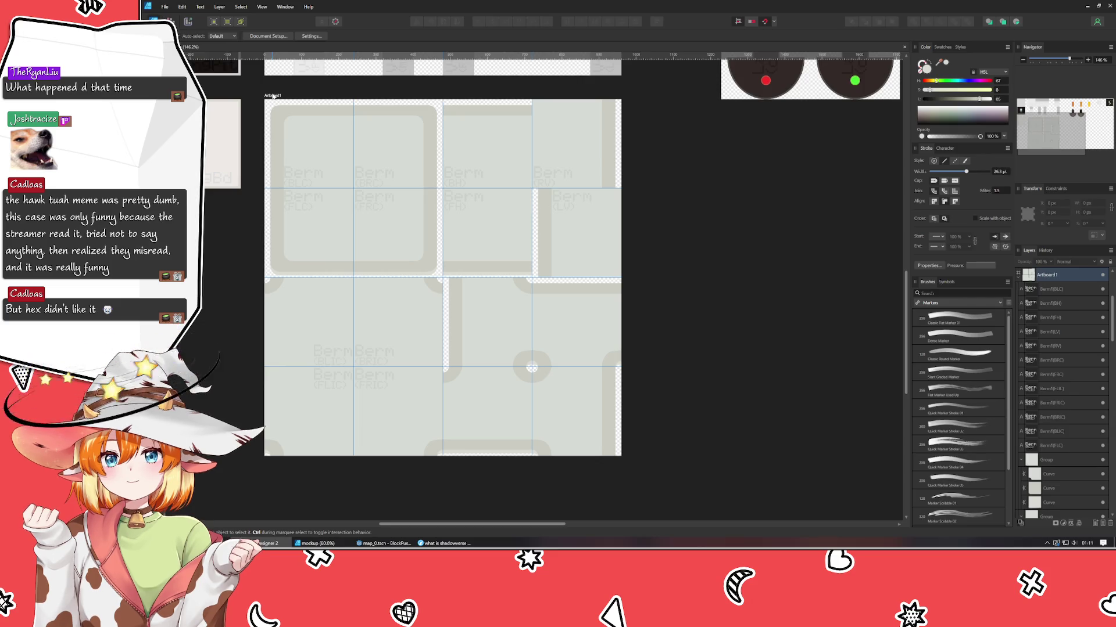
{"action": "left_click", "coordinate": [273, 96]}
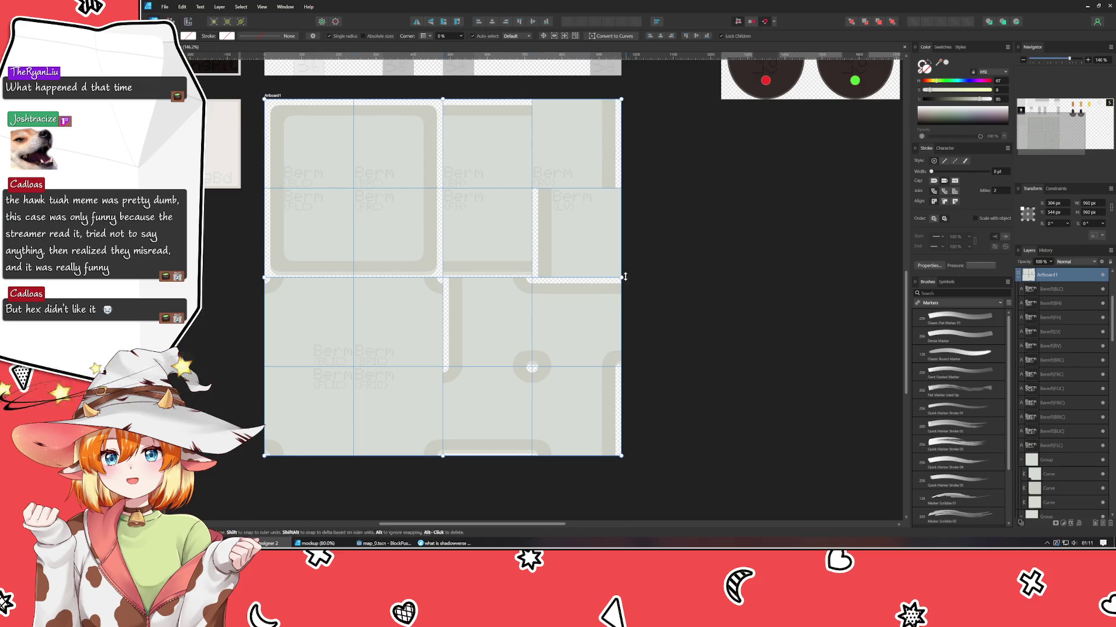
{"action": "mouse_move", "coordinate": [621, 278]}
{"action": "left_mouse_down"}
{"action": "mouse_move", "coordinate": [688, 278]}
{"action": "mouse_move", "coordinate": [675, 289]}
{"action": "left_mouse_up"}
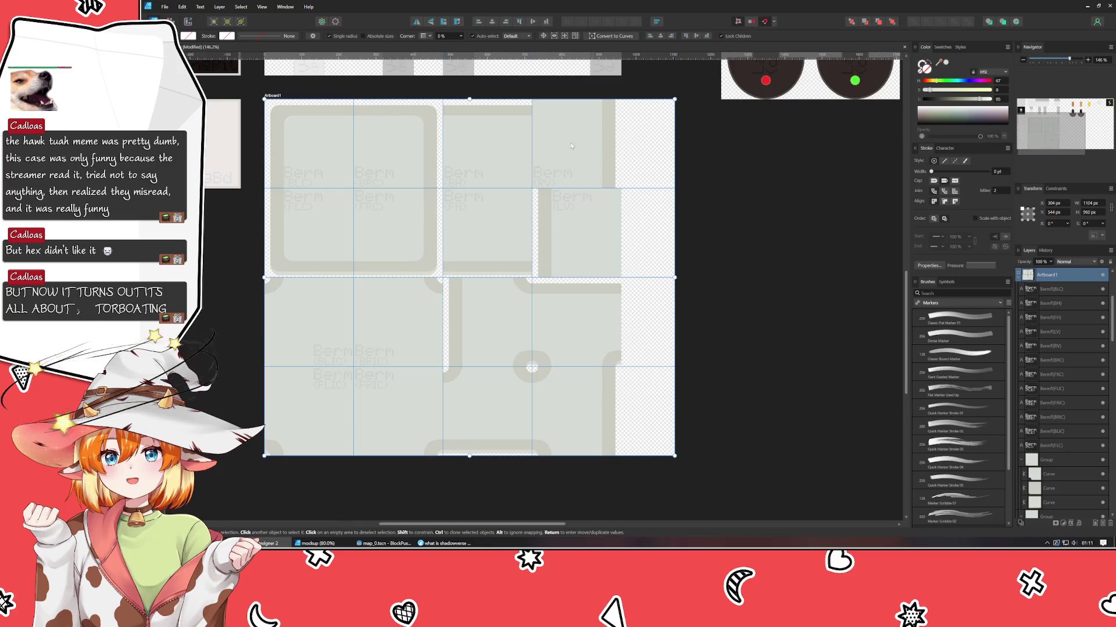
{"action": "key", "text": "ctrl+z"}
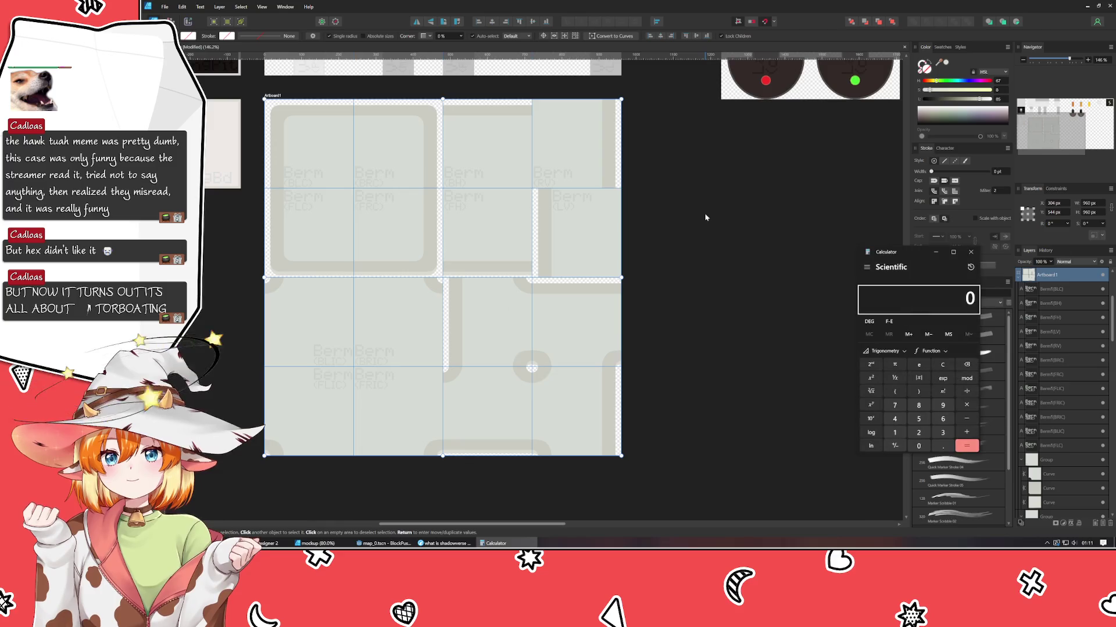
{"action": "type", "text": "960/241200"}
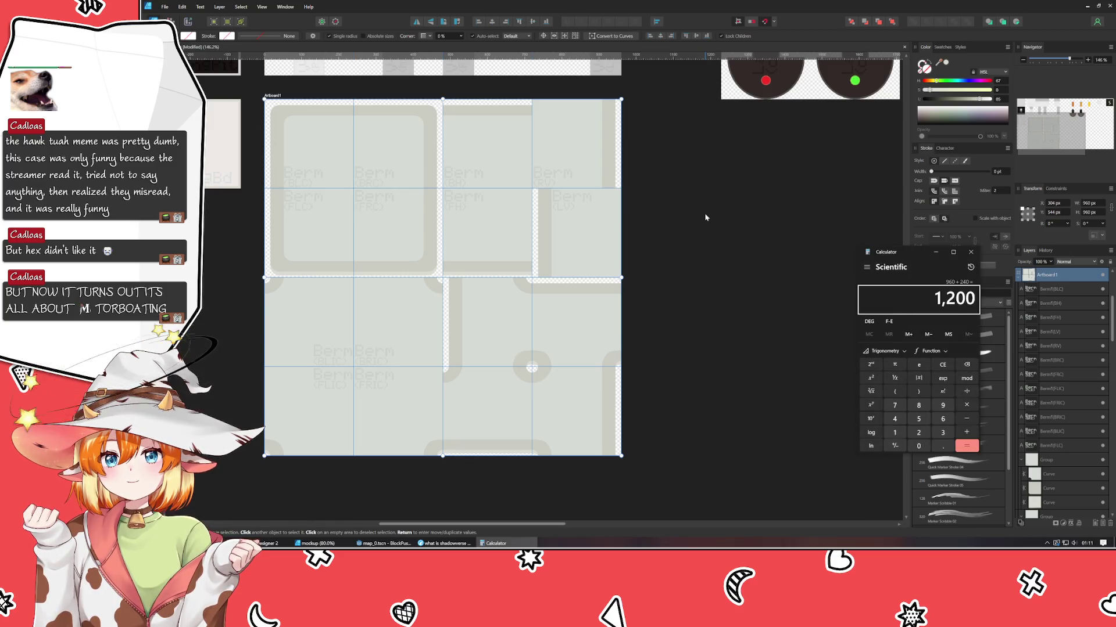
{"action": "left_click", "coordinate": [971, 251]}
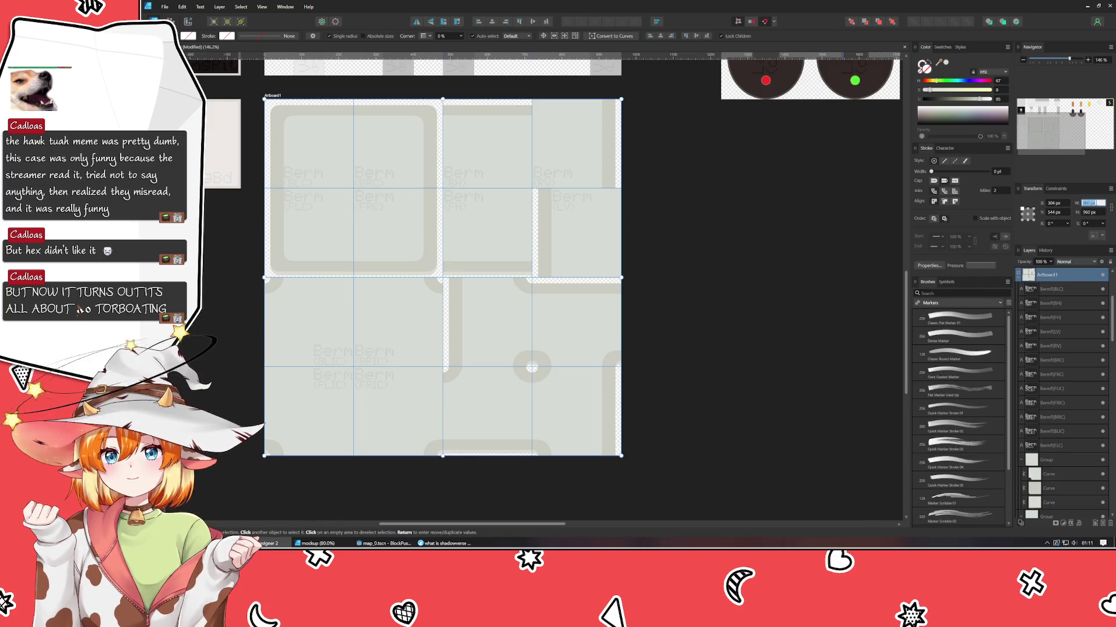
{"action": "left_click", "coordinate": [1089, 203]}
{"action": "type", "text": "1200"}
{"action": "key", "text": "Return"}
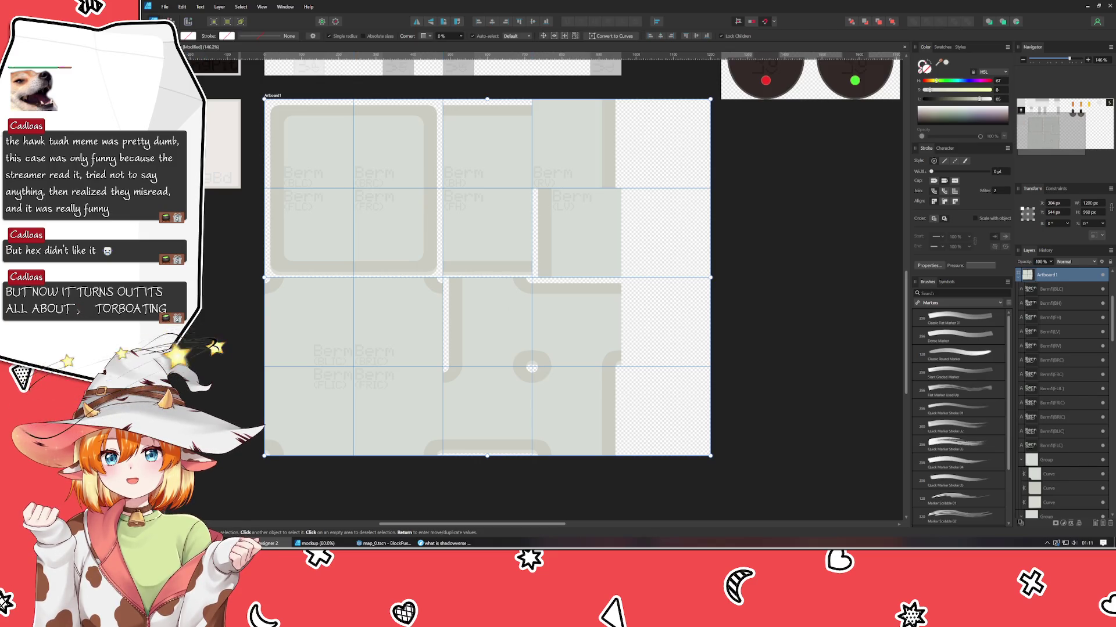
- Add a vertical guide at the old 960 px right edge
{"action": "left_click_drag", "start_coordinate": [186, 418], "coordinate": [615, 444]}
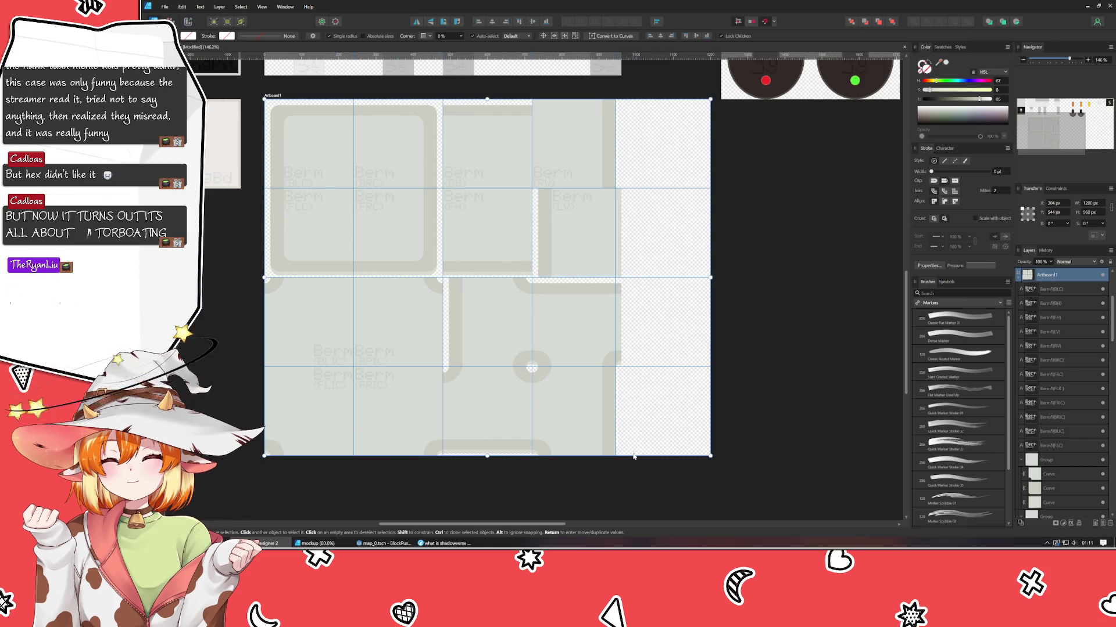
{"action": "left_click_drag", "start_coordinate": [613, 407], "coordinate": [621, 407]}
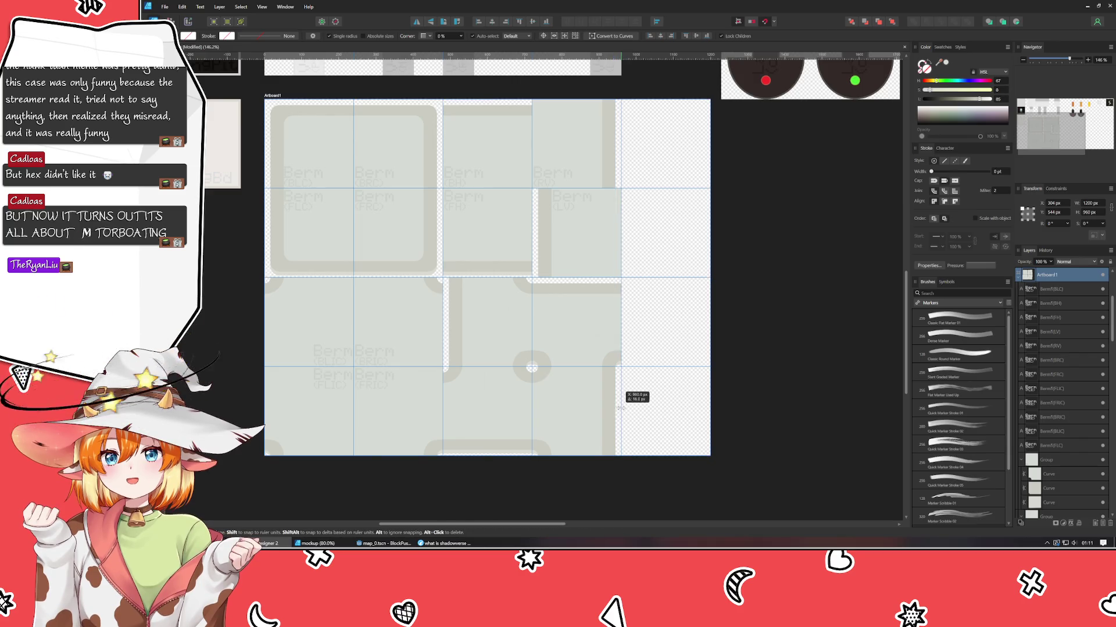
{"action": "left_click", "coordinate": [753, 402]}
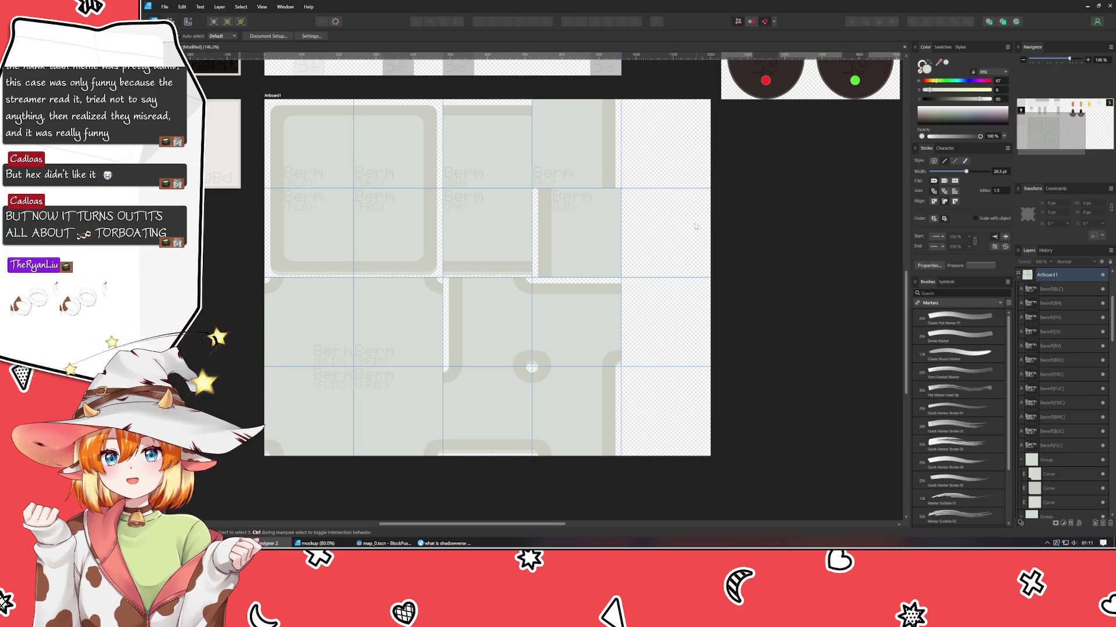
- Move the middle-row tile group one cell right into the new column
{"action": "left_click", "coordinate": [591, 334]}
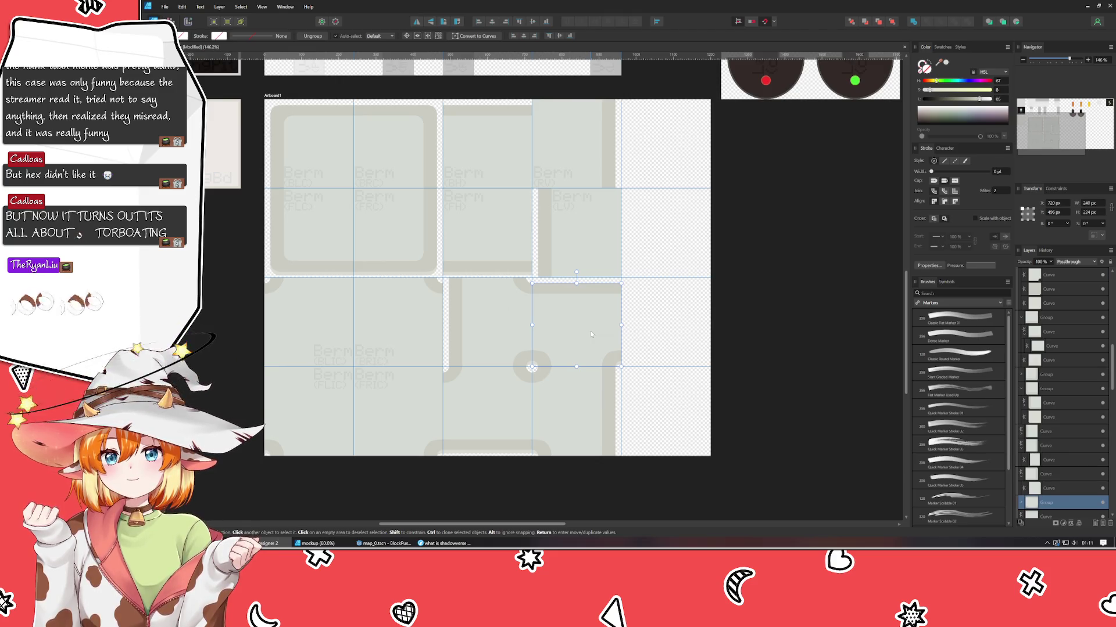
{"action": "left_click_drag", "start_coordinate": [591, 334], "coordinate": [679, 331]}
{"action": "scroll", "coordinate": [679, 332], "scroll_direction": "up", "scroll_amount": 2}
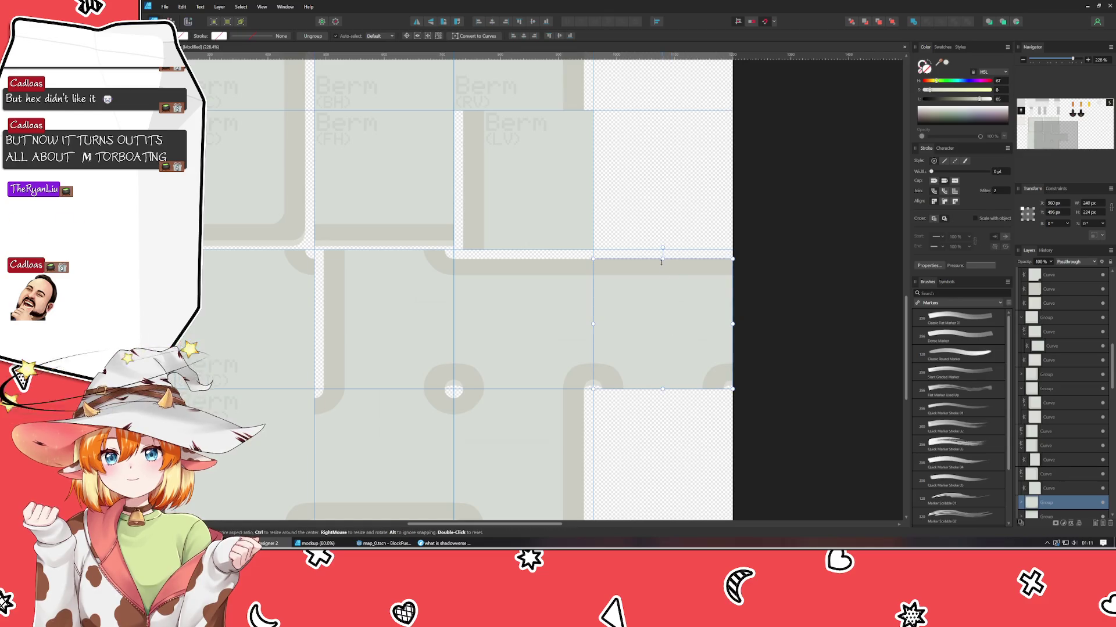
{"action": "double_click", "coordinate": [661, 262]}
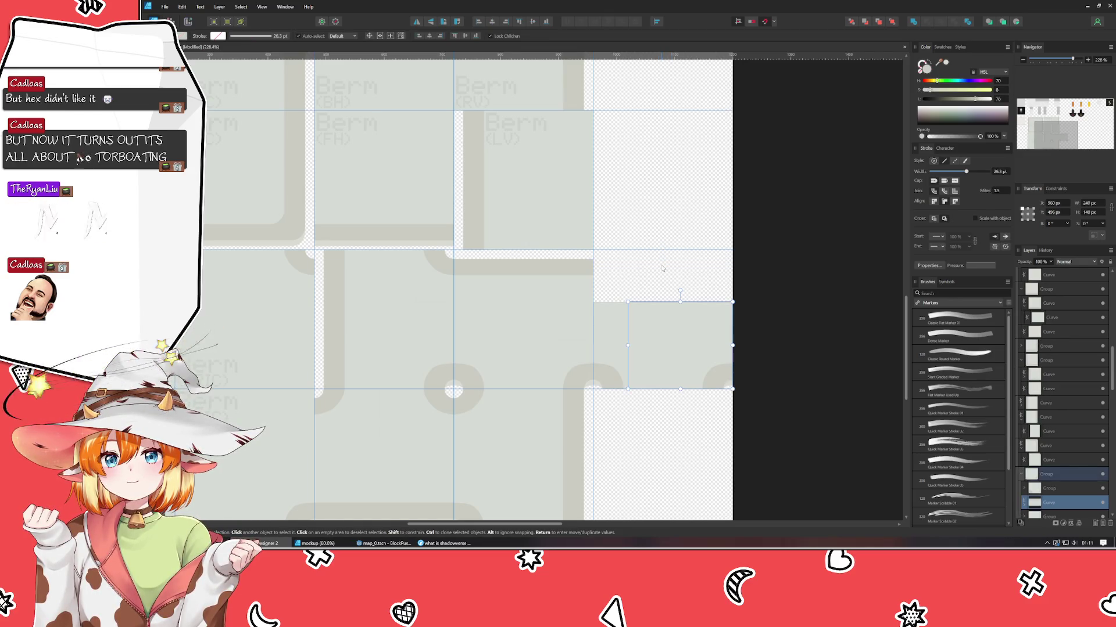
- Move the lower tile group into the right column's empty slot, checking it with undo/redo
{"action": "left_click", "coordinate": [383, 445]}
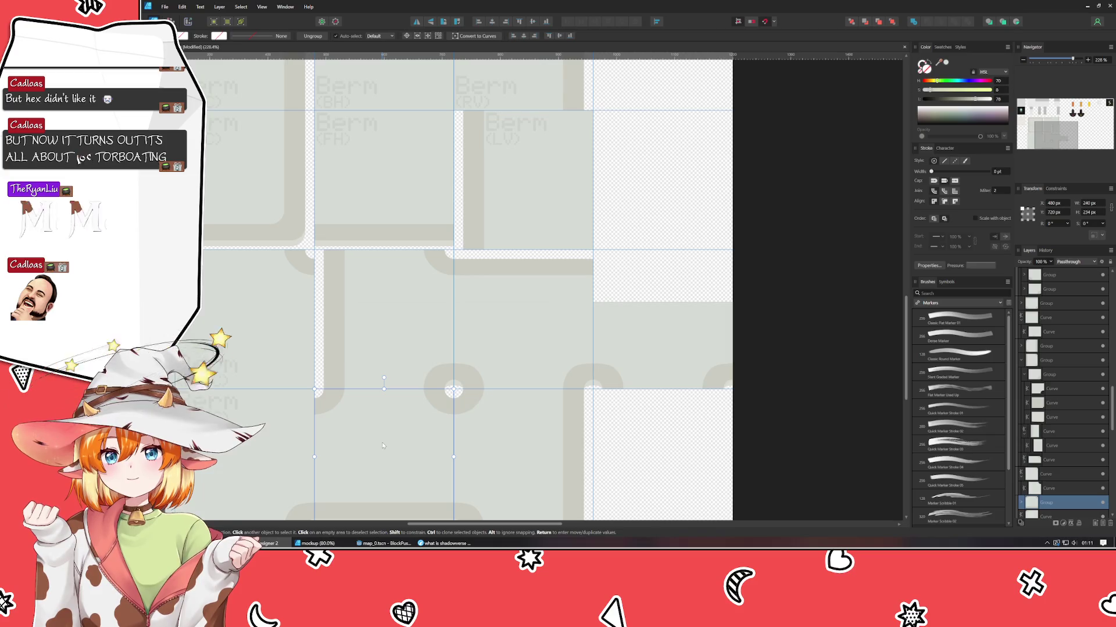
{"action": "left_click_drag", "start_coordinate": [382, 446], "coordinate": [662, 307]}
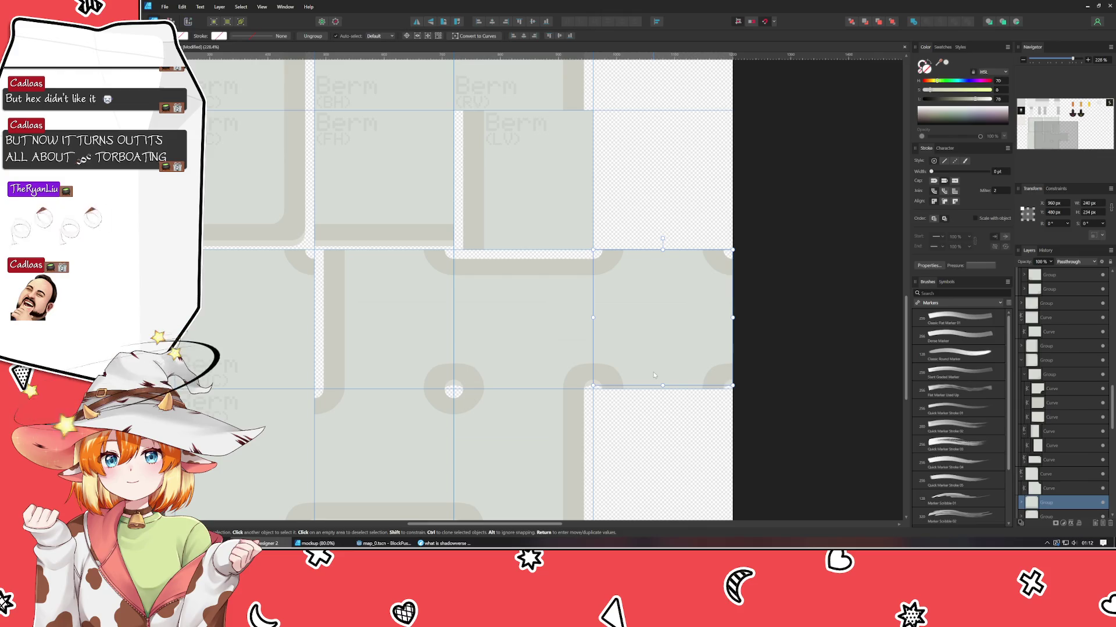
{"action": "left_click", "coordinate": [821, 351]}
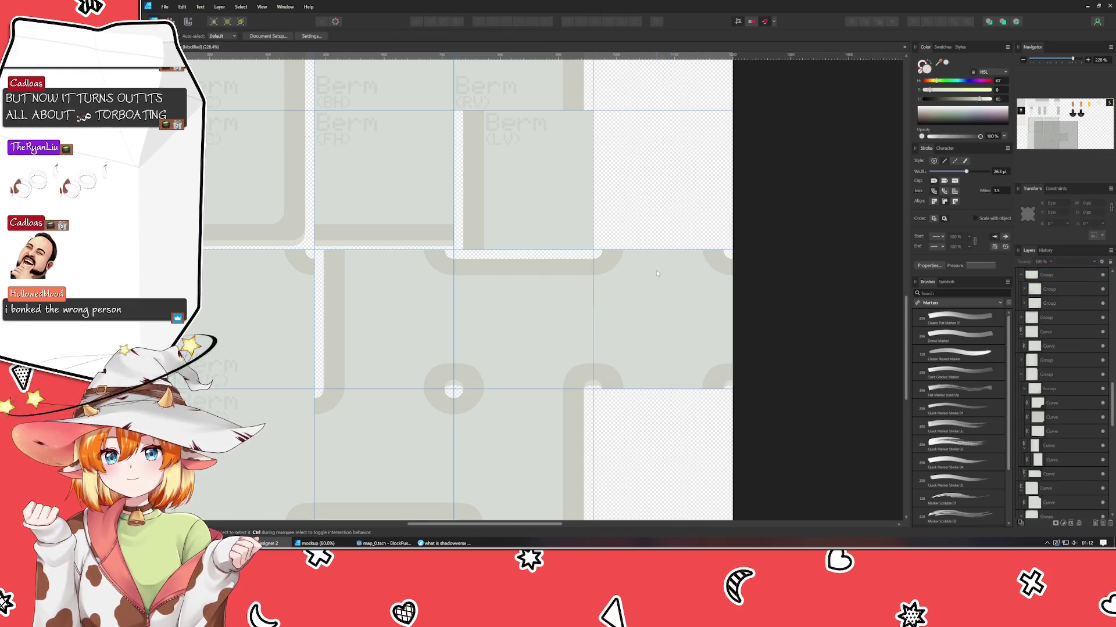
{"action": "left_click", "coordinate": [658, 272]}
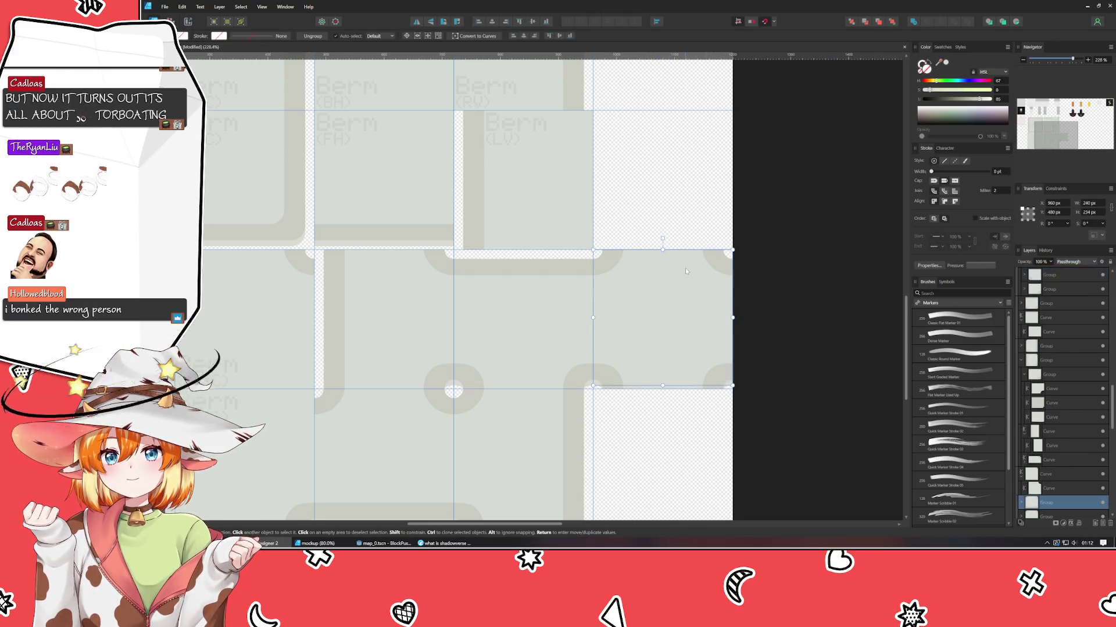
{"action": "key", "text": "ctrl+z"}
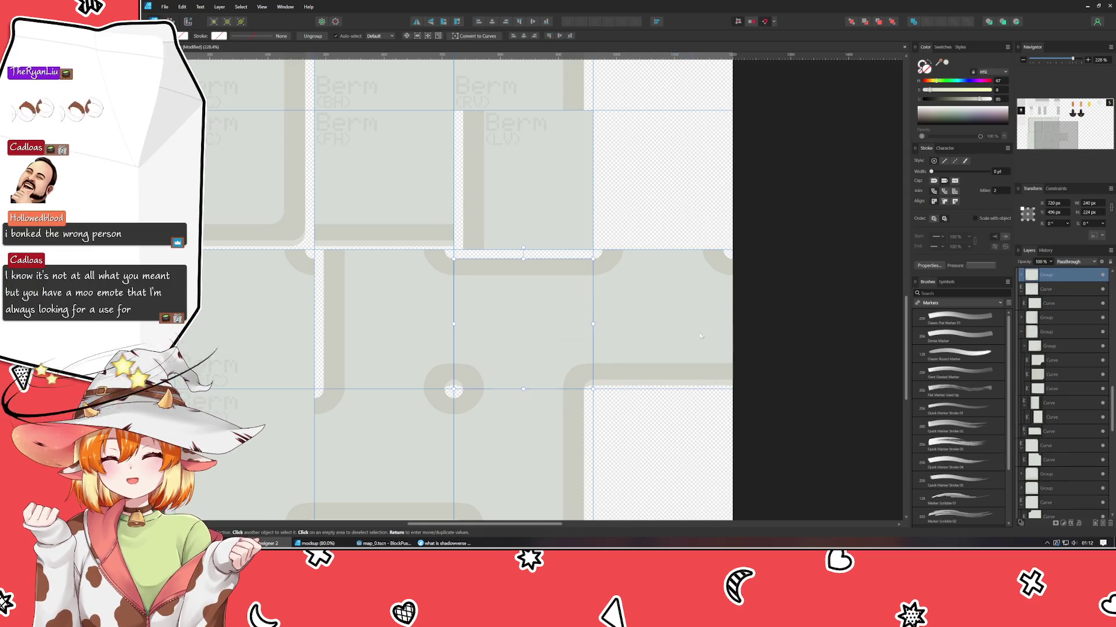
{"action": "key", "text": "ctrl+shift+z"}
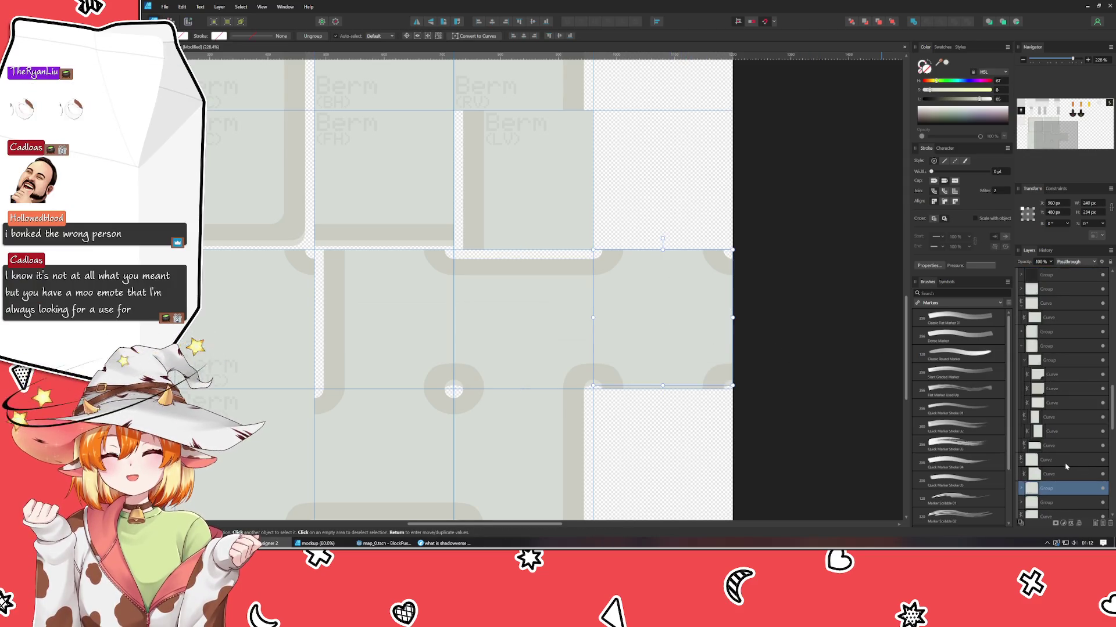
{"action": "scroll", "coordinate": [1066, 466], "scroll_direction": "down", "scroll_amount": 1}
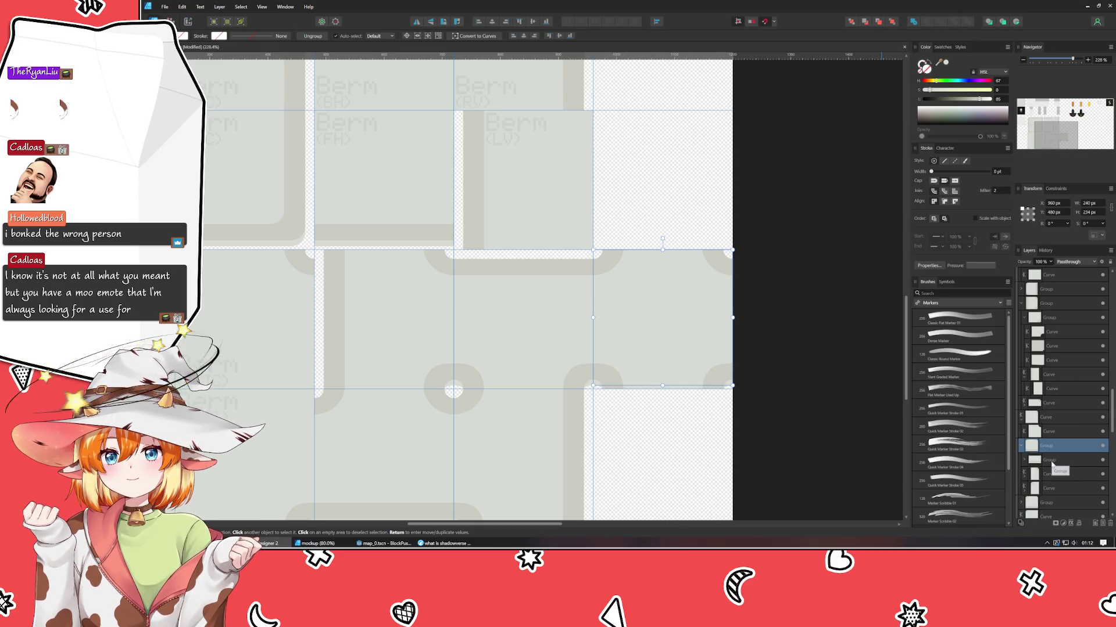
{"action": "left_click", "coordinate": [825, 431]}
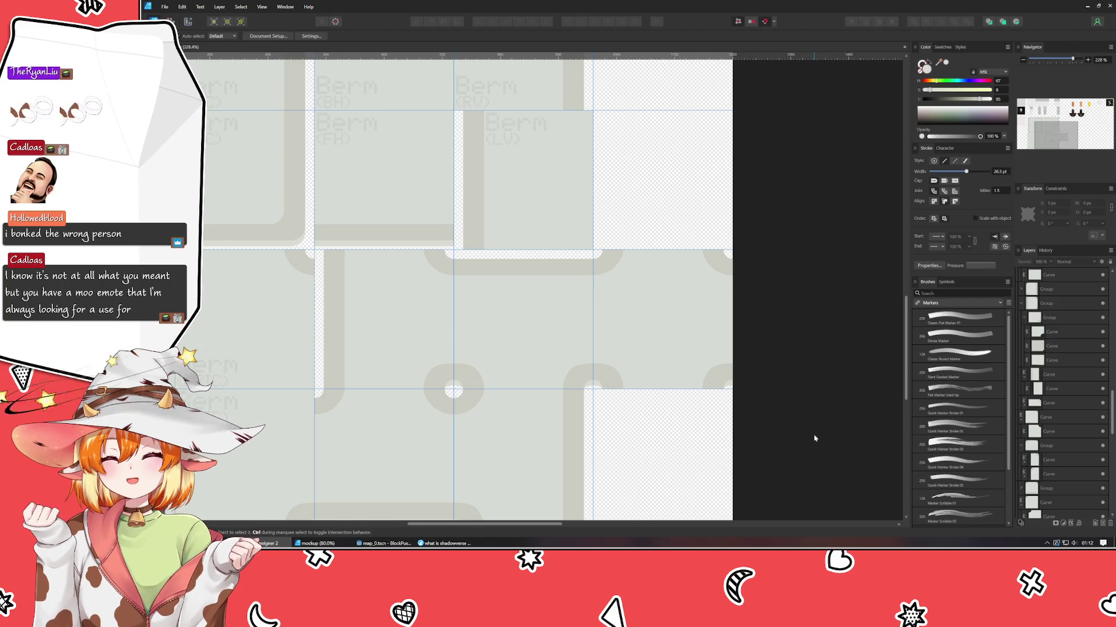
- Duplicate a Berm label onto the lower middle tile and begin editing the copy
{"action": "scroll", "coordinate": [814, 438], "scroll_direction": "down", "scroll_amount": 5}
{"action": "left_click_drag", "start_coordinate": [814, 438], "coordinate": [787, 450]}
{"action": "scroll", "coordinate": [787, 450], "scroll_direction": "up", "scroll_amount": 4}
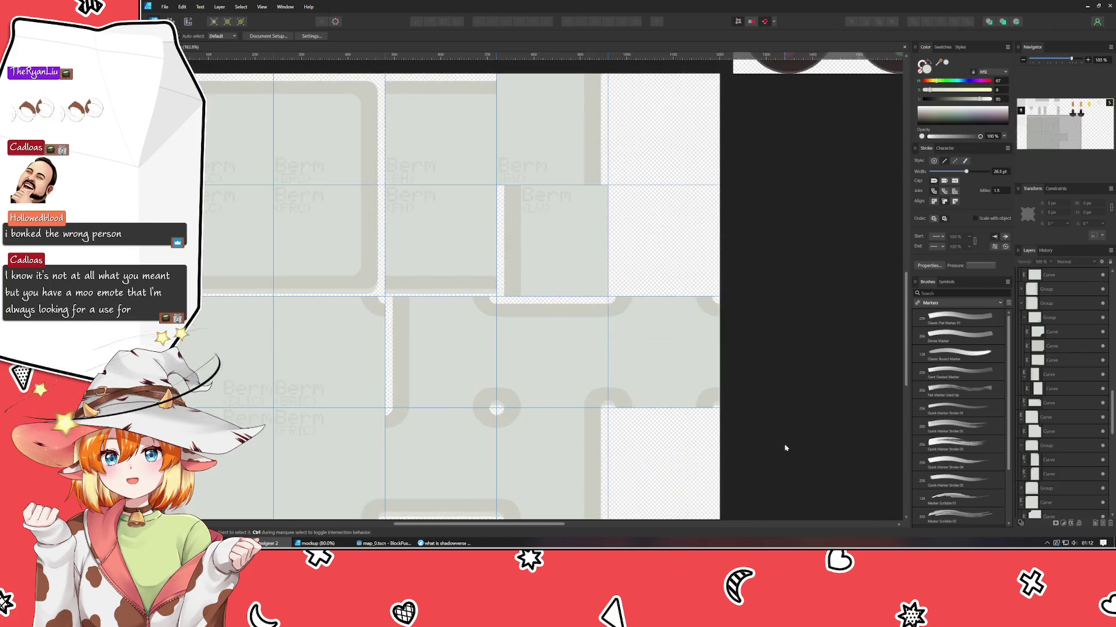
{"action": "scroll", "coordinate": [845, 439], "scroll_direction": "down", "scroll_amount": 1}
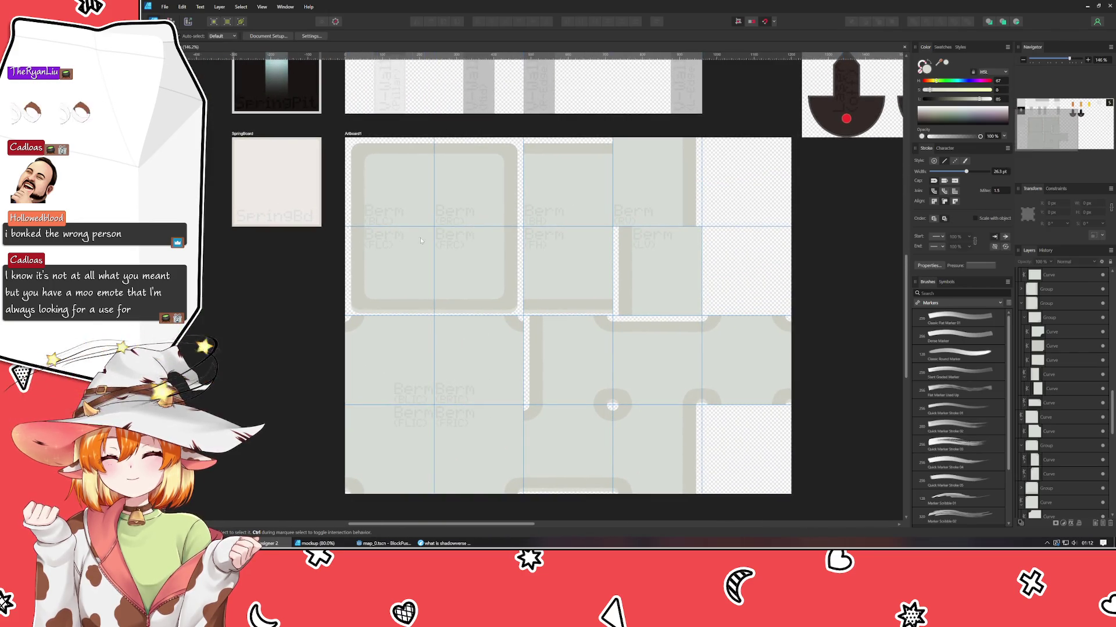
{"action": "left_click", "coordinate": [453, 398]}
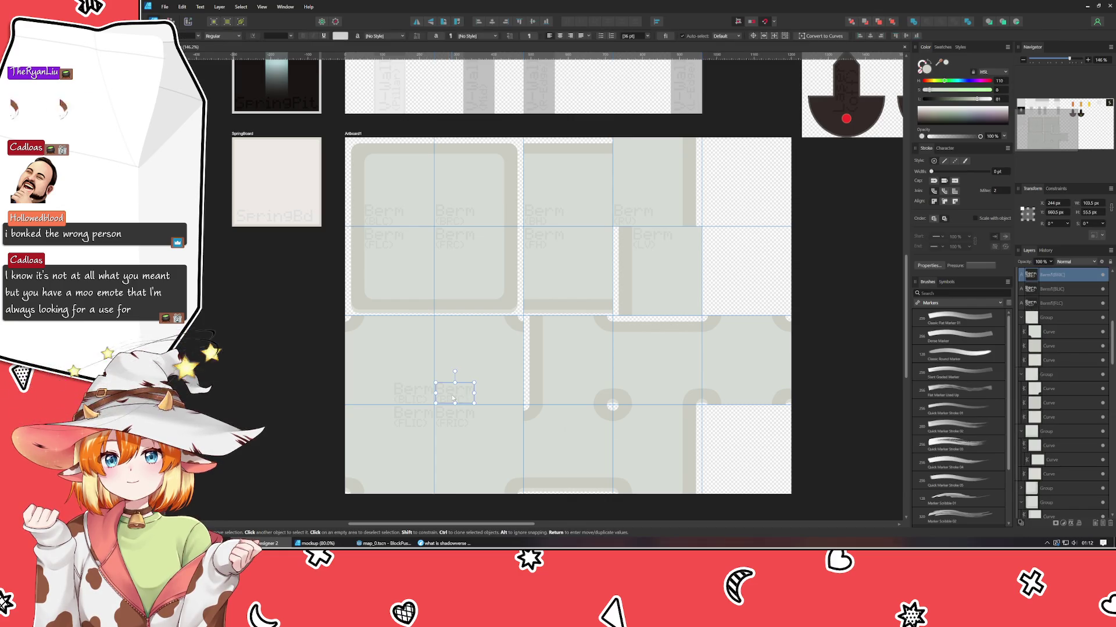
{"action": "mouse_move", "coordinate": [453, 399]}
{"action": "left_mouse_down"}
{"action": "mouse_move", "coordinate": [567, 365]}
{"action": "mouse_move", "coordinate": [560, 396]}
{"action": "left_mouse_up"}
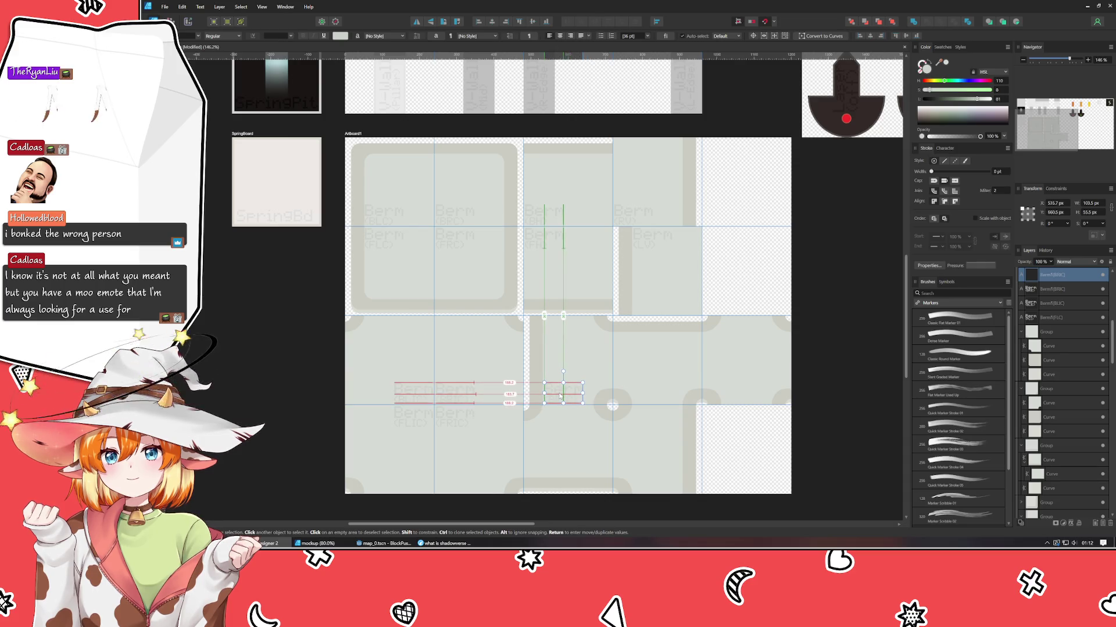
{"action": "double_click", "coordinate": [558, 398]}
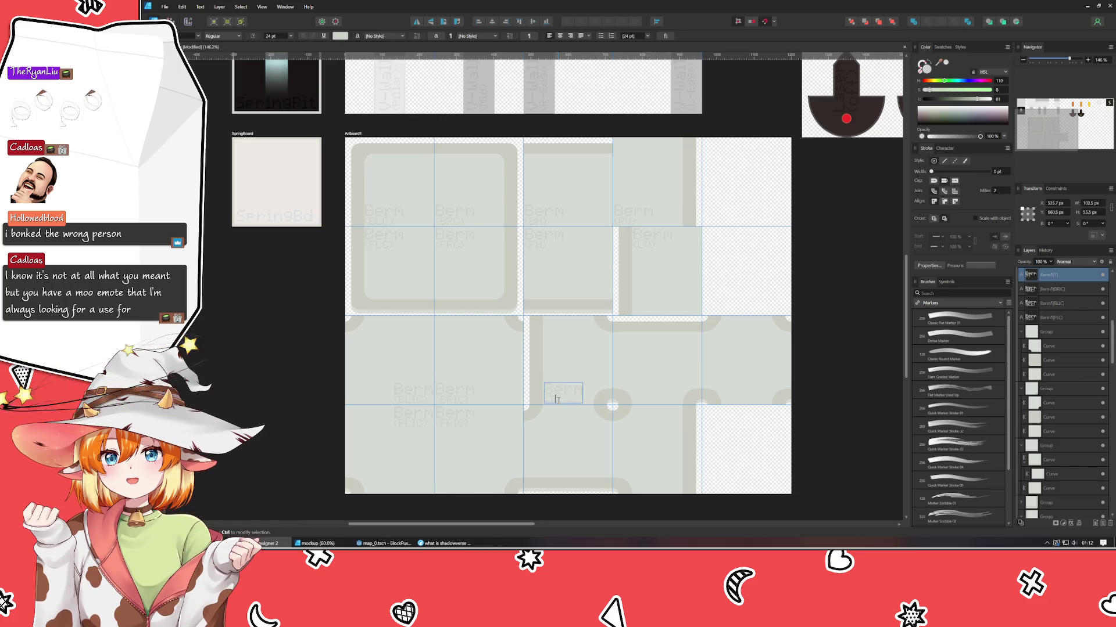
- Copy the Berm label down, right and up onto three more tiles
{"action": "left_click", "coordinate": [550, 446]}
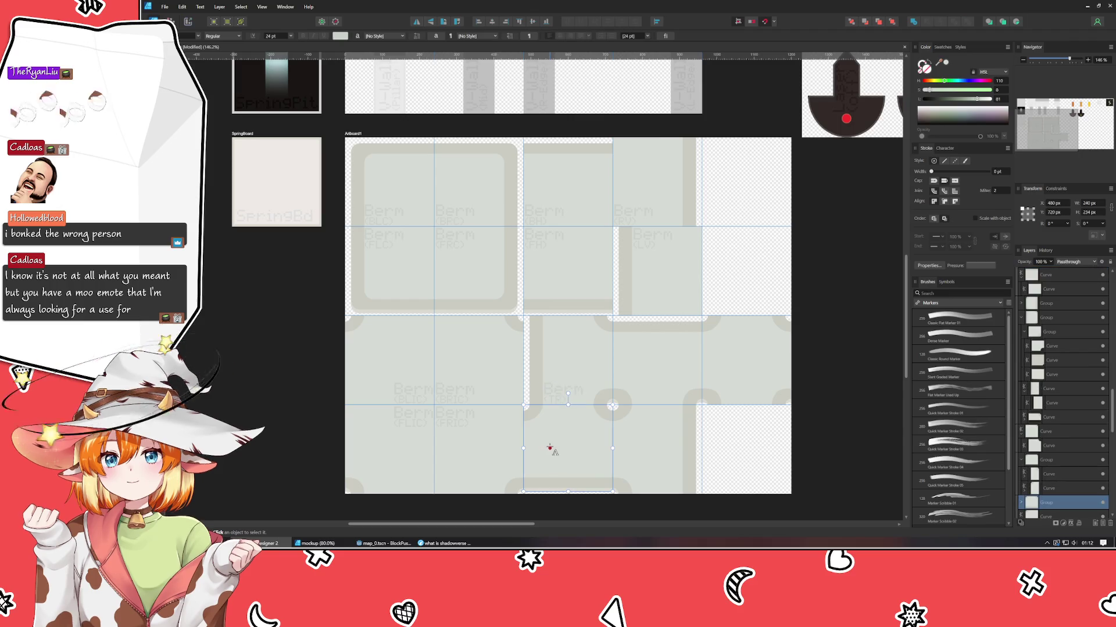
{"action": "key", "text": "Escape"}
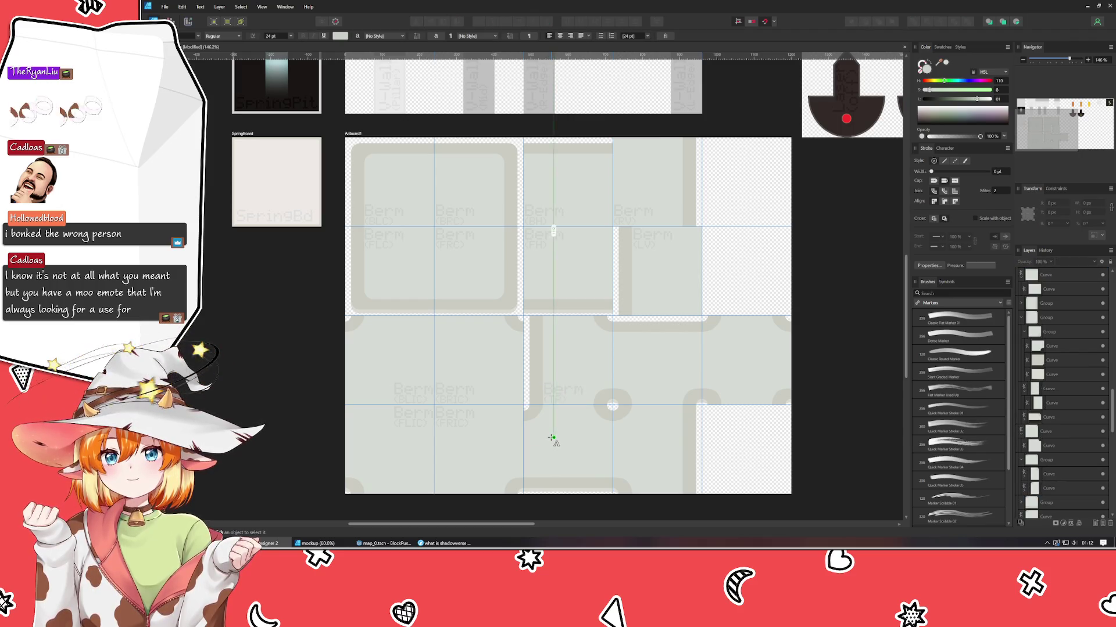
{"action": "left_click", "coordinate": [556, 390]}
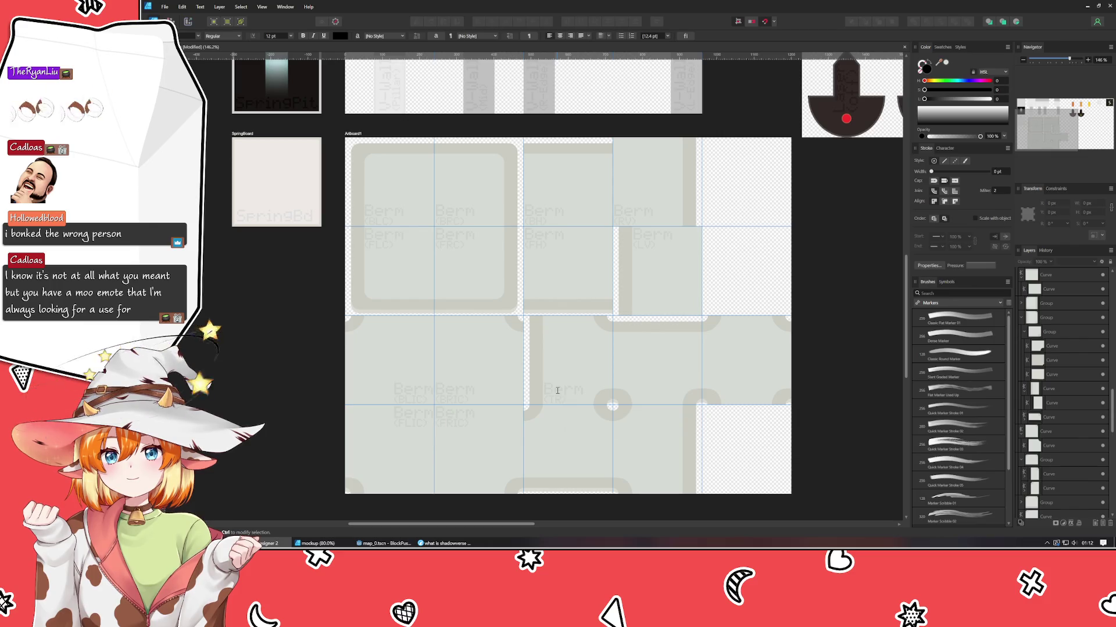
{"action": "key", "text": "Escape"}
{"action": "left_click_drag", "start_coordinate": [557, 393], "coordinate": [557, 417]}
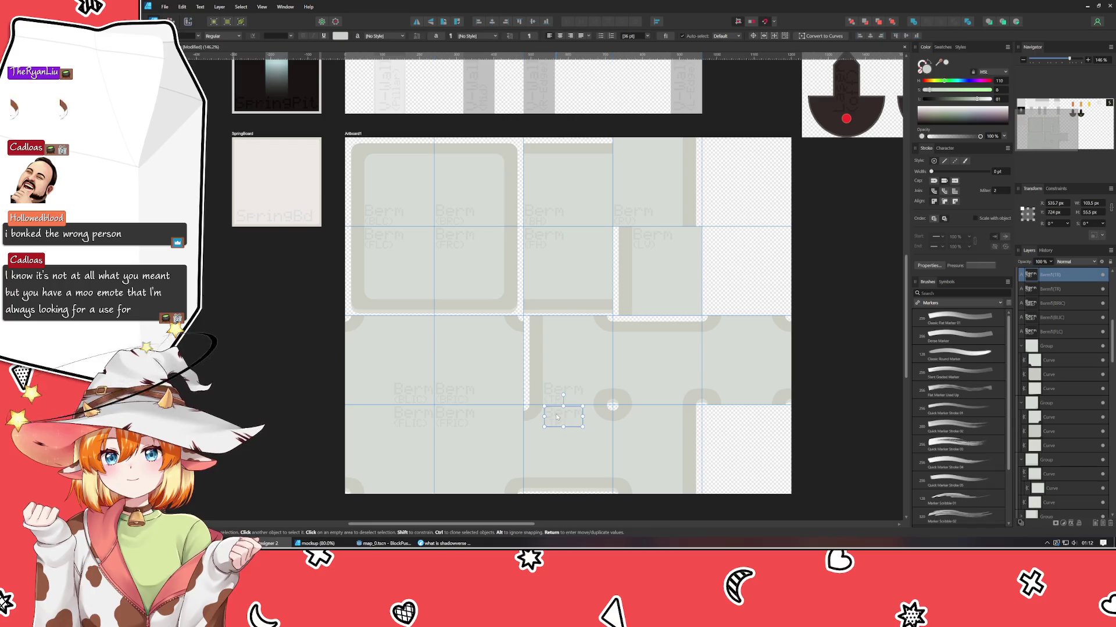
{"action": "left_click_drag", "start_coordinate": [557, 416], "coordinate": [658, 419]}
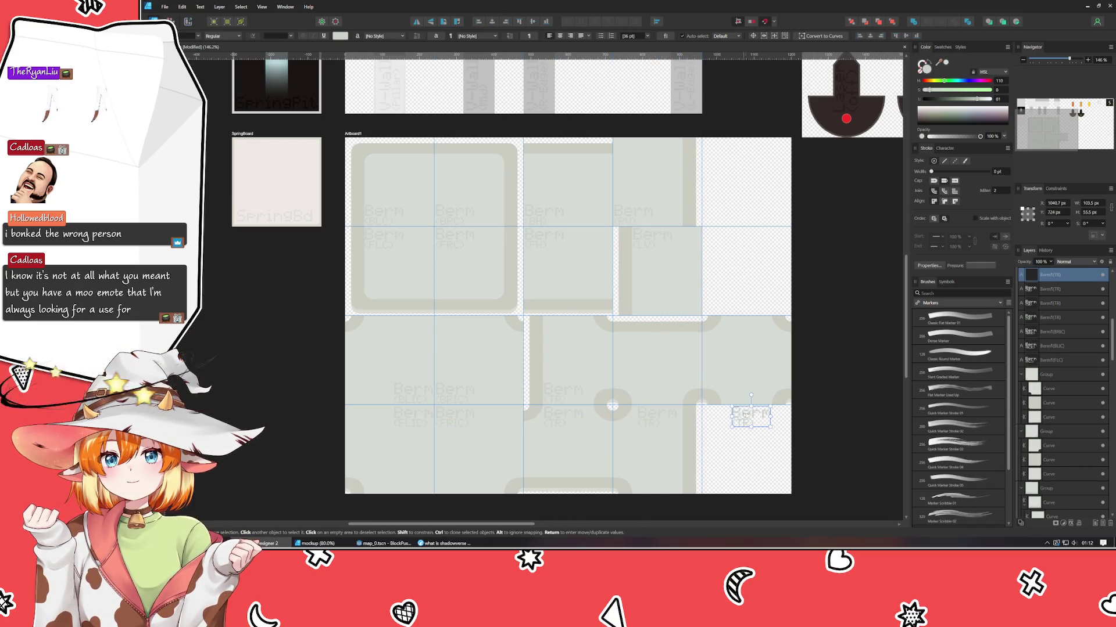
{"action": "mouse_move", "coordinate": [657, 418]}
{"action": "left_mouse_down"}
{"action": "mouse_move", "coordinate": [644, 376]}
{"action": "mouse_move", "coordinate": [753, 365]}
{"action": "left_mouse_up"}
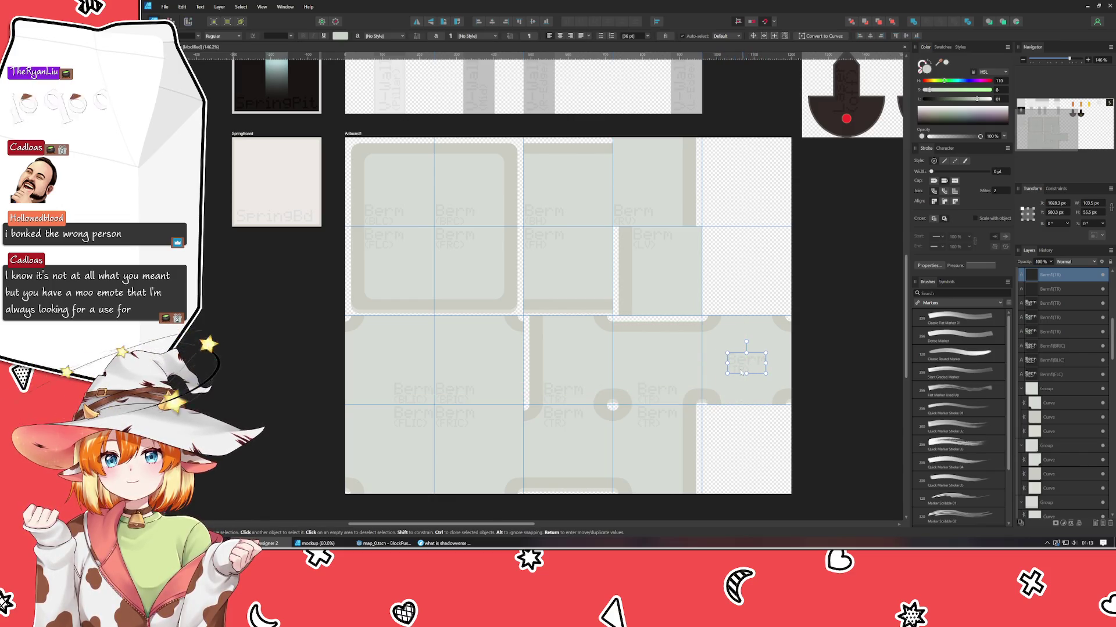
- Relabel the right-column tile's copy to read 'Berm (Cross)'
{"action": "left_click", "coordinate": [649, 401]}
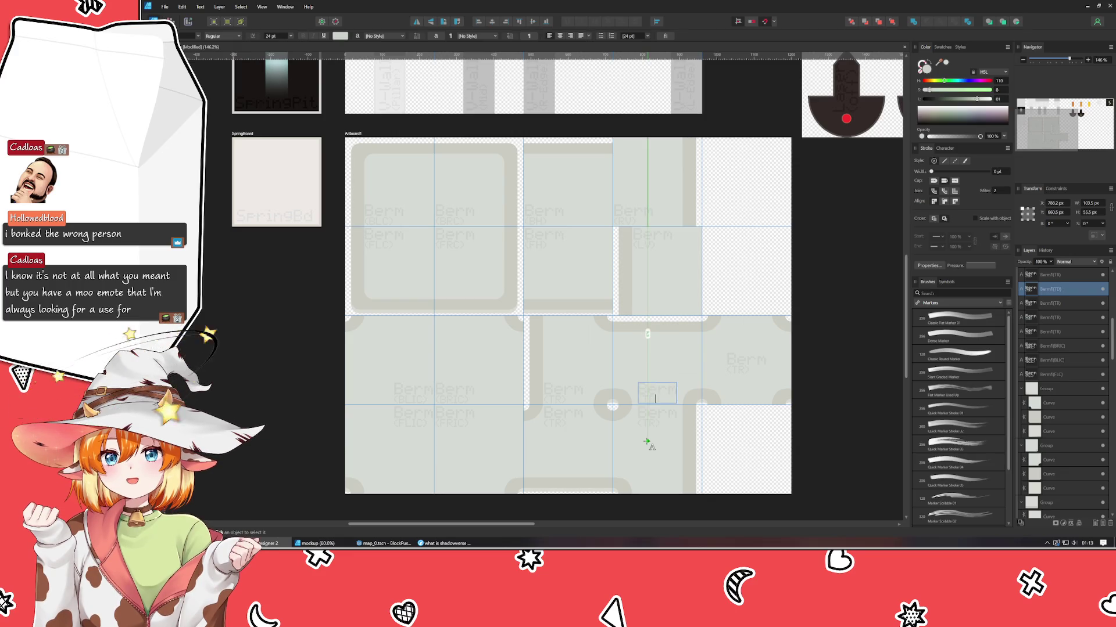
{"action": "left_click", "coordinate": [653, 423]}
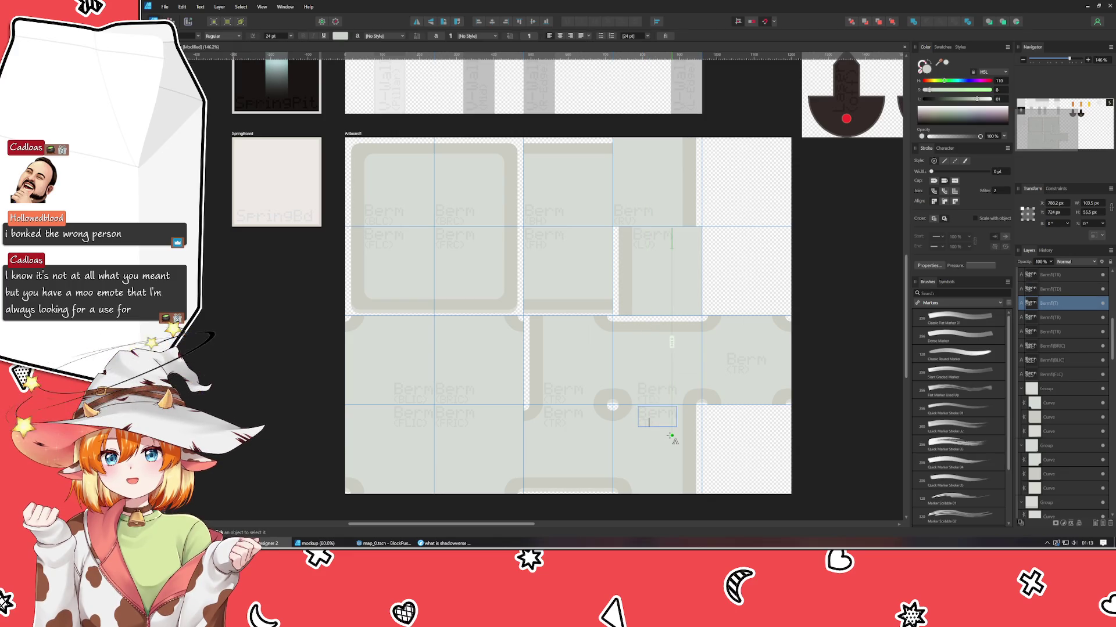
{"action": "left_click", "coordinate": [563, 425]}
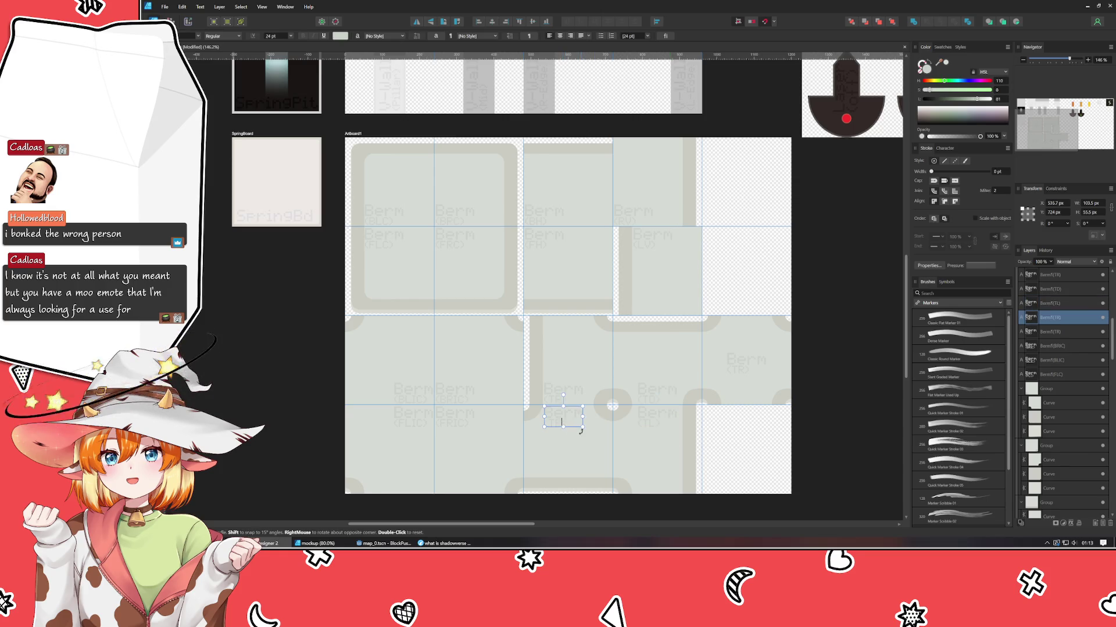
{"action": "left_click", "coordinate": [739, 371]}
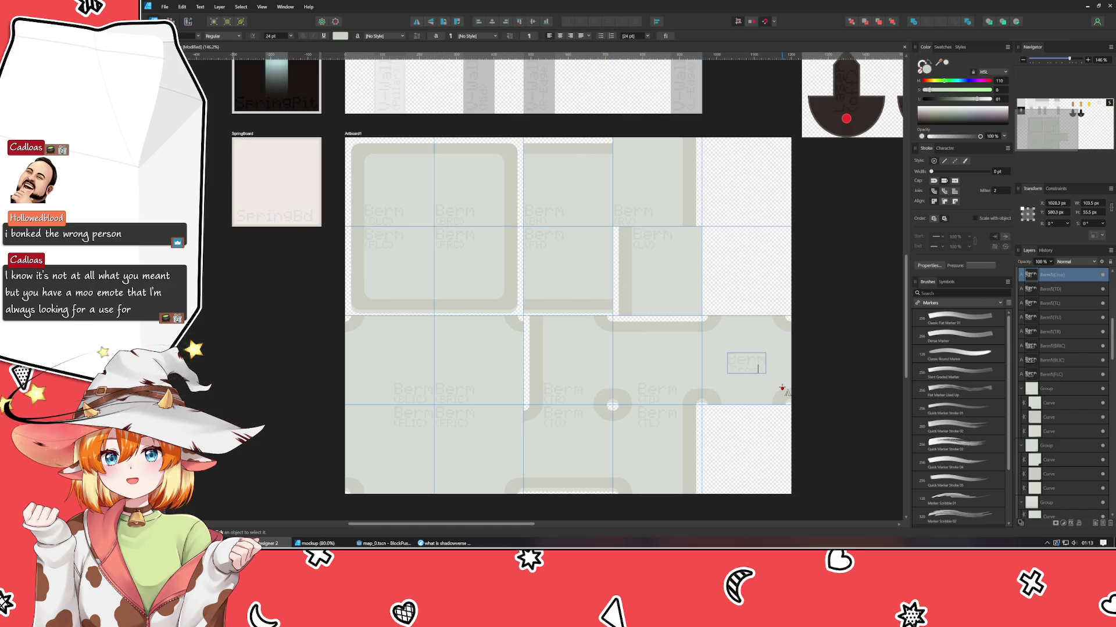
{"action": "type", "text": ")"}
{"action": "key", "text": "Escape"}
{"action": "key", "text": "Escape"}
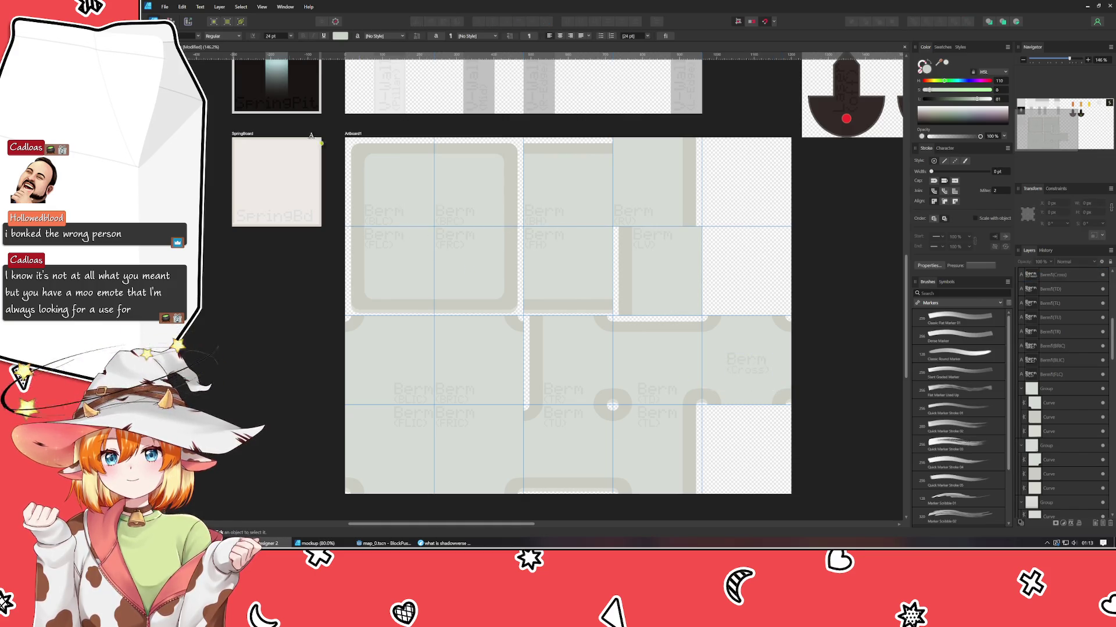
{"action": "key", "text": "v"}
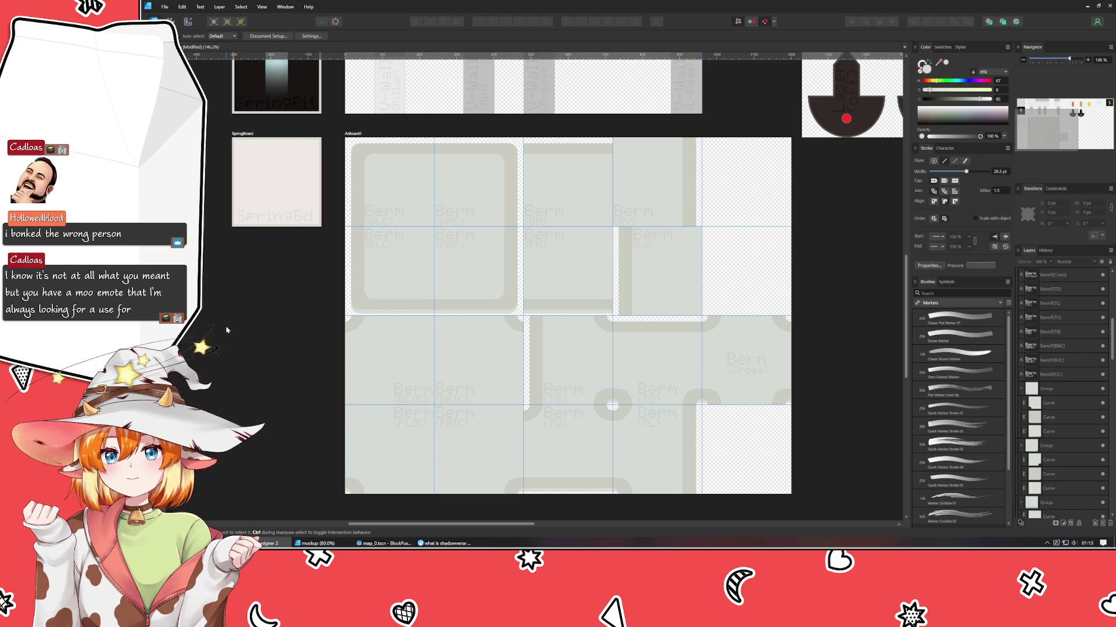
- Rename Artboard1 to 'Berm_Tiles'
{"action": "double_click", "coordinate": [352, 134]}
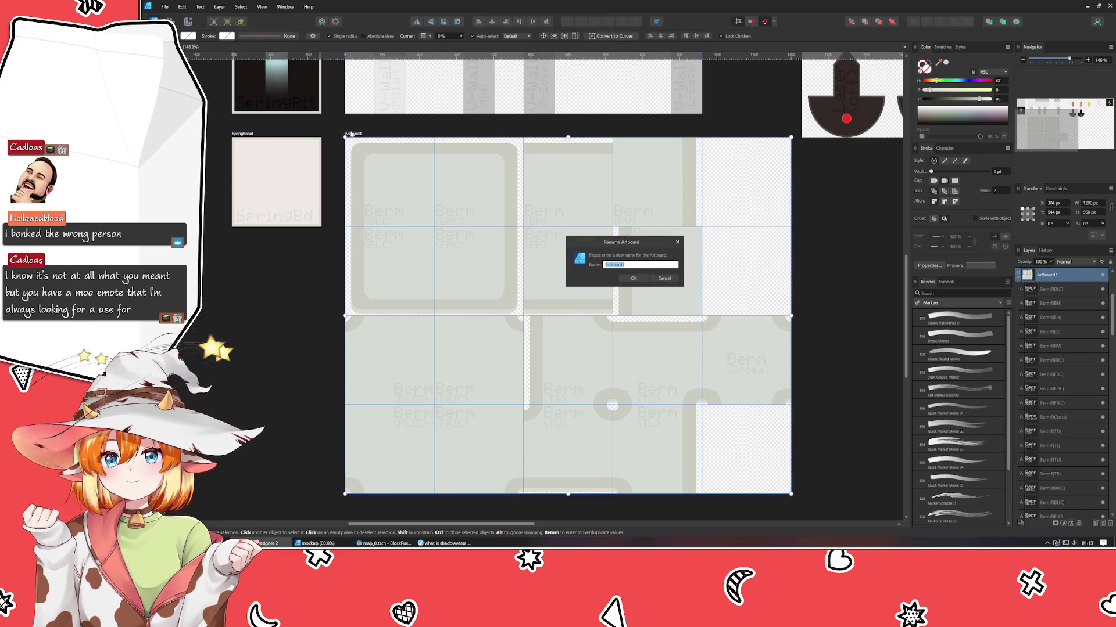
{"action": "type", "text": "erm"}
{"action": "key", "text": "Return"}
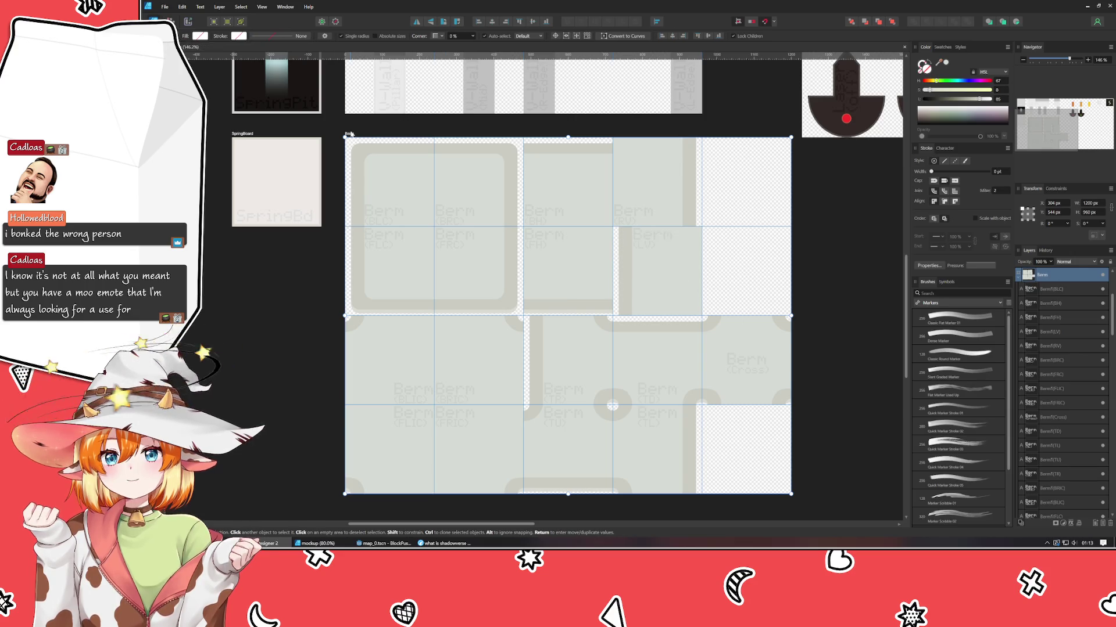
{"action": "double_click", "coordinate": [350, 135]}
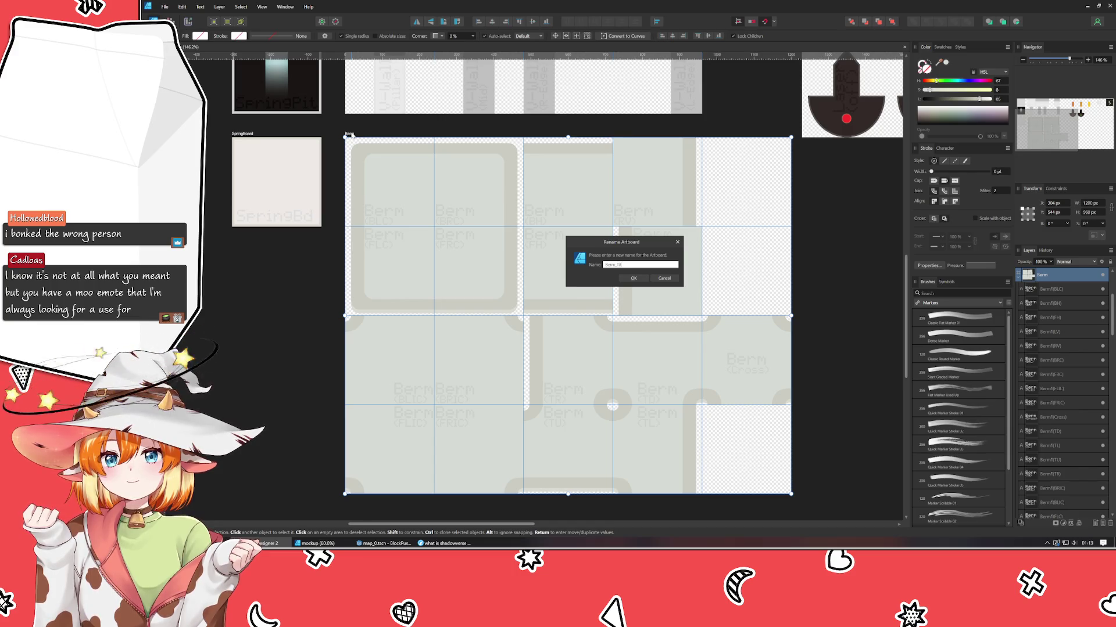
{"action": "type", "text": "Berm_Tiles"}
{"action": "key", "text": "Return"}
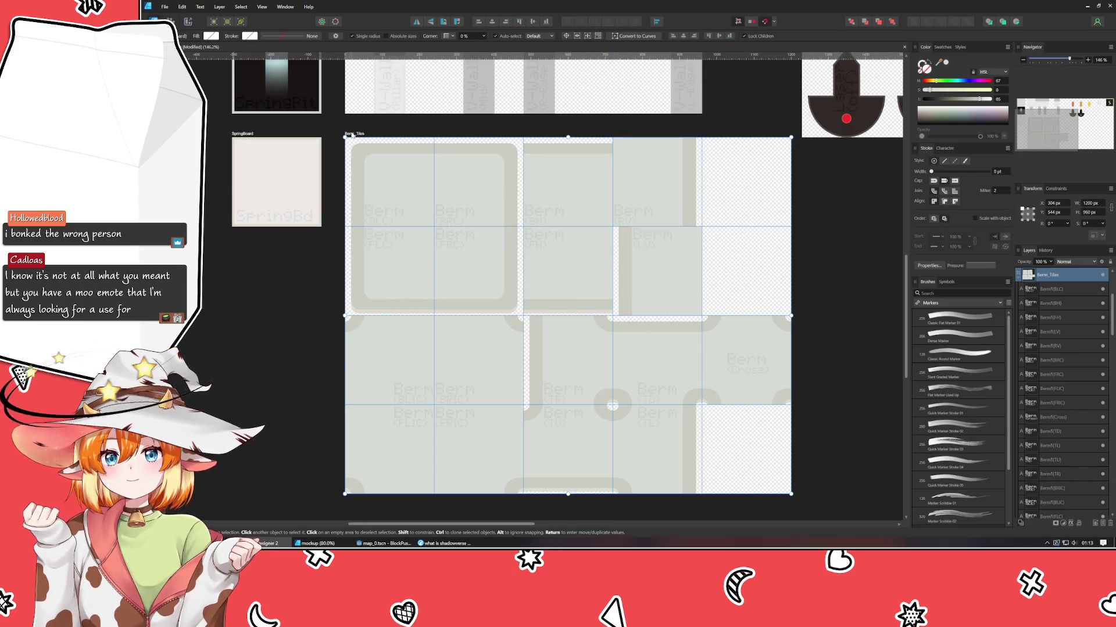
- Collapse the Berm_Tiles, Wall_Tiles, SpringBoard and Floor_Tiles layer groups
{"action": "mouse_move", "coordinate": [350, 135]}
{"action": "left_mouse_down"}
{"action": "mouse_move", "coordinate": [379, 411]}
{"action": "mouse_move", "coordinate": [329, 162]}
{"action": "left_mouse_up"}
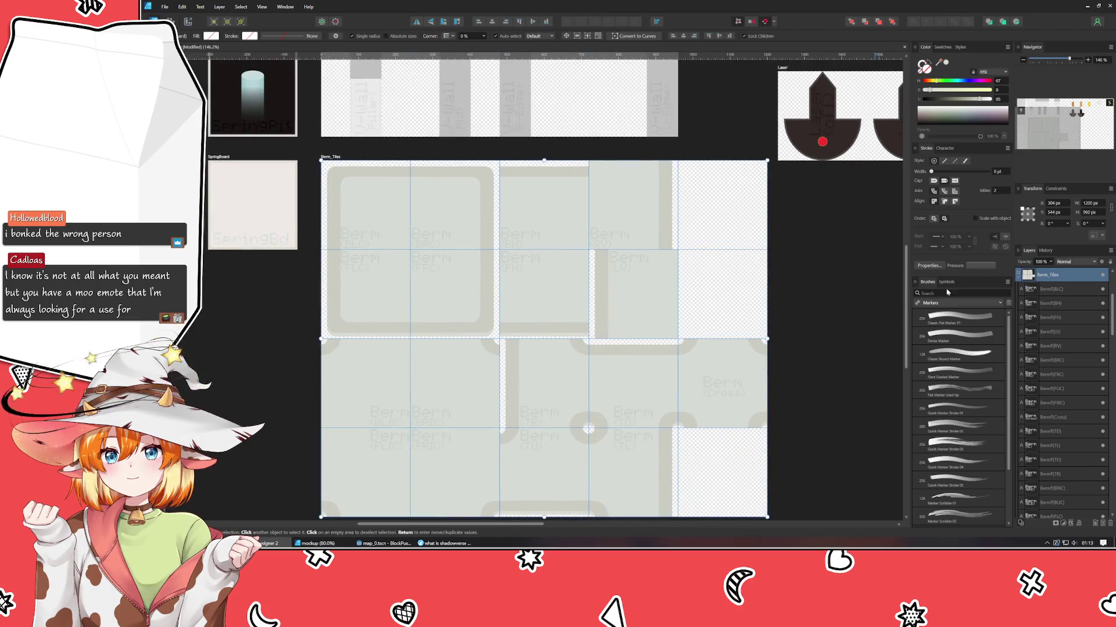
{"action": "left_click", "coordinate": [1017, 275]}
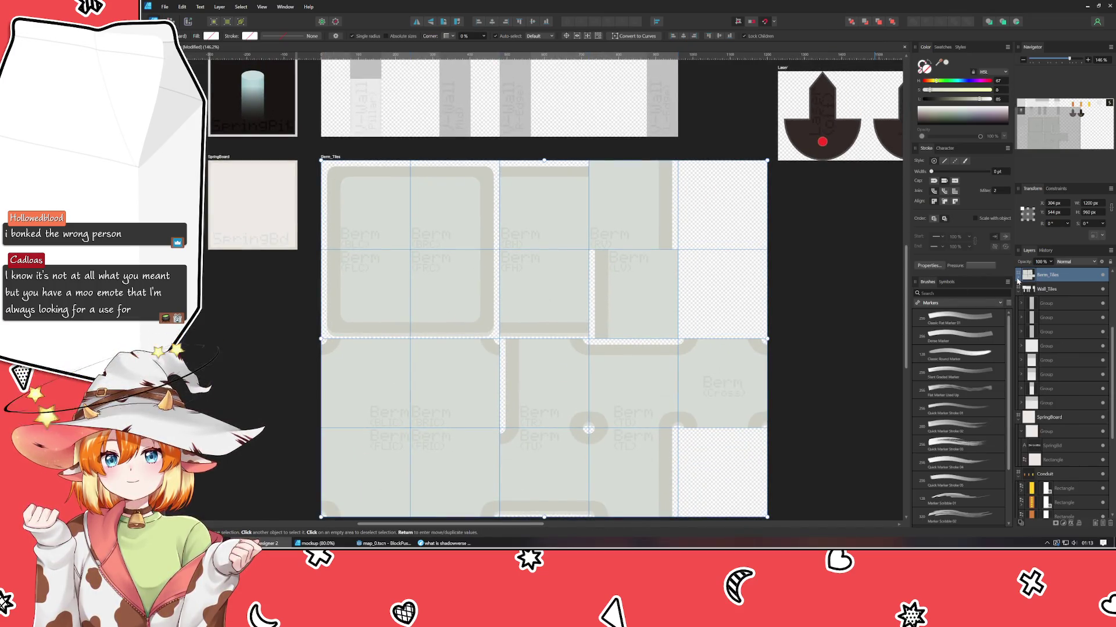
{"action": "left_click", "coordinate": [1018, 289]}
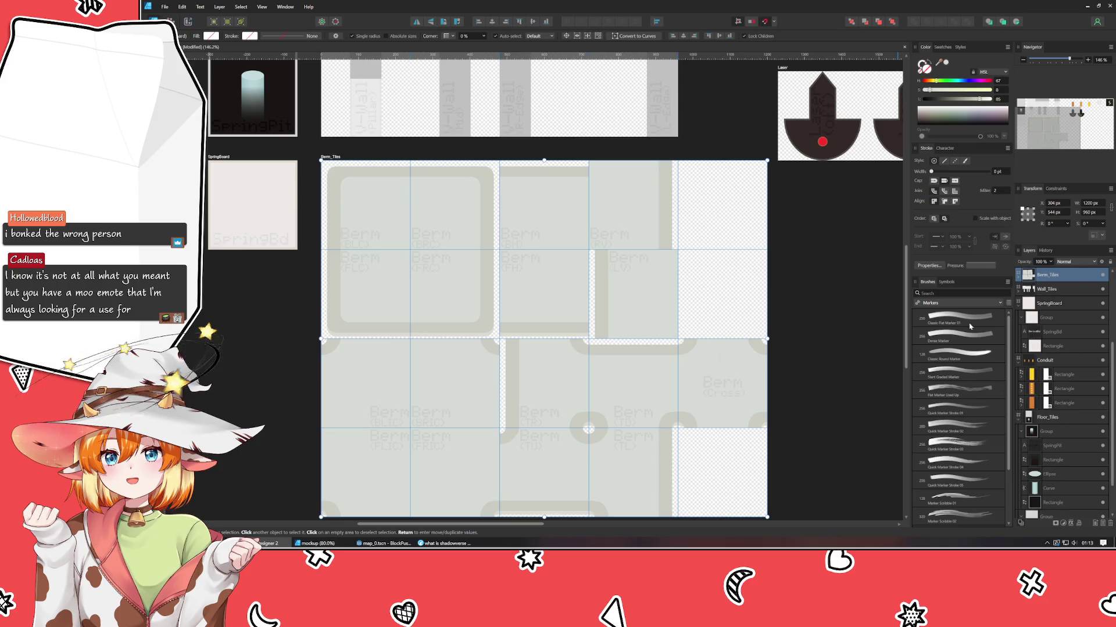
{"action": "left_click", "coordinate": [1018, 303]}
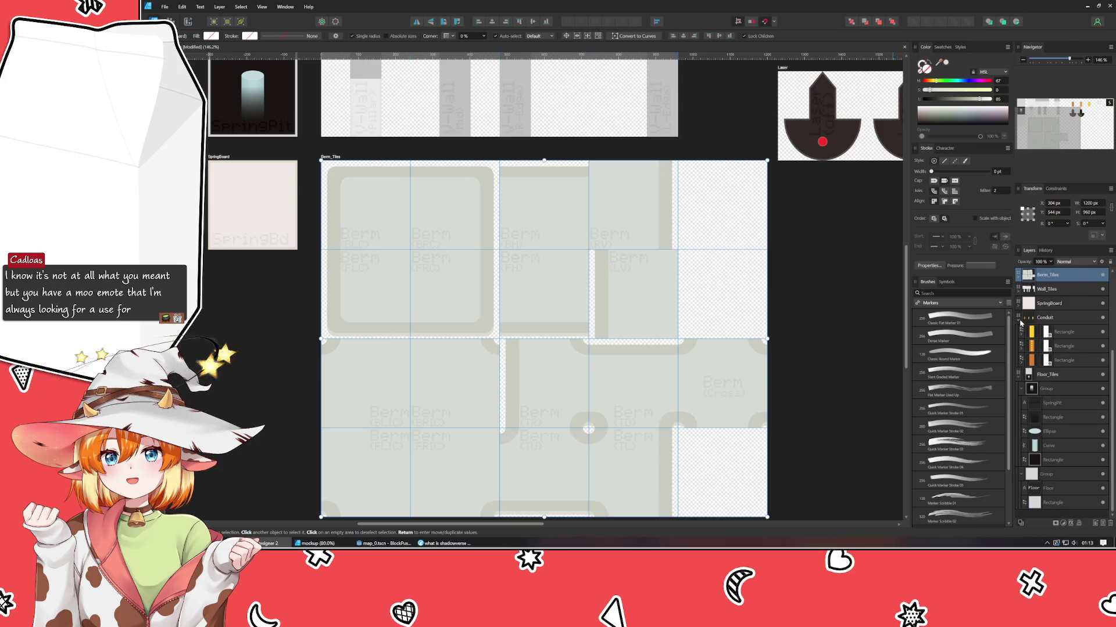
{"action": "scroll", "coordinate": [1022, 336], "scroll_direction": "up", "scroll_amount": 1}
{"action": "left_click", "coordinate": [1018, 374]}
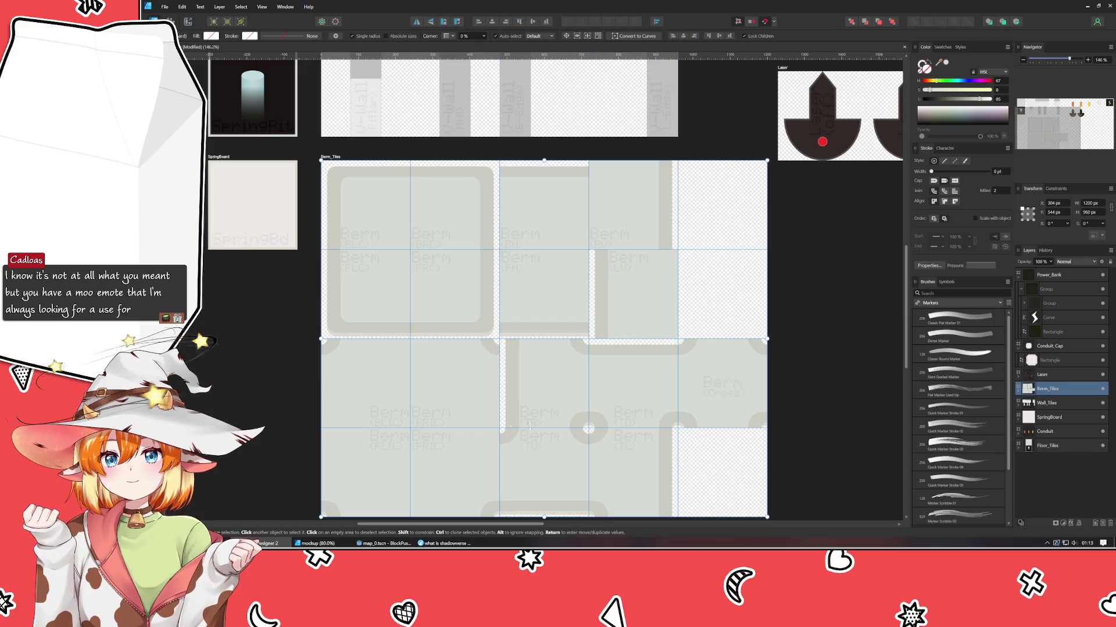
{"action": "left_click", "coordinate": [226, 380]}
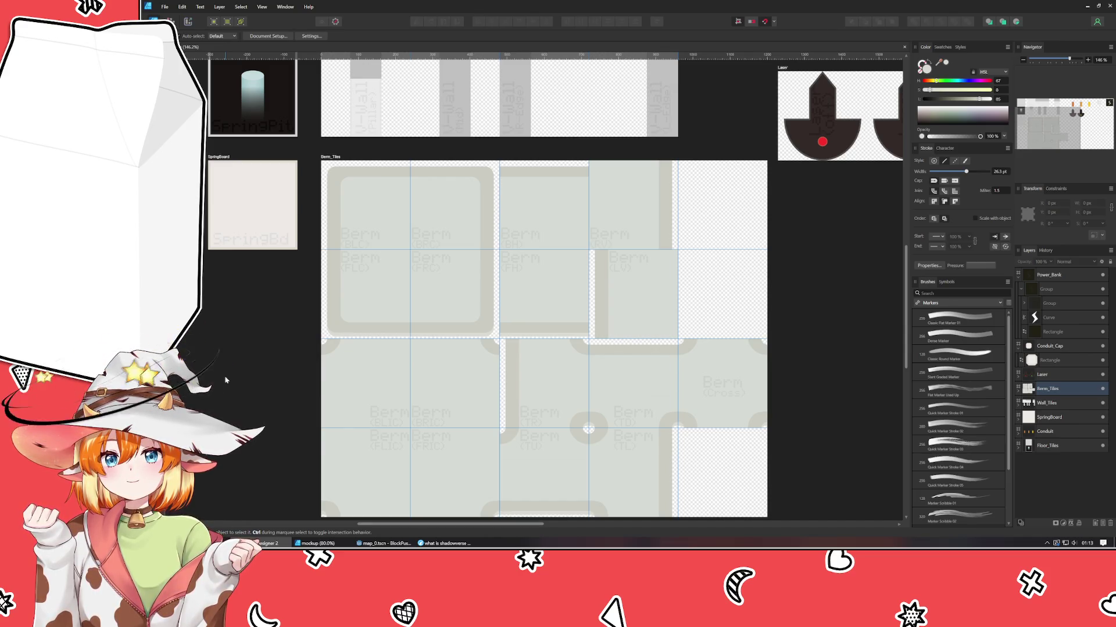
{"action": "scroll", "coordinate": [221, 379], "scroll_direction": "down", "scroll_amount": 3}
{"action": "scroll", "coordinate": [221, 379], "scroll_direction": "up", "scroll_amount": 1}
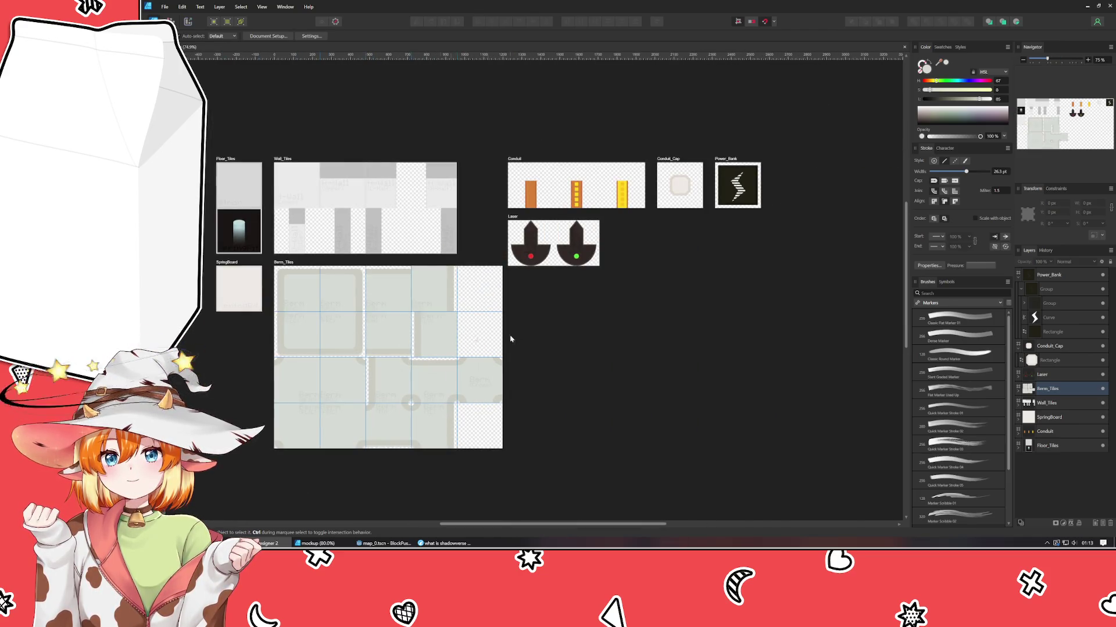
{"action": "left_click_drag", "start_coordinate": [552, 339], "coordinate": [607, 343]}
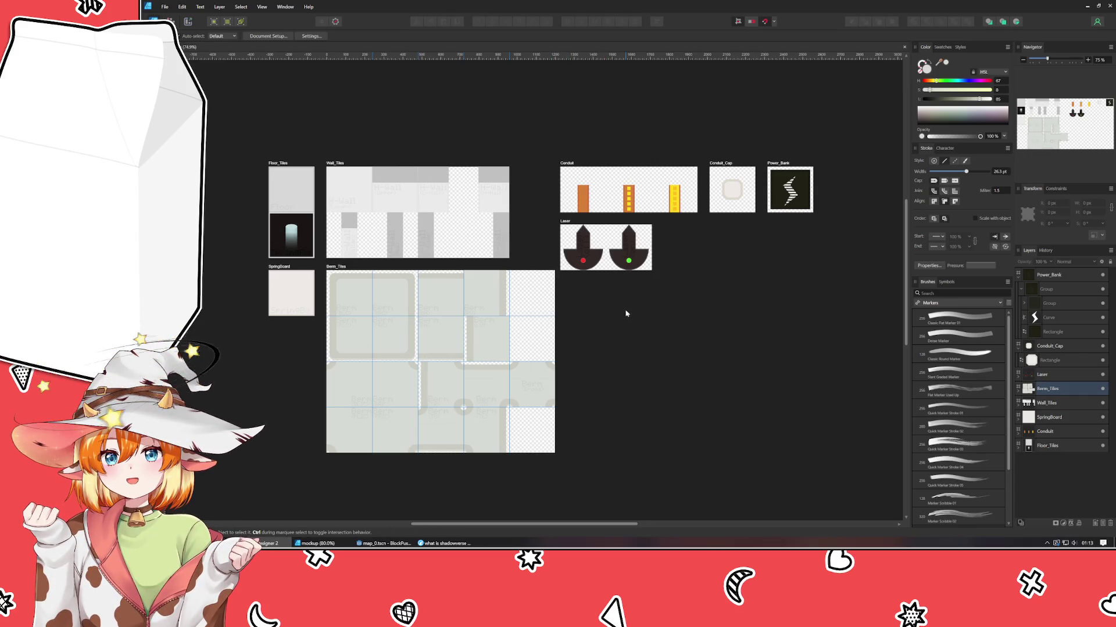
{"action": "left_click", "coordinate": [315, 543]}
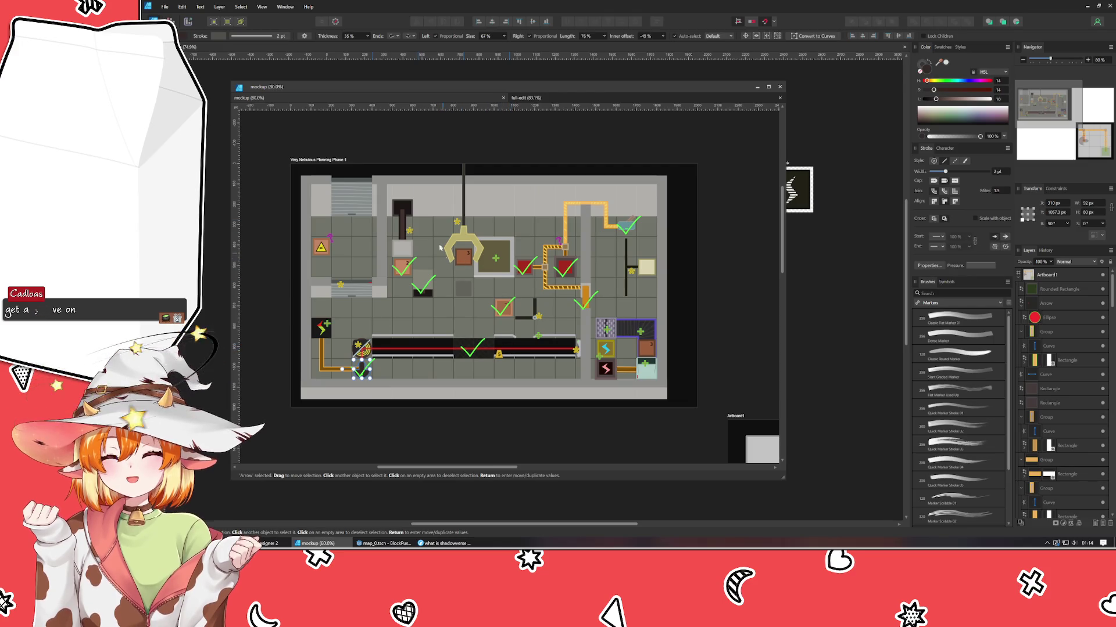
{"action": "left_click_drag", "start_coordinate": [433, 87], "coordinate": [1114, 87]}
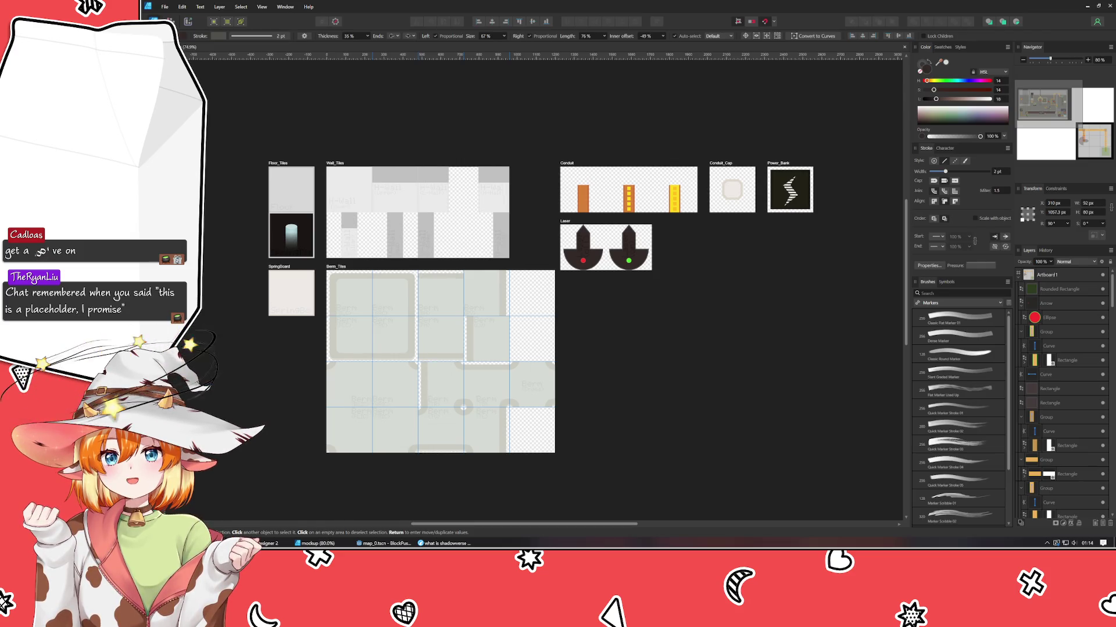
{"action": "left_click", "coordinate": [653, 453]}
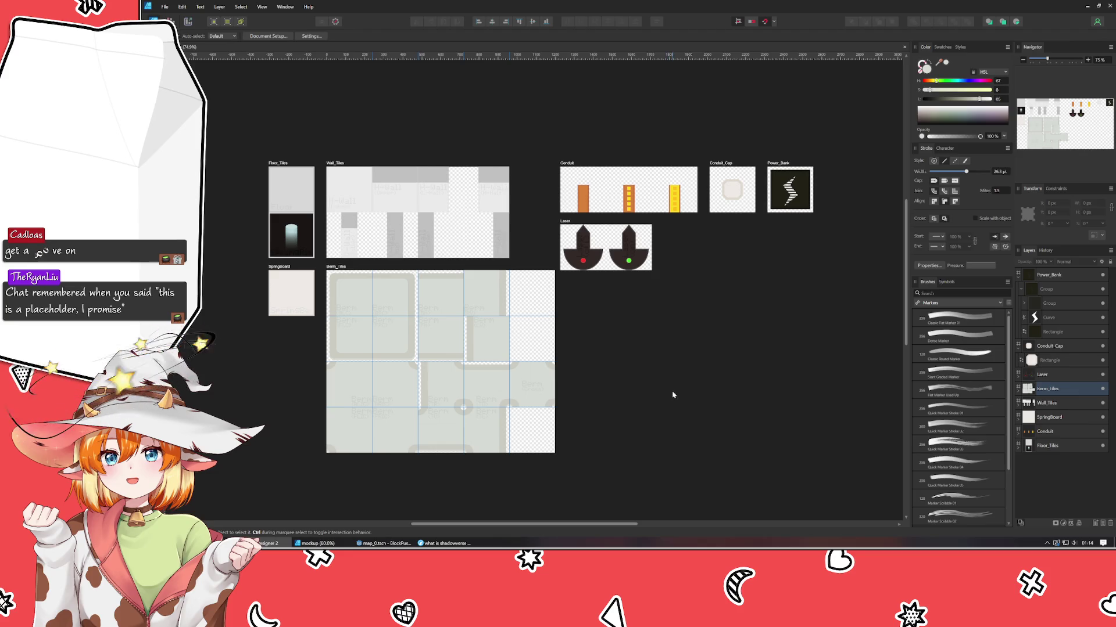
- Zoom in on the area around the Laser and Conduit artboards
{"action": "left_click_drag", "start_coordinate": [672, 390], "coordinate": [653, 378]}
{"action": "scroll", "coordinate": [347, 307], "scroll_direction": "up", "scroll_amount": 3}
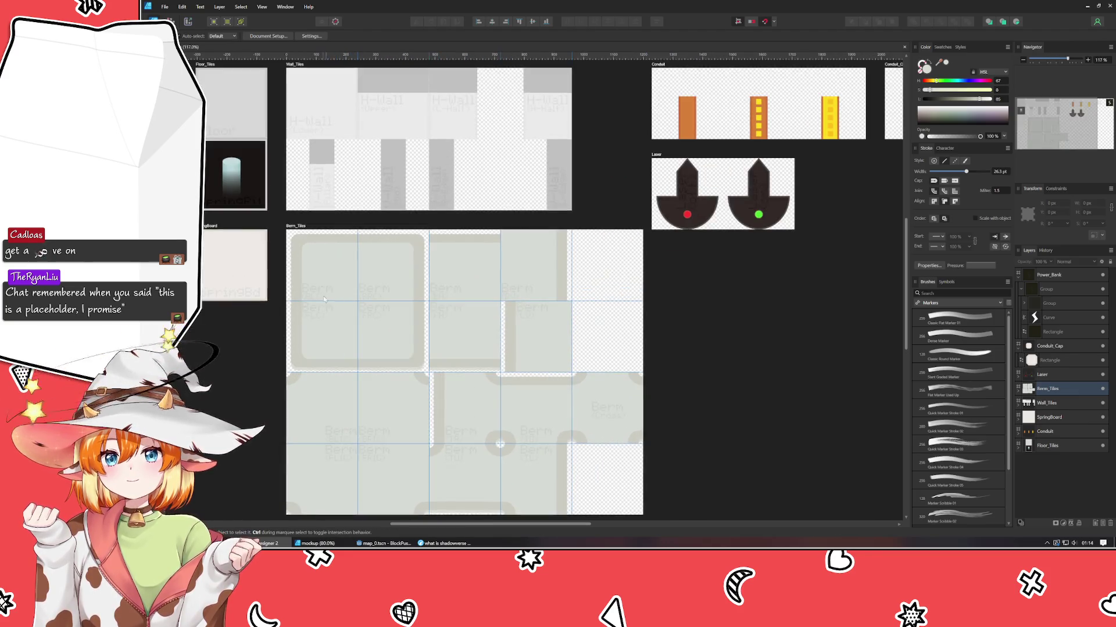
{"action": "left_click_drag", "start_coordinate": [732, 308], "coordinate": [578, 320]}
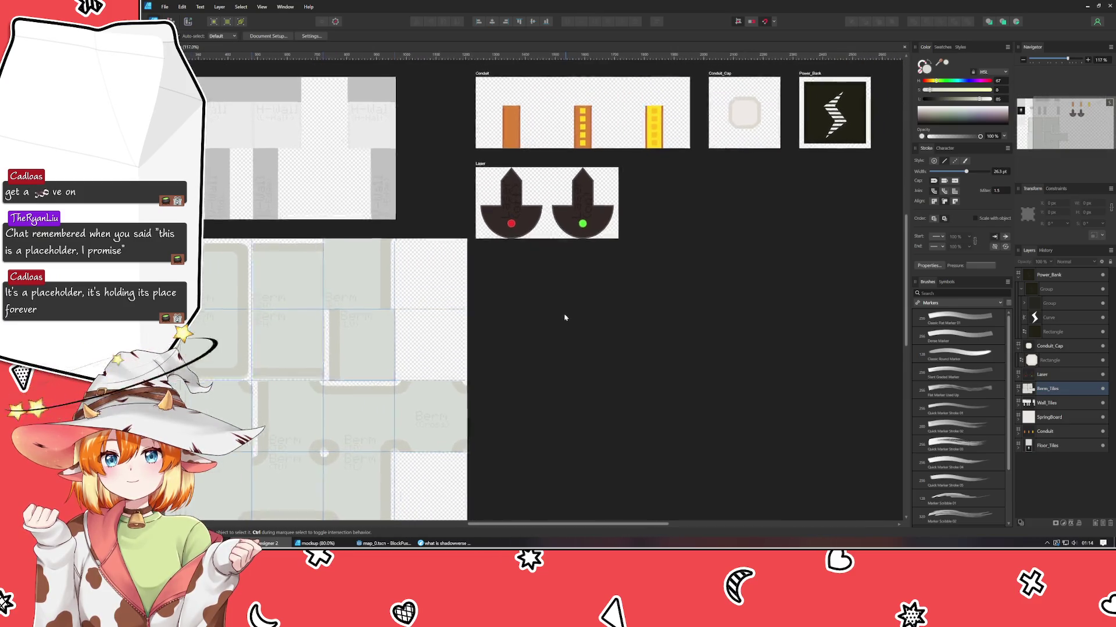
{"action": "scroll", "coordinate": [578, 317], "scroll_direction": "down", "scroll_amount": 2}
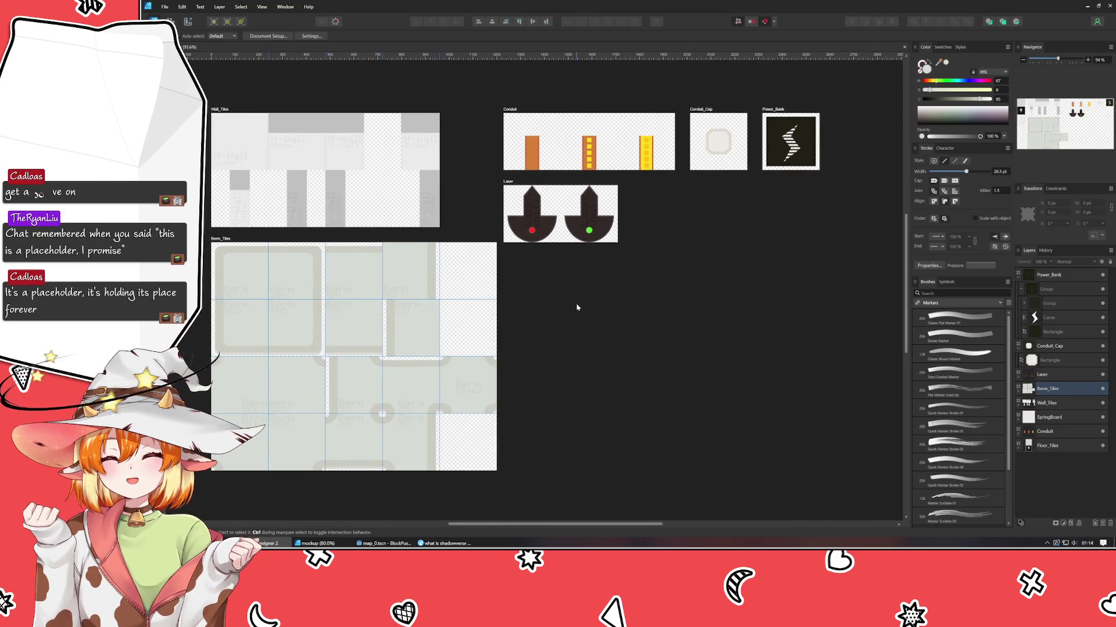
{"action": "mouse_move", "coordinate": [577, 307]}
{"action": "left_mouse_down"}
{"action": "mouse_move", "coordinate": [556, 311]}
{"action": "mouse_move", "coordinate": [646, 251]}
{"action": "left_mouse_up"}
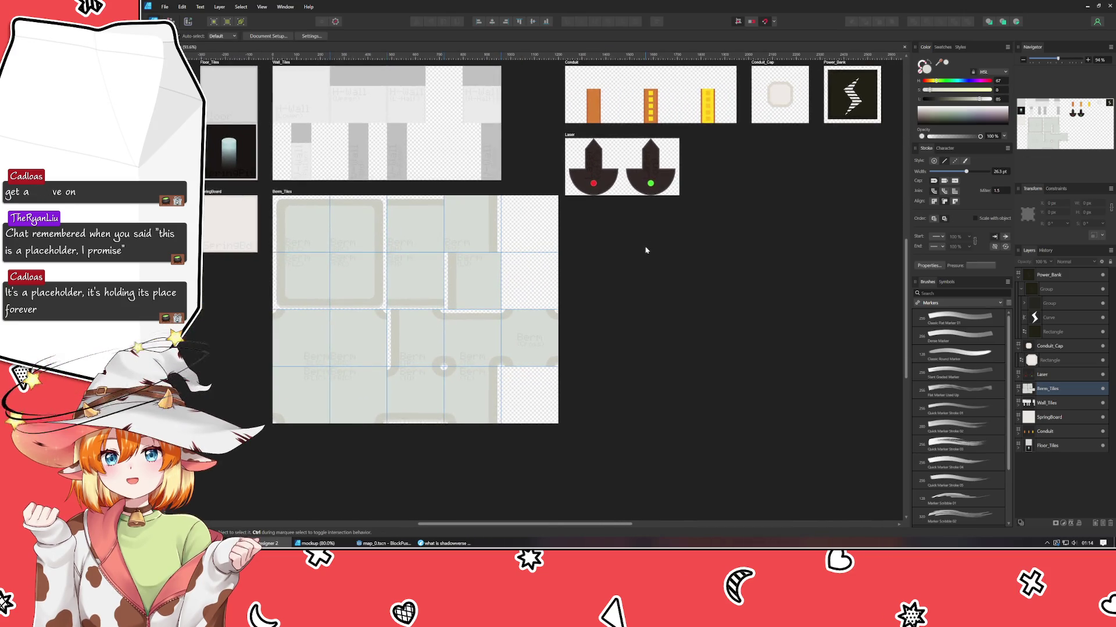
{"action": "mouse_move", "coordinate": [649, 296]}
{"action": "left_mouse_down"}
{"action": "mouse_move", "coordinate": [500, 346]}
{"action": "mouse_move", "coordinate": [484, 373]}
{"action": "left_mouse_up"}
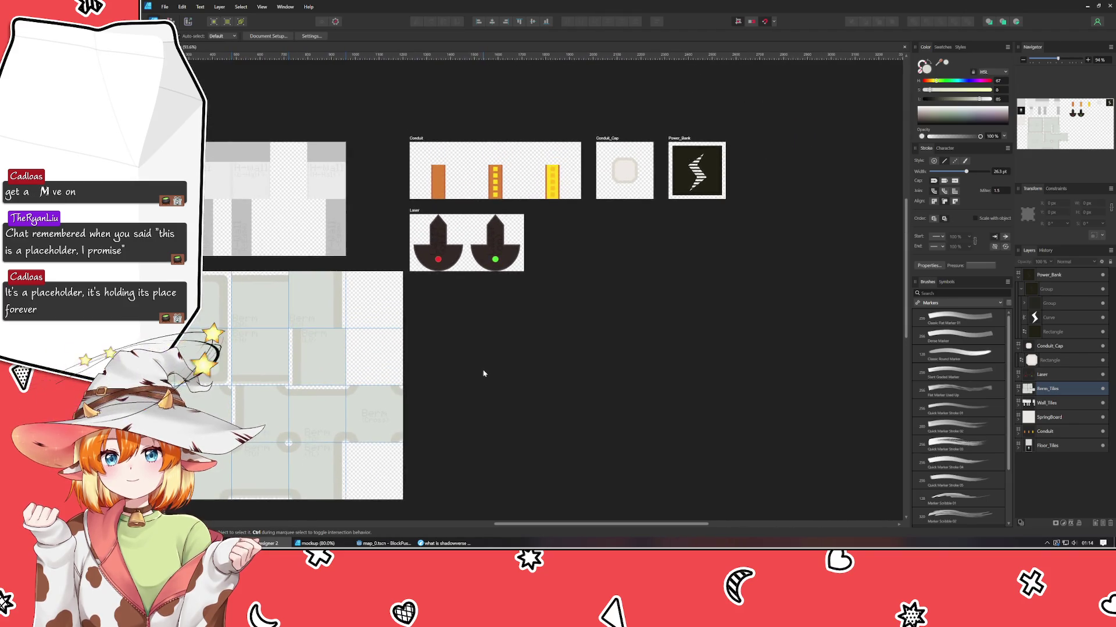
{"action": "left_click_drag", "start_coordinate": [353, 249], "coordinate": [331, 234]}
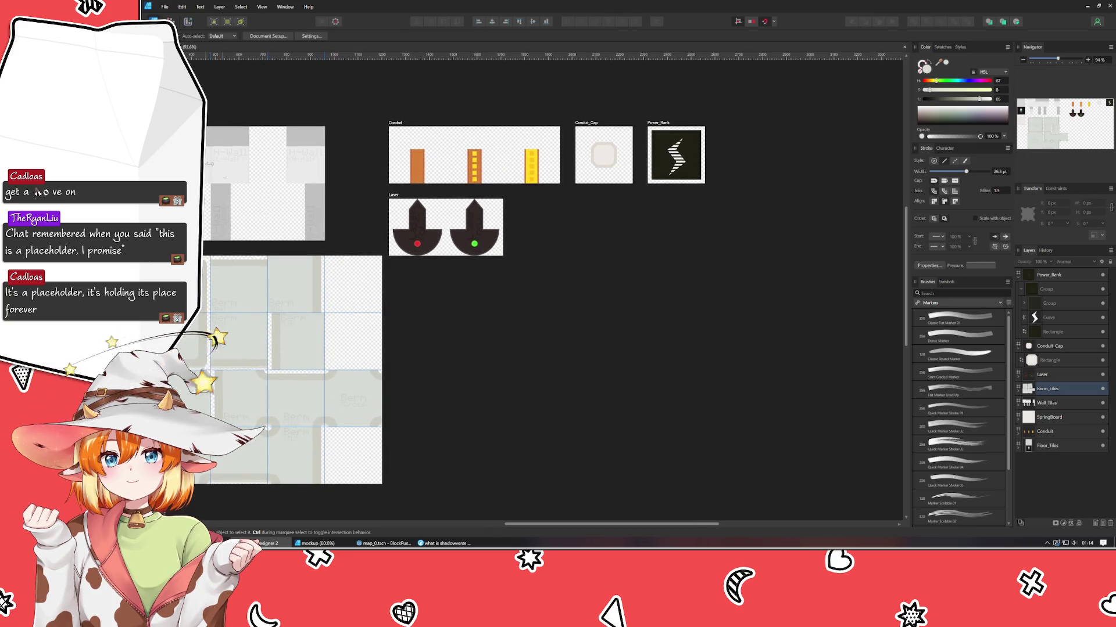
- Draw a new roughly 632 × 176 px Artboard1 below Laser and move it lower
{"action": "key", "text": "a"}
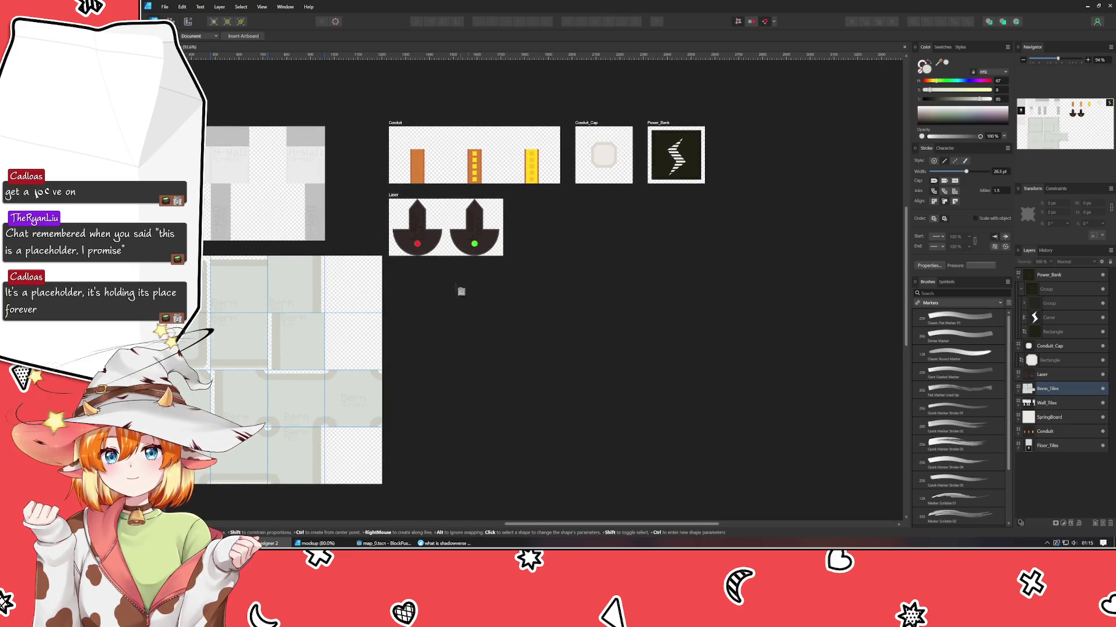
{"action": "left_click_drag", "start_coordinate": [396, 271], "coordinate": [546, 313]}
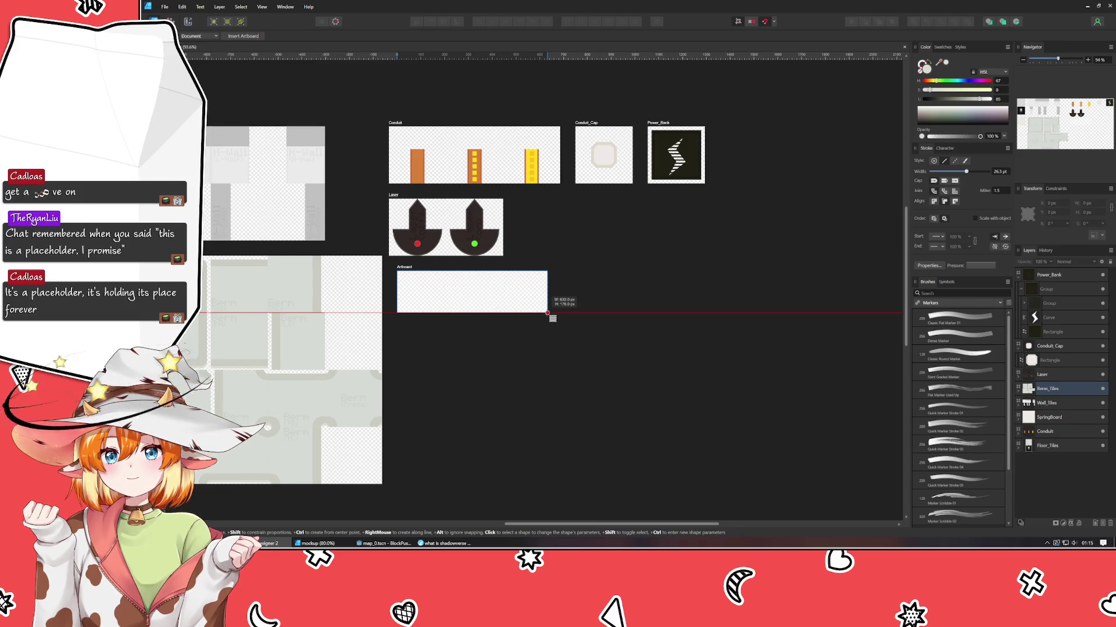
{"action": "left_click_drag", "start_coordinate": [547, 313], "coordinate": [547, 313]}
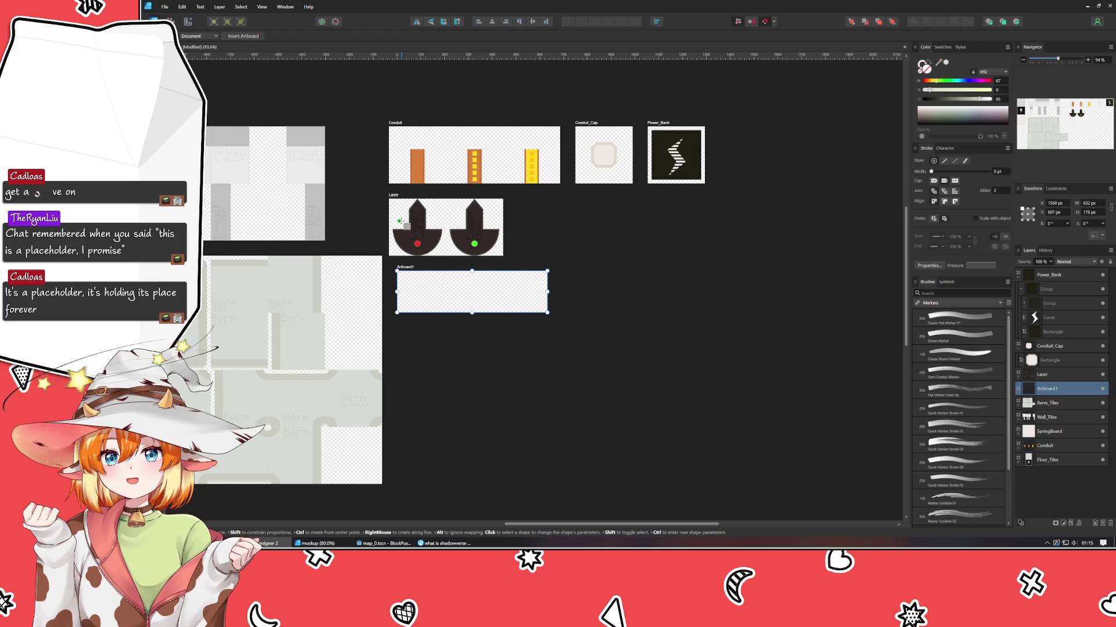
{"action": "key", "text": "v"}
{"action": "left_click", "coordinate": [430, 350]}
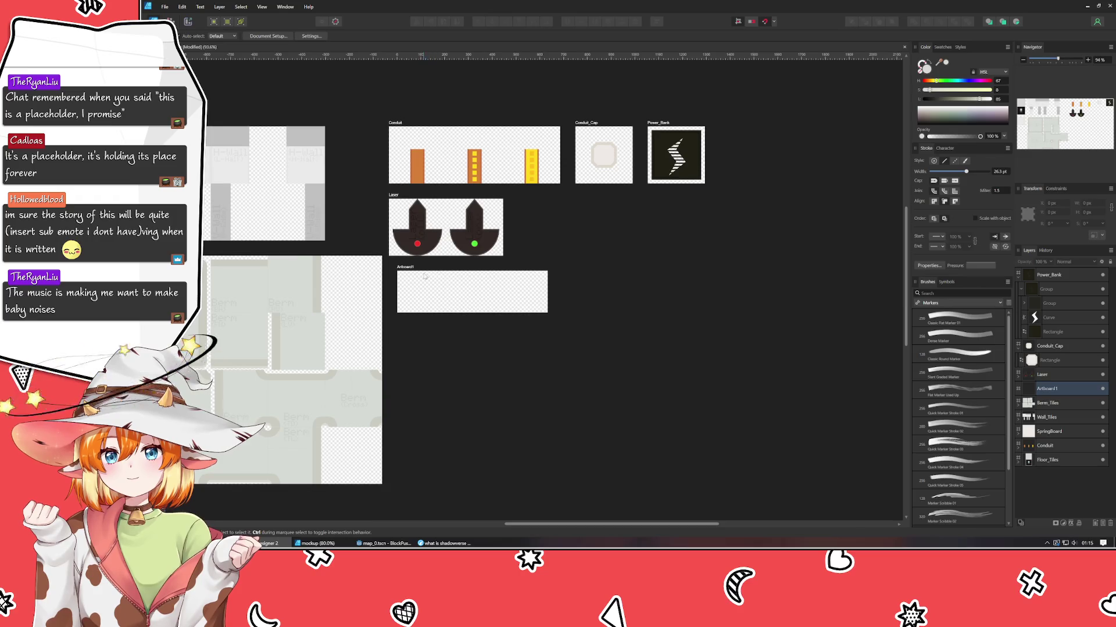
{"action": "left_click_drag", "start_coordinate": [414, 267], "coordinate": [433, 344]}
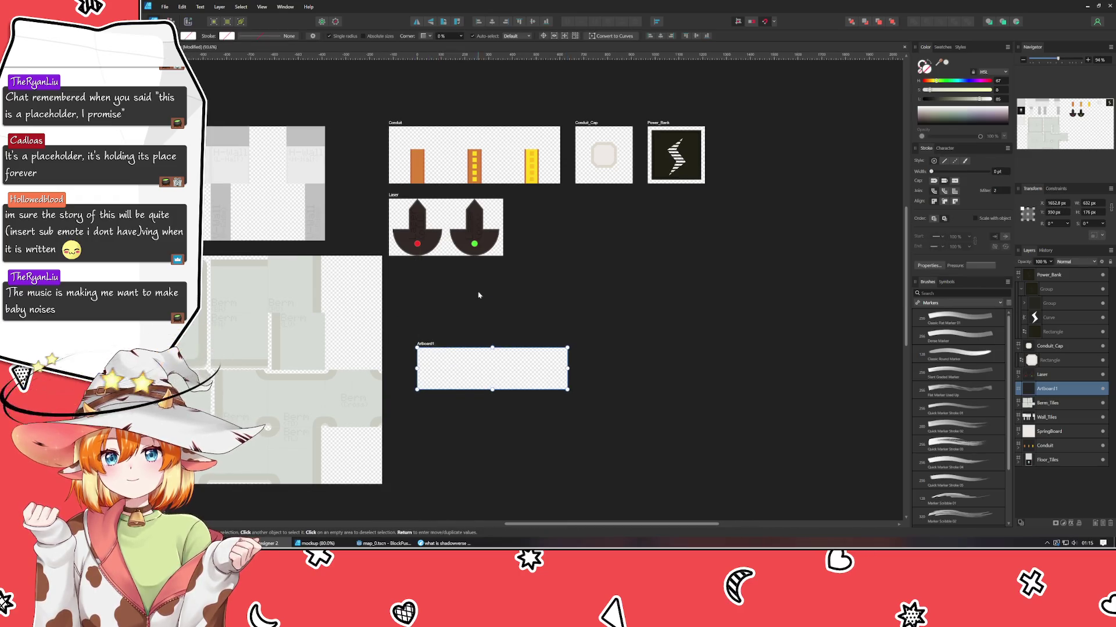
- Shift the Conduit, Conduit_Cap, Power_Bank and Laser artboards slightly right and realign them
{"action": "left_click_drag", "start_coordinate": [380, 89], "coordinate": [741, 293]}
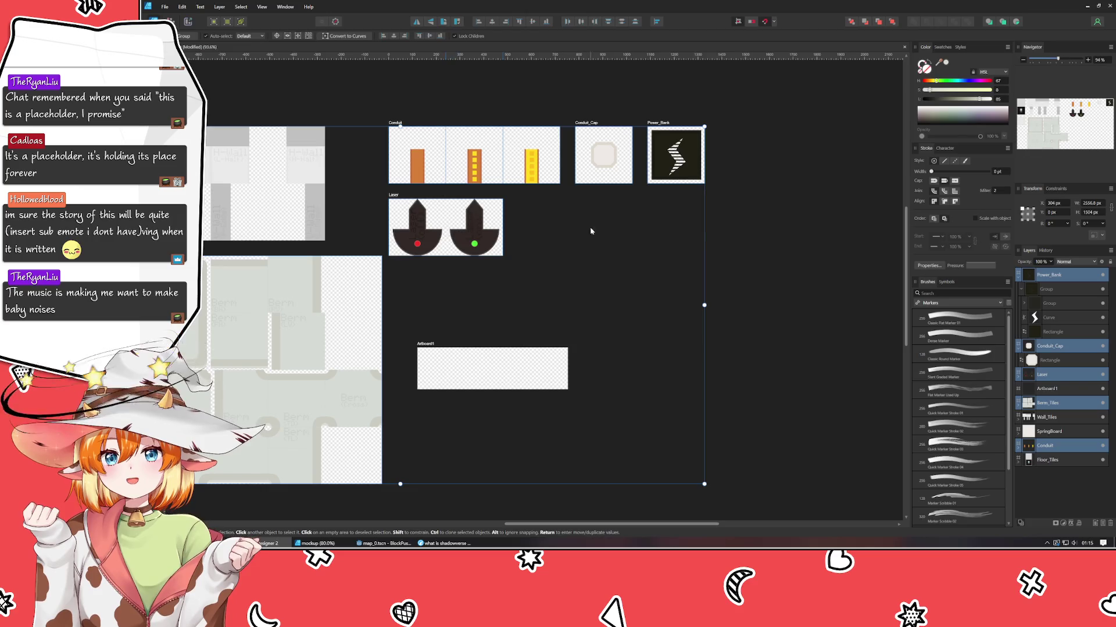
{"action": "mouse_move", "coordinate": [760, 118]}
{"action": "left_mouse_down"}
{"action": "mouse_move", "coordinate": [491, 273]}
{"action": "mouse_move", "coordinate": [384, 265]}
{"action": "left_mouse_up"}
{"action": "left_click_drag", "start_coordinate": [442, 240], "coordinate": [468, 233]}
{"action": "left_click", "coordinate": [497, 306]}
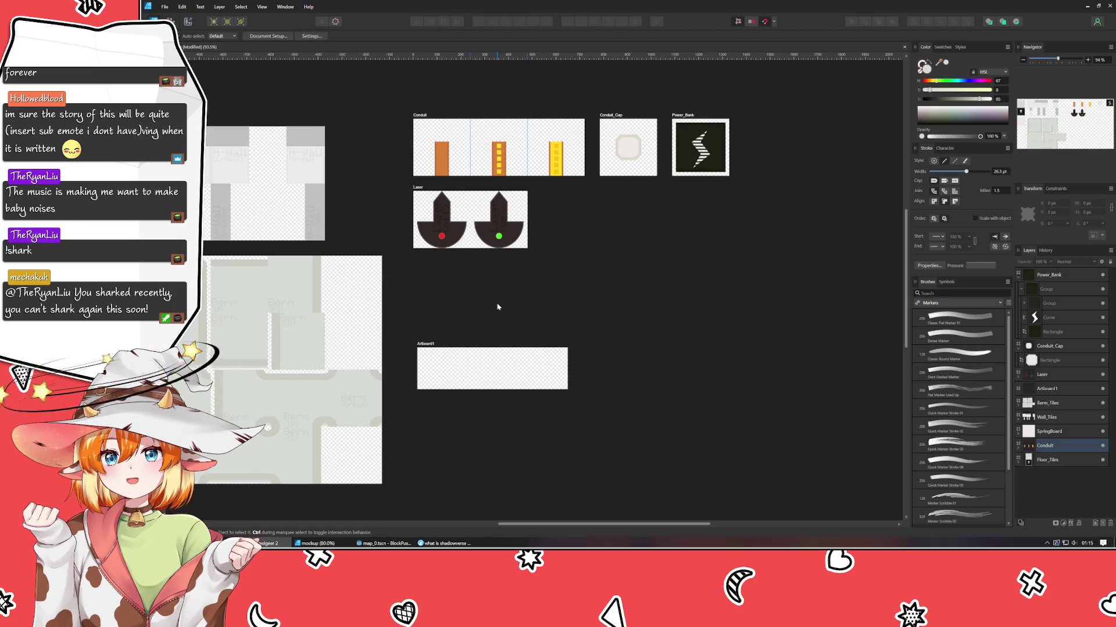
{"action": "left_click_drag", "start_coordinate": [401, 260], "coordinate": [808, 99]}
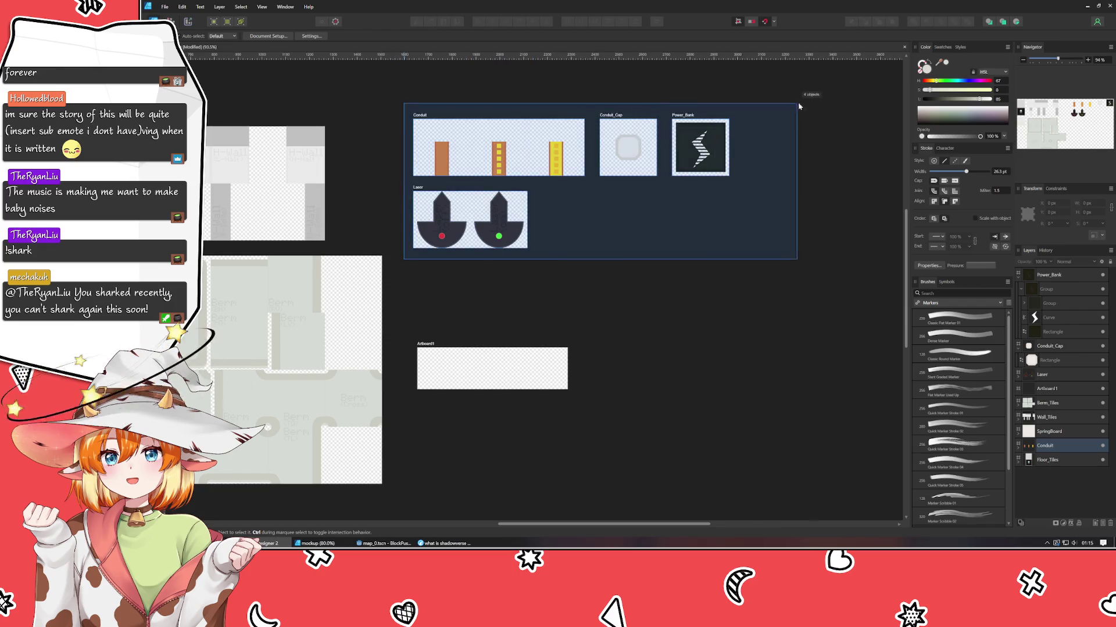
{"action": "key", "text": "Down"}
{"action": "key", "text": "Down"}
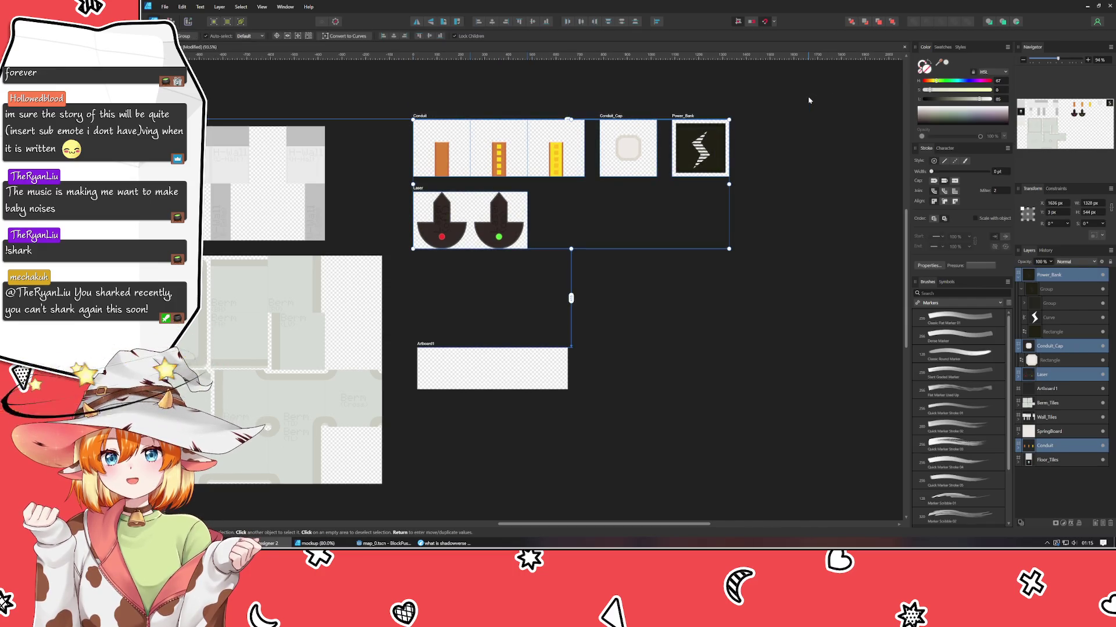
{"action": "key", "text": "Down"}
{"action": "key", "text": "Down"}
{"action": "key", "text": "Down"}
{"action": "key", "text": "Down"}
{"action": "key", "text": "Down"}
{"action": "key", "text": "Down"}
{"action": "key", "text": "Down"}
{"action": "key", "text": "Down"}
{"action": "key", "text": "Down"}
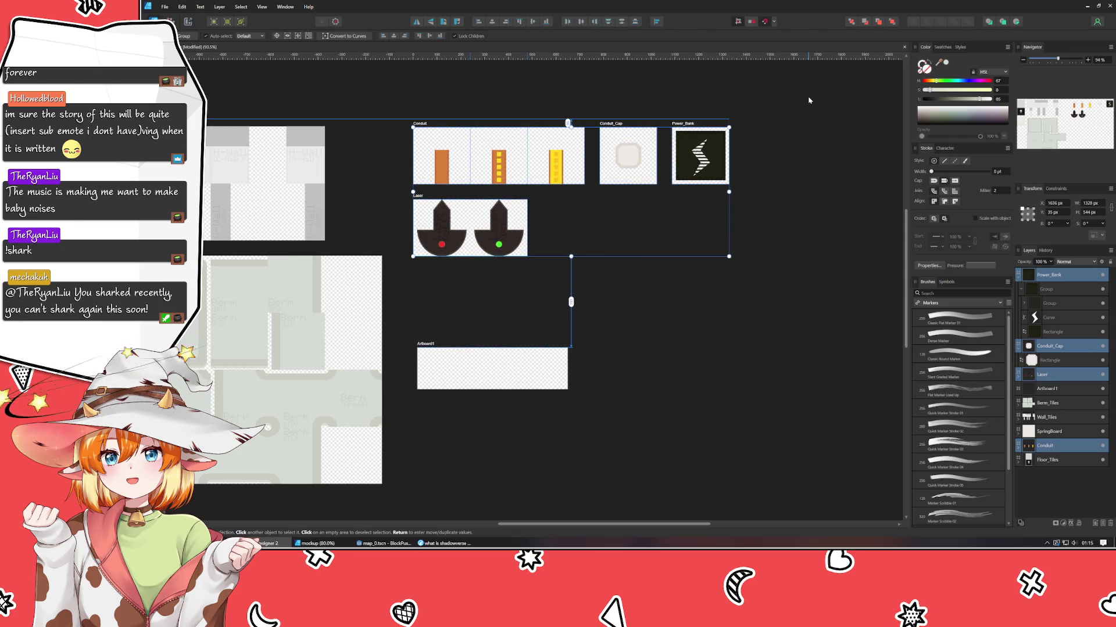
{"action": "left_click_drag", "start_coordinate": [614, 172], "coordinate": [614, 169]}
{"action": "left_click", "coordinate": [573, 251]}
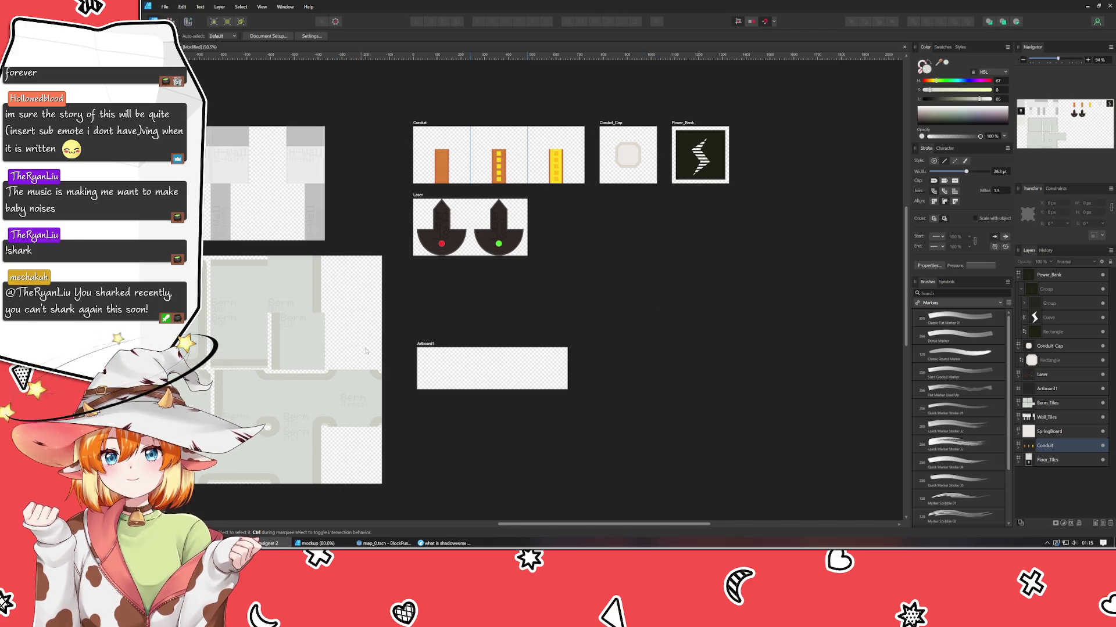
- Move Artboard1 directly beneath Laser, aligned to its left edge, and make it taller
{"action": "mouse_move", "coordinate": [429, 343]}
{"action": "left_mouse_down"}
{"action": "mouse_move", "coordinate": [445, 309]}
{"action": "mouse_move", "coordinate": [424, 269]}
{"action": "left_mouse_up"}
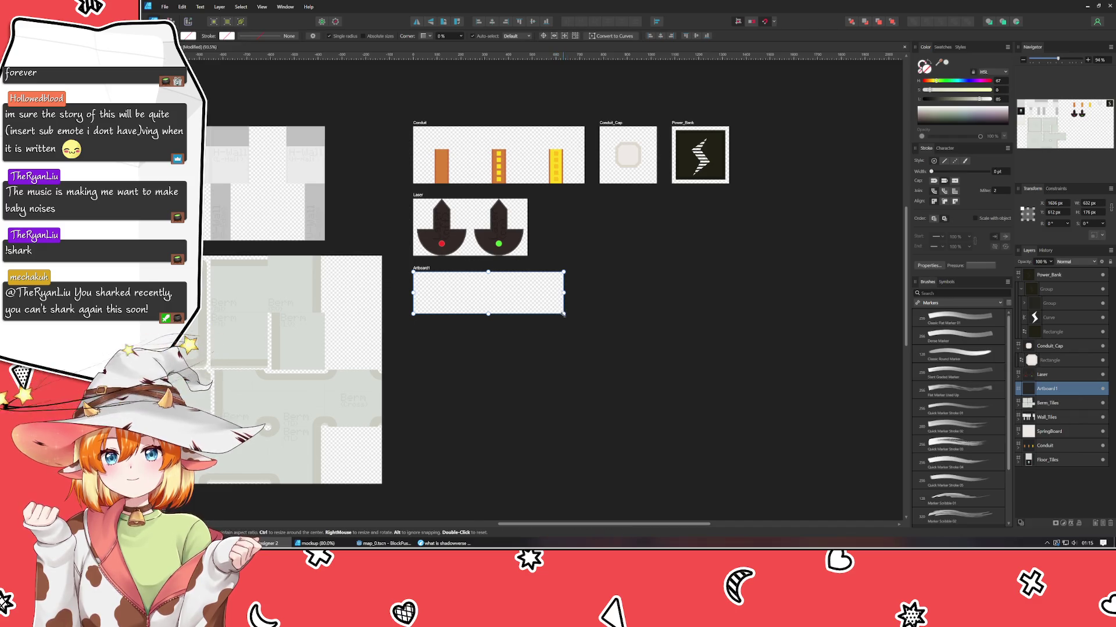
{"action": "left_click_drag", "start_coordinate": [563, 314], "coordinate": [557, 363]}
{"action": "left_click", "coordinate": [541, 308]}
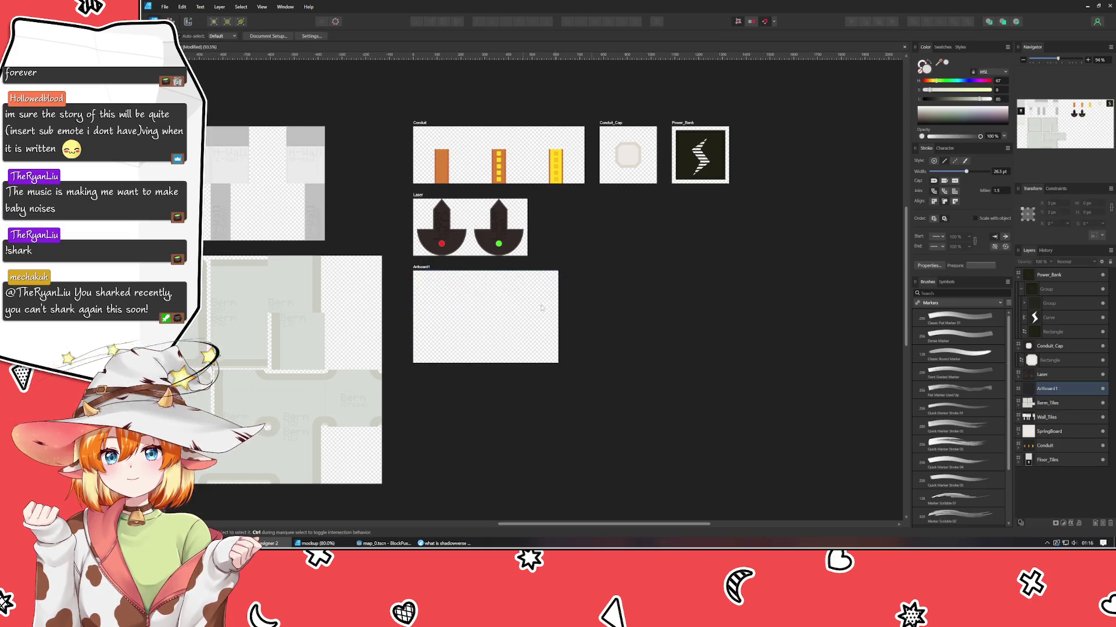
- Move Artboard1 off to the right and make the Laser artboard 960 px tall
{"action": "left_click_drag", "start_coordinate": [421, 269], "coordinate": [636, 351]}
{"action": "left_click", "coordinate": [1042, 374]}
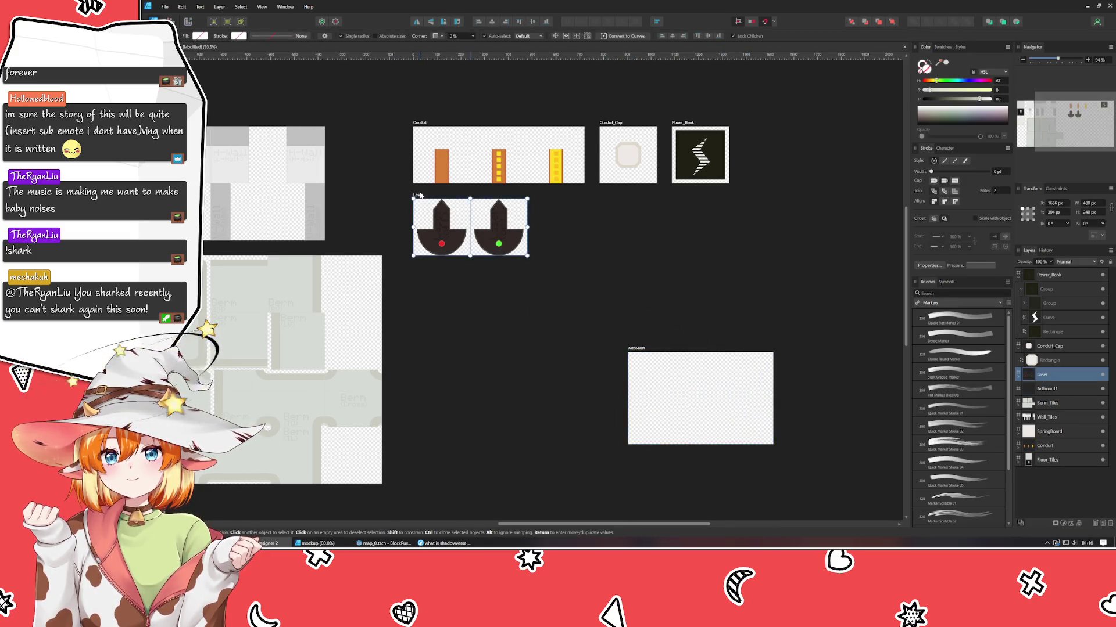
{"action": "double_click", "coordinate": [1094, 212]}
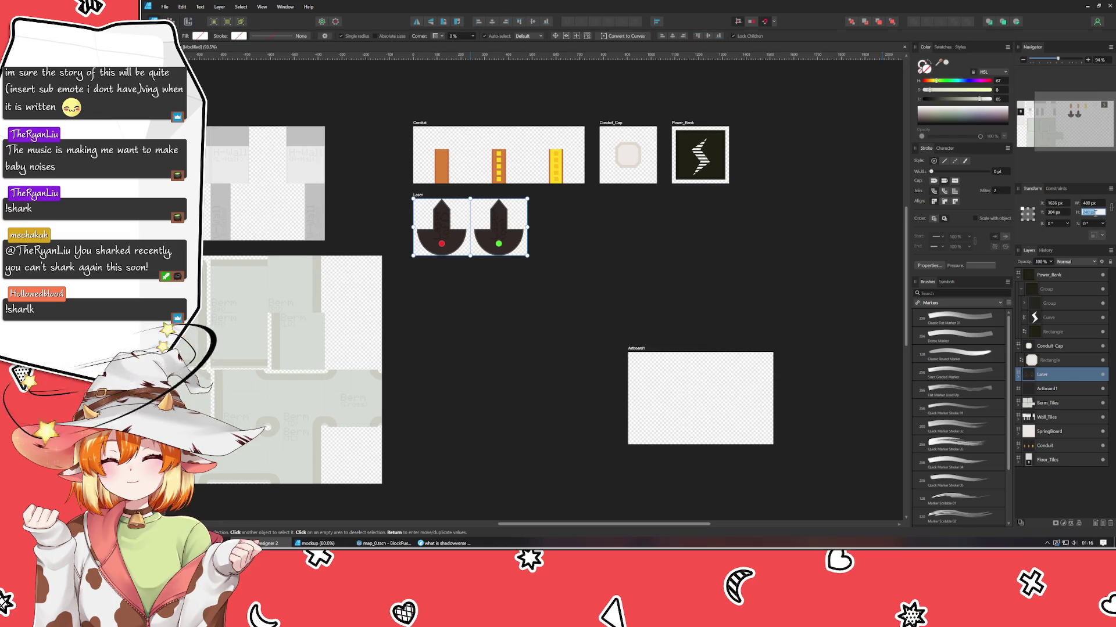
{"action": "type", "text": "1200"}
{"action": "key", "text": "Return"}
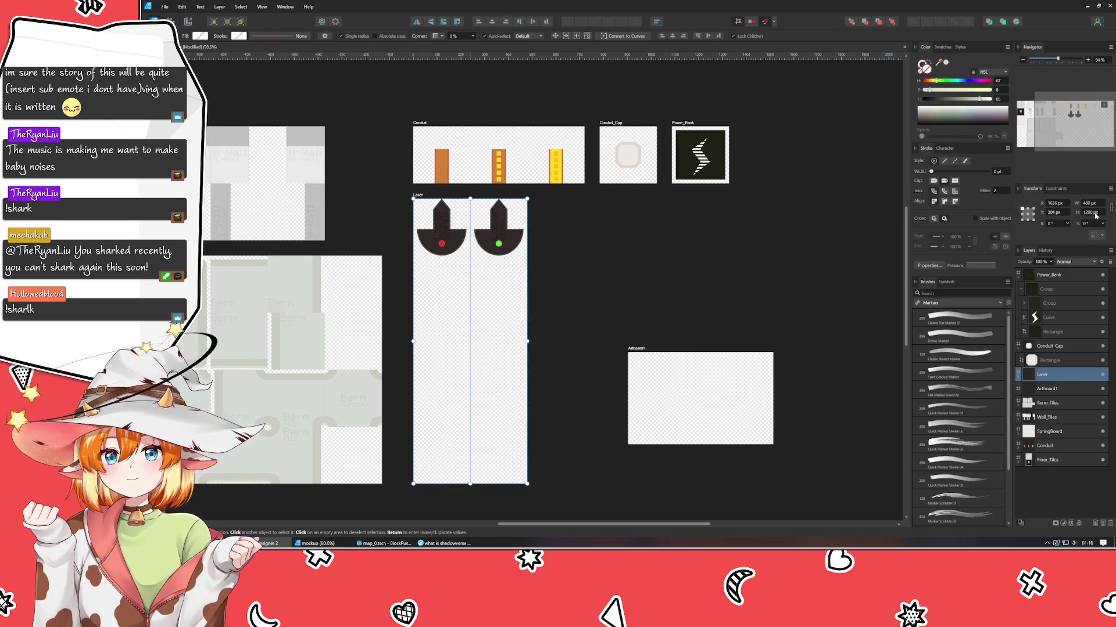
{"action": "left_click_drag", "start_coordinate": [597, 301], "coordinate": [690, 297]}
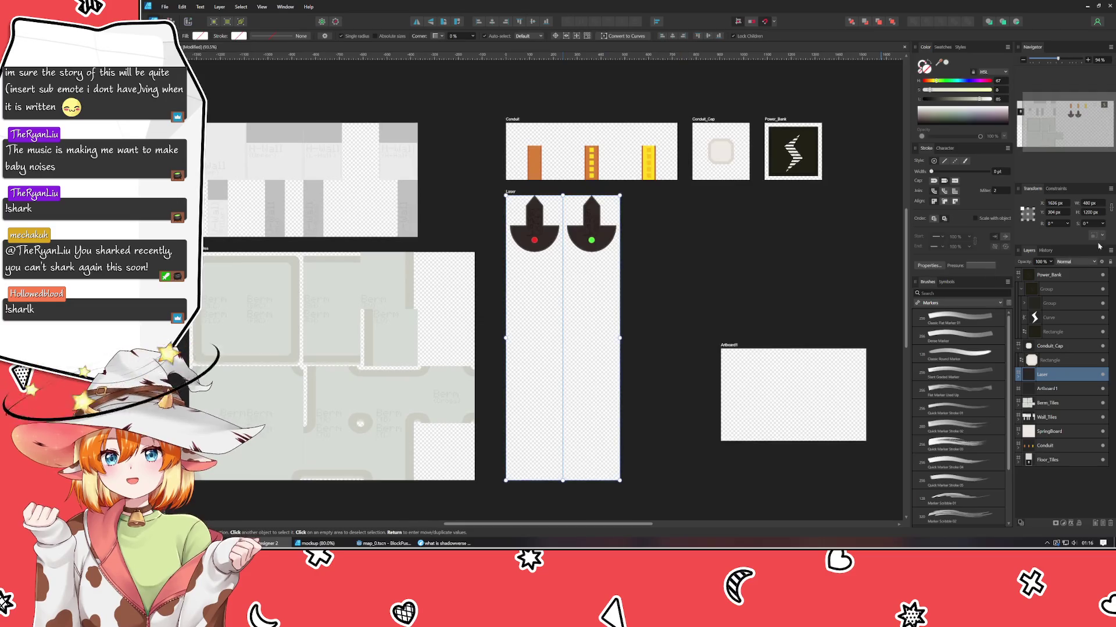
{"action": "double_click", "coordinate": [1091, 213]}
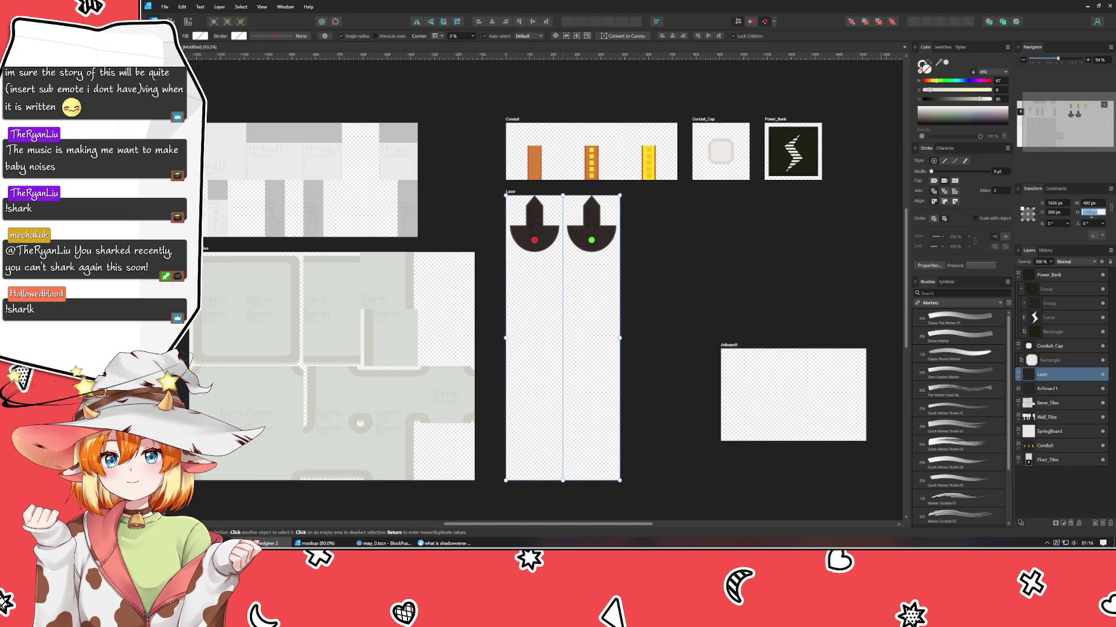
{"action": "type", "text": "960"}
{"action": "key", "text": "Return"}
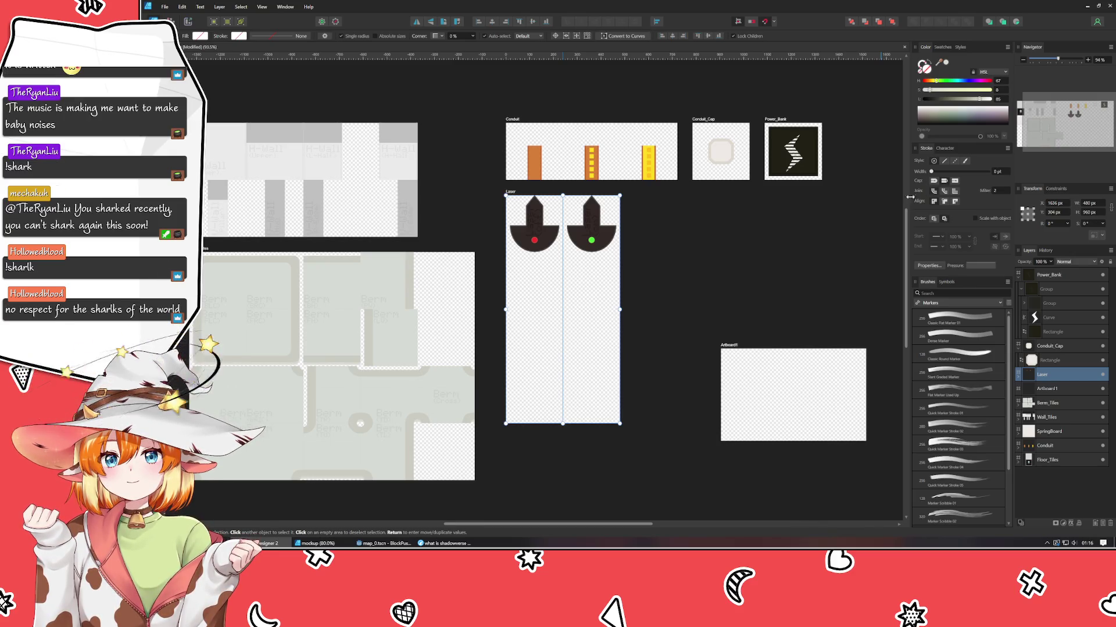
{"action": "left_click", "coordinate": [445, 544]}
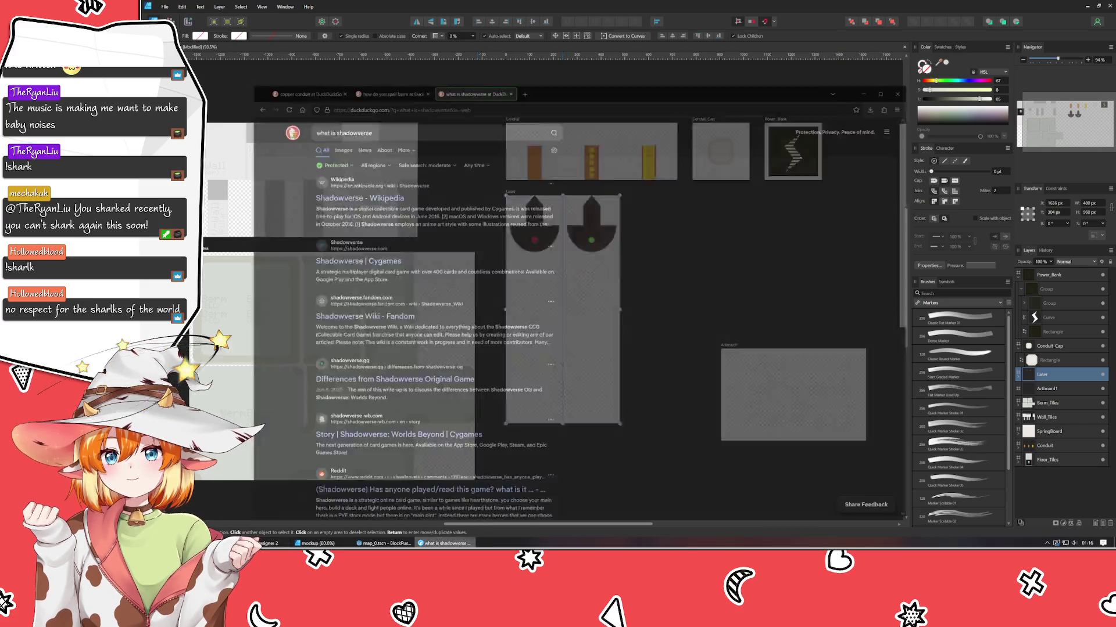
- Search DuckDuckGo for 'what is a shark', then minimize the browser
{"action": "left_click", "coordinate": [395, 70]}
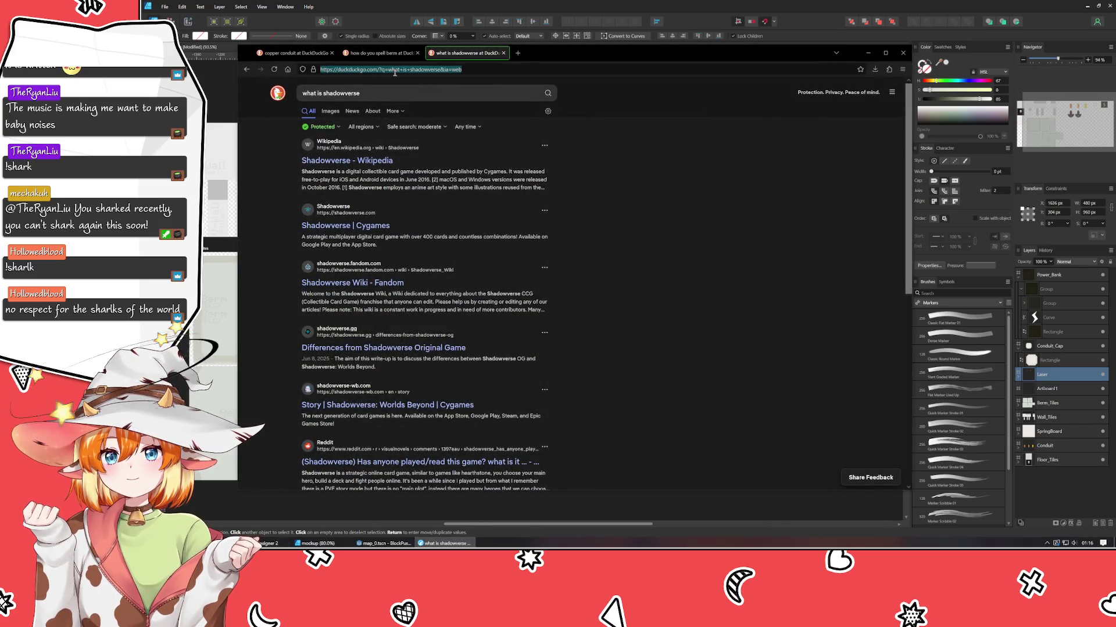
{"action": "type", "text": "what is a"}
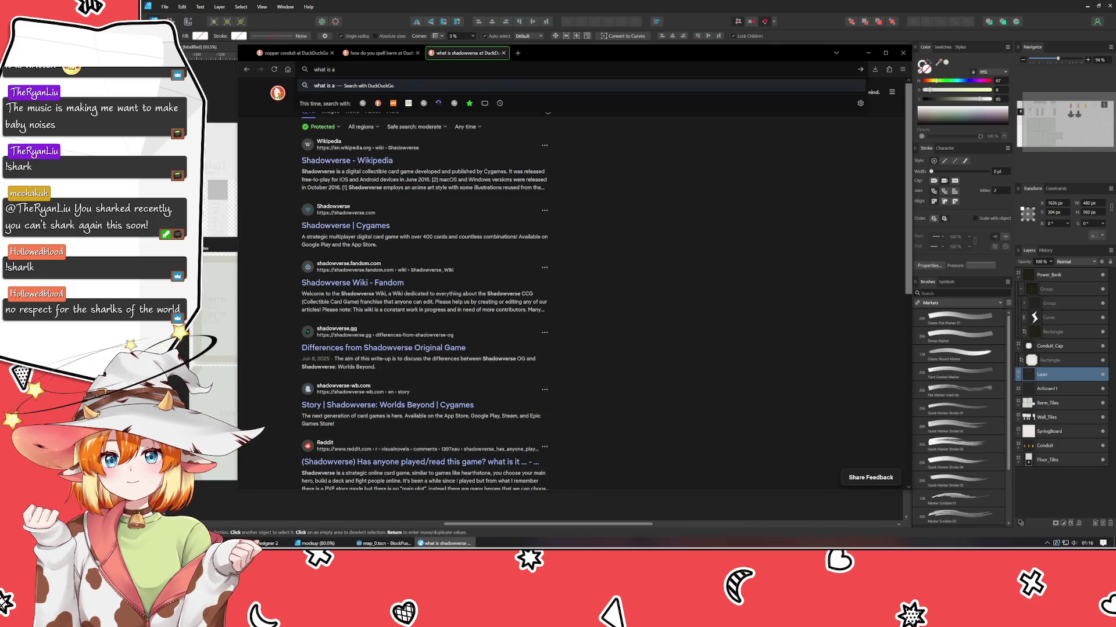
{"action": "type", "text": " sharkl"}
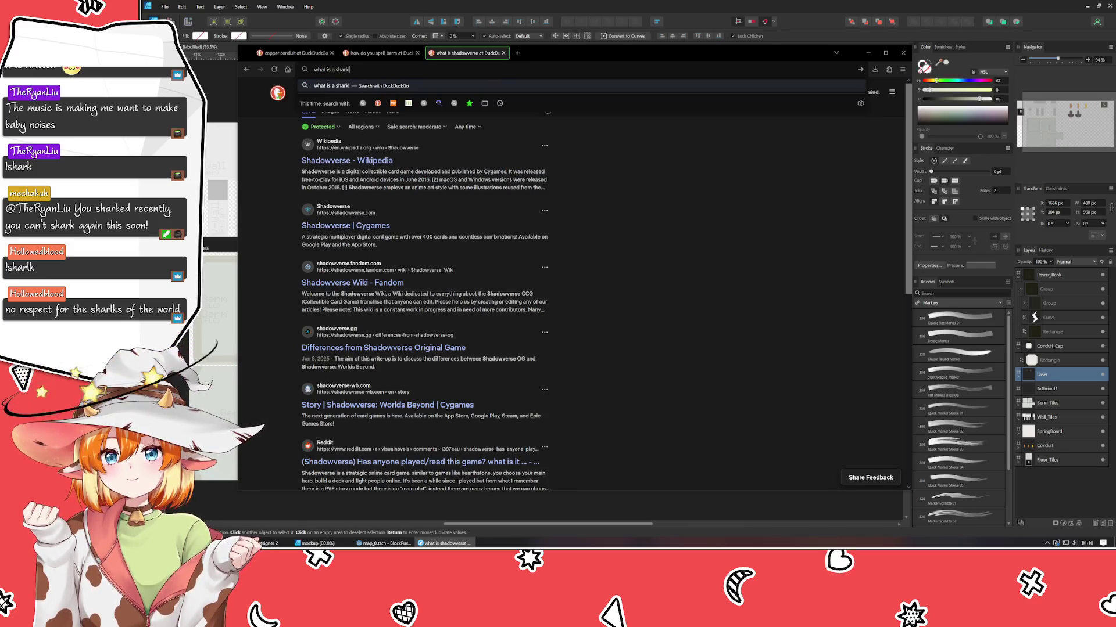
{"action": "key", "text": "BackSpace"}
{"action": "key", "text": "BackSpace"}
{"action": "key", "text": "Return"}
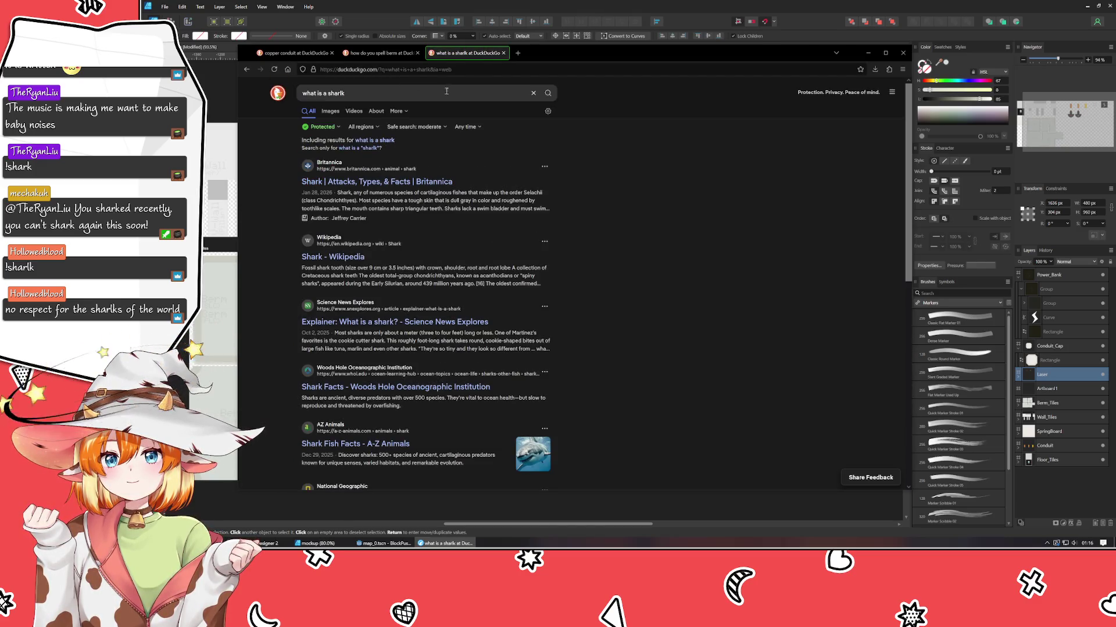
{"action": "left_click", "coordinate": [868, 52]}
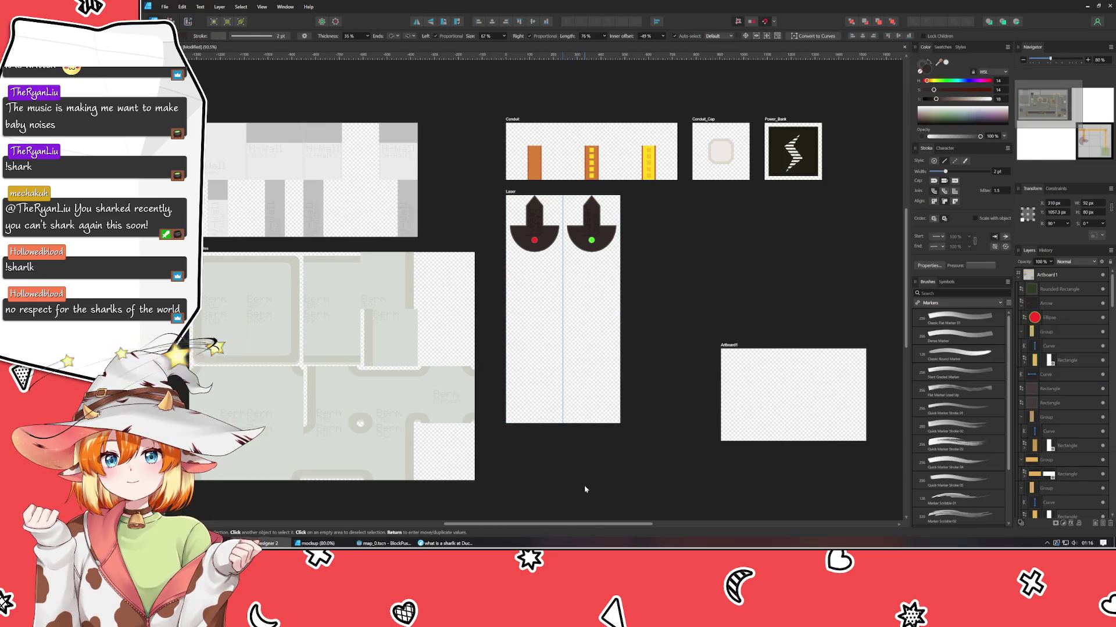
- Place horizontal guides across the Laser artboard, including Y 480 and 720 px, to form rows
{"action": "left_click", "coordinate": [622, 472]}
{"action": "left_click_drag", "start_coordinate": [622, 472], "coordinate": [542, 436]}
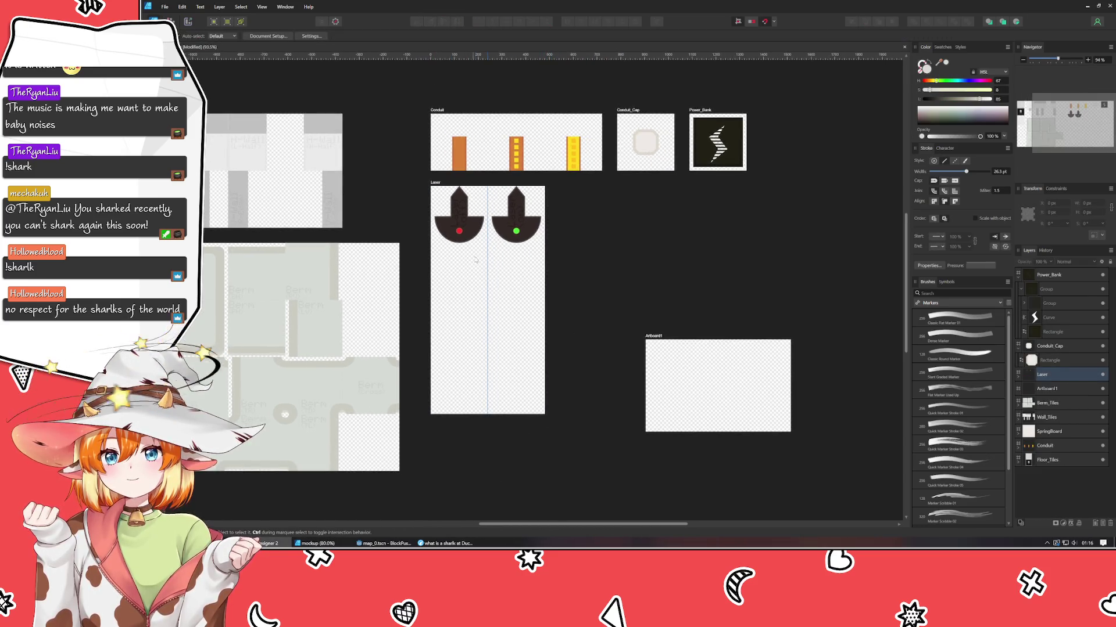
{"action": "left_click_drag", "start_coordinate": [448, 55], "coordinate": [413, 245]}
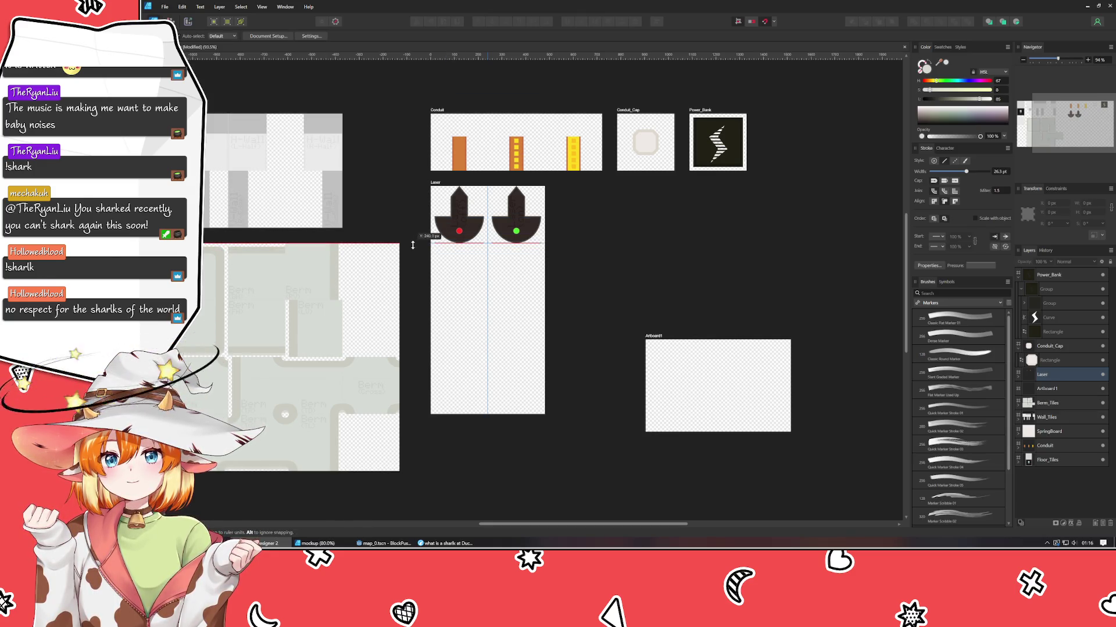
{"action": "scroll", "coordinate": [485, 259], "scroll_direction": "up", "scroll_amount": 3}
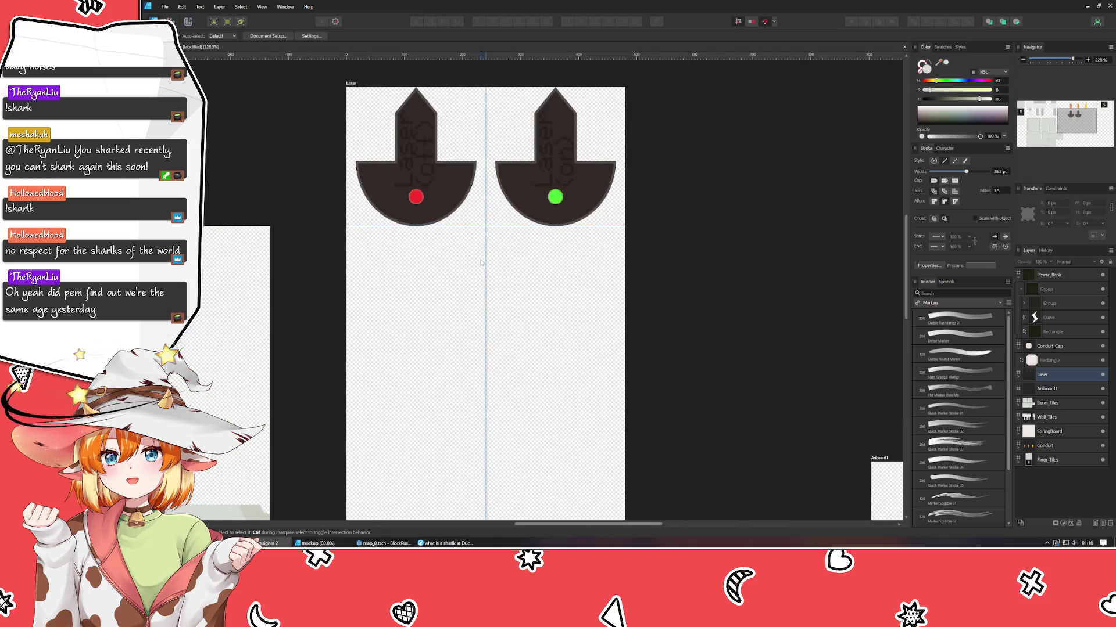
{"action": "scroll", "coordinate": [480, 262], "scroll_direction": "down", "scroll_amount": 1}
{"action": "left_click_drag", "start_coordinate": [480, 263], "coordinate": [432, 228]}
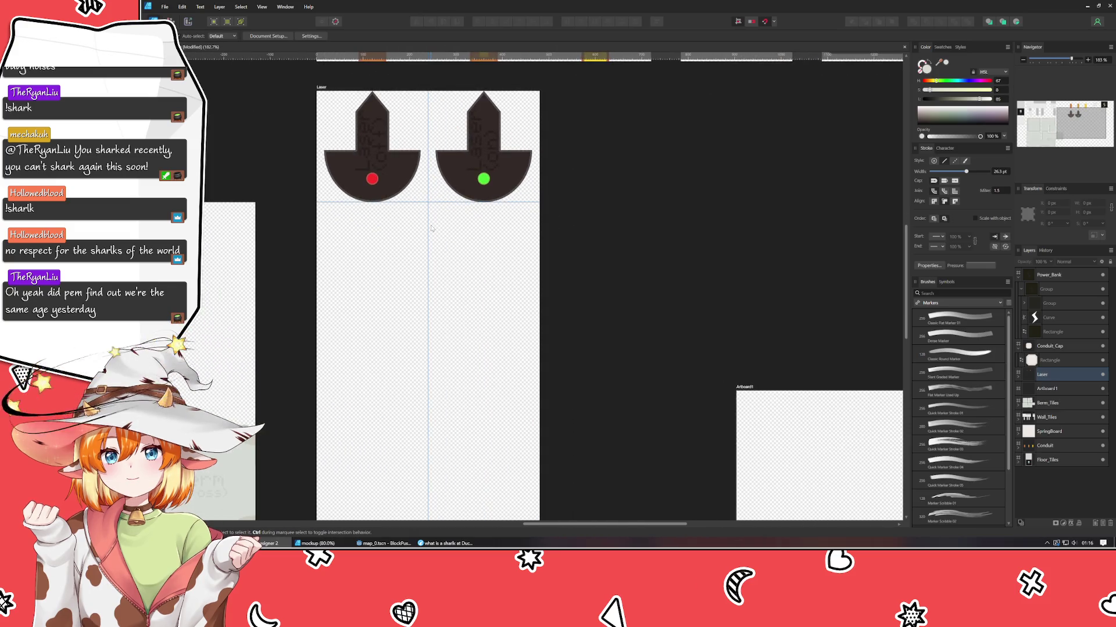
{"action": "scroll", "coordinate": [366, 249], "scroll_direction": "down", "scroll_amount": 2}
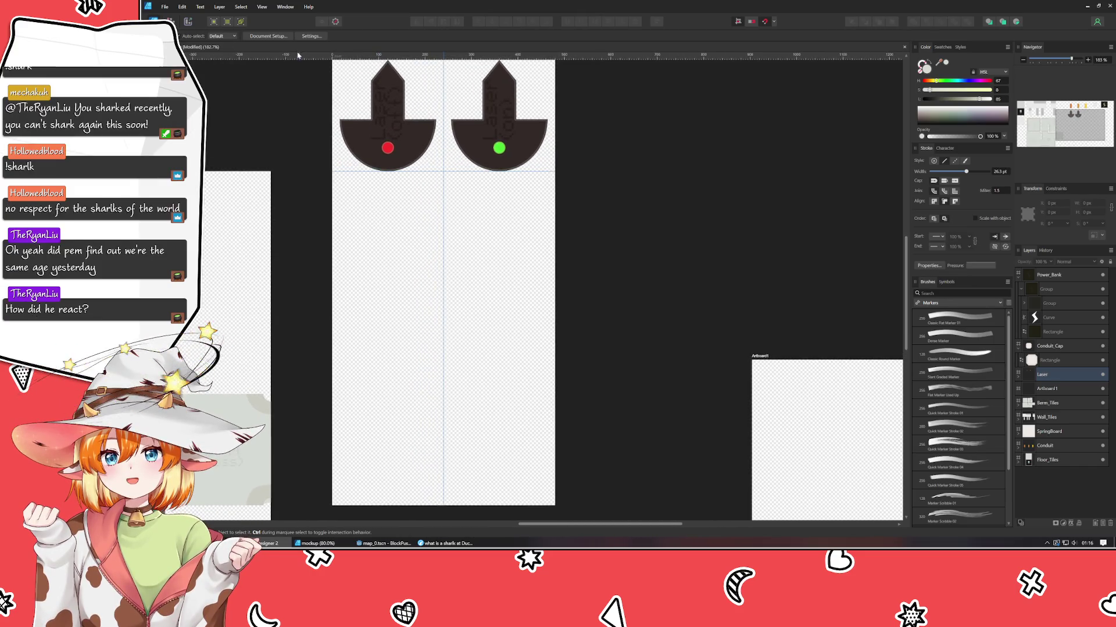
{"action": "mouse_move", "coordinate": [314, 55]}
{"action": "left_mouse_down"}
{"action": "mouse_move", "coordinate": [304, 240]}
{"action": "mouse_move", "coordinate": [365, 283]}
{"action": "left_mouse_up"}
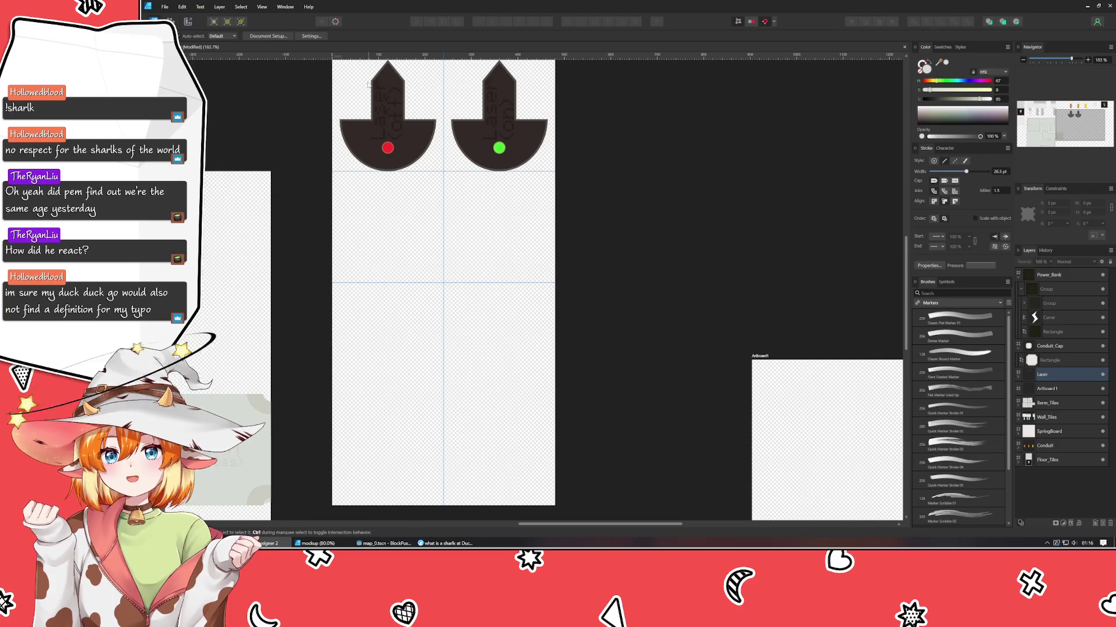
{"action": "mouse_move", "coordinate": [350, 56]}
{"action": "left_mouse_down"}
{"action": "mouse_move", "coordinate": [360, 411]}
{"action": "mouse_move", "coordinate": [361, 394]}
{"action": "left_mouse_up"}
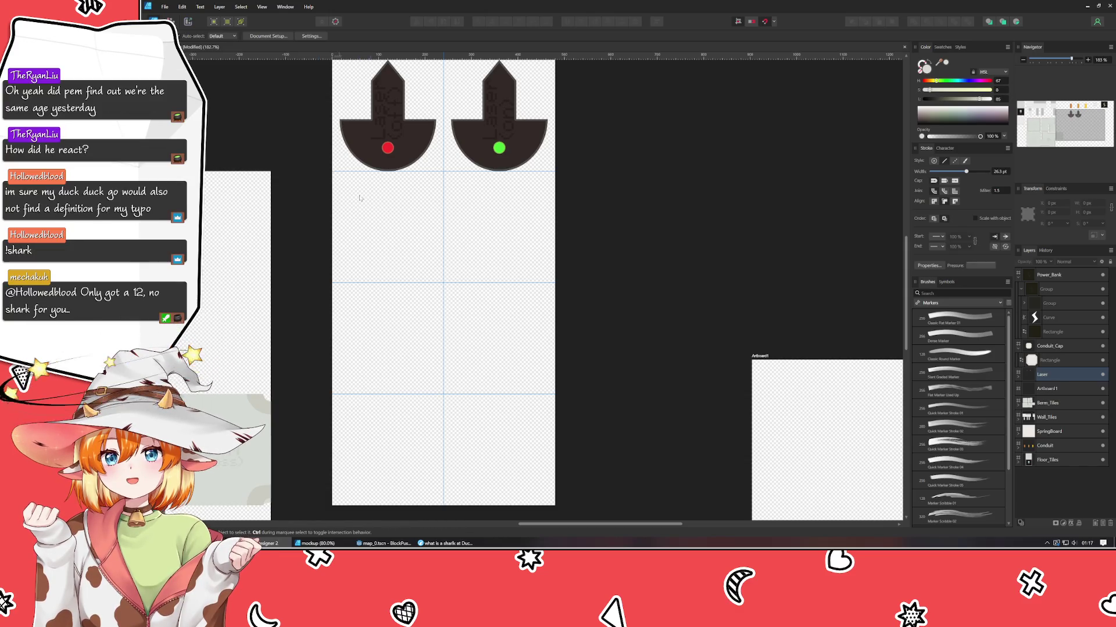
{"action": "scroll", "coordinate": [380, 217], "scroll_direction": "up", "scroll_amount": 3}
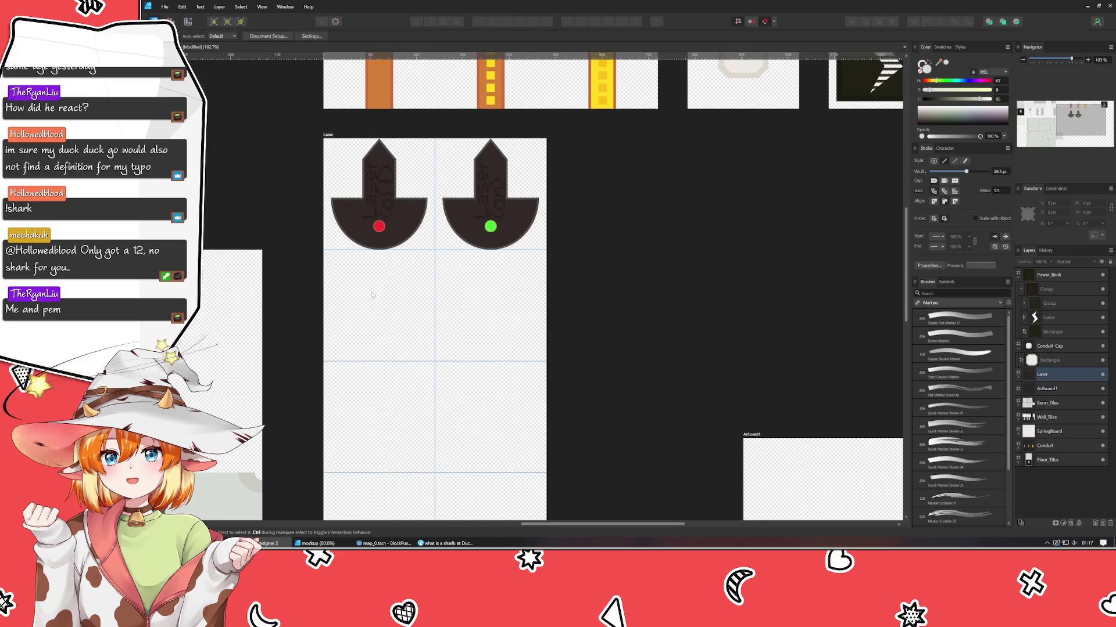
- Try cloning the red-dot arrow into the row below, then undo it
{"action": "left_click", "coordinate": [377, 202]}
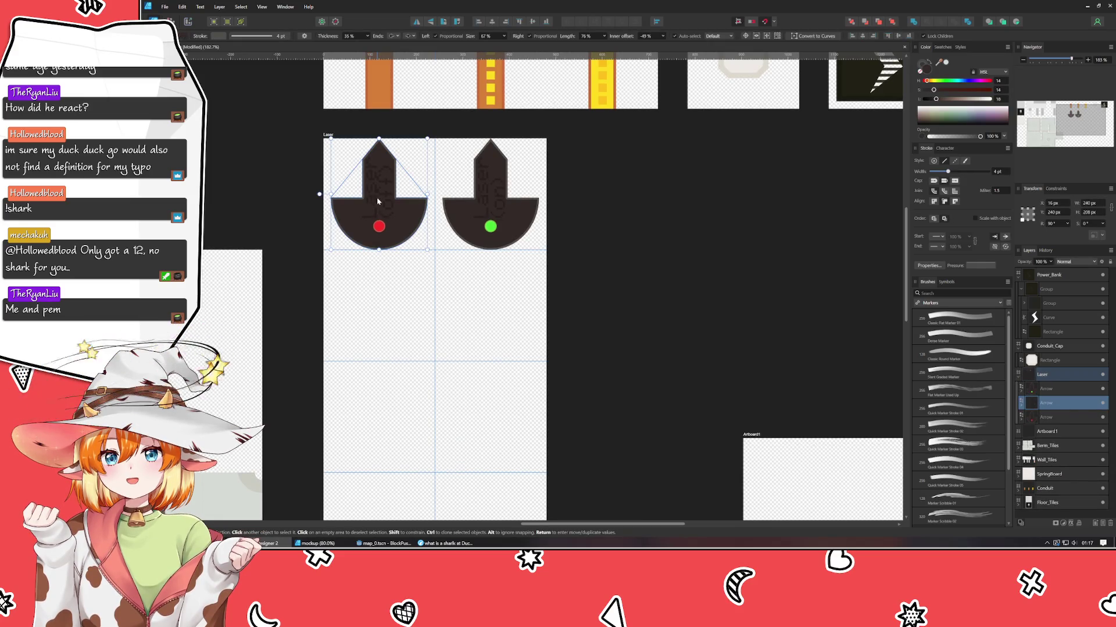
{"action": "left_click_drag", "start_coordinate": [377, 201], "coordinate": [376, 312]}
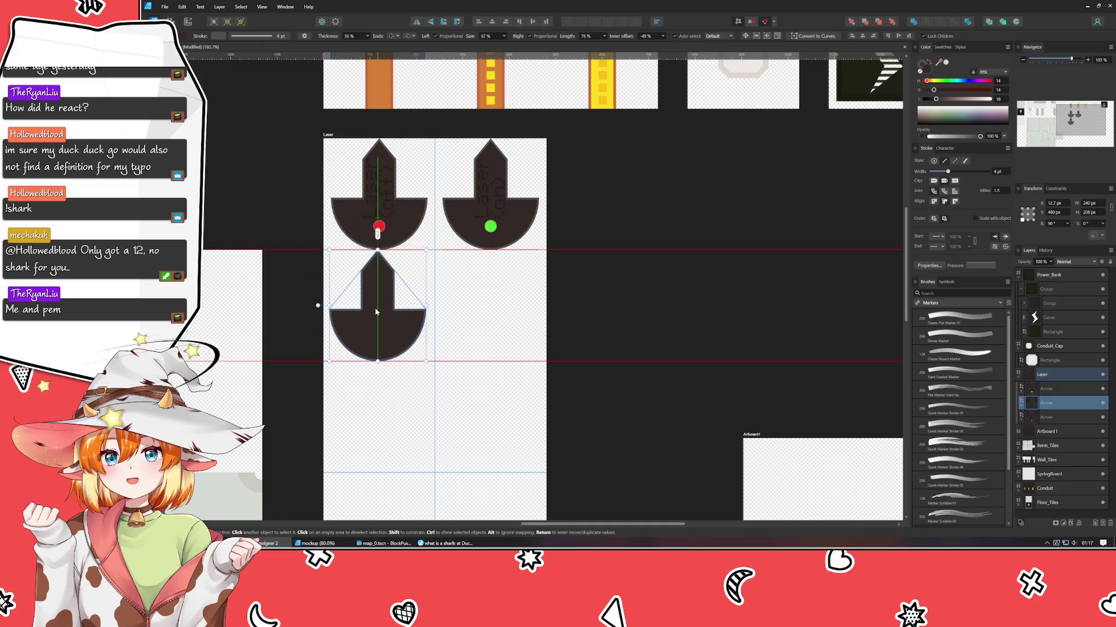
{"action": "key", "text": "ctrl+z"}
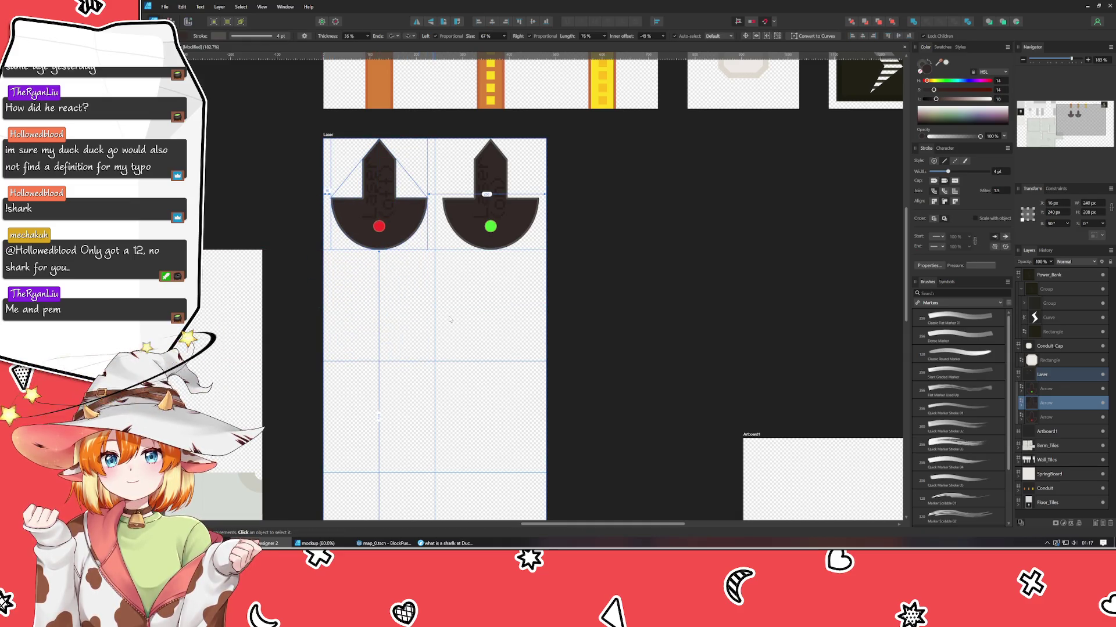
{"action": "left_click", "coordinate": [496, 326]}
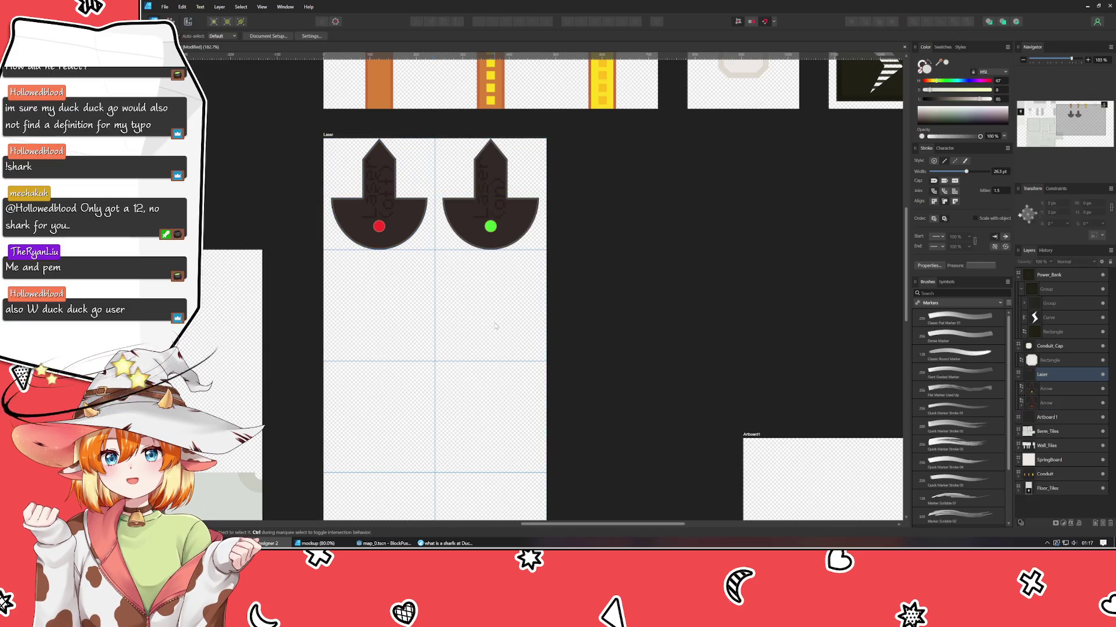
{"action": "left_click", "coordinate": [404, 209]}
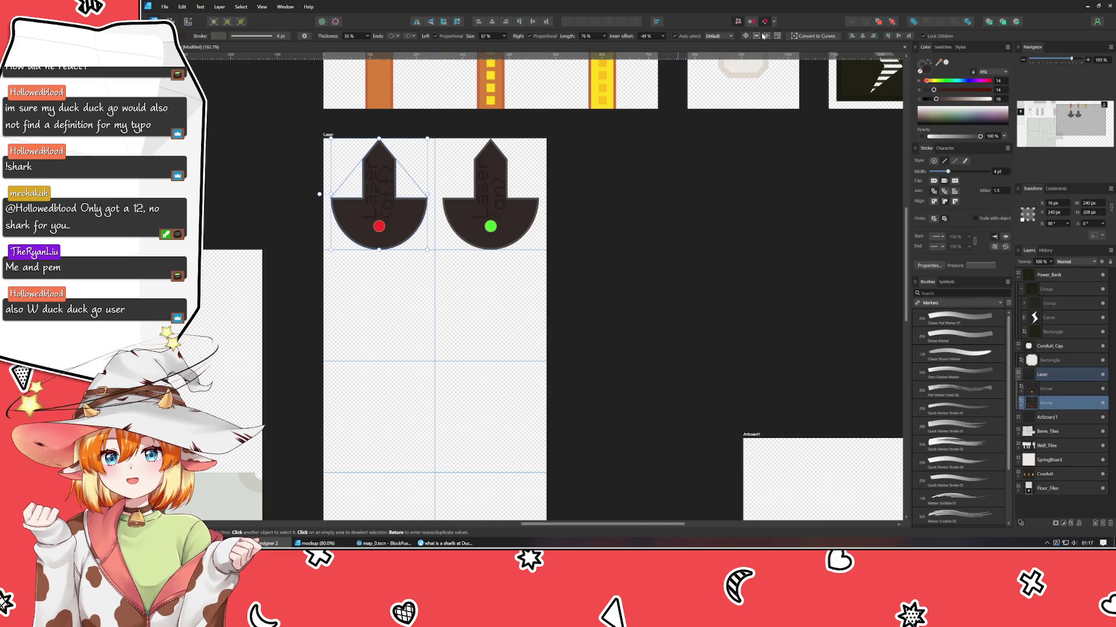
{"action": "left_click", "coordinate": [692, 278]}
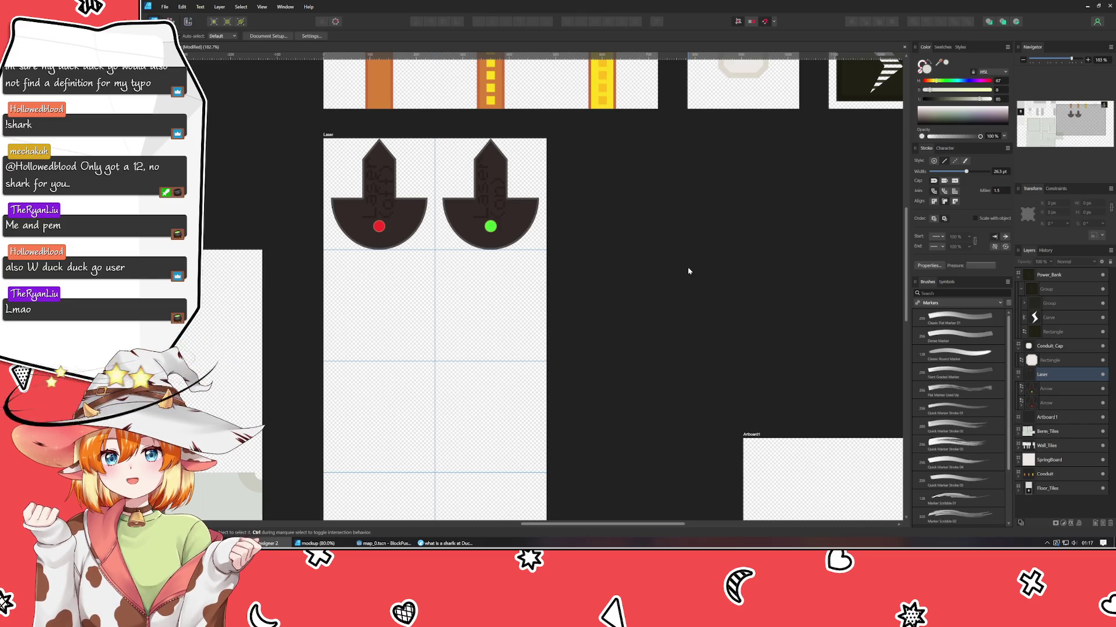
- Copy the red and green arrows into the second row, then repeat with Ctrl+J for rows three and four
{"action": "left_click", "coordinate": [397, 215]}
{"action": "left_click", "coordinate": [511, 227], "text": "shift"}
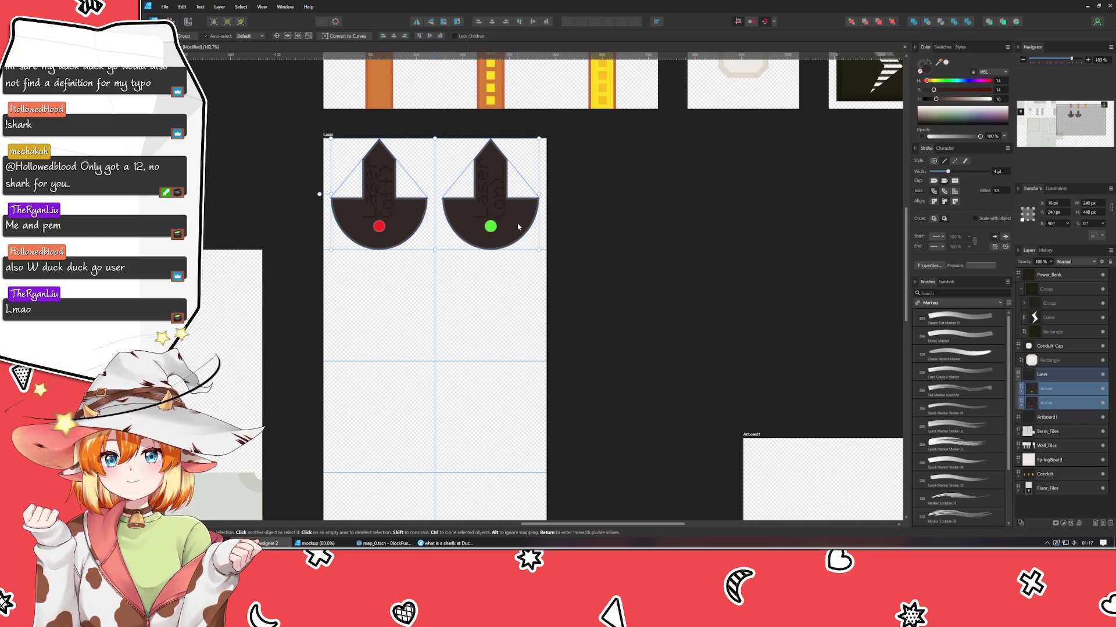
{"action": "left_click_drag", "start_coordinate": [519, 227], "coordinate": [497, 319]}
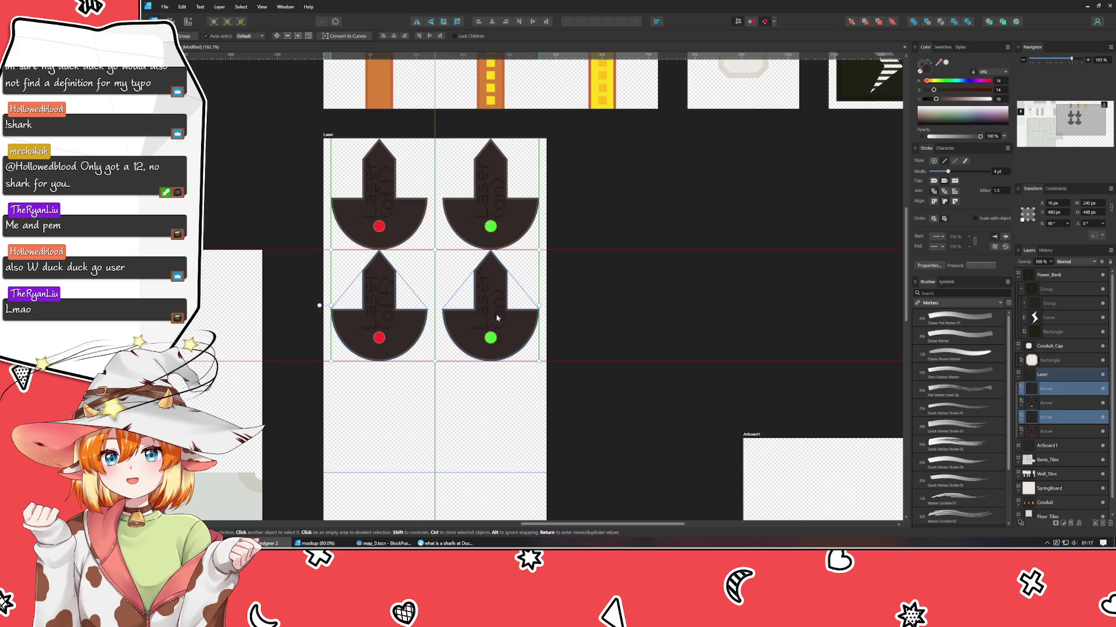
{"action": "key", "text": "ctrl+j"}
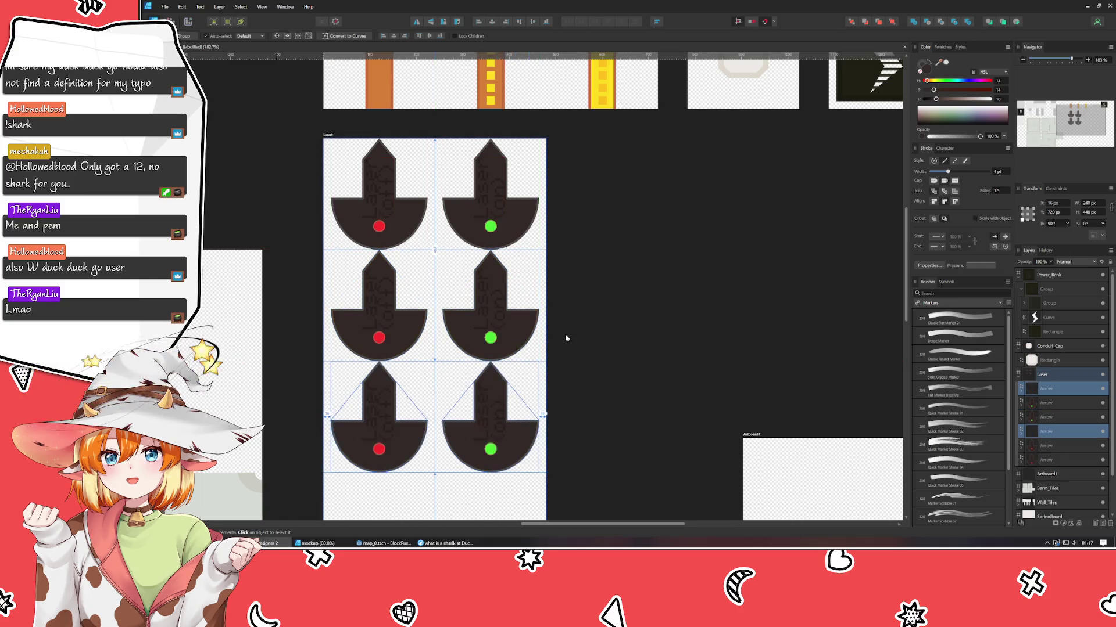
{"action": "key", "text": "ctrl+j"}
{"action": "scroll", "coordinate": [612, 347], "scroll_direction": "down", "scroll_amount": 3}
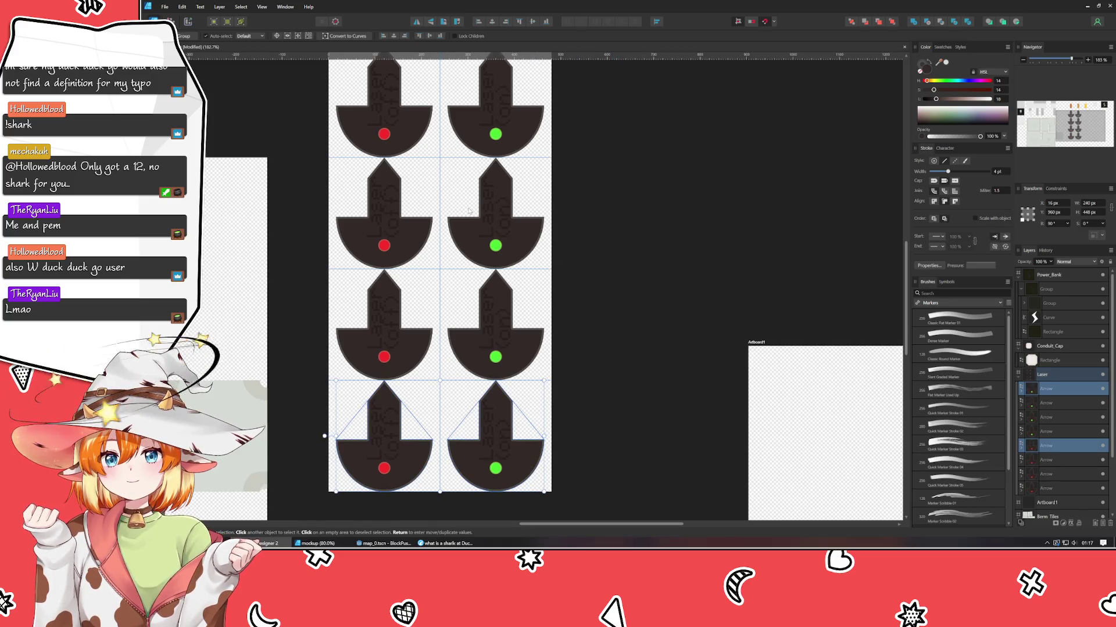
{"action": "left_click", "coordinate": [396, 248]}
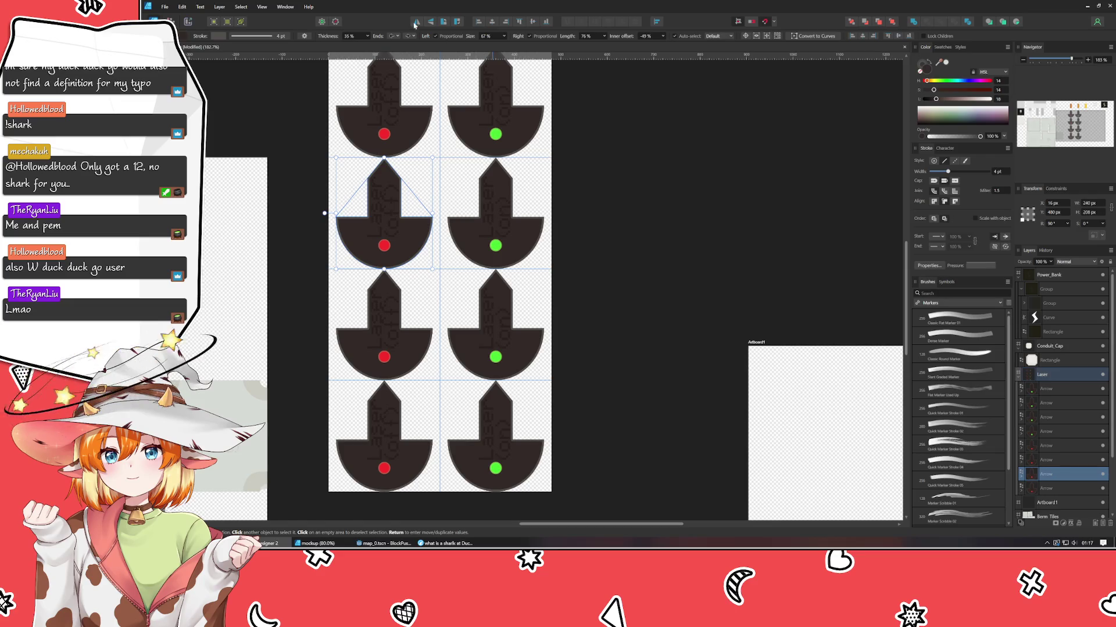
- Rotate the second-row arrows to point right and the third-row arrows to point left
{"action": "left_click", "coordinate": [457, 21]}
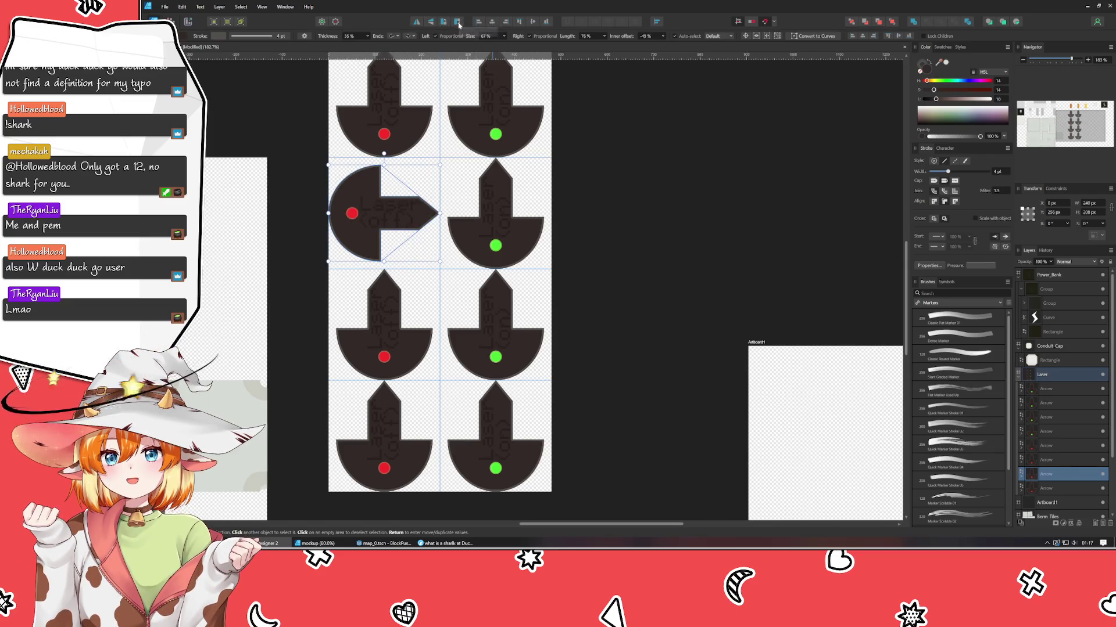
{"action": "left_click", "coordinate": [477, 215]}
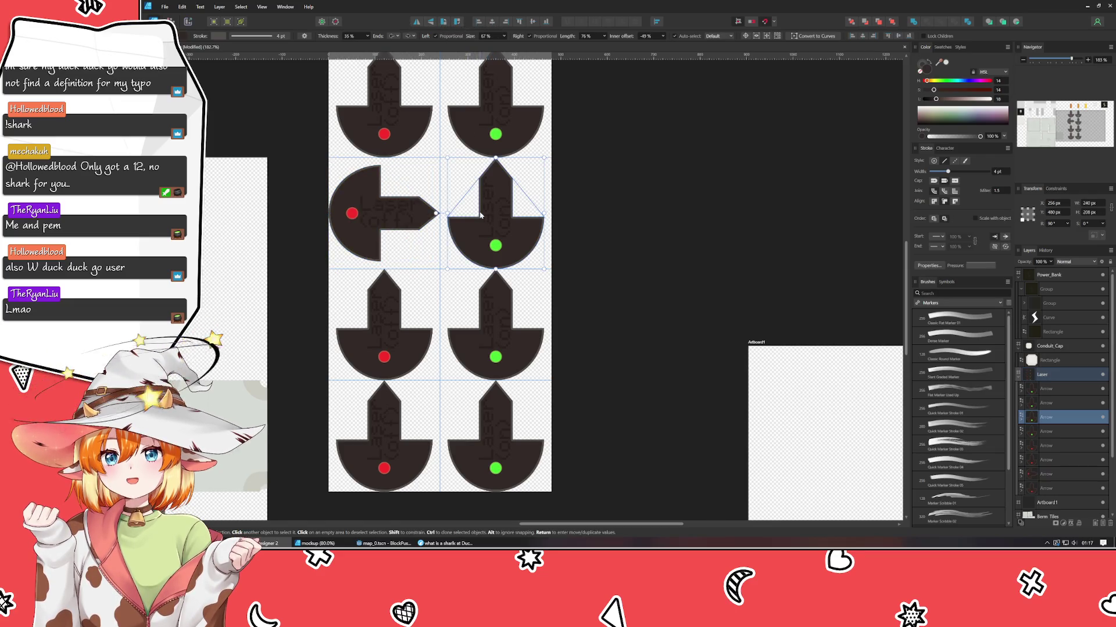
{"action": "left_click", "coordinate": [456, 21]}
{"action": "left_click", "coordinate": [386, 350]}
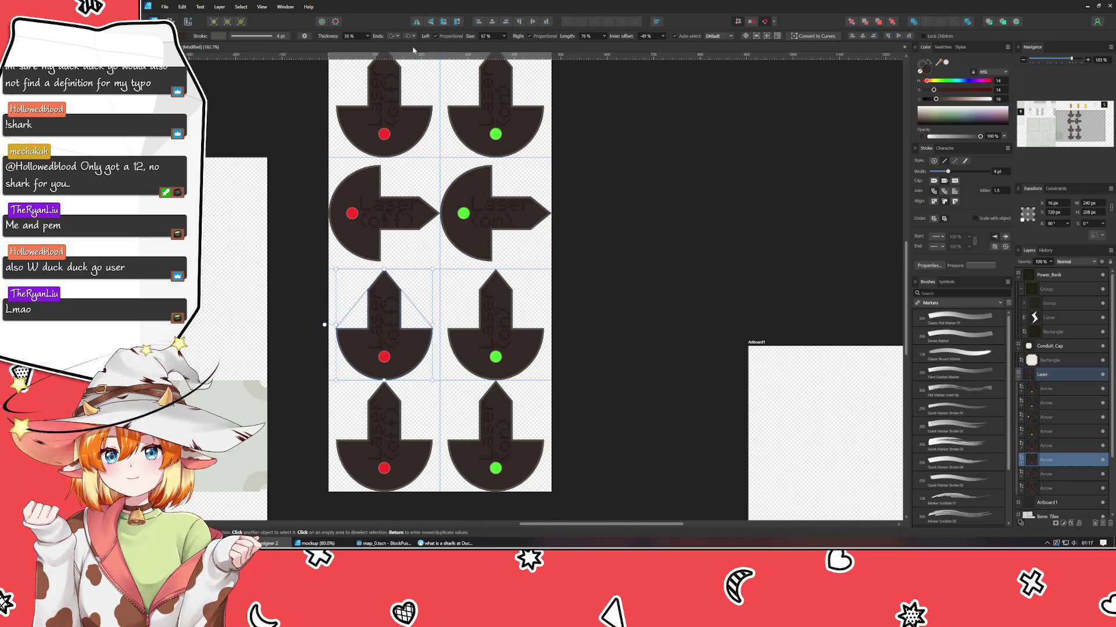
{"action": "left_click", "coordinate": [445, 22]}
{"action": "left_click", "coordinate": [486, 309]}
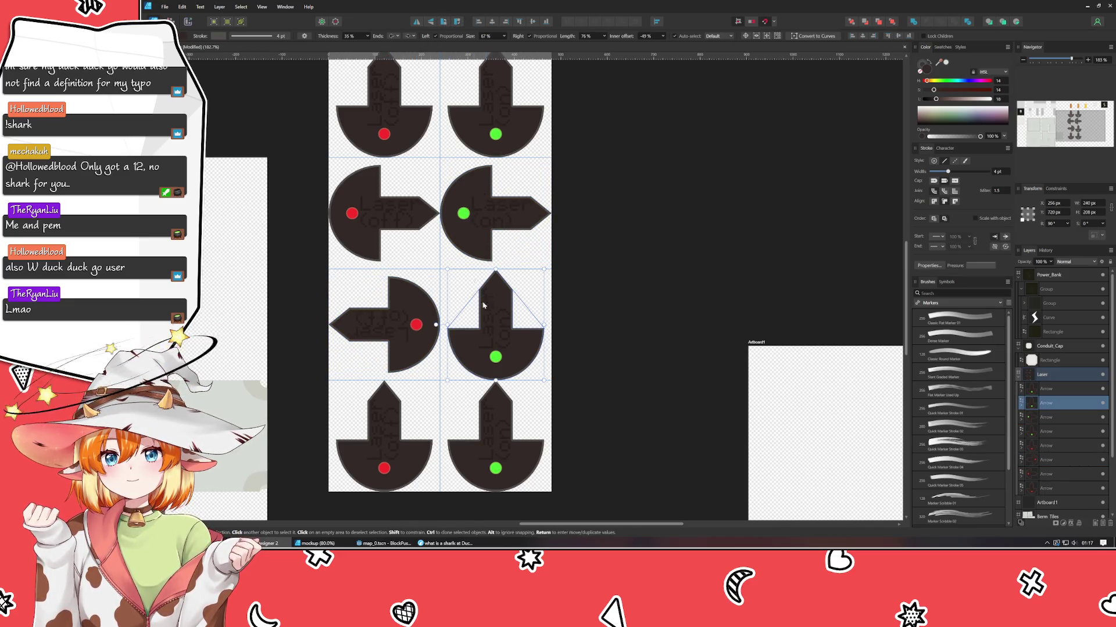
{"action": "left_click", "coordinate": [444, 22]}
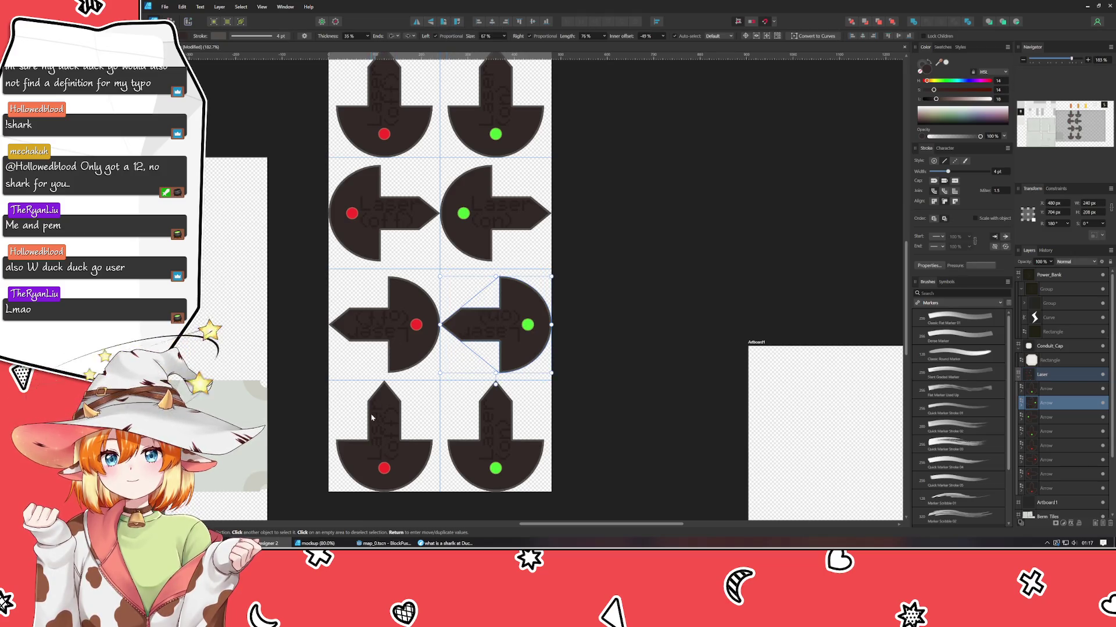
- Rotate both fourth-row arrows two quarter turns so they point down
{"action": "left_click", "coordinate": [372, 418]}
{"action": "left_click", "coordinate": [444, 22]}
{"action": "left_click", "coordinate": [444, 22]}
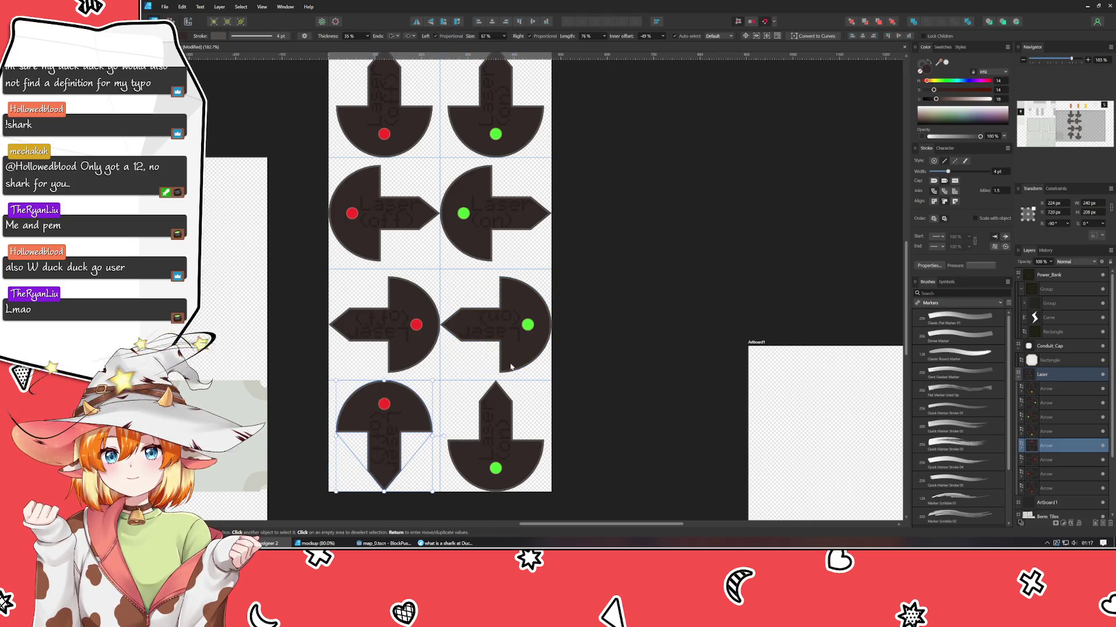
{"action": "left_click", "coordinate": [495, 436]}
{"action": "left_click", "coordinate": [450, 22]}
{"action": "left_click", "coordinate": [451, 23]}
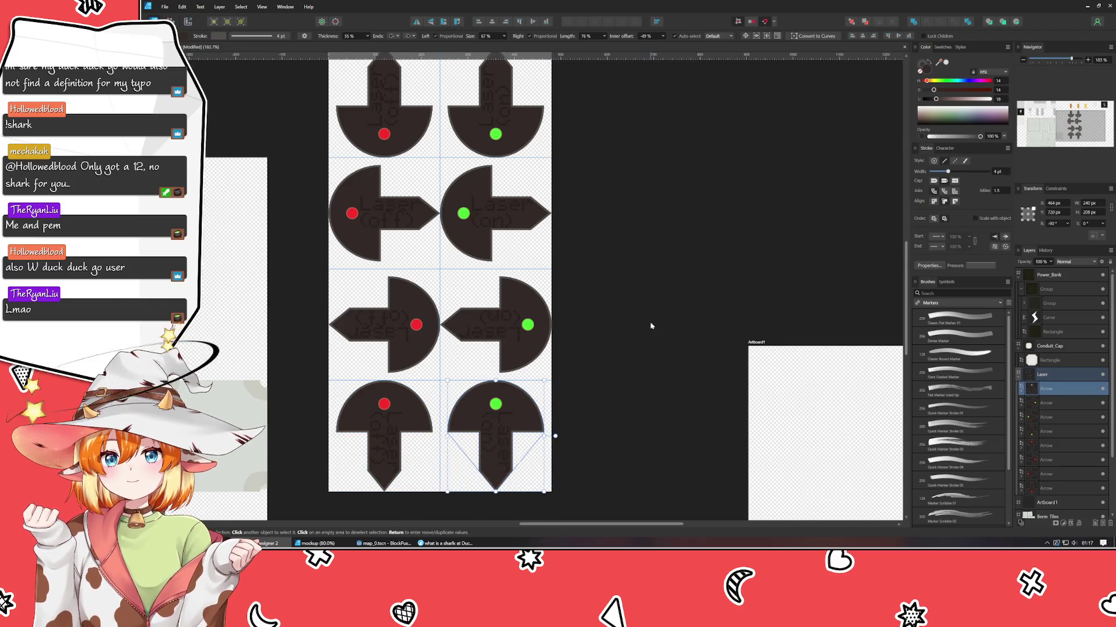
{"action": "left_click", "coordinate": [651, 326]}
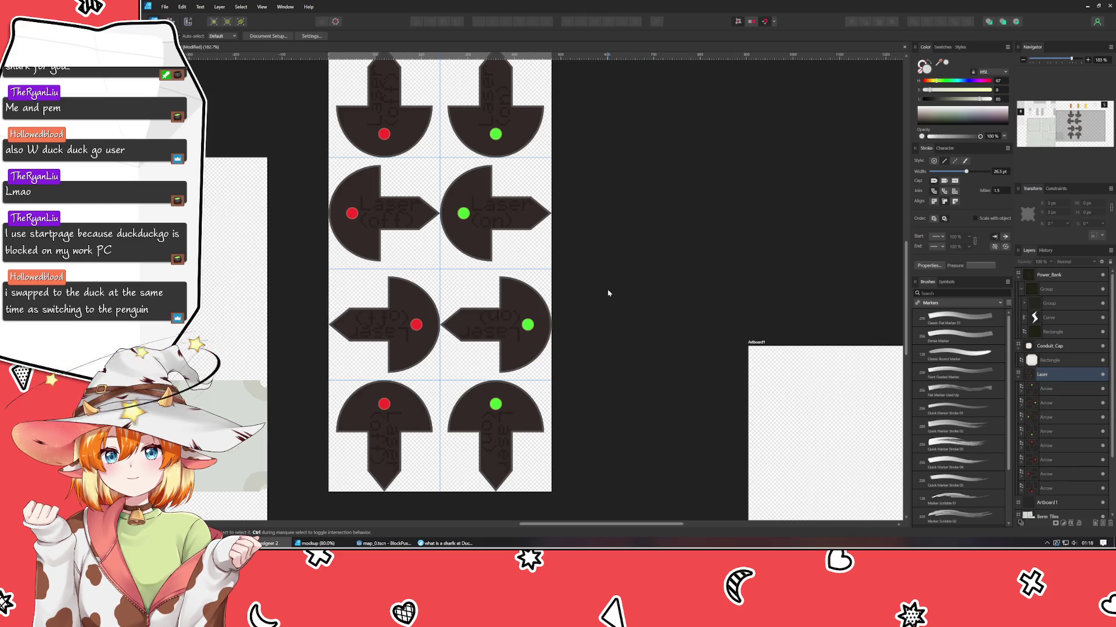
{"action": "scroll", "coordinate": [605, 294], "scroll_direction": "up", "scroll_amount": 2}
{"action": "scroll", "coordinate": [598, 337], "scroll_direction": "down", "scroll_amount": 2}
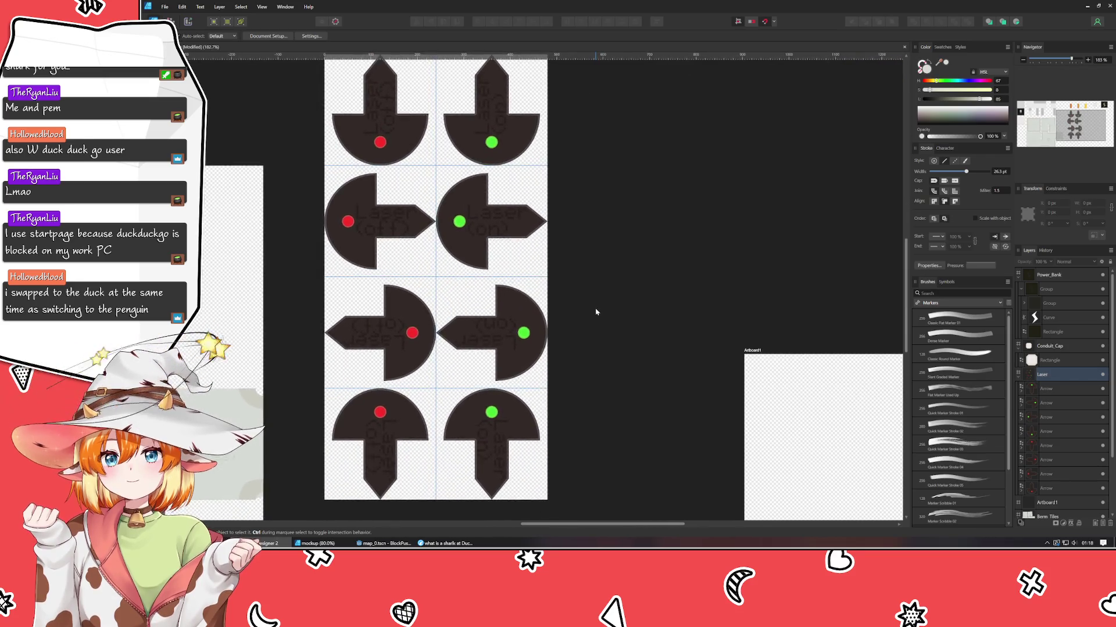
- Pan the canvas to show the Laser artboard with the empty Artboard1 beside it
{"action": "left_click_drag", "start_coordinate": [595, 312], "coordinate": [610, 320]}
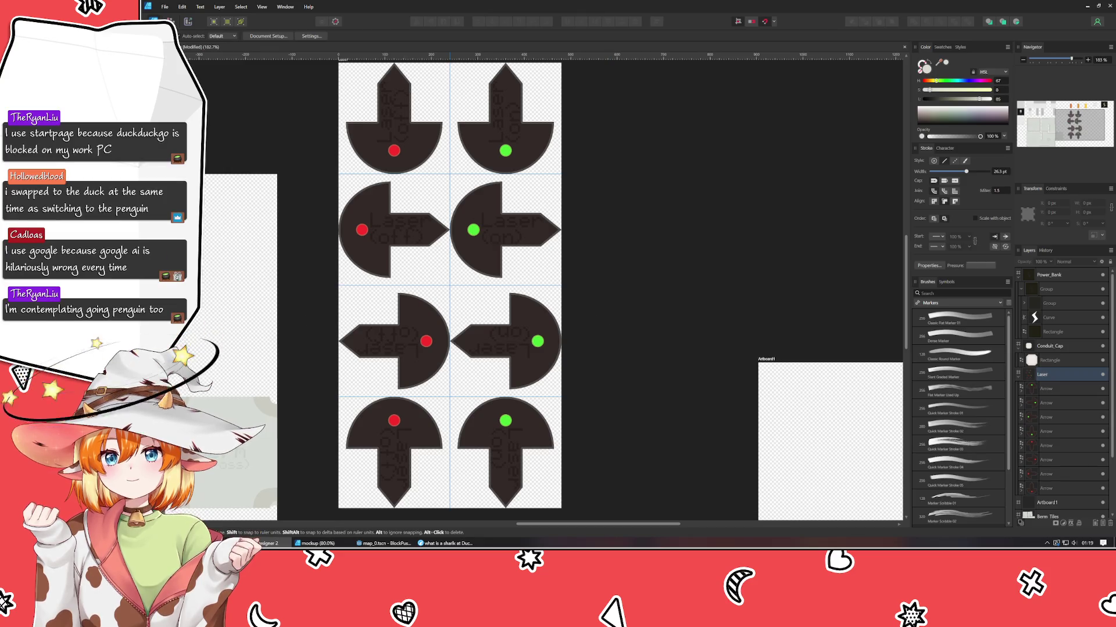
{"action": "key", "text": "ctrl+Tab"}
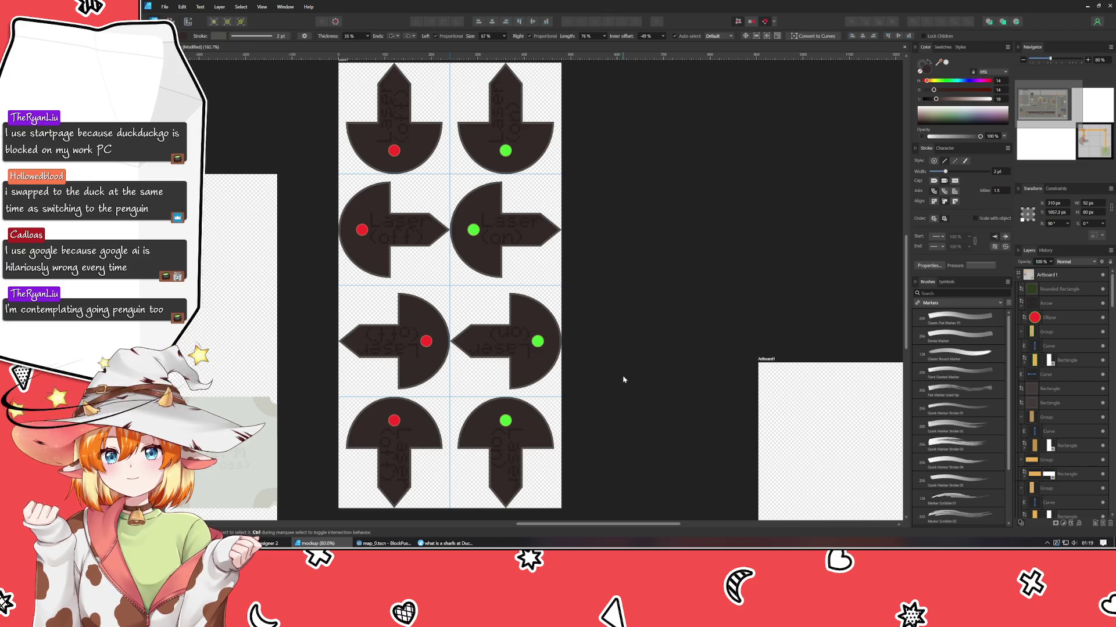
{"action": "key", "text": "ctrl+Tab"}
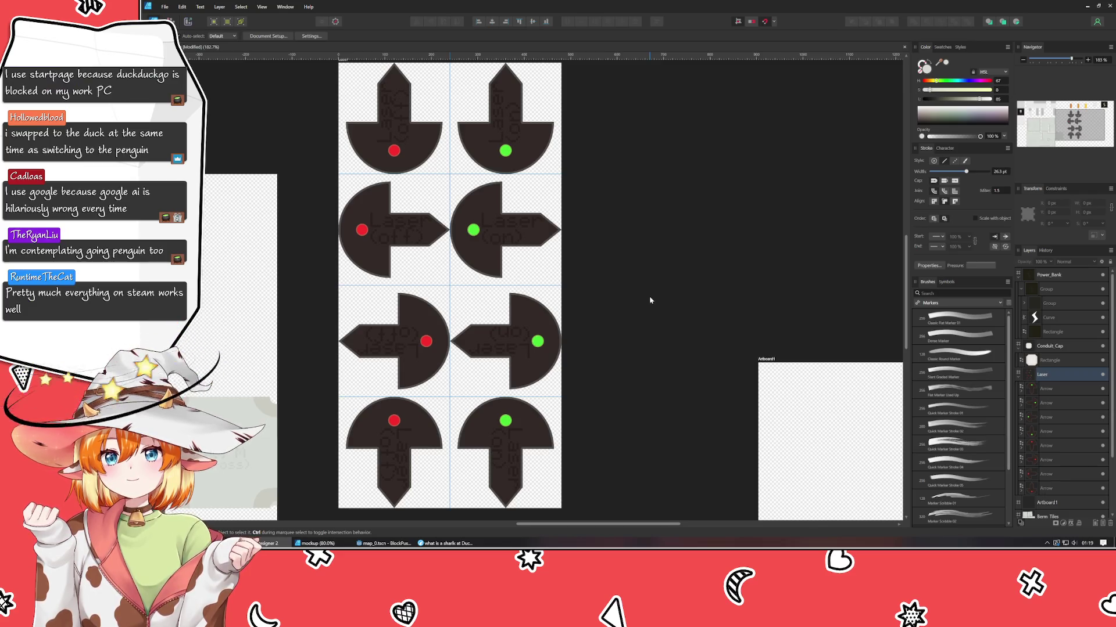
{"action": "scroll", "coordinate": [650, 300], "scroll_direction": "down", "scroll_amount": 2}
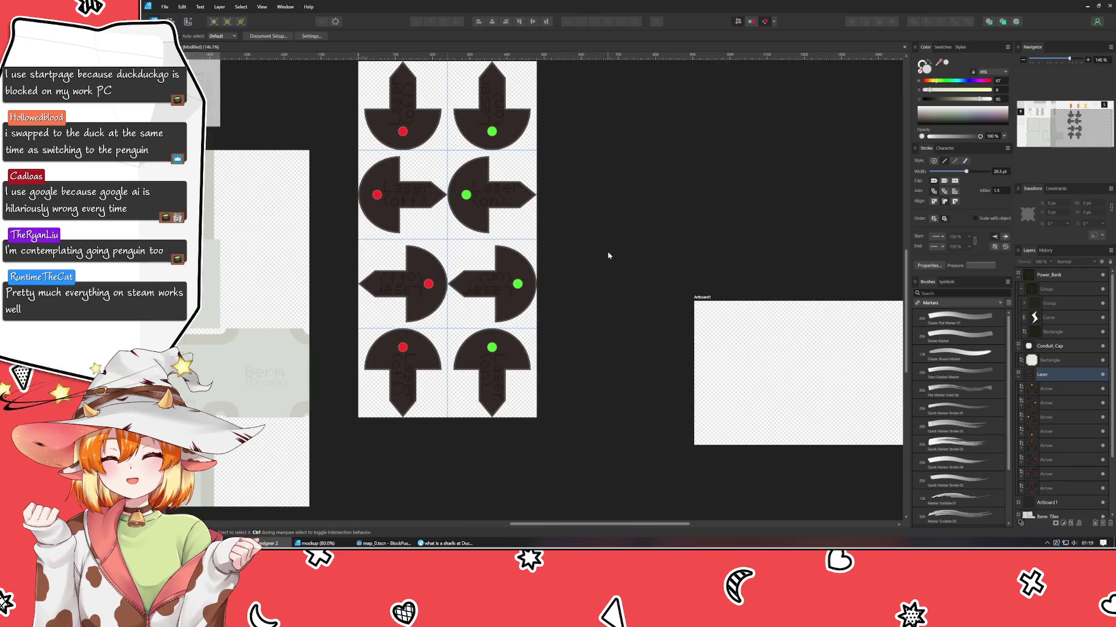
{"action": "scroll", "coordinate": [630, 302], "scroll_direction": "up", "scroll_amount": 3}
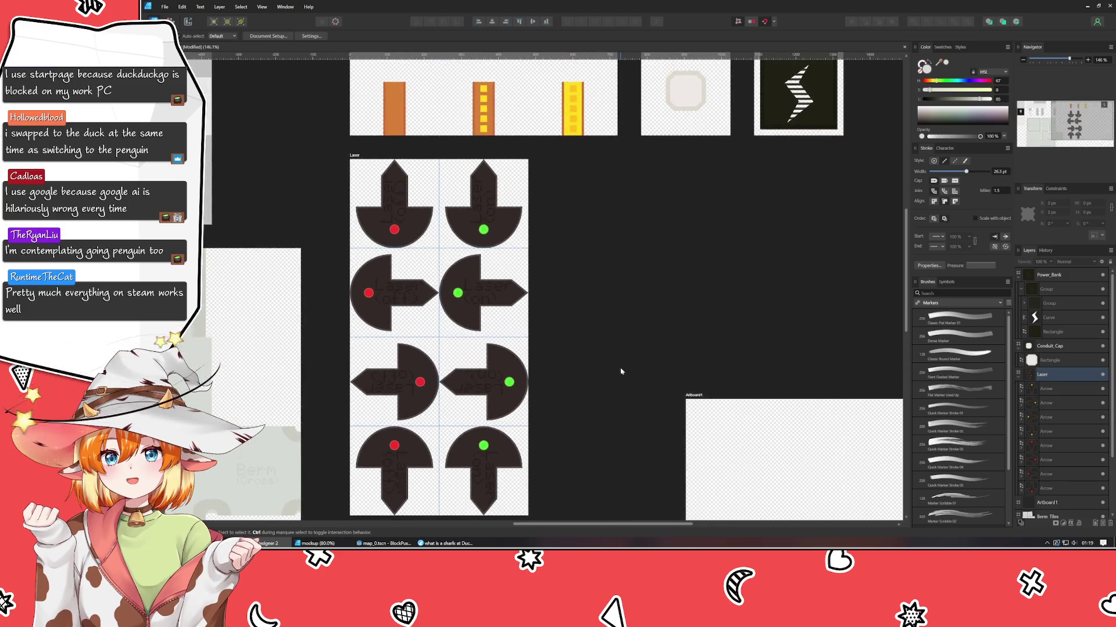
{"action": "left_click_drag", "start_coordinate": [631, 318], "coordinate": [638, 291]}
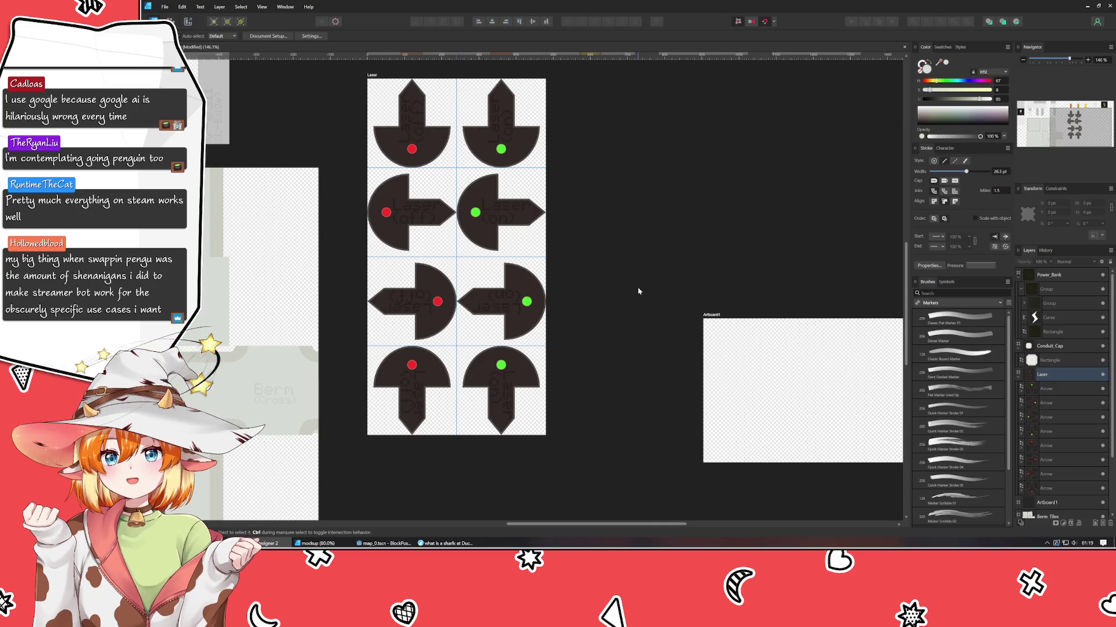
{"action": "left_click_drag", "start_coordinate": [638, 291], "coordinate": [643, 359]}
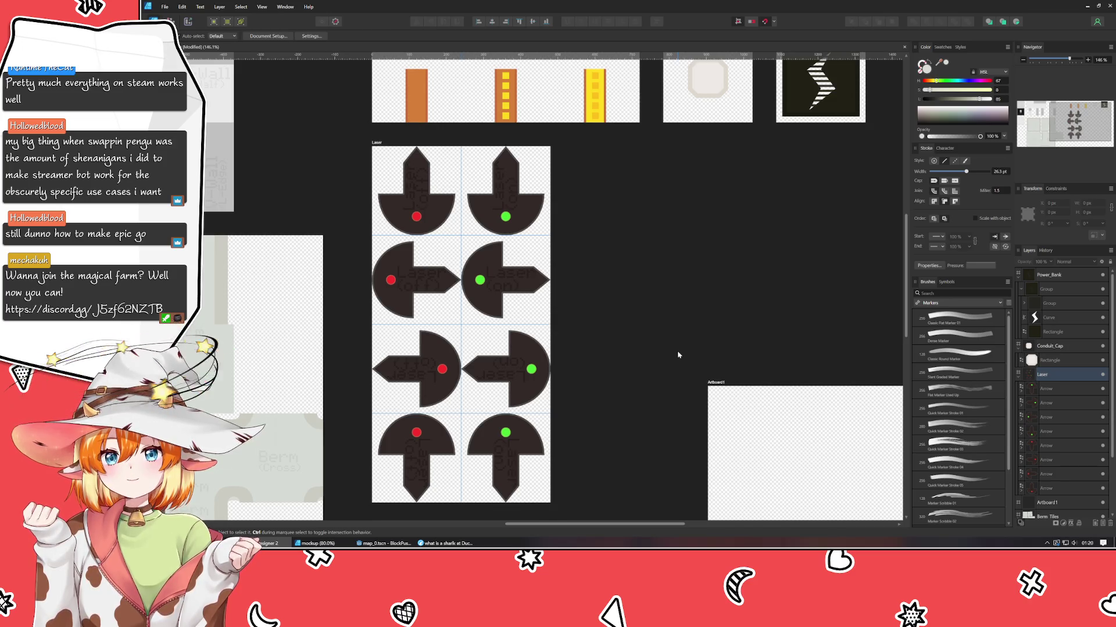
{"action": "left_click_drag", "start_coordinate": [663, 297], "coordinate": [544, 286]}
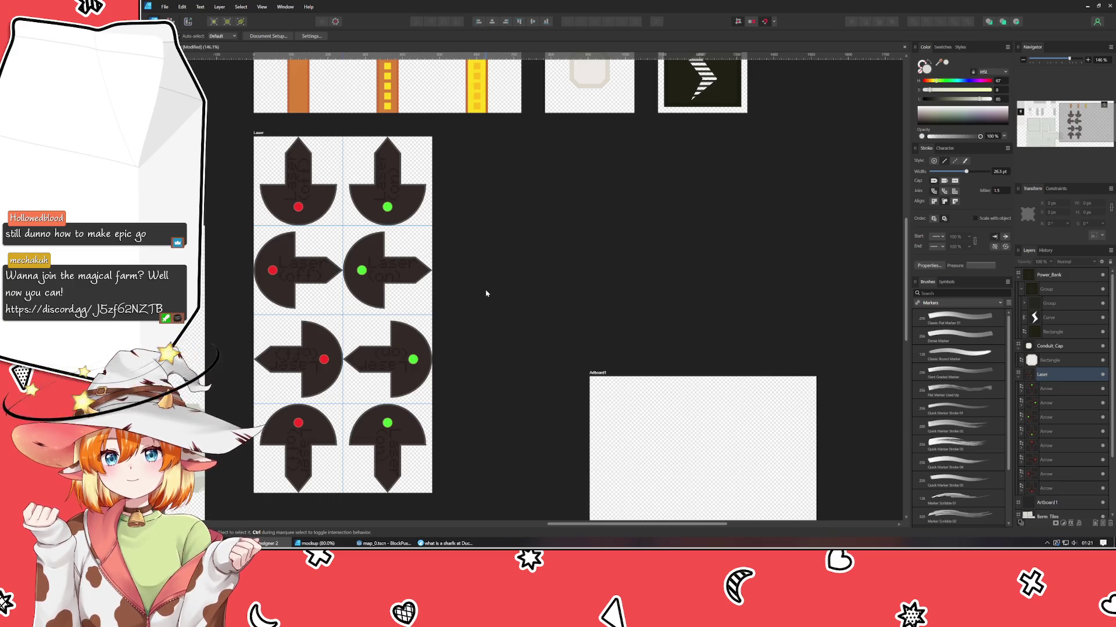
- Drag Artboard1 below the Laser artboard and line it up with Laser's edge
{"action": "scroll", "coordinate": [486, 293], "scroll_direction": "down", "scroll_amount": 3}
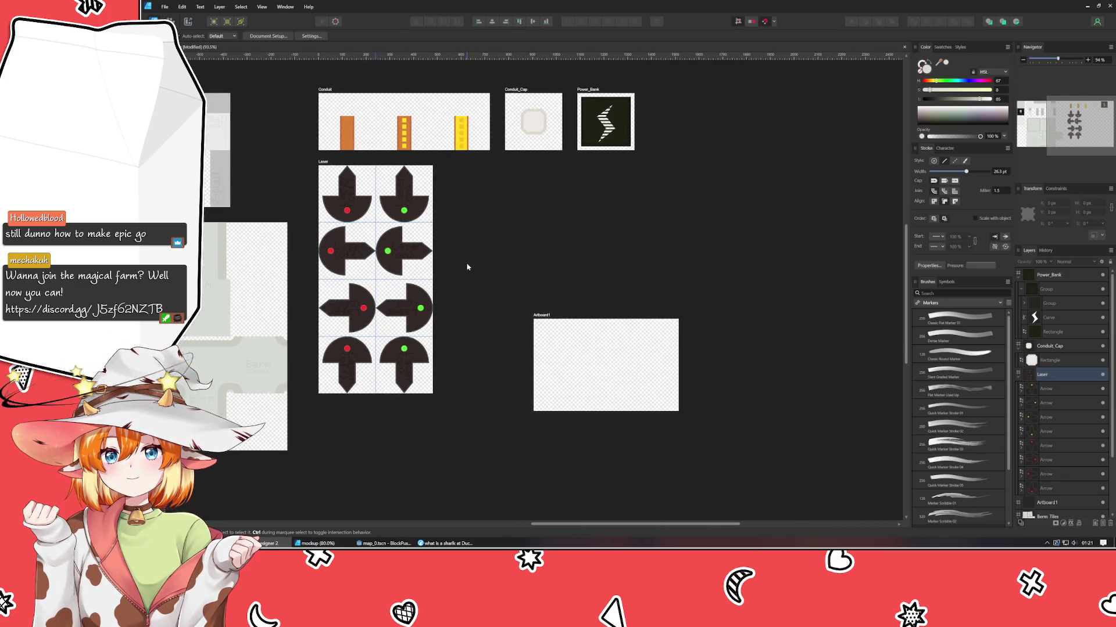
{"action": "left_click_drag", "start_coordinate": [542, 315], "coordinate": [327, 409]}
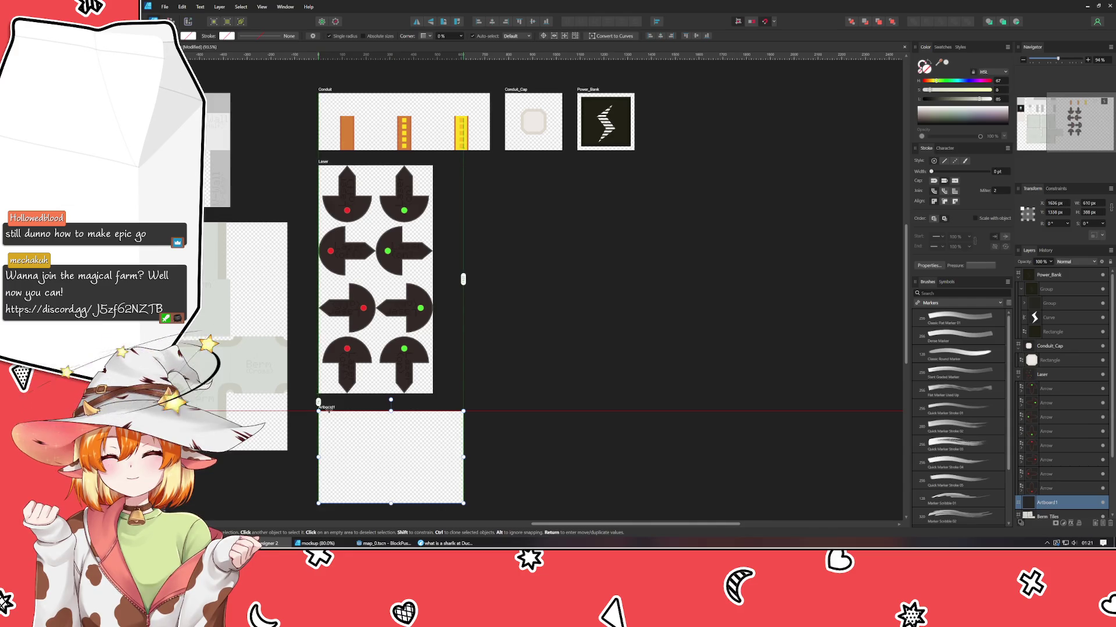
{"action": "left_click_drag", "start_coordinate": [328, 408], "coordinate": [327, 406]}
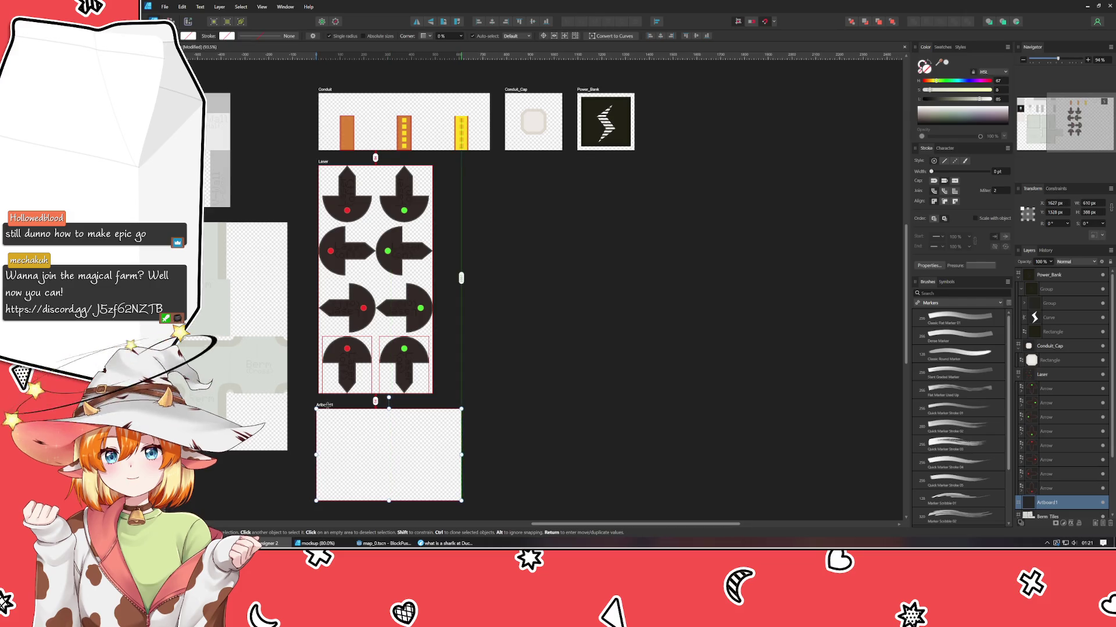
{"action": "left_click_drag", "start_coordinate": [327, 405], "coordinate": [329, 406]}
{"action": "left_click", "coordinate": [518, 438]}
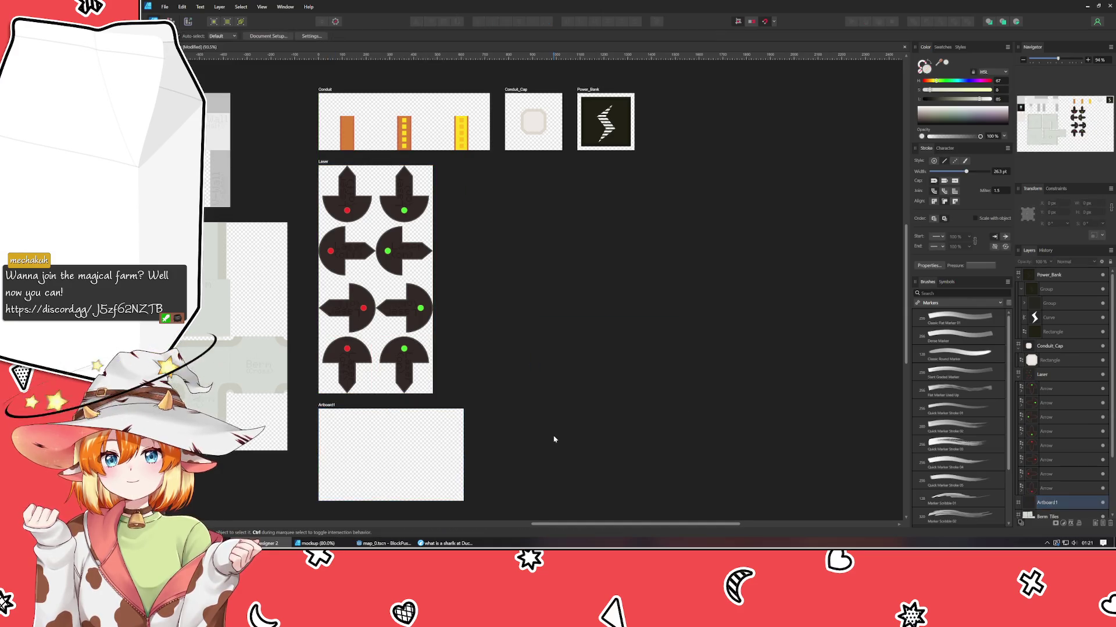
{"action": "left_click_drag", "start_coordinate": [553, 438], "coordinate": [612, 322]}
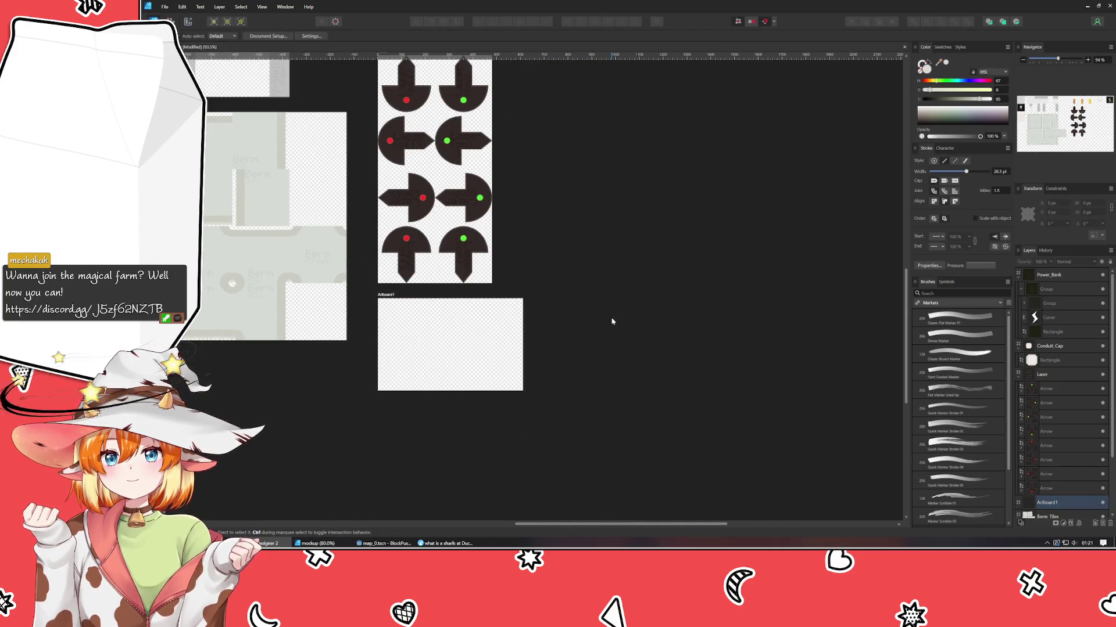
{"action": "left_click_drag", "start_coordinate": [595, 376], "coordinate": [579, 420]}
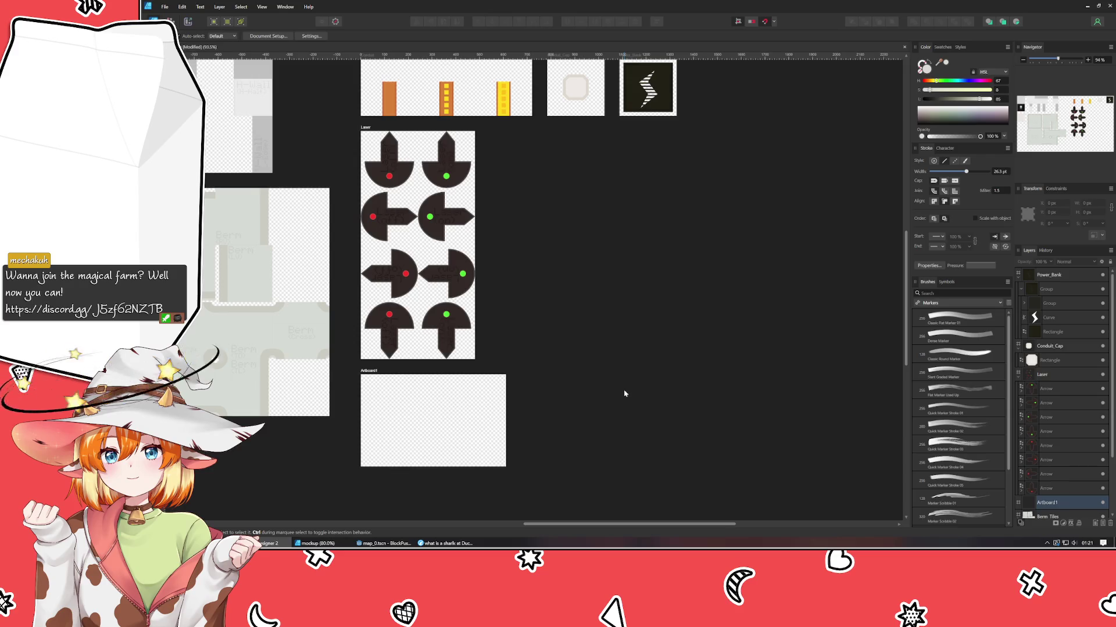
- Resize Artboard1 to 480 × 240 px and add a vertical guide down its middle
{"action": "left_click", "coordinate": [473, 444]}
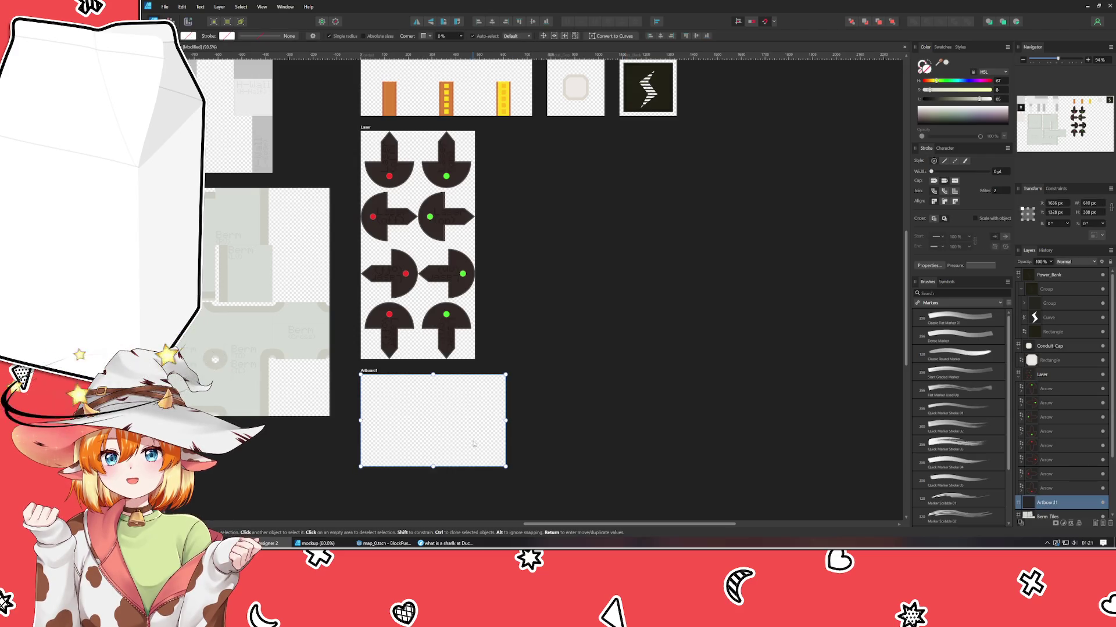
{"action": "scroll", "coordinate": [469, 436], "scroll_direction": "down", "scroll_amount": 2}
{"action": "scroll", "coordinate": [480, 363], "scroll_direction": "up", "scroll_amount": 1}
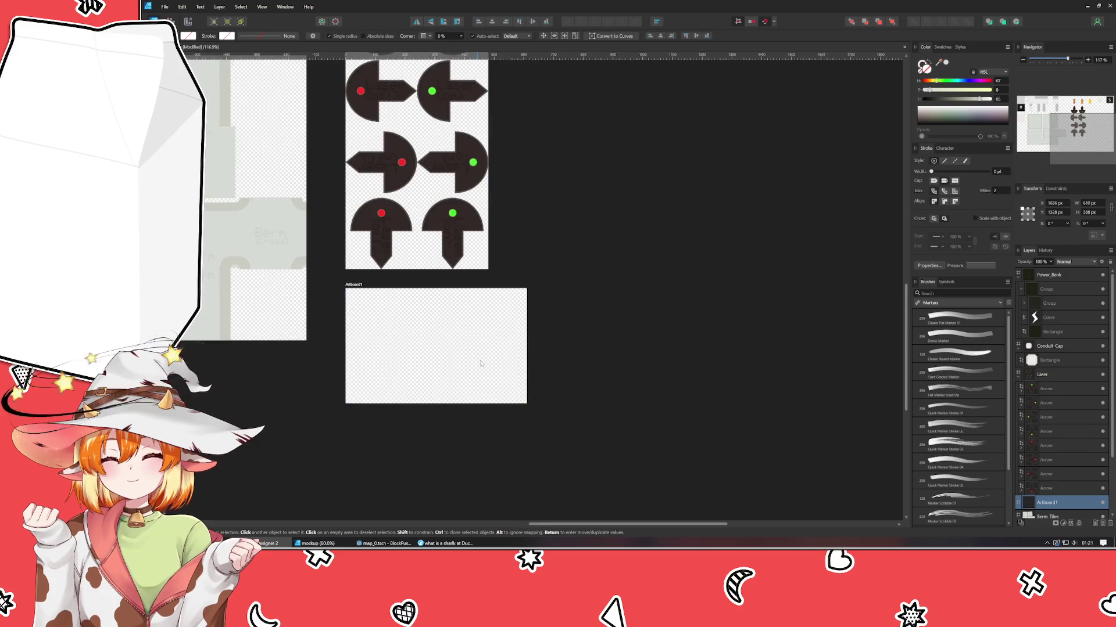
{"action": "scroll", "coordinate": [481, 364], "scroll_direction": "up", "scroll_amount": 3}
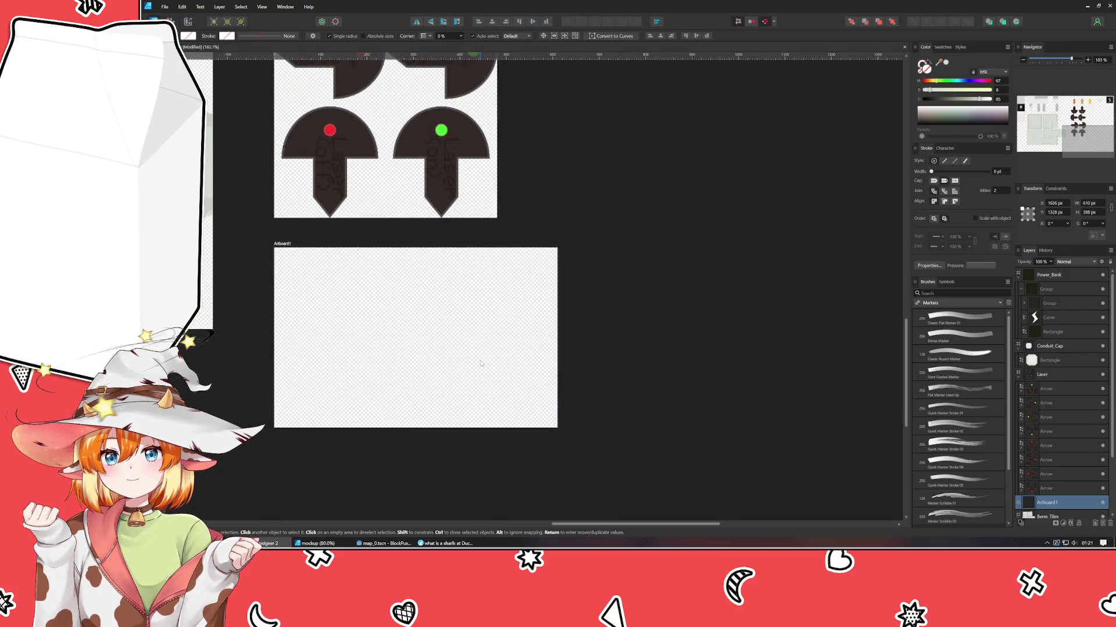
{"action": "left_click", "coordinate": [1090, 203]}
{"action": "type", "text": "480"}
{"action": "key", "text": "Tab"}
{"action": "type", "text": "240"}
{"action": "key", "text": "Tab"}
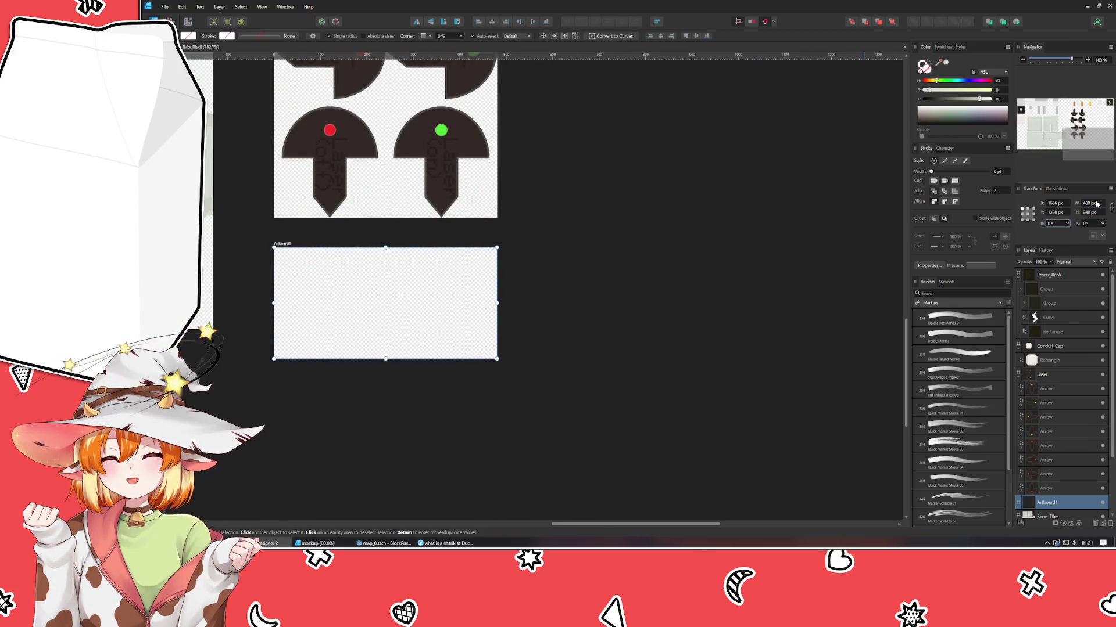
{"action": "left_click_drag", "start_coordinate": [189, 342], "coordinate": [386, 346]}
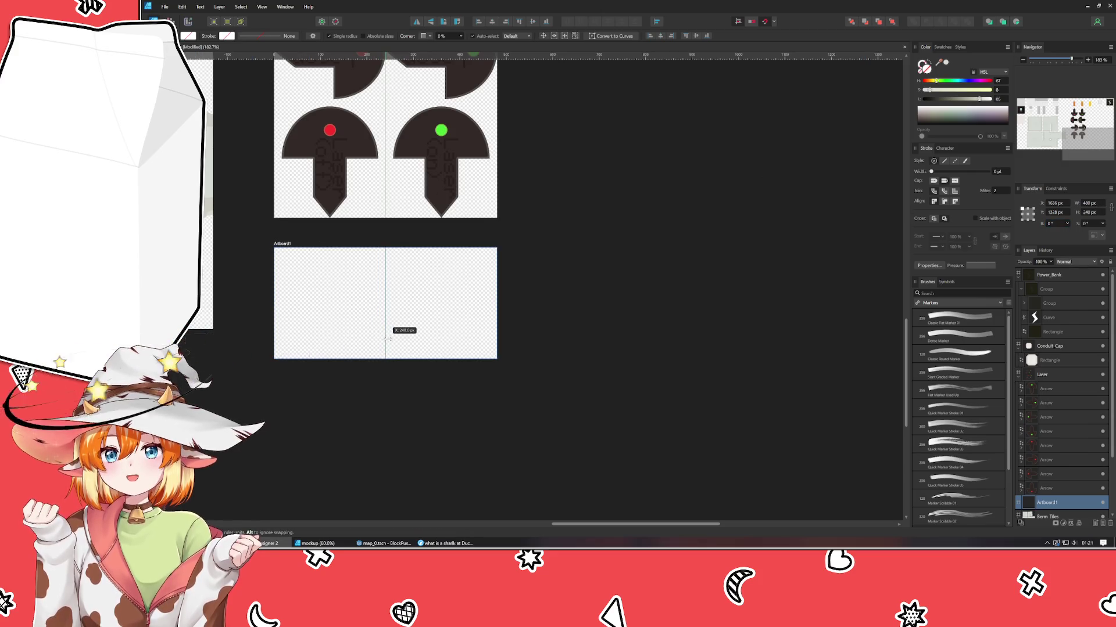
- Rename the 480 × 240 px artboard below Laser to 'PushButton'
{"action": "double_click", "coordinate": [286, 245]}
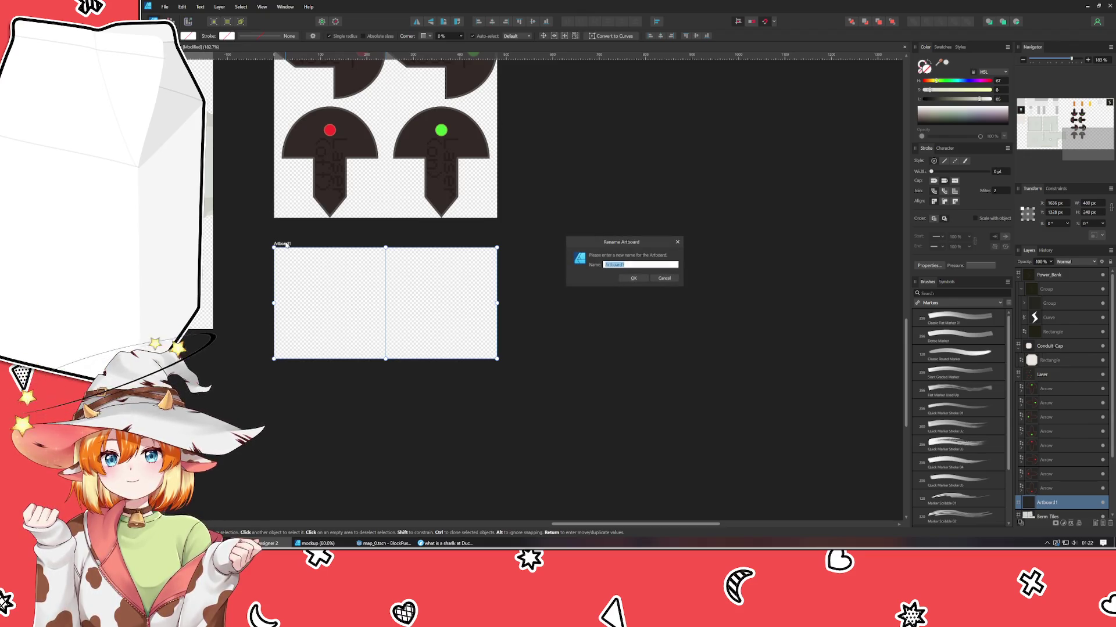
{"action": "type", "text": "PushButton"}
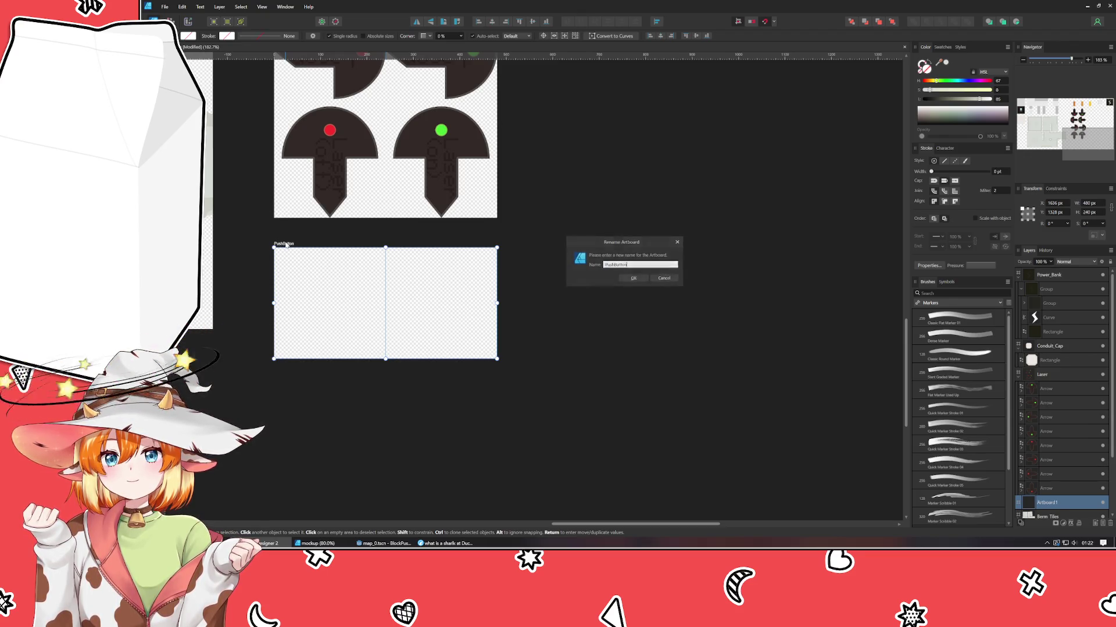
{"action": "key", "text": "Return"}
{"action": "left_click", "coordinate": [286, 372]}
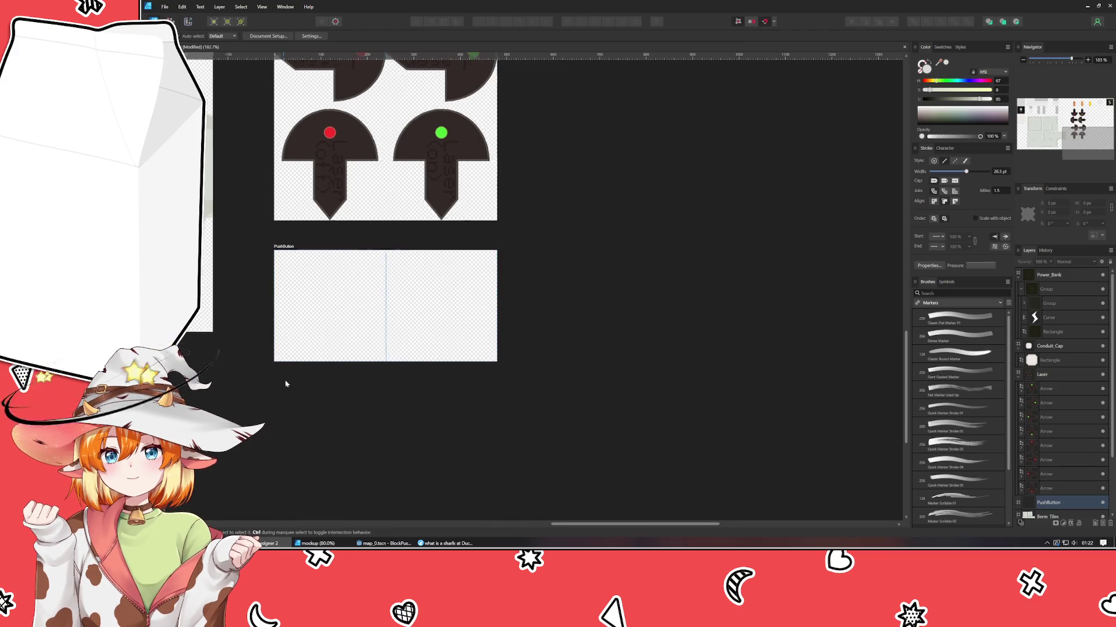
{"action": "scroll", "coordinate": [286, 378], "scroll_direction": "up", "scroll_amount": 1}
- Draw a 208 × 208 px square in PushButton's left half
{"action": "key", "text": "m"}
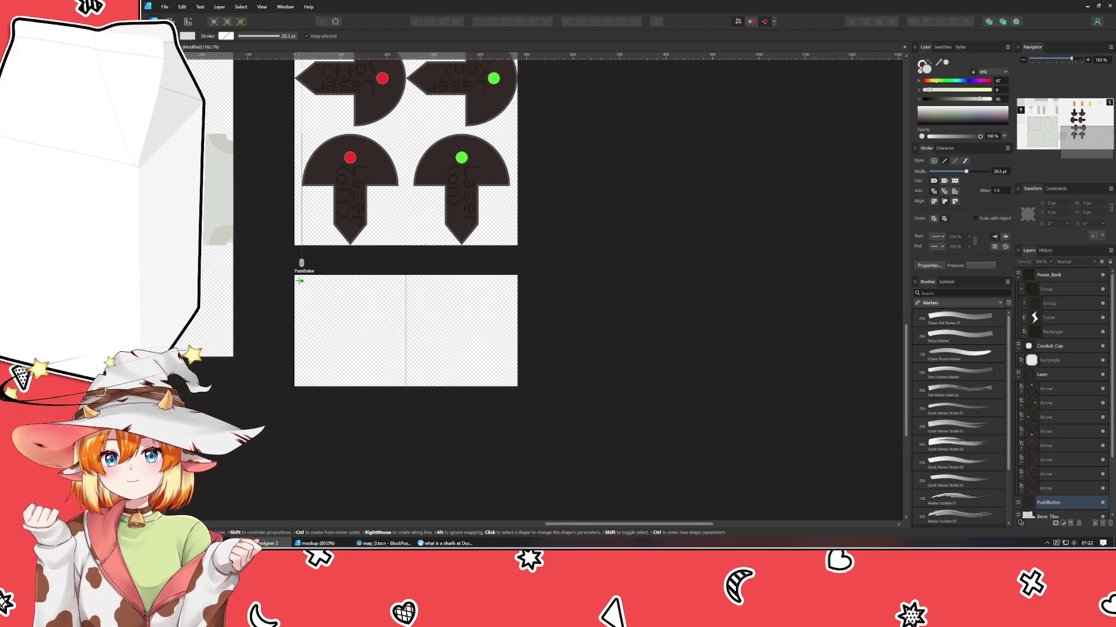
{"action": "left_click_drag", "start_coordinate": [298, 280], "coordinate": [399, 384]}
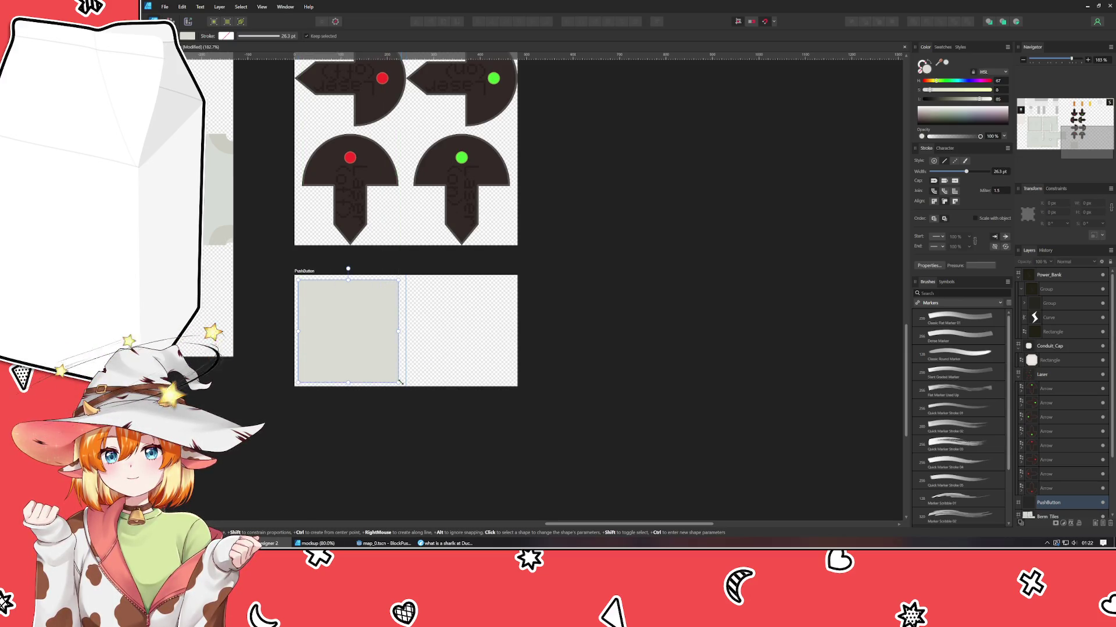
{"action": "left_click", "coordinate": [1090, 203]}
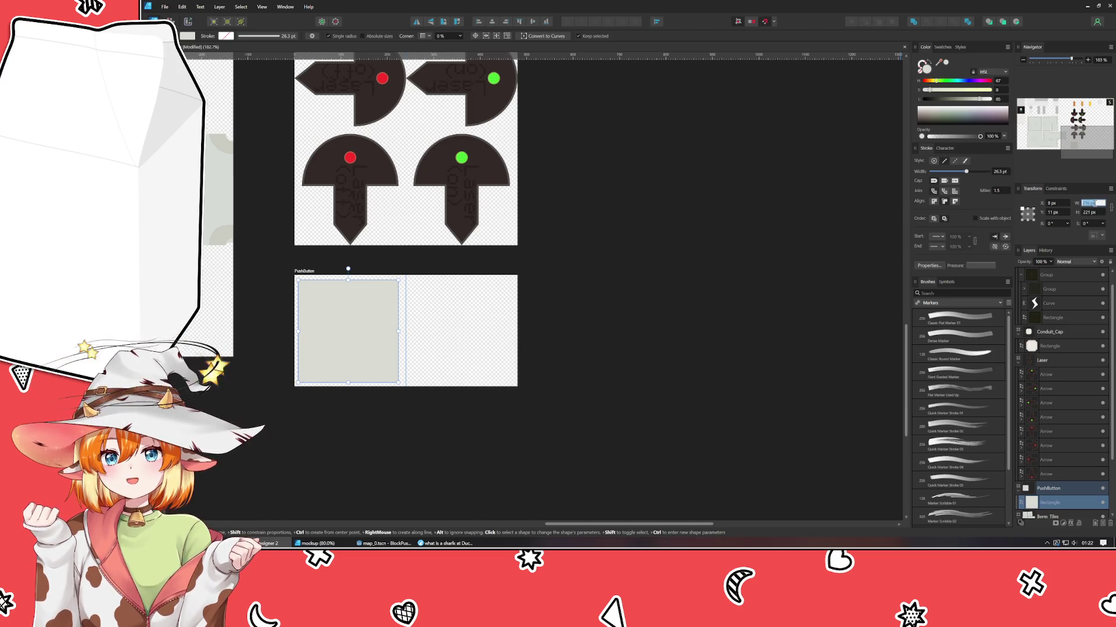
{"action": "type", "text": "8"}
{"action": "key", "text": "Tab"}
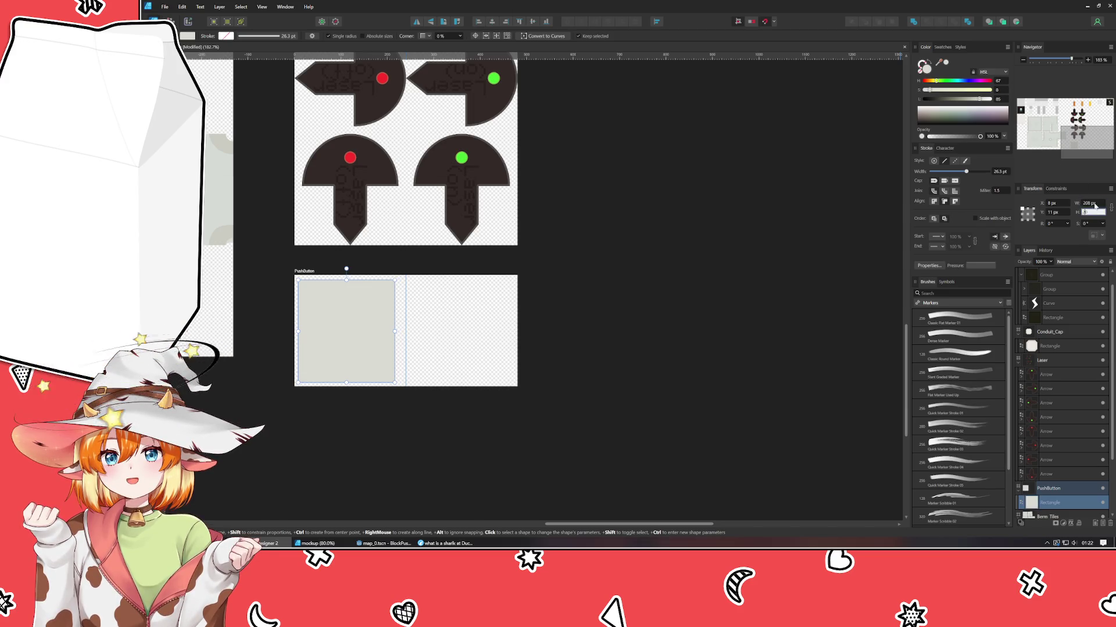
{"action": "type", "text": "20"}
{"action": "key", "text": "Tab"}
{"action": "type", "text": "8"}
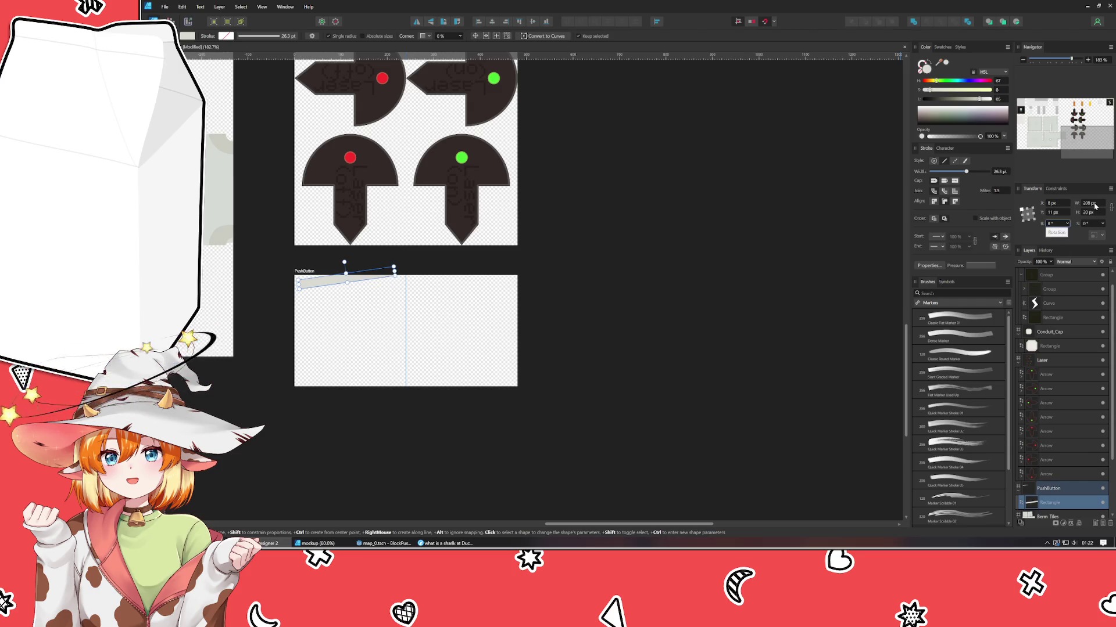
{"action": "key", "text": "shift+Tab"}
{"action": "type", "text": "208"}
{"action": "key", "text": "Tab"}
- Reset the square's rotation to 0° and give it 8% rounded corners
{"action": "type", "text": "0"}
{"action": "key", "text": "Tab"}
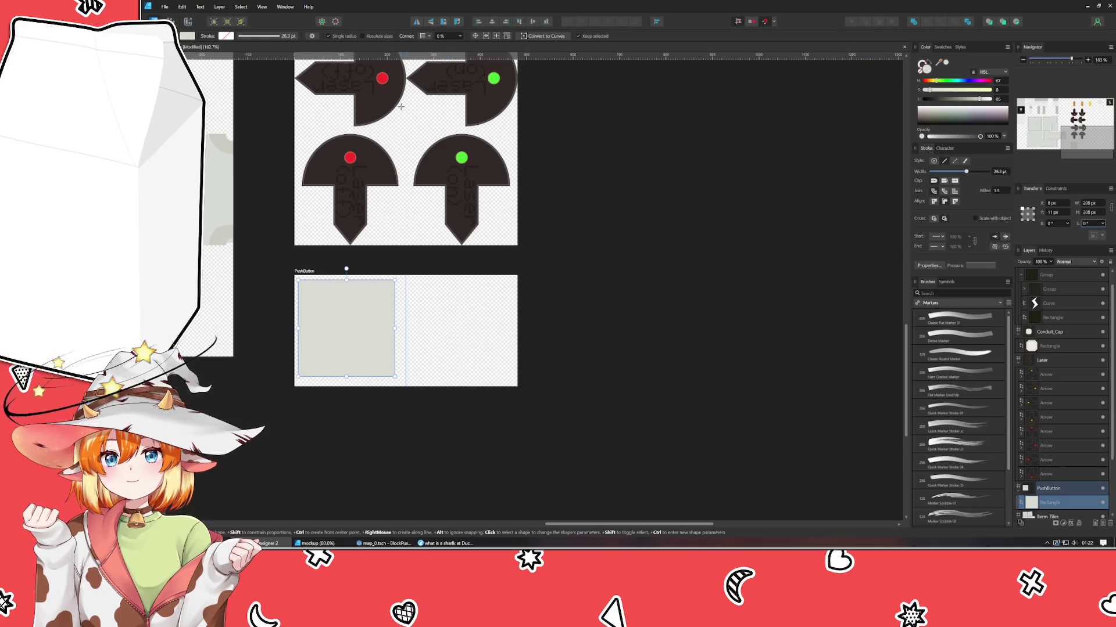
{"action": "left_click", "coordinate": [444, 36]}
{"action": "type", "text": "8"}
{"action": "key", "text": "Return"}
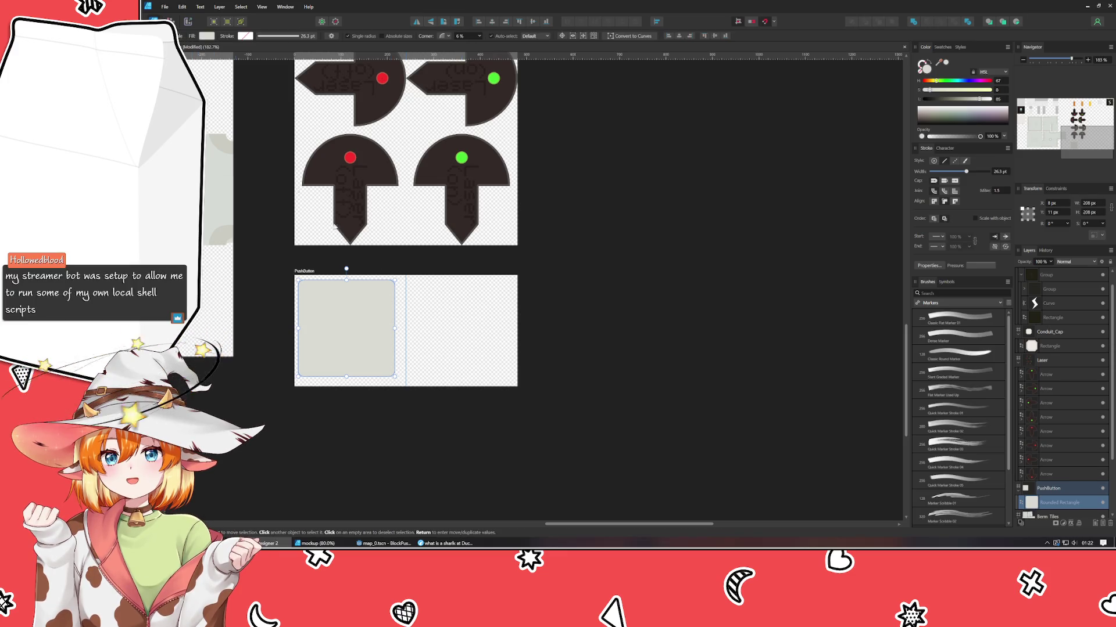
- Nudge the rounded square slightly in from the artboard corner
{"action": "key", "text": "v"}
{"action": "left_click_drag", "start_coordinate": [339, 320], "coordinate": [342, 322]}
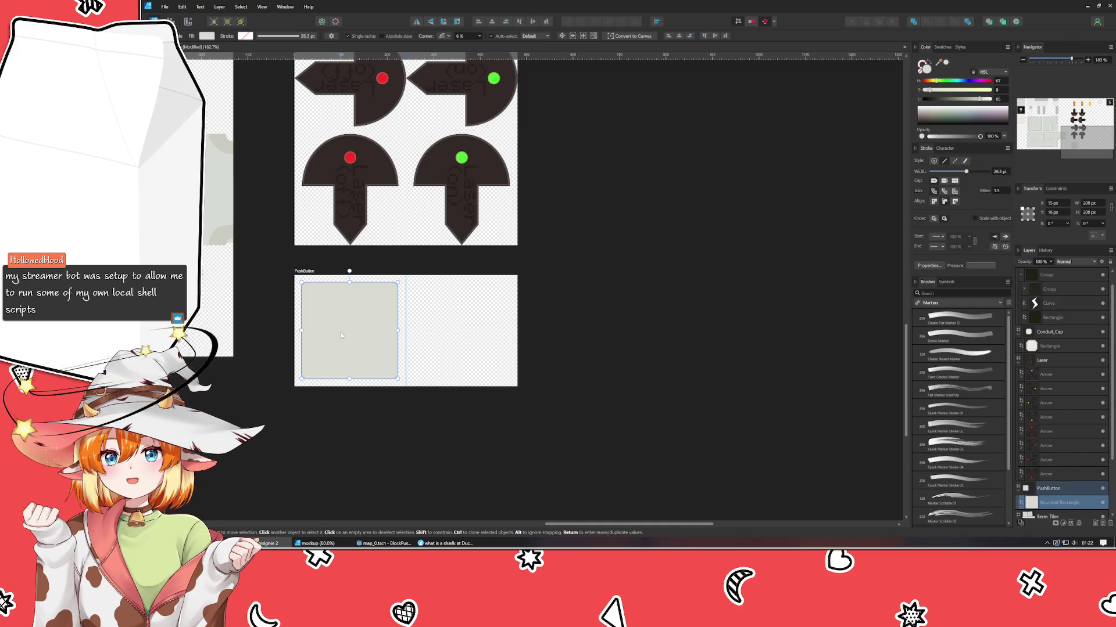
{"action": "key", "text": "alt"}
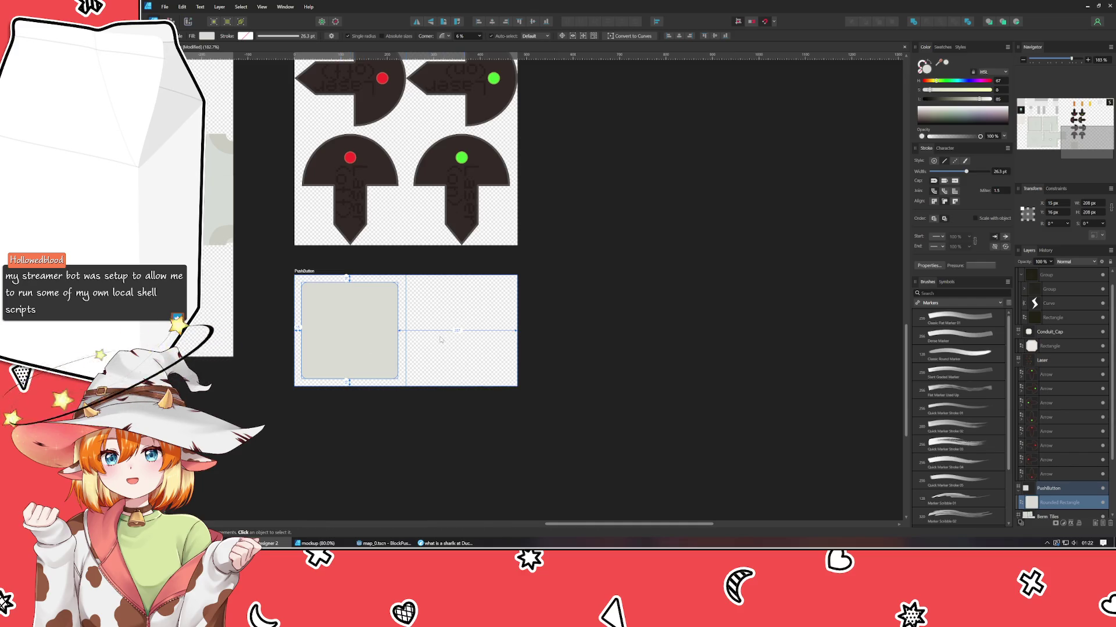
{"action": "key", "text": "Right"}
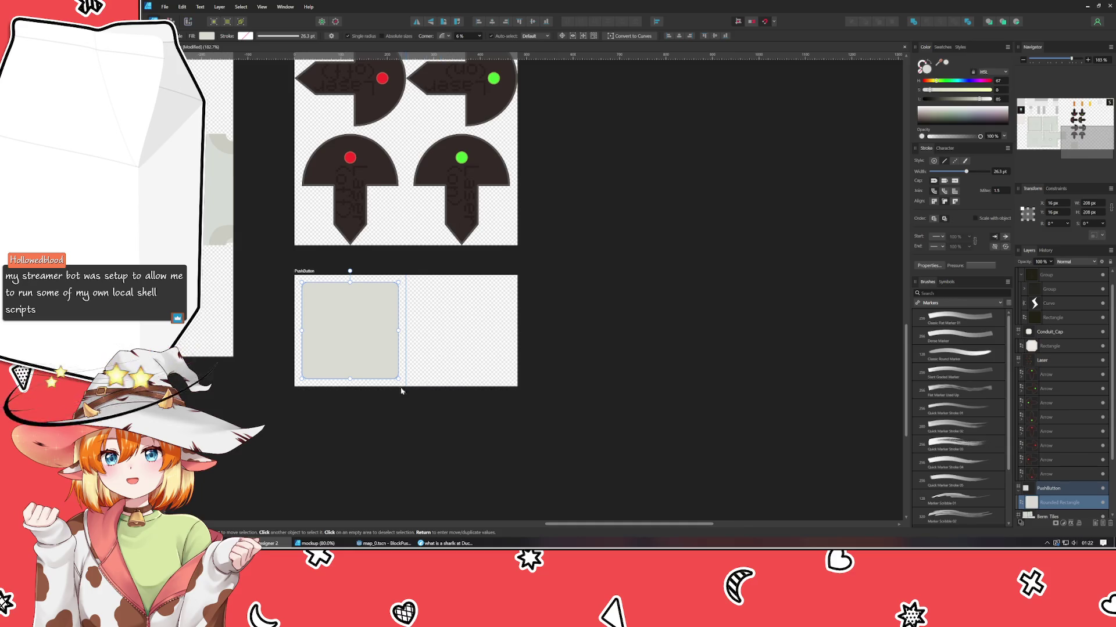
{"action": "scroll", "coordinate": [400, 388], "scroll_direction": "up", "scroll_amount": 1}
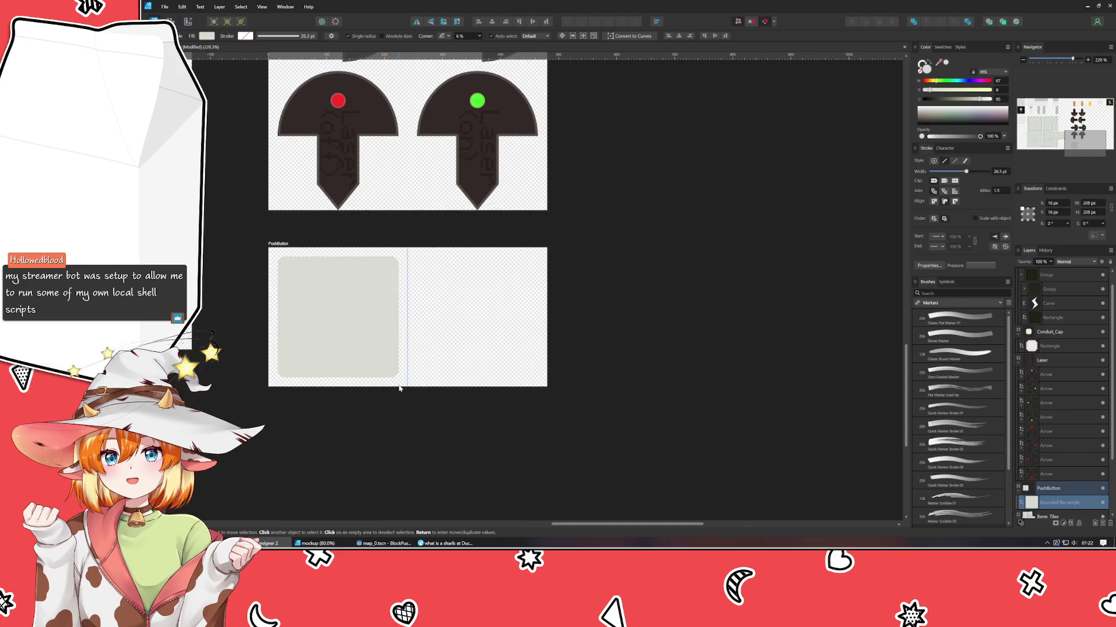
{"action": "left_click", "coordinate": [436, 394]}
- Duplicate the rounded square in place, enlarge the copy, and fill the inner square red
{"action": "left_click", "coordinate": [372, 351]}
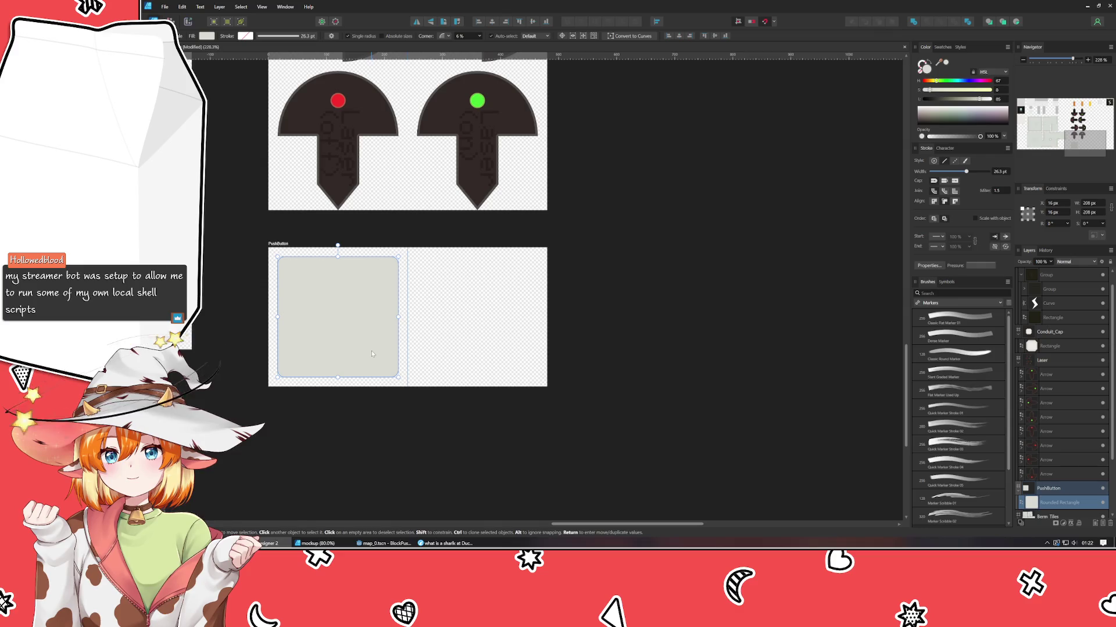
{"action": "left_click_drag", "start_coordinate": [373, 355], "coordinate": [498, 339]}
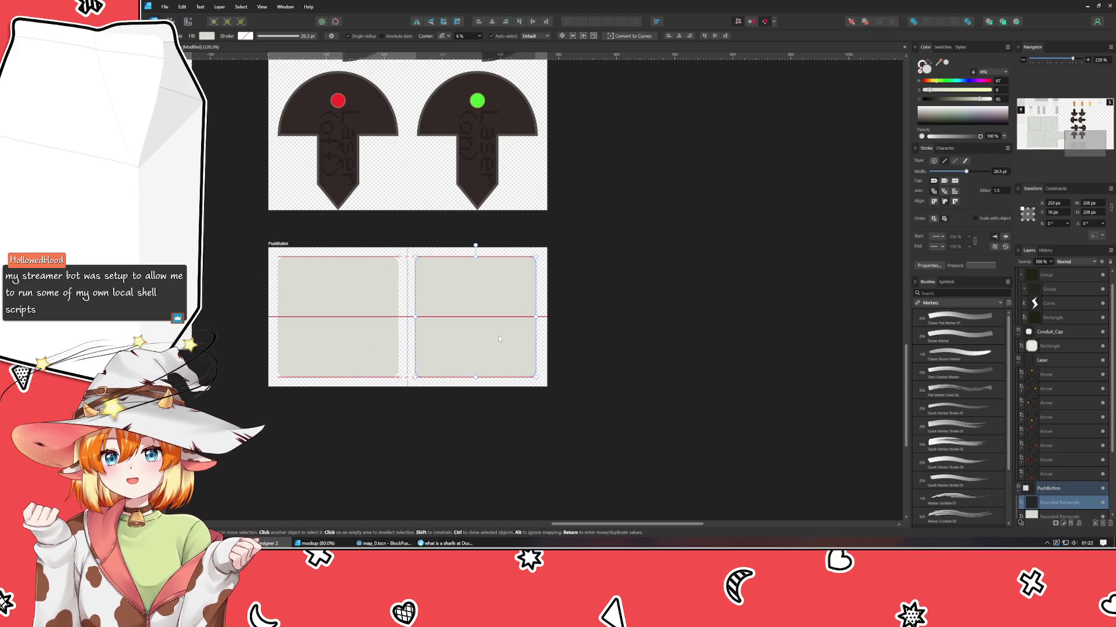
{"action": "key", "text": "Delete"}
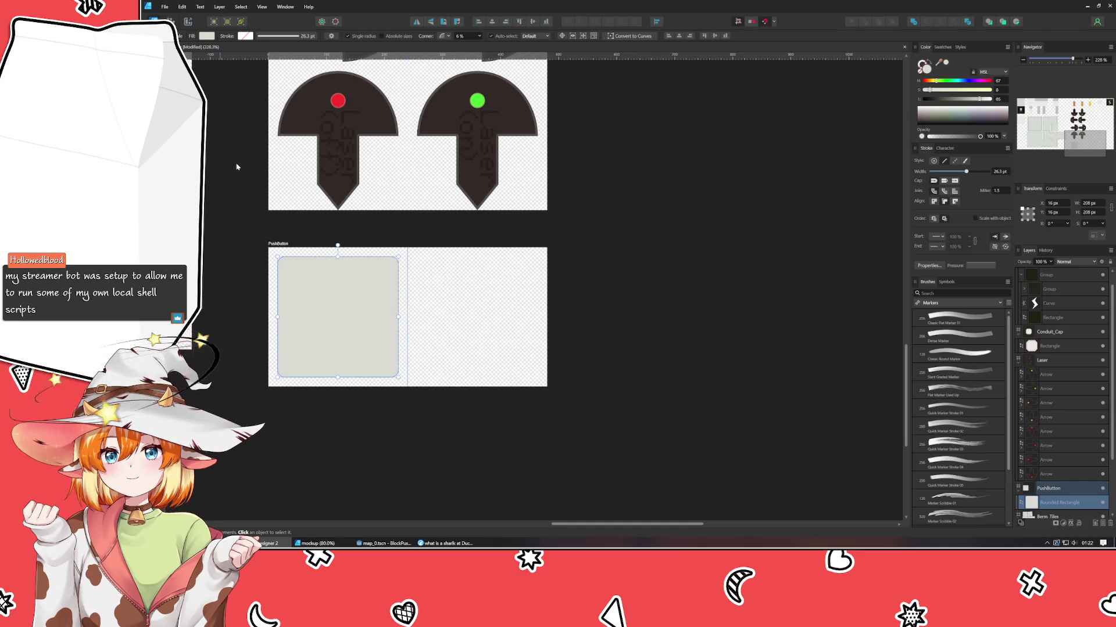
{"action": "key", "text": "ctrl+j"}
{"action": "left_click_drag", "start_coordinate": [293, 269], "coordinate": [284, 261]}
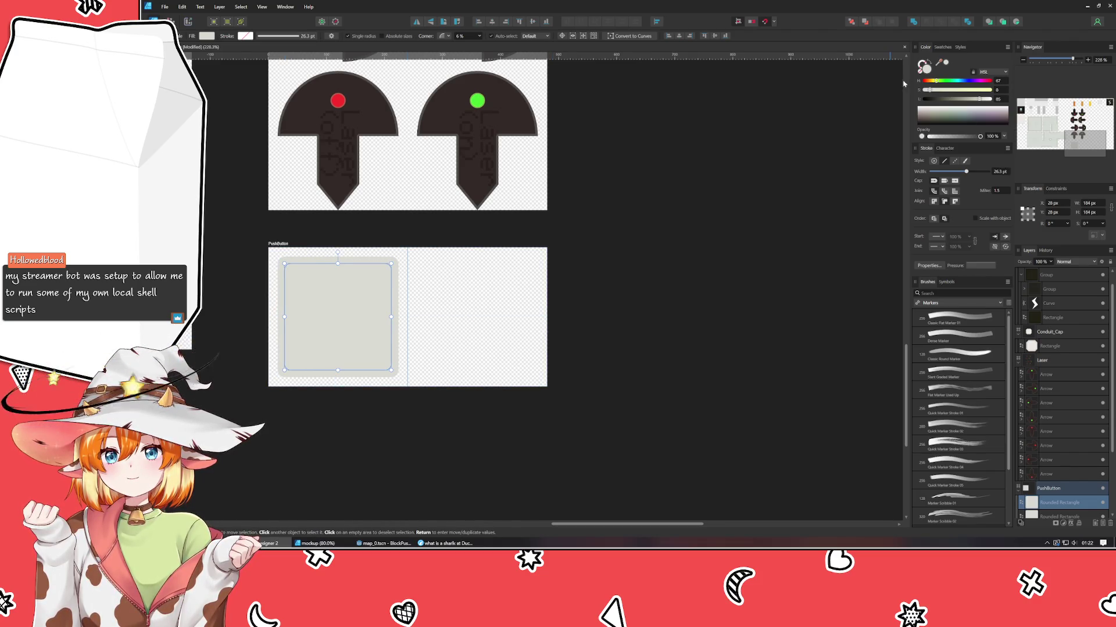
{"action": "left_click", "coordinate": [924, 81]}
- Fill the inner square dark red and the outer rounded square dark slate grey in the Color panel
{"action": "mouse_move", "coordinate": [929, 90]}
{"action": "left_mouse_down"}
{"action": "mouse_move", "coordinate": [980, 92]}
{"action": "mouse_move", "coordinate": [959, 98]}
{"action": "left_mouse_up"}
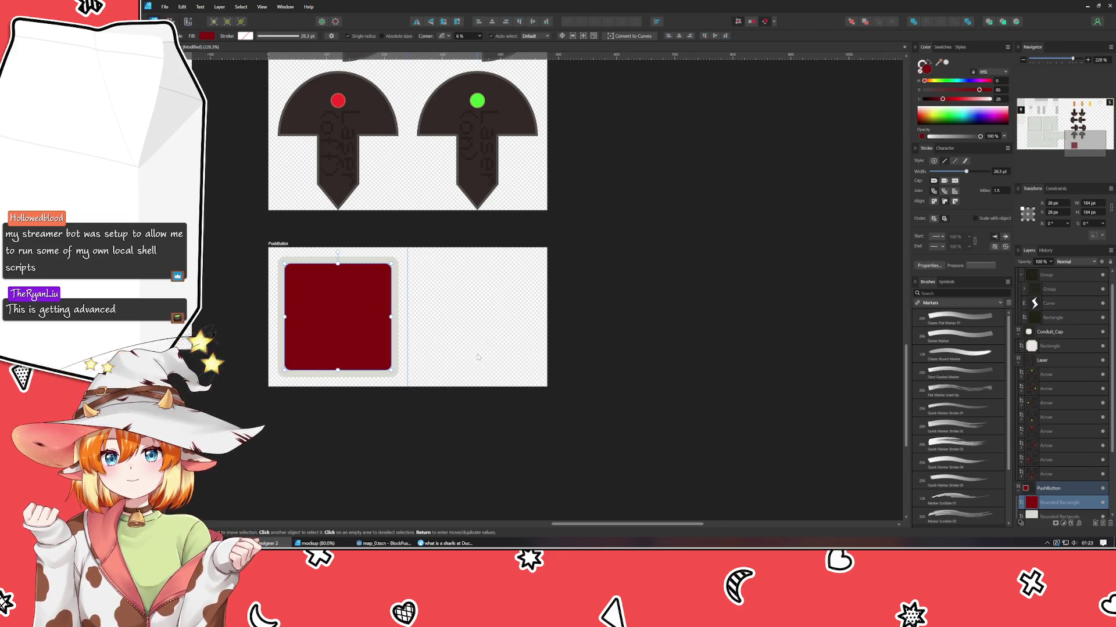
{"action": "left_click_drag", "start_coordinate": [477, 357], "coordinate": [492, 339]}
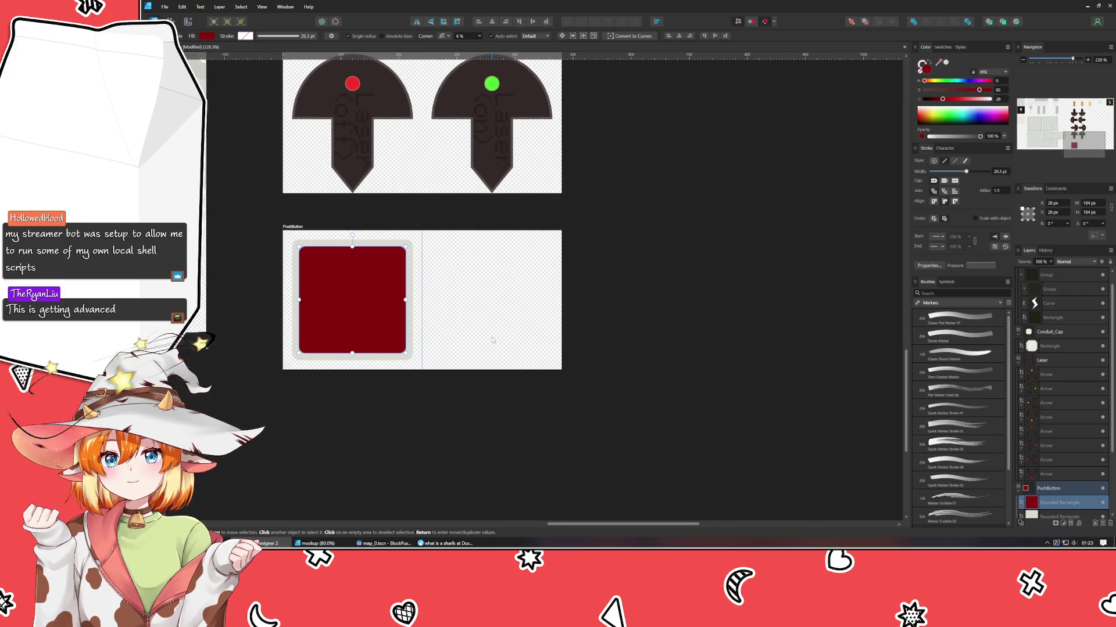
{"action": "left_click", "coordinate": [410, 339]}
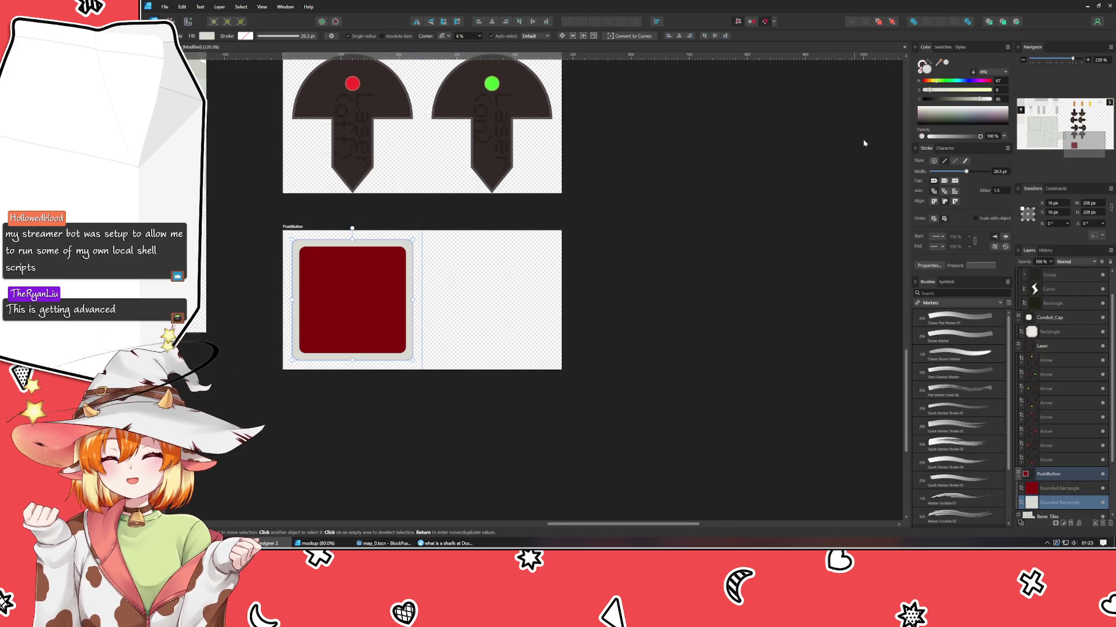
{"action": "mouse_move", "coordinate": [980, 98]}
{"action": "left_mouse_down"}
{"action": "mouse_move", "coordinate": [938, 100]}
{"action": "mouse_move", "coordinate": [946, 81]}
{"action": "mouse_move", "coordinate": [963, 88]}
{"action": "left_mouse_up"}
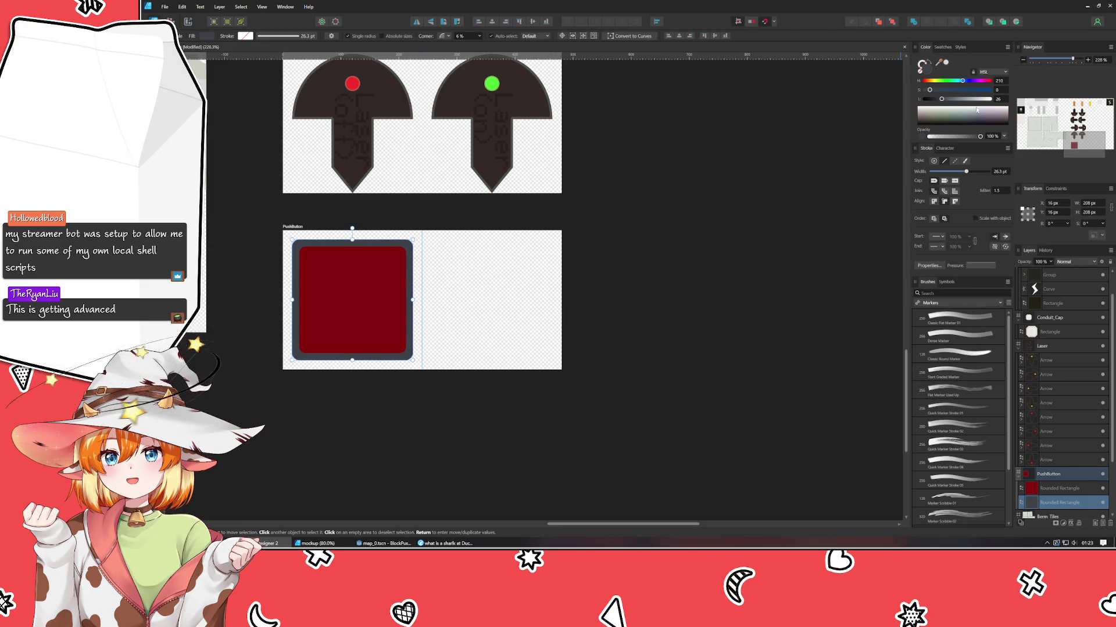
{"action": "mouse_move", "coordinate": [923, 82]}
{"action": "left_mouse_down"}
{"action": "mouse_move", "coordinate": [976, 92]}
{"action": "mouse_move", "coordinate": [957, 87]}
{"action": "left_mouse_up"}
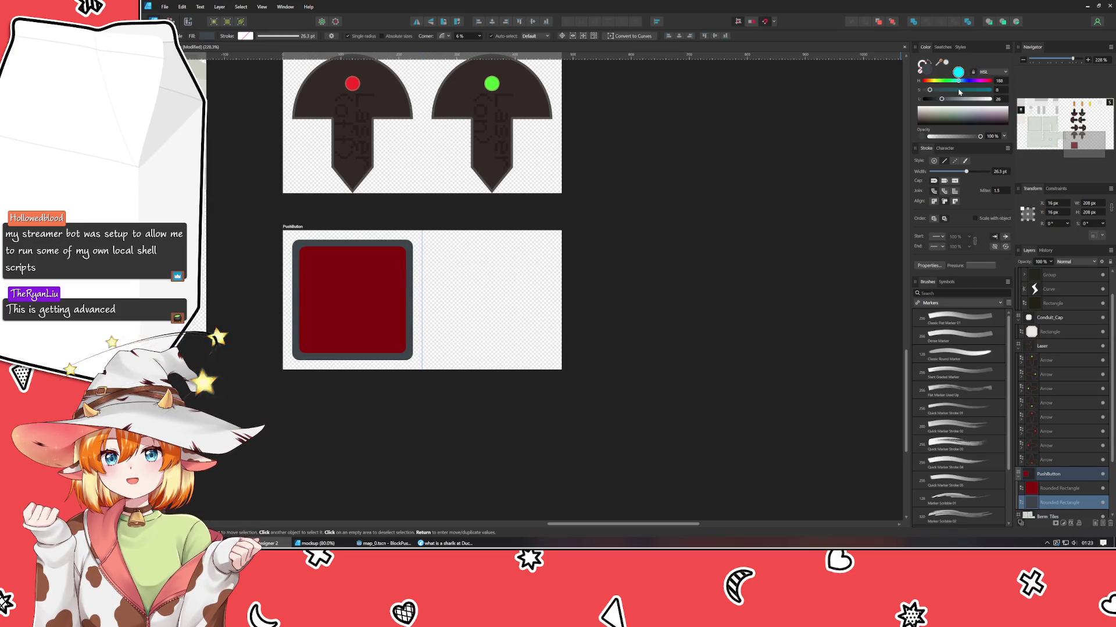
{"action": "left_click", "coordinate": [717, 287]}
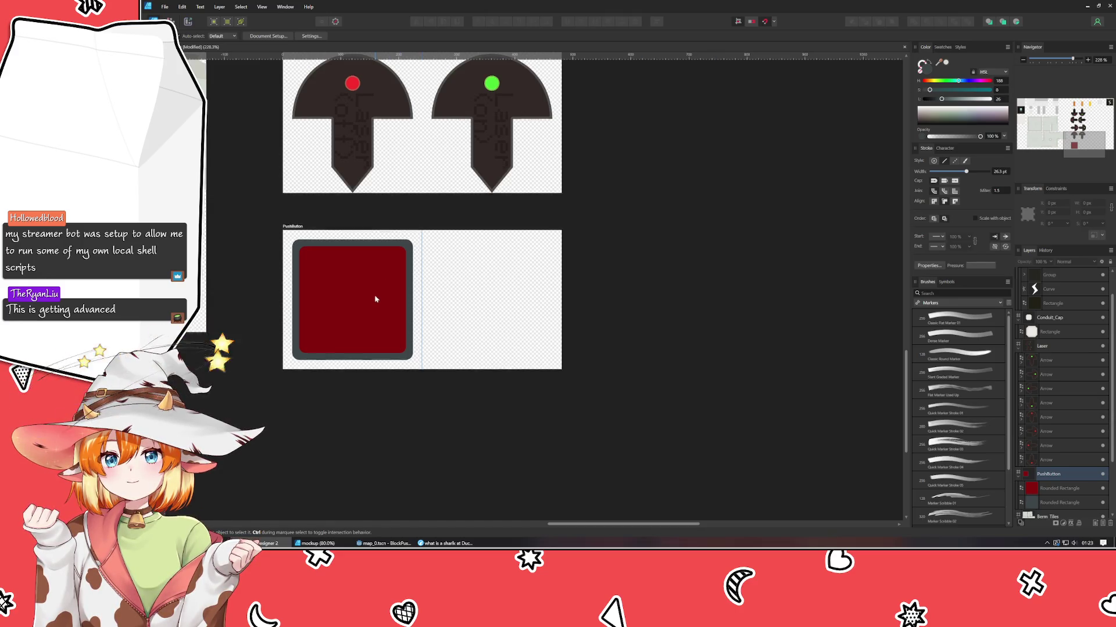
- Resize the PushButton artboard to 240 × 480 px, setting the height to 480 in Transform
{"action": "scroll", "coordinate": [378, 252], "scroll_direction": "down", "scroll_amount": 2}
{"action": "left_click", "coordinate": [368, 254]}
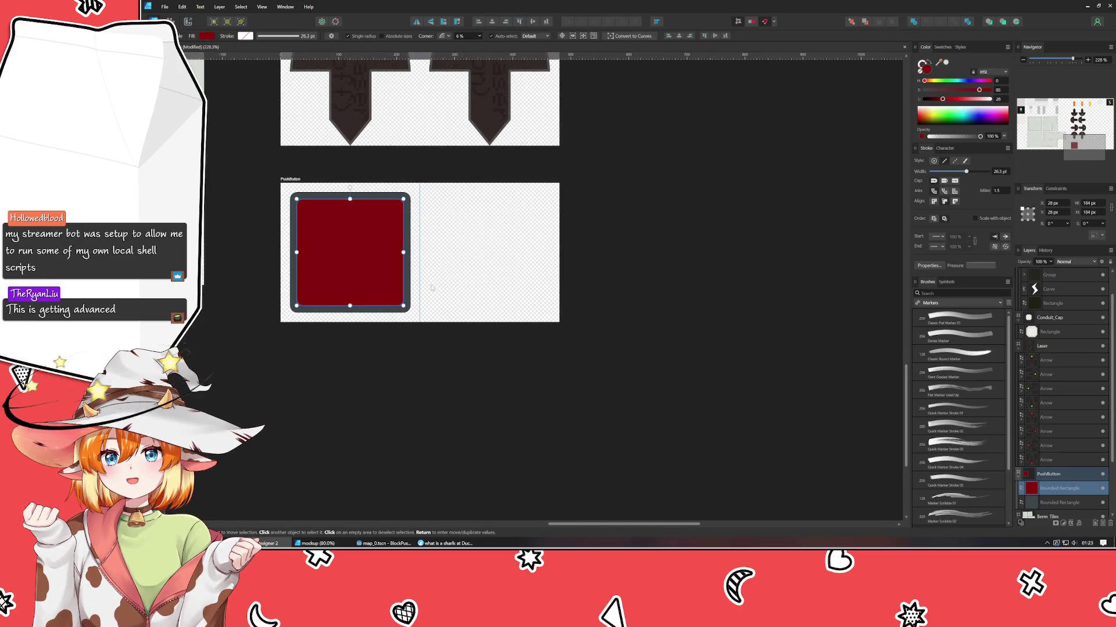
{"action": "left_click", "coordinate": [407, 363]}
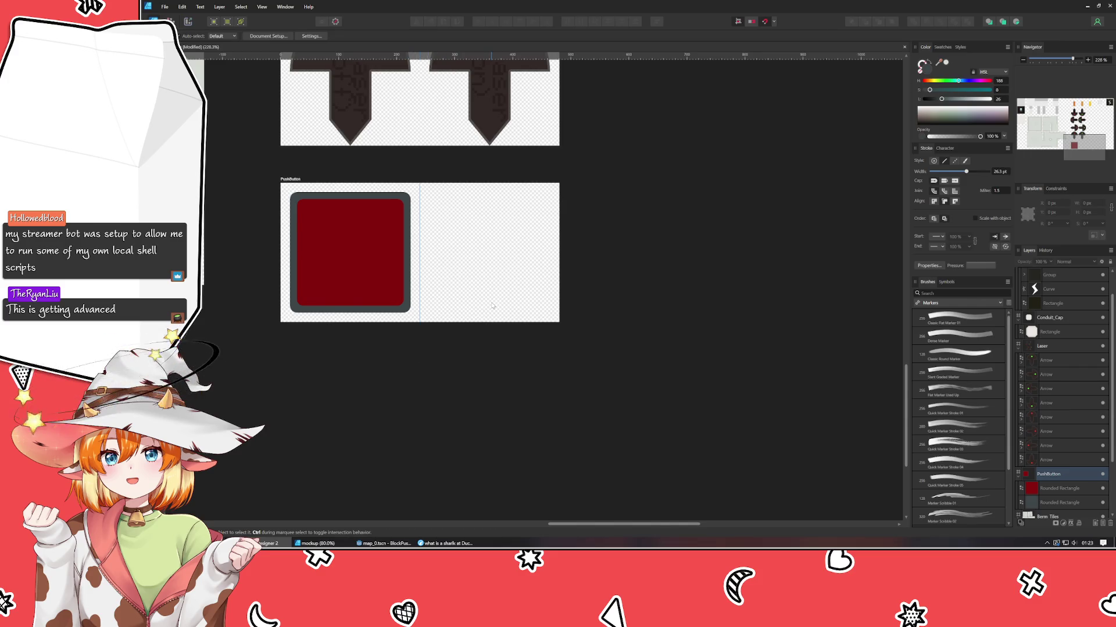
{"action": "left_click", "coordinate": [294, 180]}
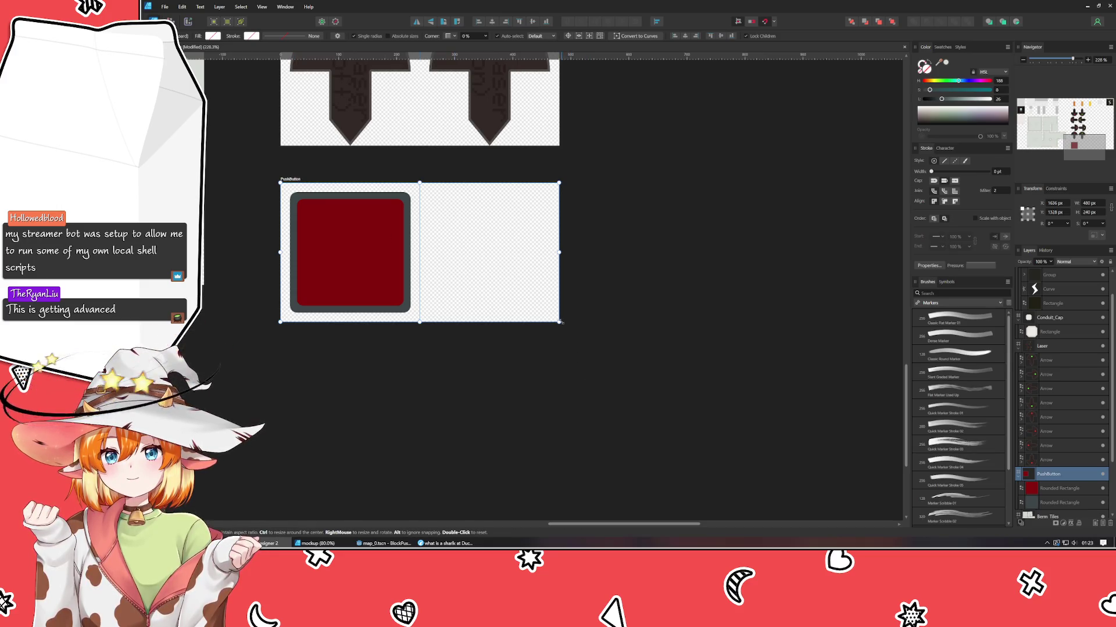
{"action": "left_click_drag", "start_coordinate": [560, 322], "coordinate": [421, 423]}
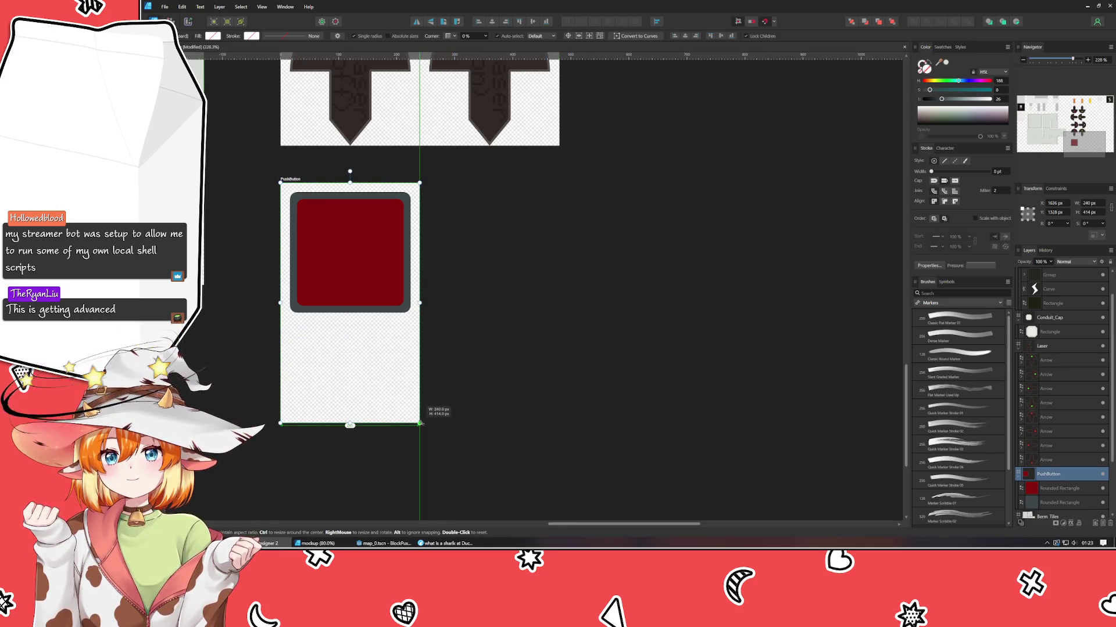
{"action": "left_click_drag", "start_coordinate": [421, 424], "coordinate": [420, 438]}
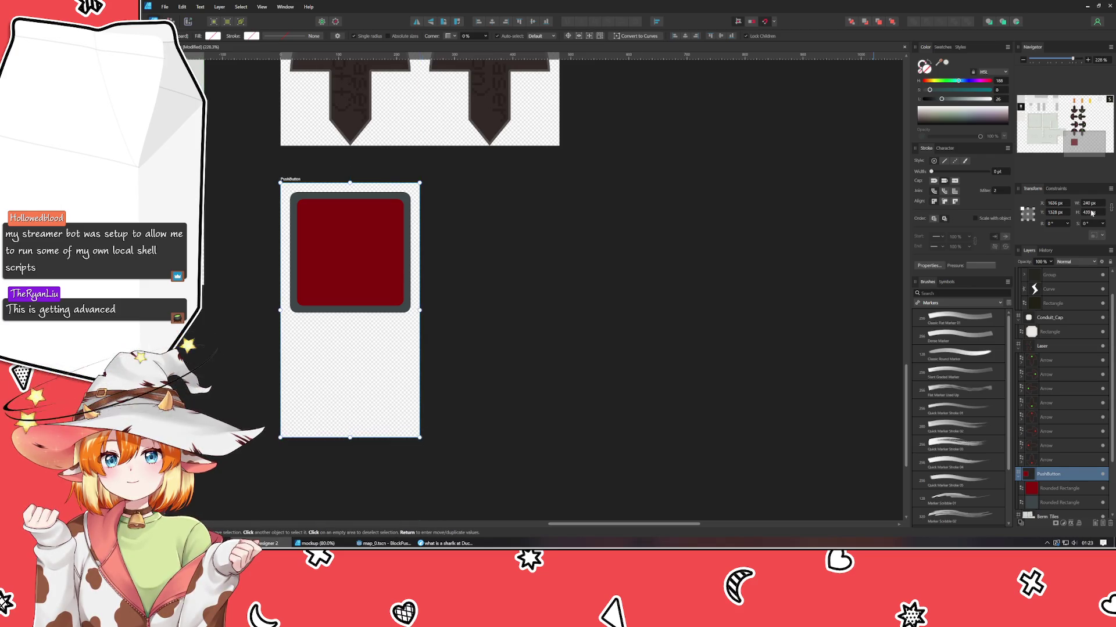
{"action": "left_click", "coordinate": [1089, 212]}
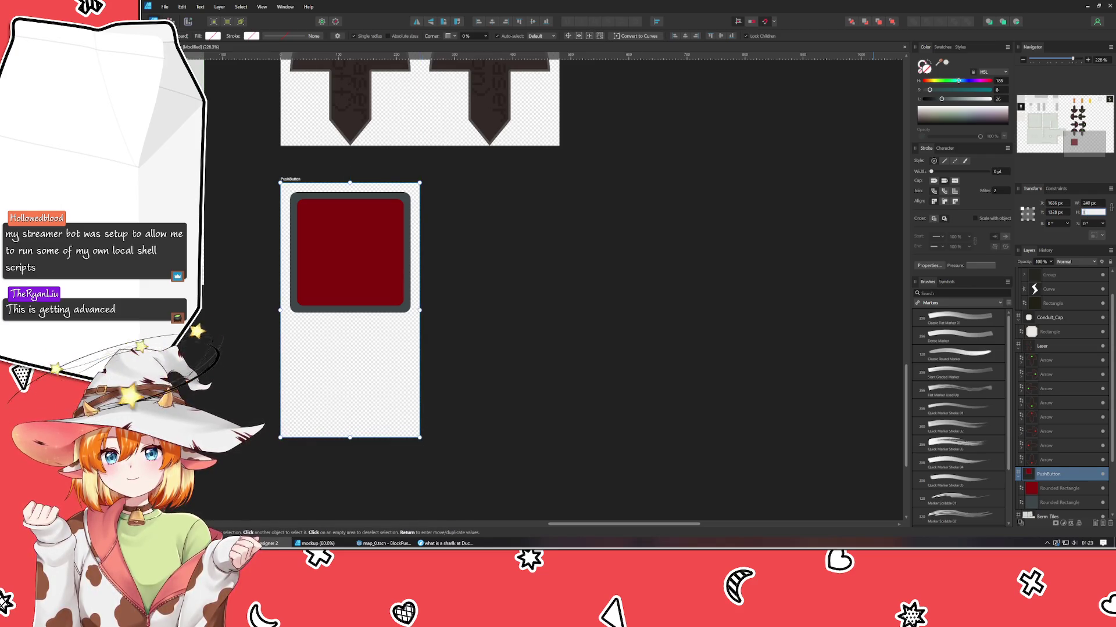
{"action": "type", "text": "80"}
{"action": "key", "text": "Return"}
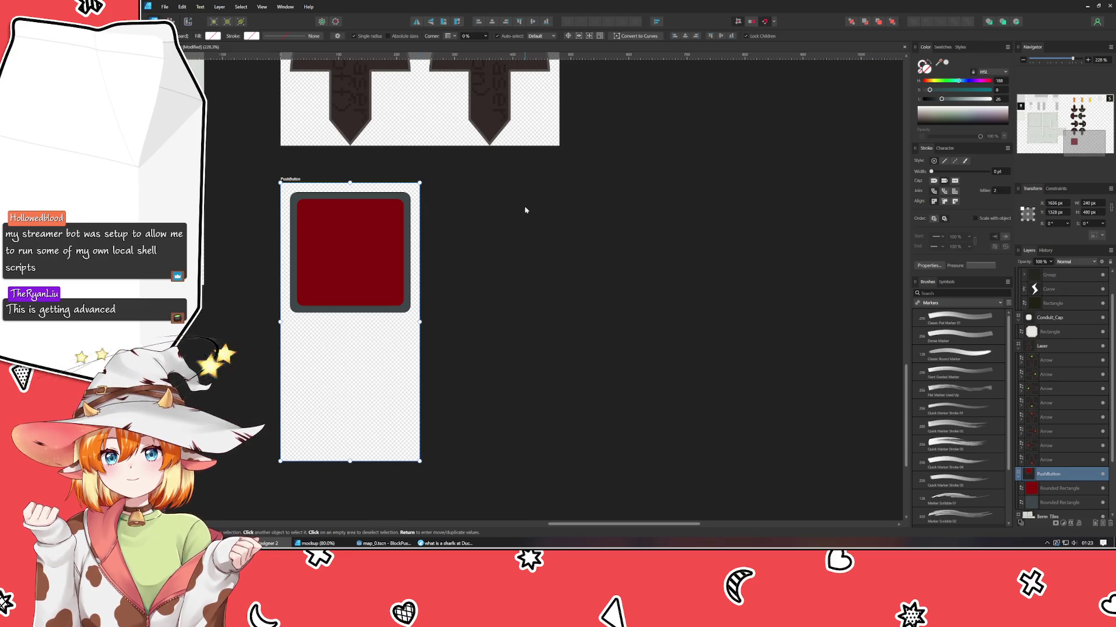
- Add a horizontal guide across the artboard's middle and nest the inner red square into the outer square
{"action": "left_click_drag", "start_coordinate": [290, 55], "coordinate": [286, 321]}
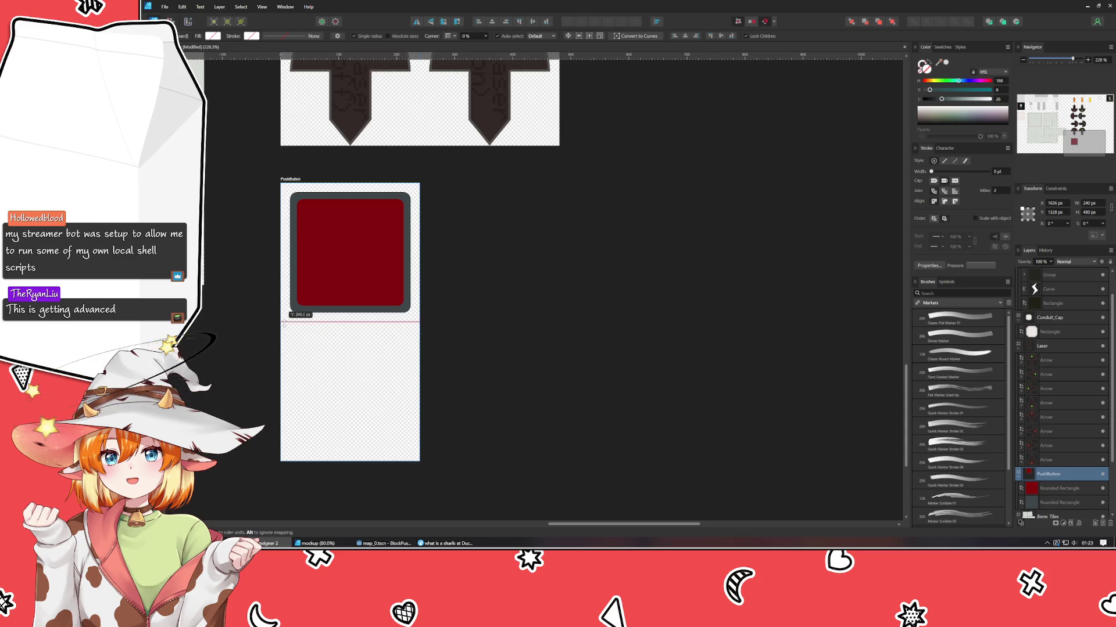
{"action": "left_click", "coordinate": [350, 277]}
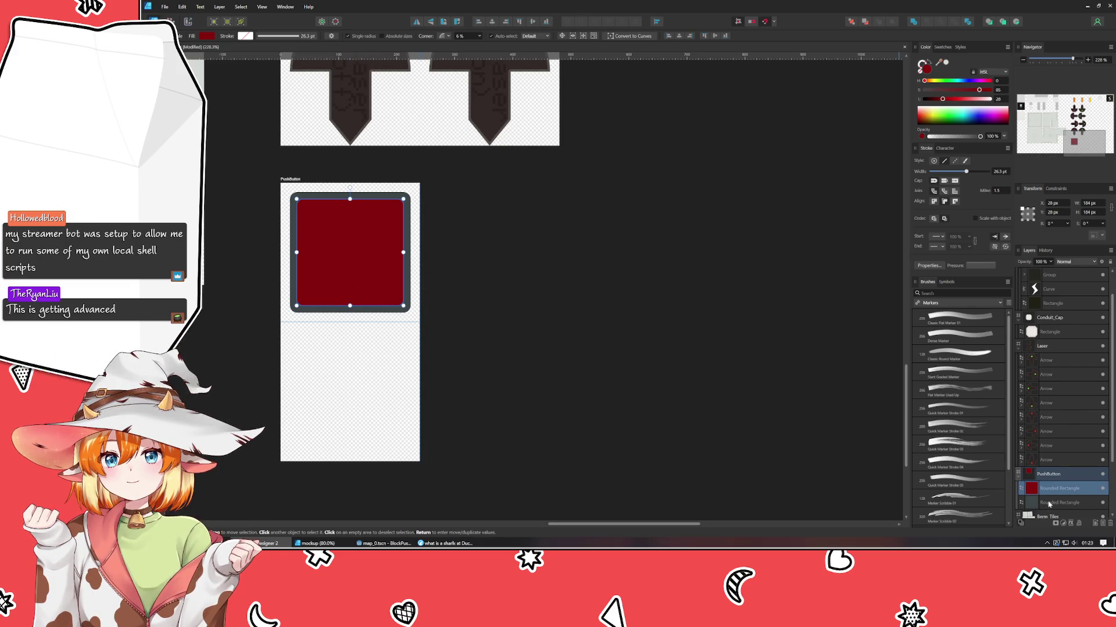
{"action": "left_click_drag", "start_coordinate": [1052, 499], "coordinate": [1051, 490]}
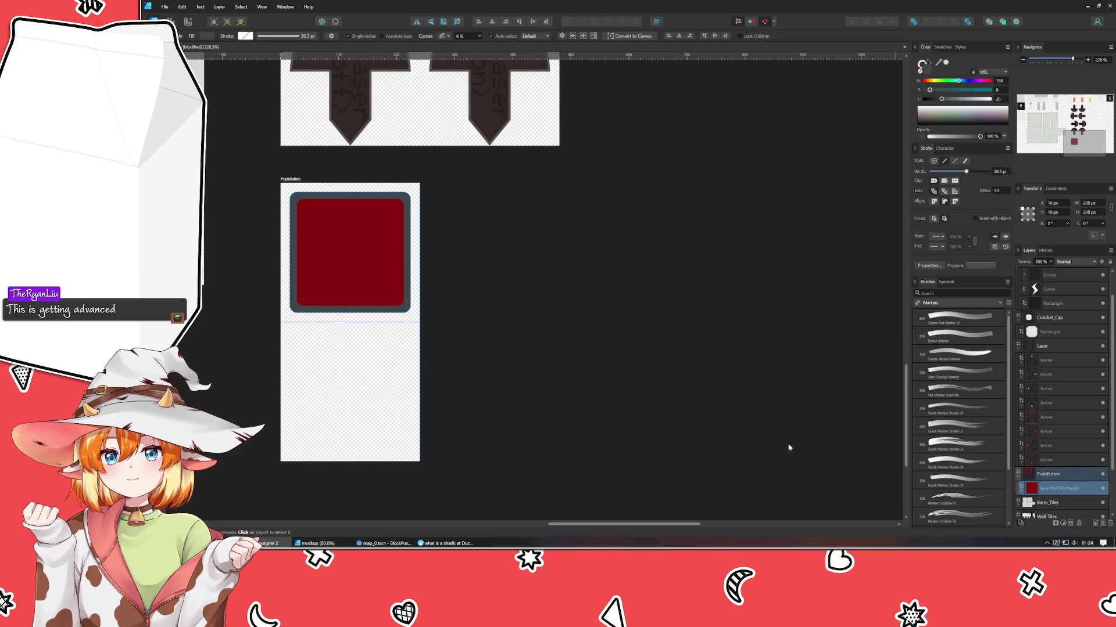
- Duplicate the button directly below the original and give the copy's inner square a green fill
{"action": "left_click_drag", "start_coordinate": [392, 269], "coordinate": [389, 405]}
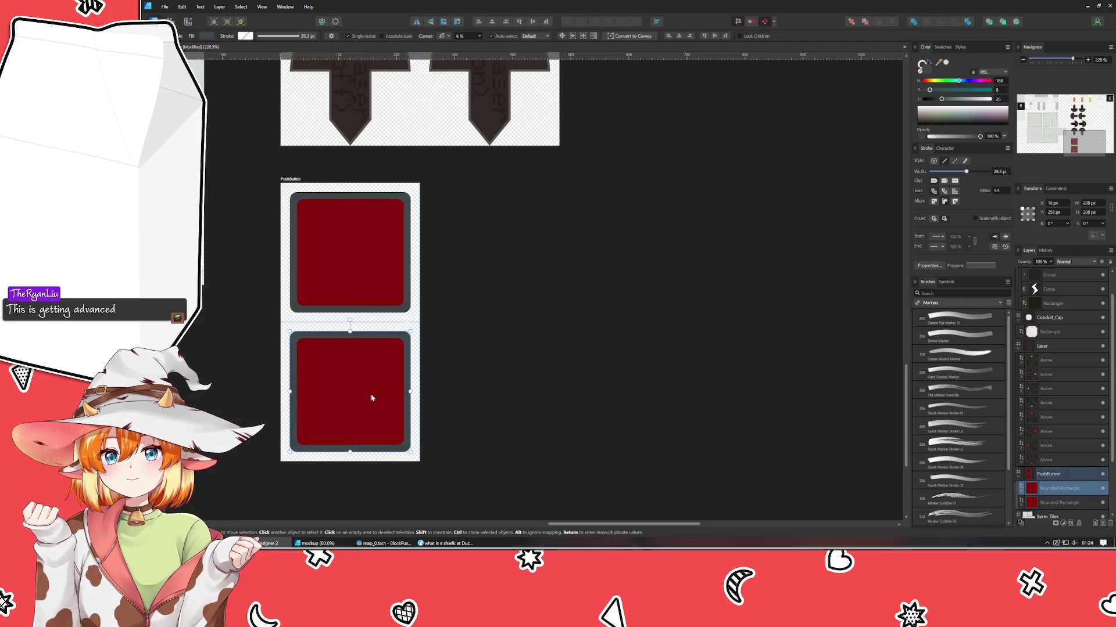
{"action": "double_click", "coordinate": [371, 395]}
{"action": "left_click_drag", "start_coordinate": [954, 80], "coordinate": [940, 87]}
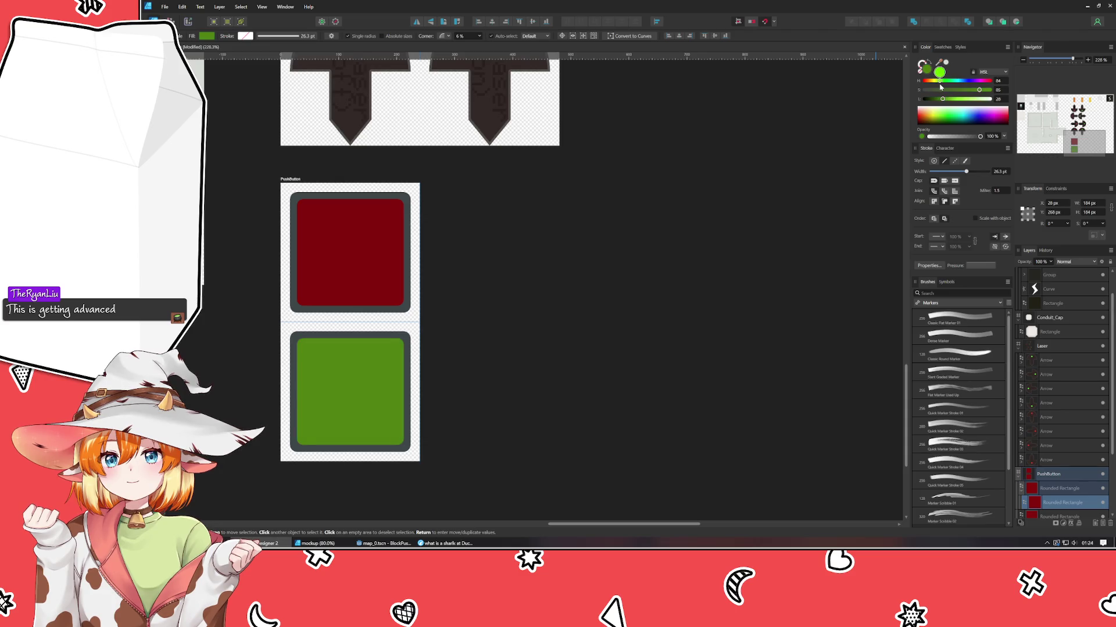
{"action": "left_click", "coordinate": [662, 239]}
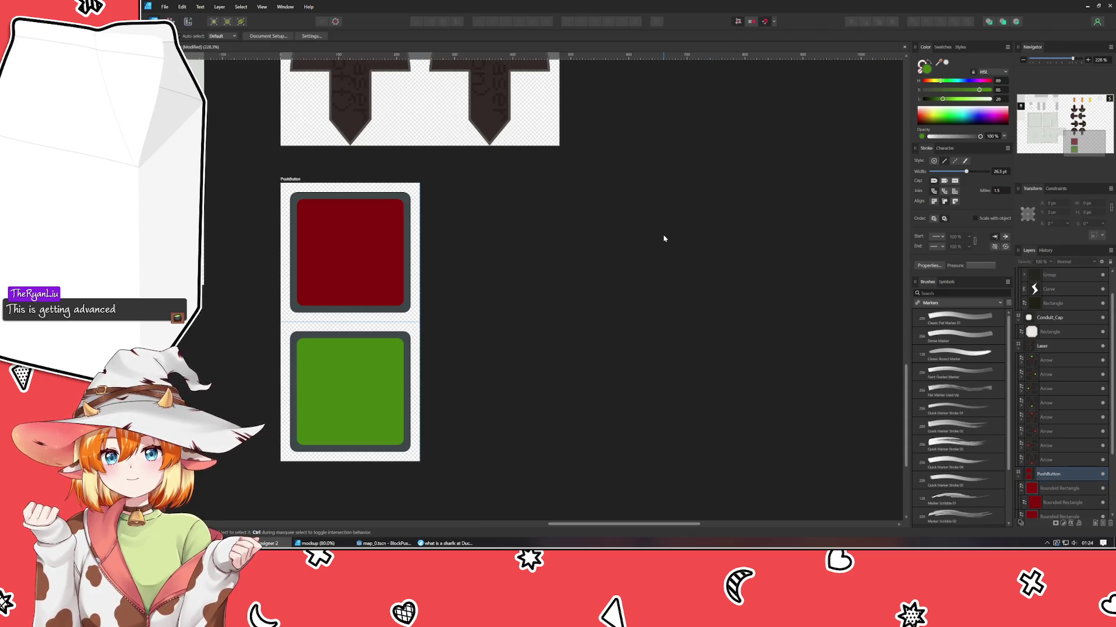
{"action": "scroll", "coordinate": [664, 239], "scroll_direction": "down", "scroll_amount": 2}
{"action": "scroll", "coordinate": [664, 238], "scroll_direction": "down", "scroll_amount": 2}
{"action": "scroll", "coordinate": [664, 238], "scroll_direction": "down", "scroll_amount": 2}
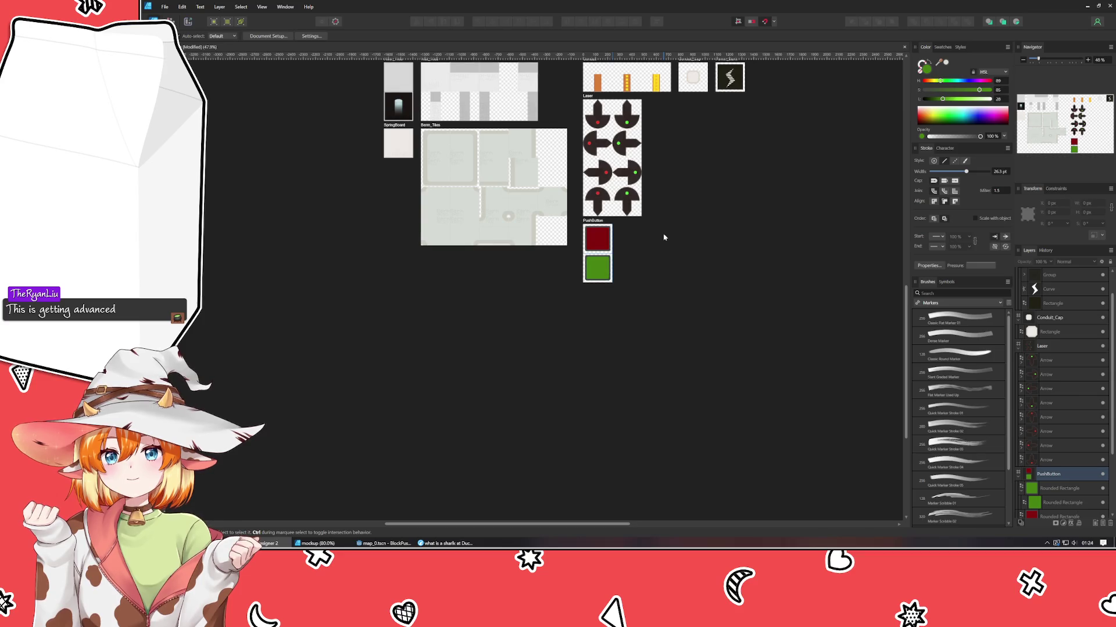
{"action": "left_click_drag", "start_coordinate": [662, 239], "coordinate": [590, 331]}
{"action": "scroll", "coordinate": [568, 347], "scroll_direction": "up", "scroll_amount": 1}
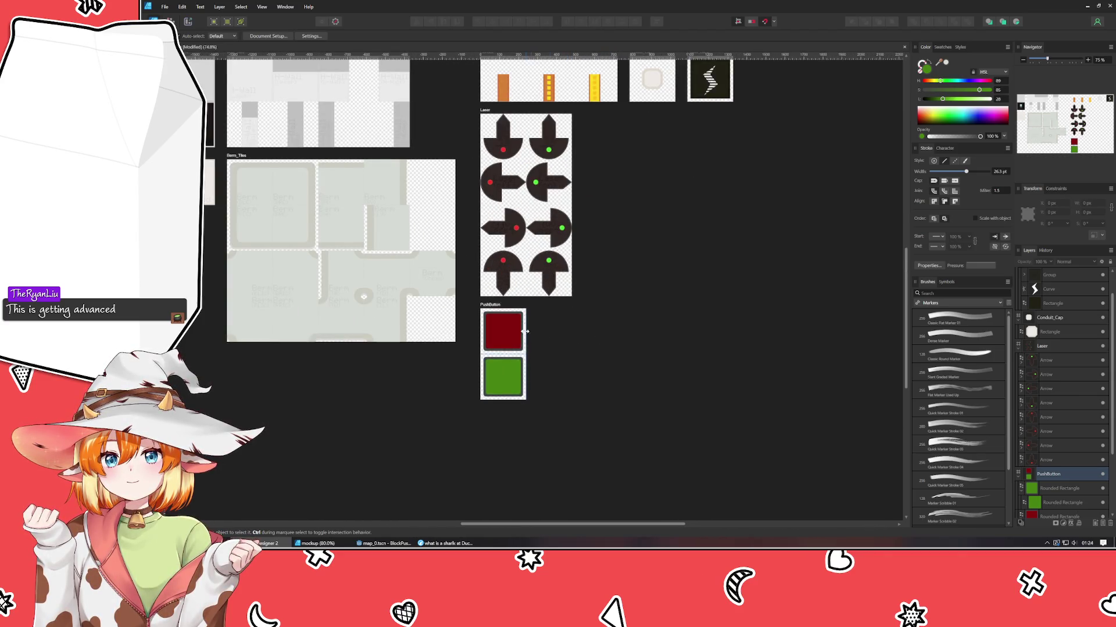
{"action": "left_click_drag", "start_coordinate": [586, 332], "coordinate": [541, 410]}
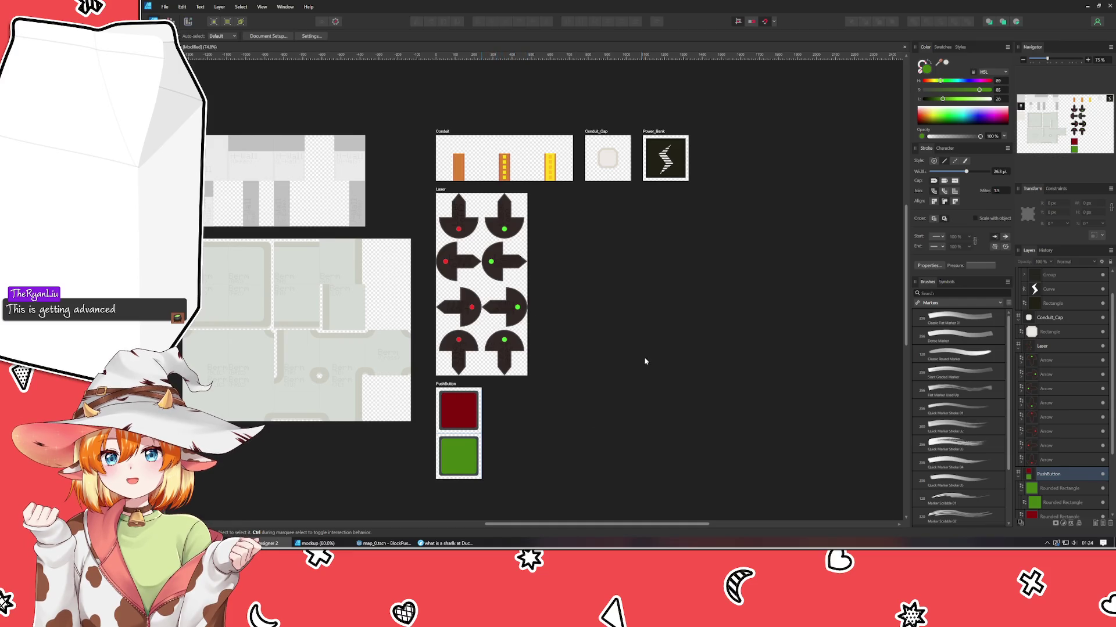
{"action": "left_click_drag", "start_coordinate": [644, 362], "coordinate": [531, 393]}
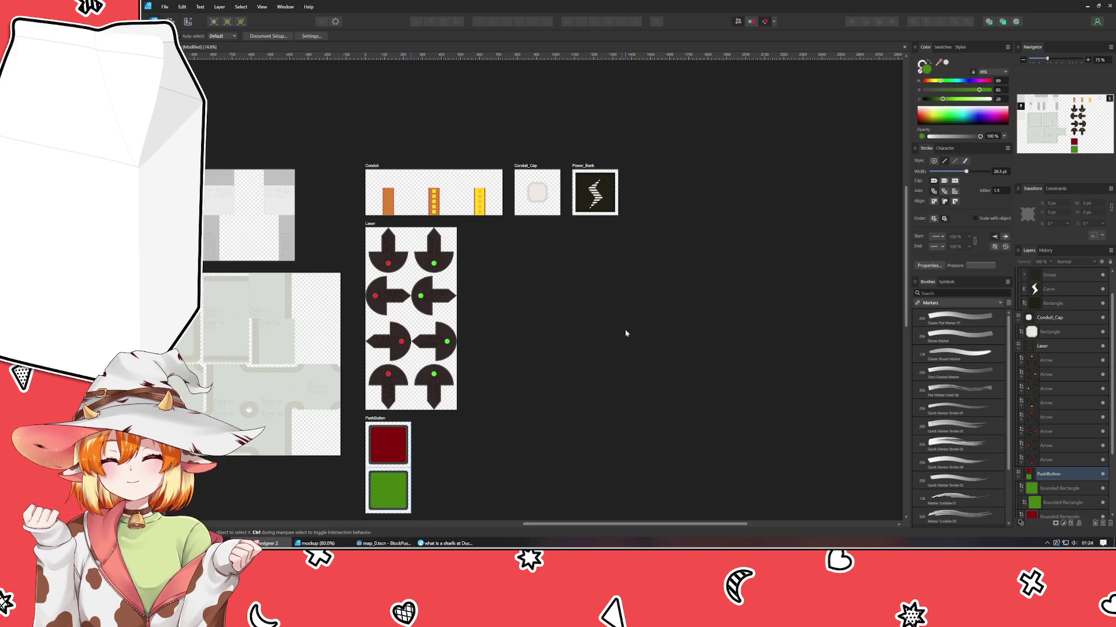
{"action": "mouse_move", "coordinate": [494, 465]}
{"action": "left_mouse_down"}
{"action": "mouse_move", "coordinate": [568, 451]}
{"action": "mouse_move", "coordinate": [556, 453]}
{"action": "left_mouse_up"}
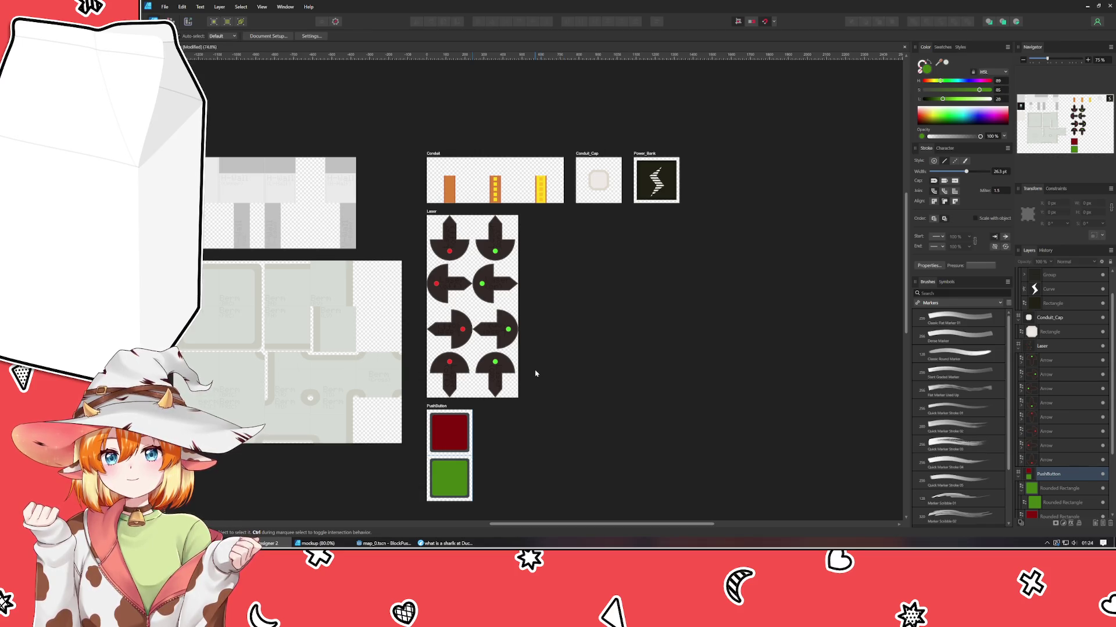
{"action": "scroll", "coordinate": [496, 302], "scroll_direction": "up", "scroll_amount": 3}
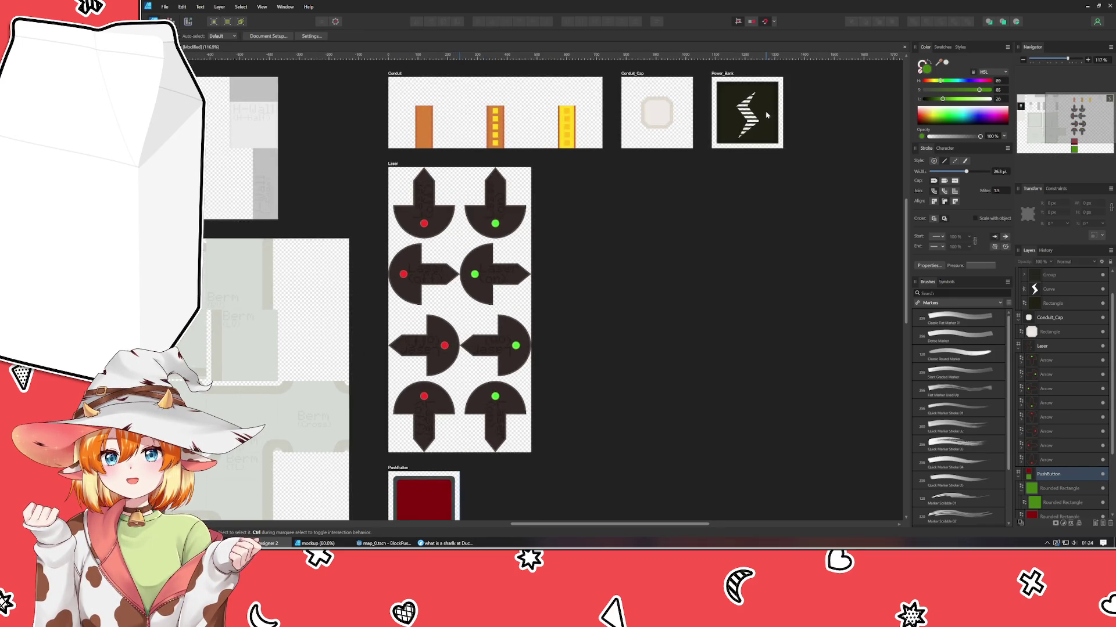
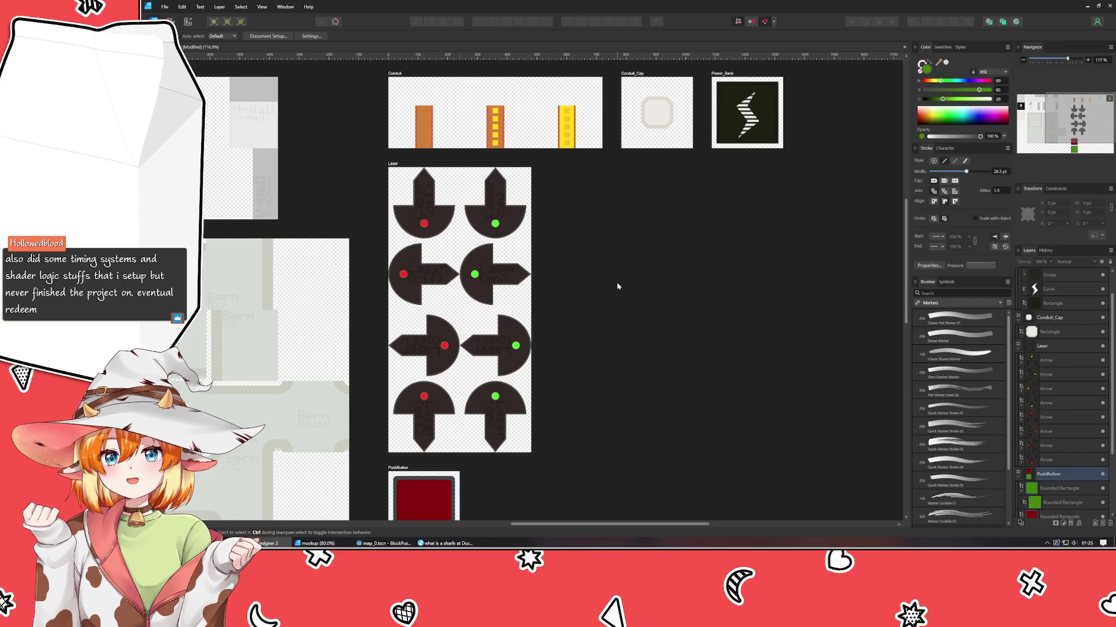
- Pan back to the Conduit artboards and marquee-select the four green-dot arrows on the right
{"action": "scroll", "coordinate": [615, 281], "scroll_direction": "down", "scroll_amount": 2}
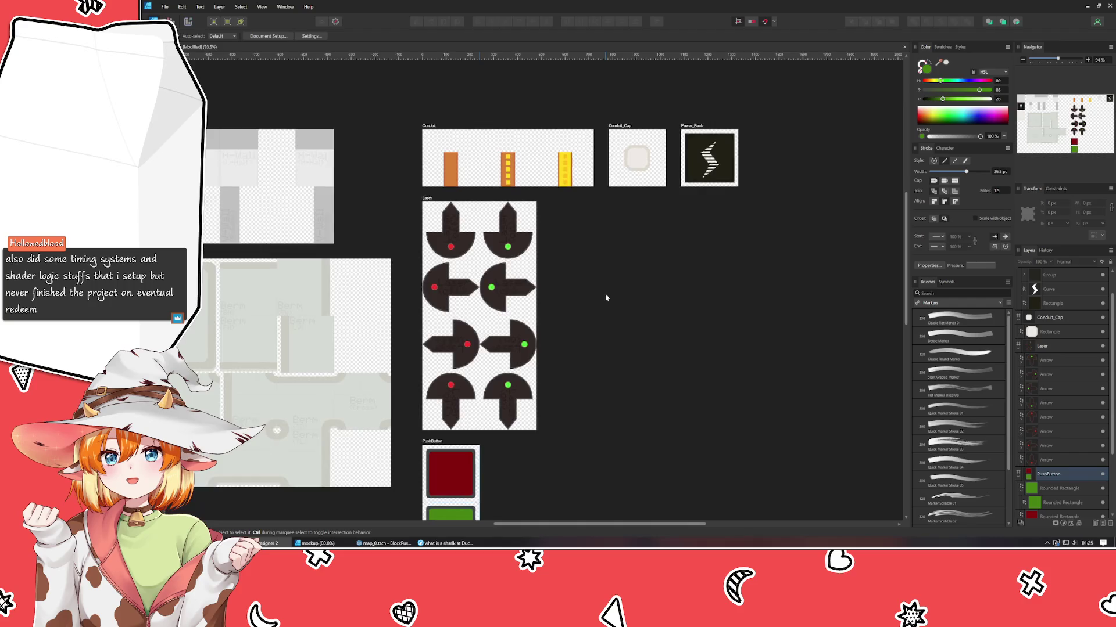
{"action": "scroll", "coordinate": [605, 299], "scroll_direction": "down", "scroll_amount": 2}
{"action": "scroll", "coordinate": [647, 309], "scroll_direction": "down", "scroll_amount": 2}
{"action": "scroll", "coordinate": [692, 256], "scroll_direction": "down", "scroll_amount": 1}
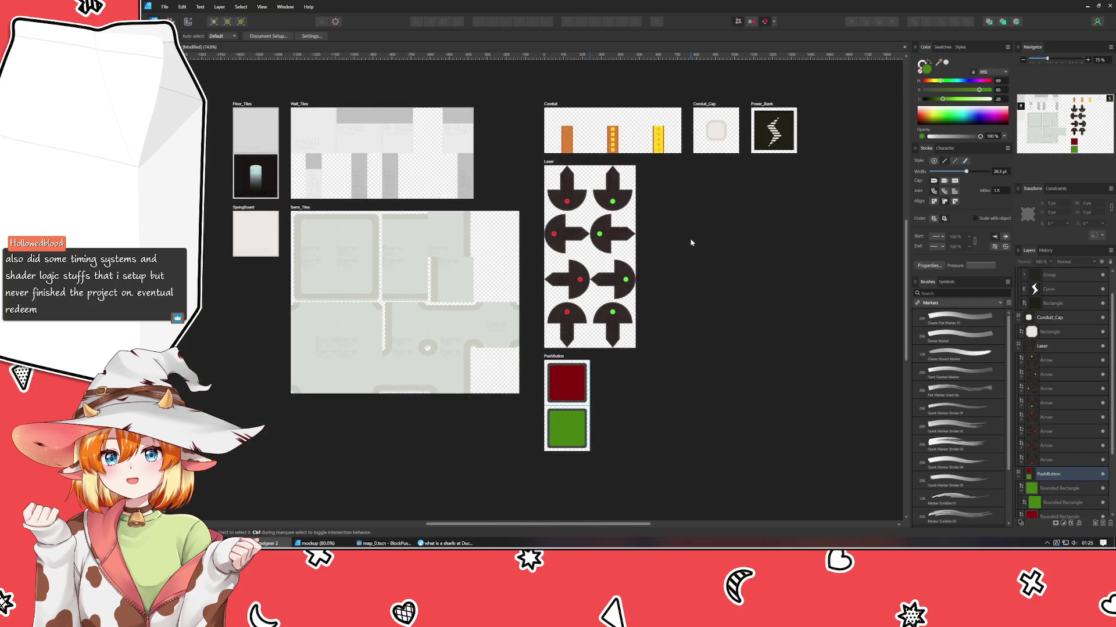
{"action": "scroll", "coordinate": [691, 243], "scroll_direction": "up", "scroll_amount": 1}
{"action": "scroll", "coordinate": [628, 209], "scroll_direction": "up", "scroll_amount": 1}
{"action": "scroll", "coordinate": [613, 185], "scroll_direction": "up", "scroll_amount": 1}
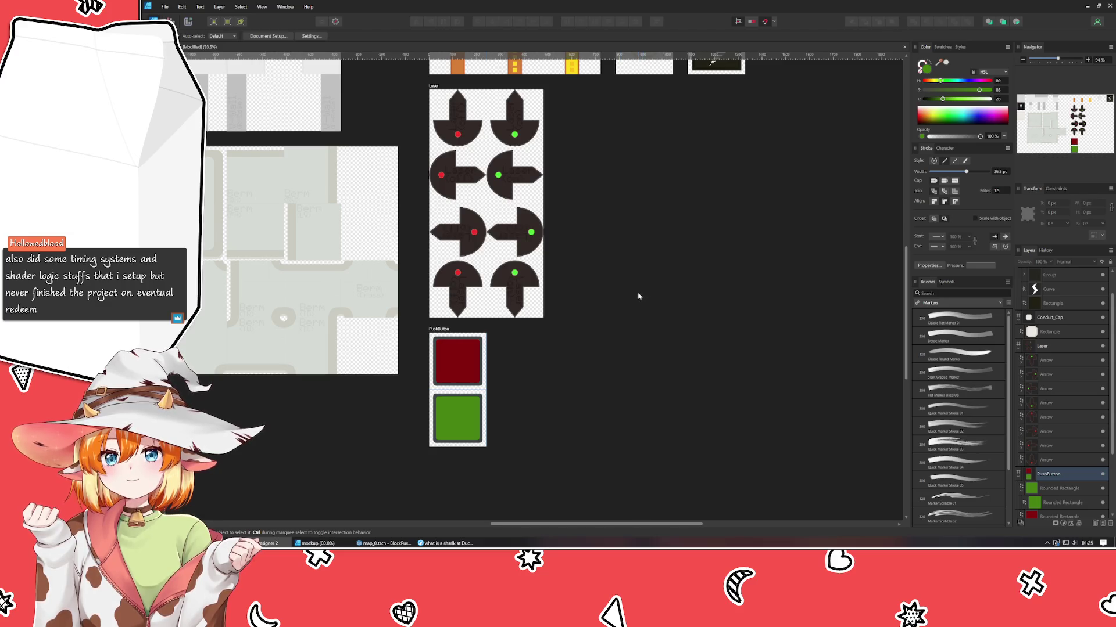
{"action": "left_click_drag", "start_coordinate": [638, 297], "coordinate": [621, 351]}
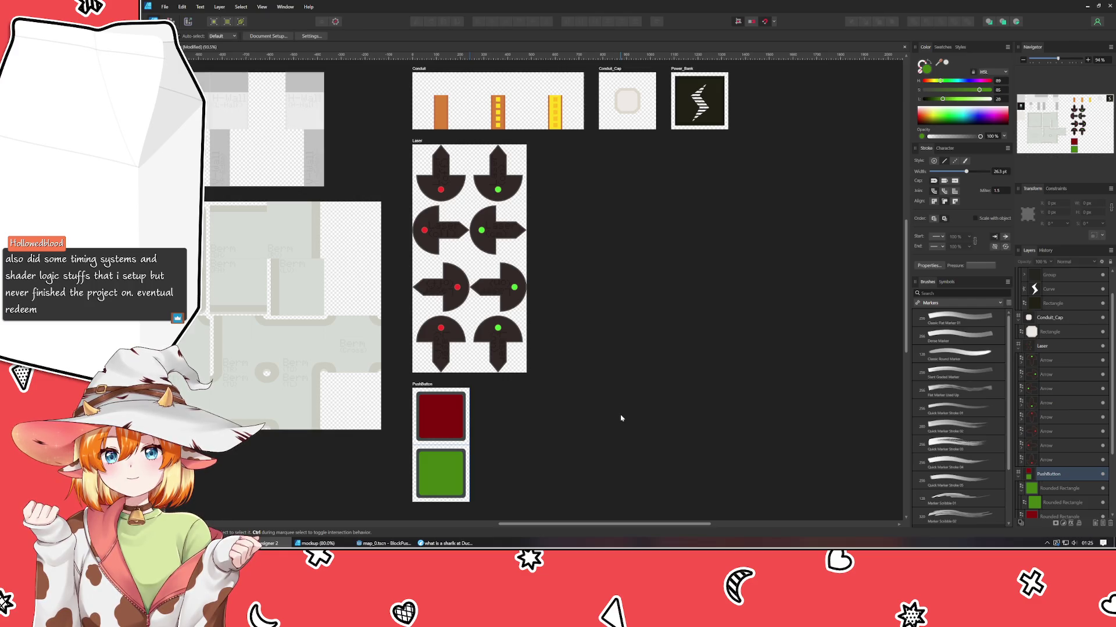
{"action": "left_click_drag", "start_coordinate": [620, 418], "coordinate": [463, 131]}
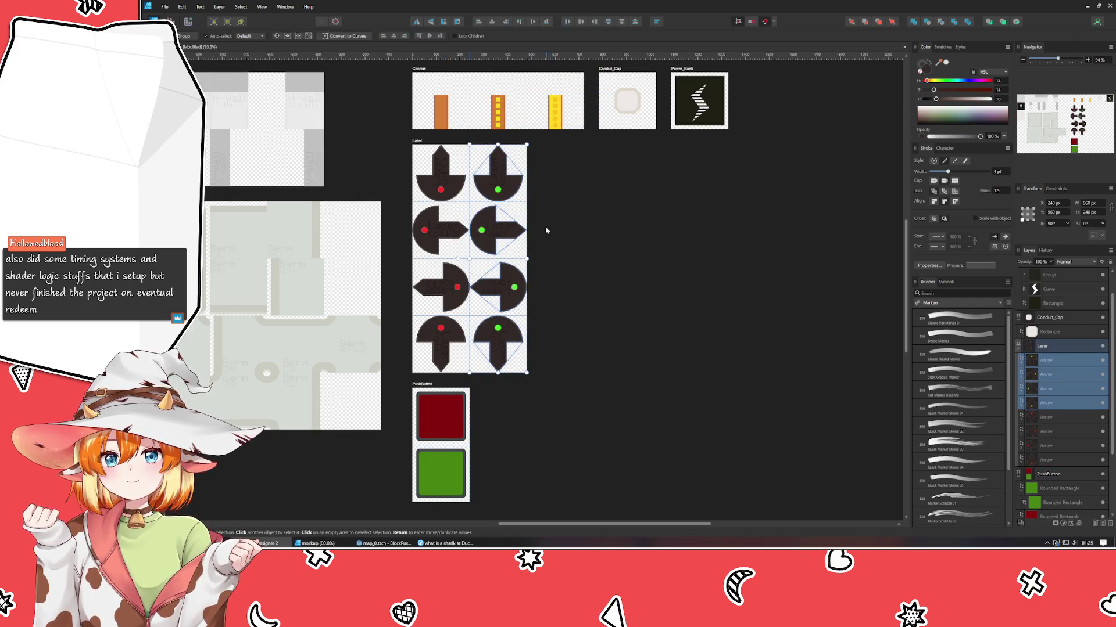
- Delete the green-dot arrows and narrow the Laser artboard to a single 240 px column
{"action": "key", "text": "Delete"}
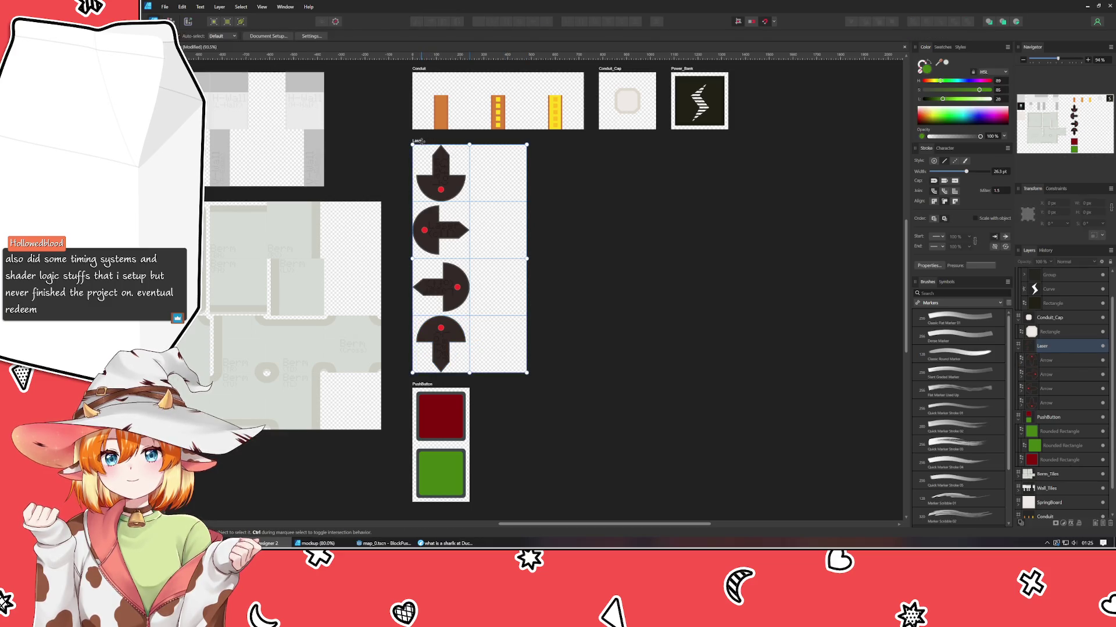
{"action": "left_click", "coordinate": [416, 141]}
{"action": "left_click_drag", "start_coordinate": [527, 258], "coordinate": [470, 259]}
- Set the first two arrows' red dots to Erase blend mode to punch holes
{"action": "scroll", "coordinate": [436, 201], "scroll_direction": "up", "scroll_amount": 5}
{"action": "scroll", "coordinate": [436, 201], "scroll_direction": "up", "scroll_amount": 3}
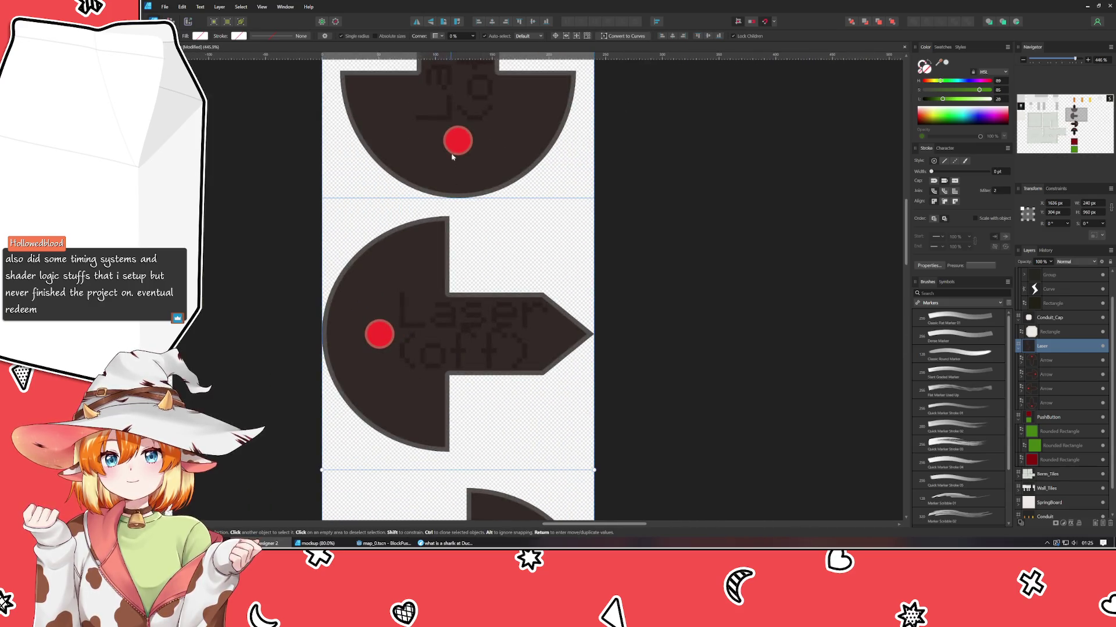
{"action": "left_click", "coordinate": [455, 141]}
{"action": "left_click", "coordinate": [1071, 262]}
{"action": "key", "text": "End"}
{"action": "key", "text": "Return"}
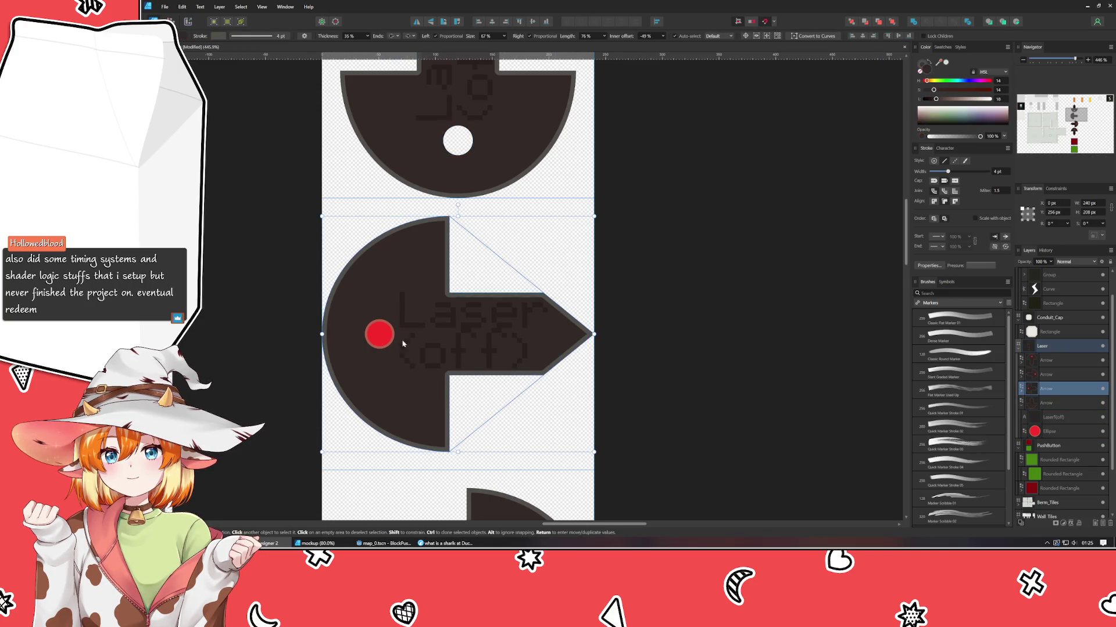
{"action": "left_click", "coordinate": [380, 336]}
{"action": "left_click", "coordinate": [1070, 262]}
{"action": "key", "text": "End"}
{"action": "key", "text": "Return"}
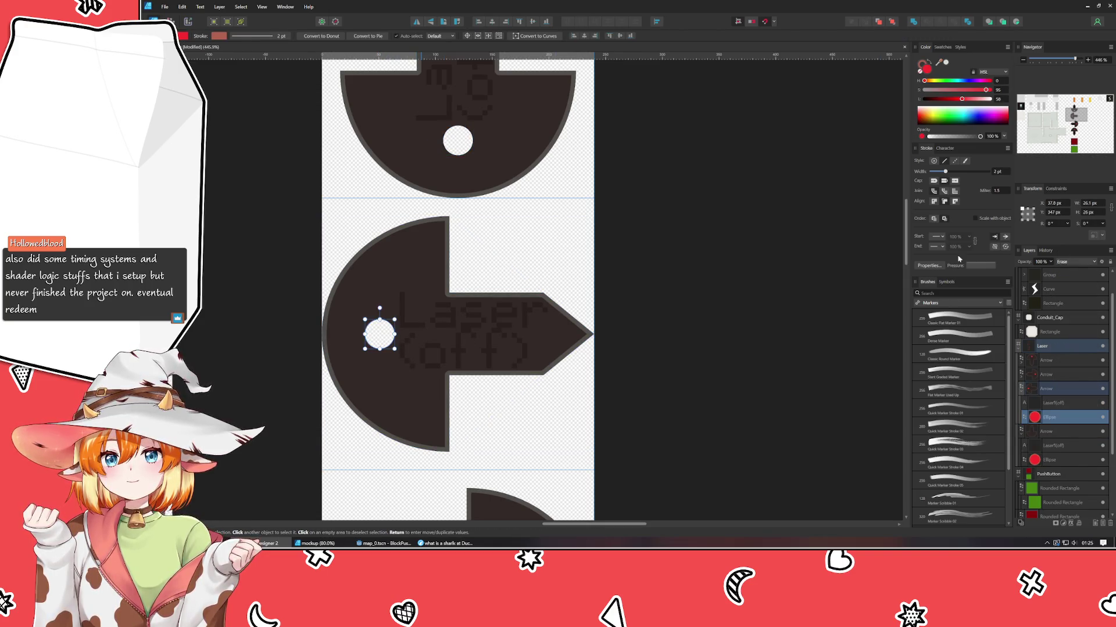
- Set the third and fourth red dots to Erase, then begin editing the left arrow's label
{"action": "scroll", "coordinate": [653, 378], "scroll_direction": "down", "scroll_amount": 5}
{"action": "left_click", "coordinate": [572, 400]}
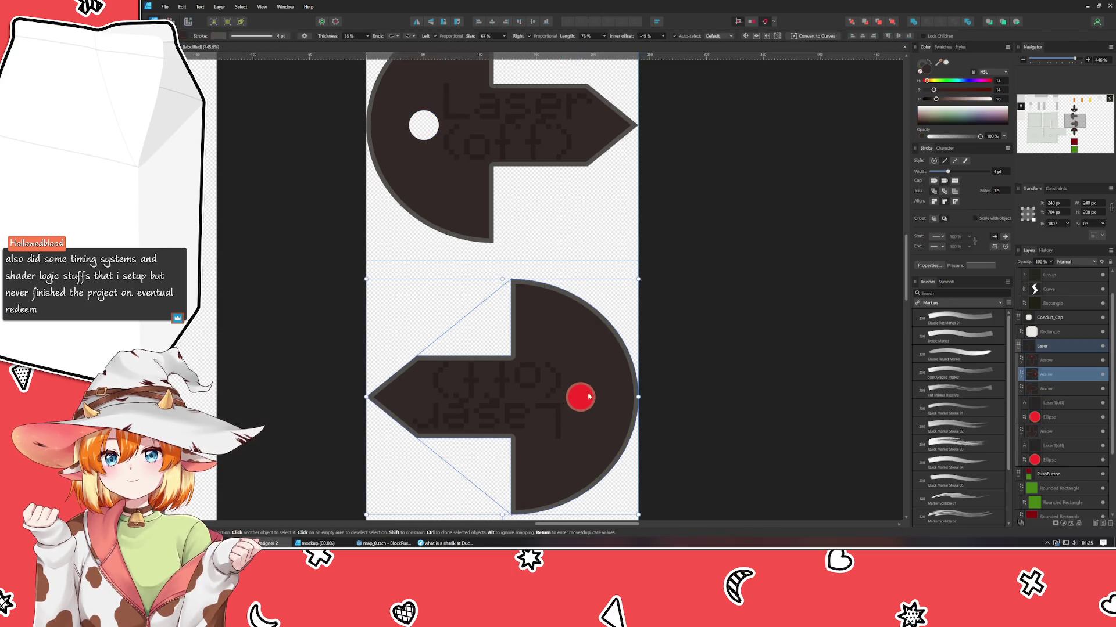
{"action": "left_click", "coordinate": [572, 399]}
{"action": "left_click", "coordinate": [1068, 263]}
{"action": "key", "text": "End"}
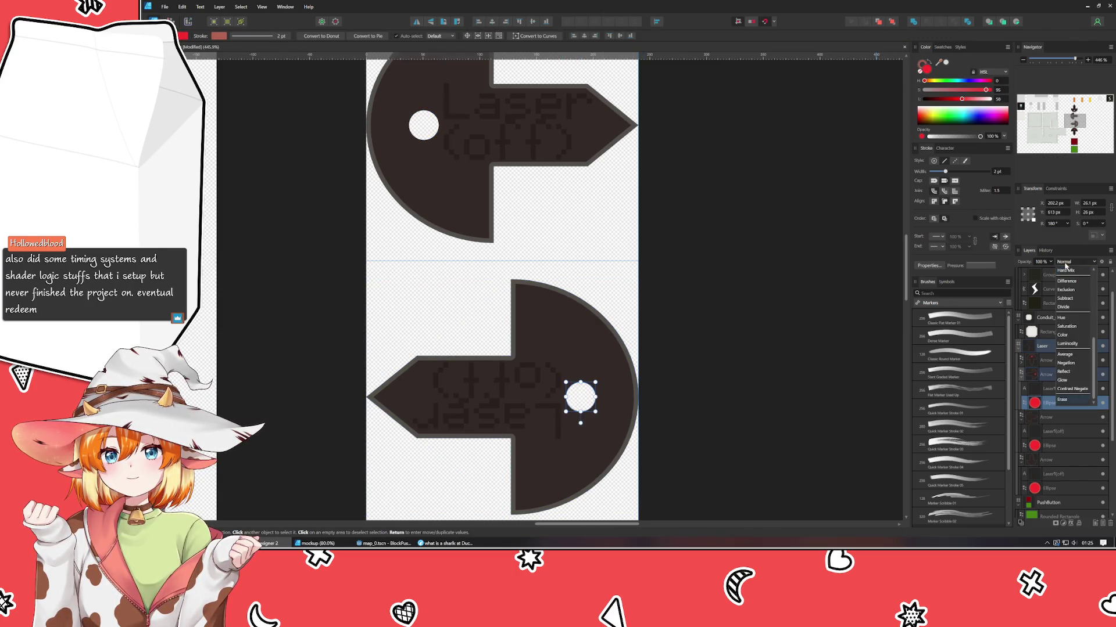
{"action": "key", "text": "Return"}
{"action": "scroll", "coordinate": [639, 398], "scroll_direction": "down", "scroll_amount": 5}
{"action": "left_click", "coordinate": [510, 402]}
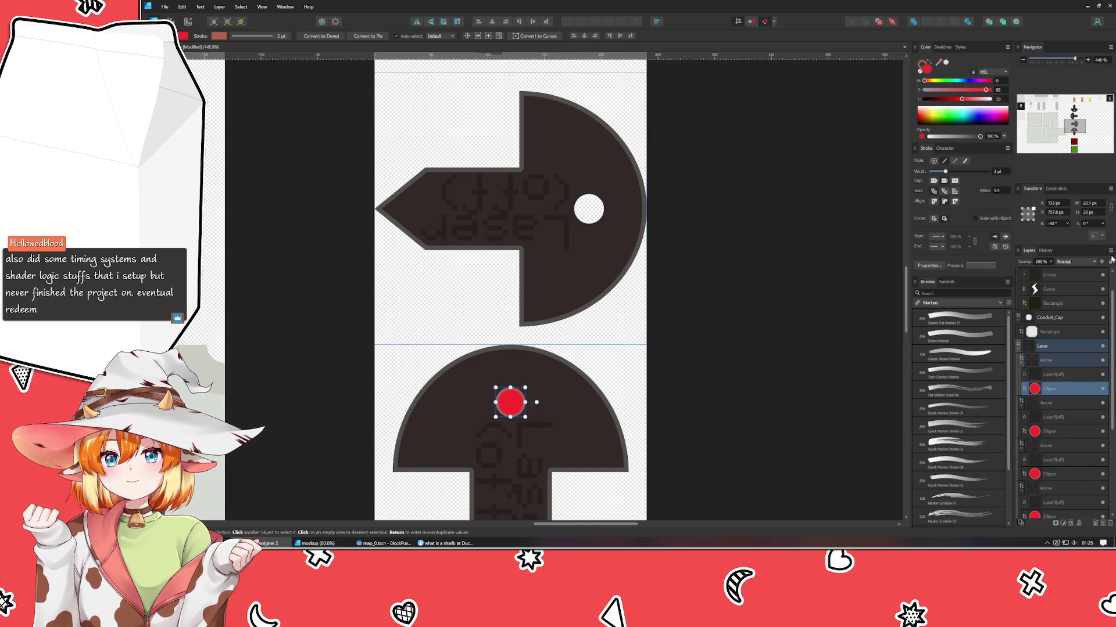
{"action": "left_click", "coordinate": [1074, 263]}
{"action": "key", "text": "End"}
{"action": "key", "text": "Return"}
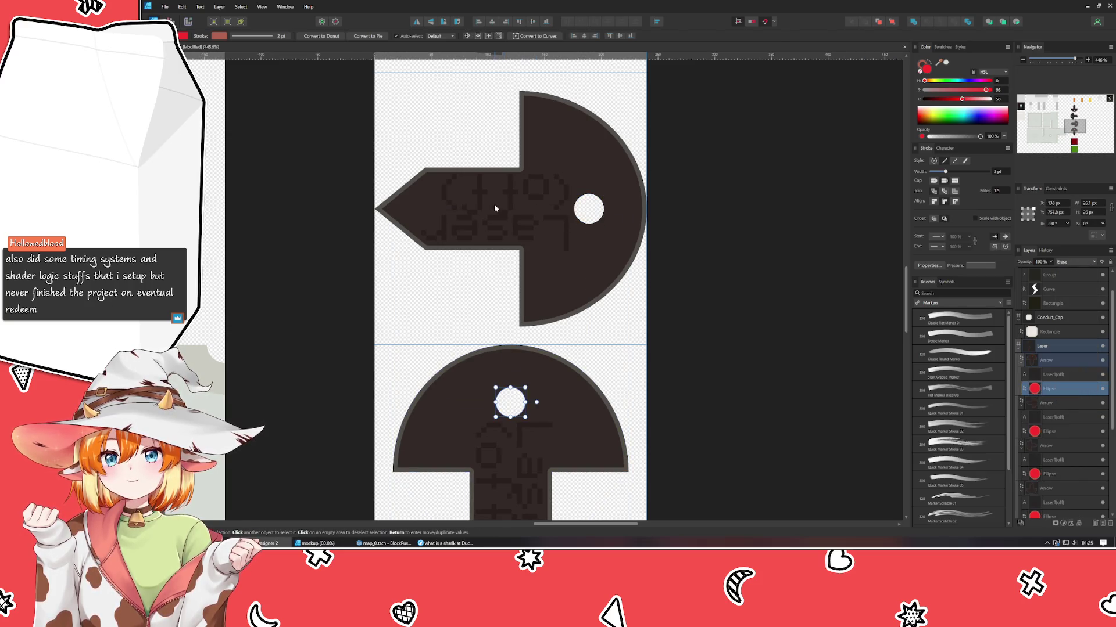
{"action": "left_click", "coordinate": [488, 196]}
{"action": "double_click", "coordinate": [488, 196]}
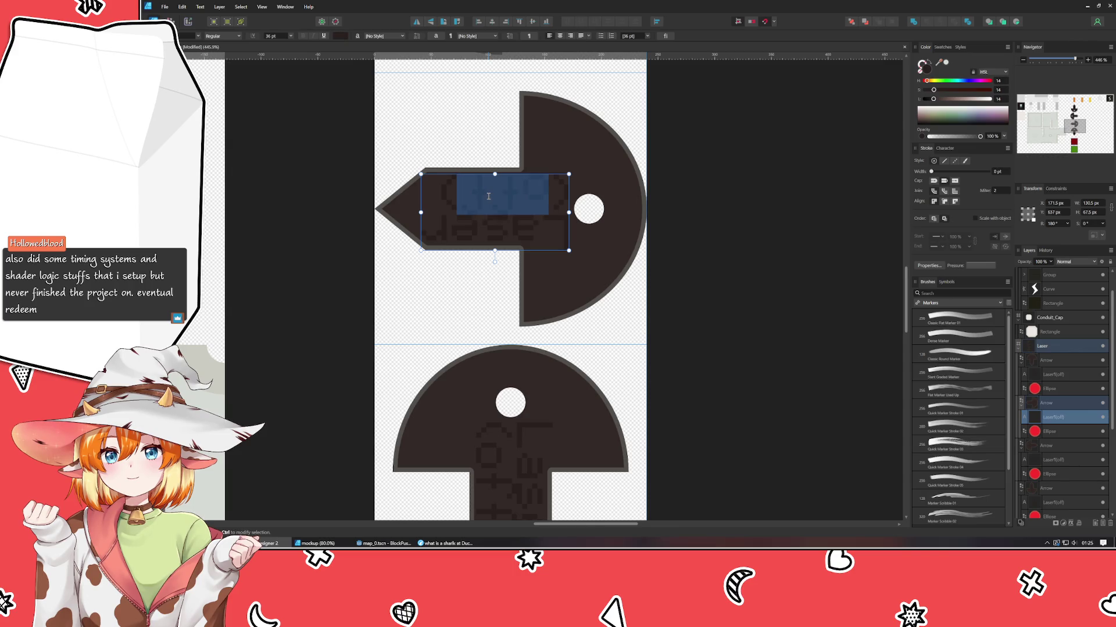
- Edit the left arrow's label, undoing the first attempt and reselecting 'off'
{"action": "key", "text": "BackSpace"}
{"action": "key", "text": "BackSpace"}
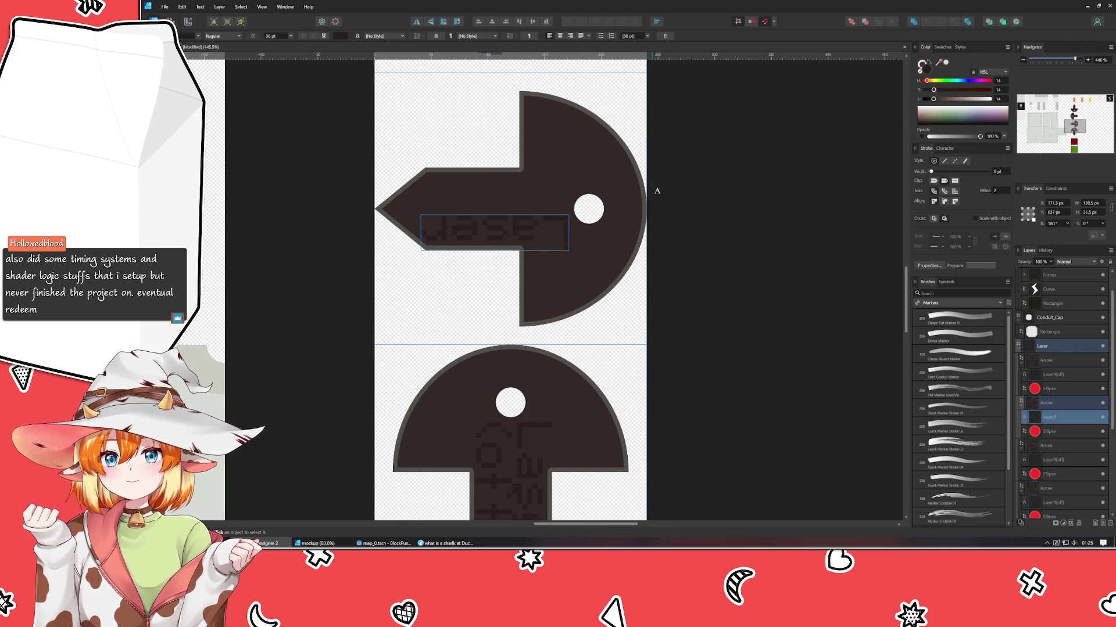
{"action": "key", "text": "BackSpace"}
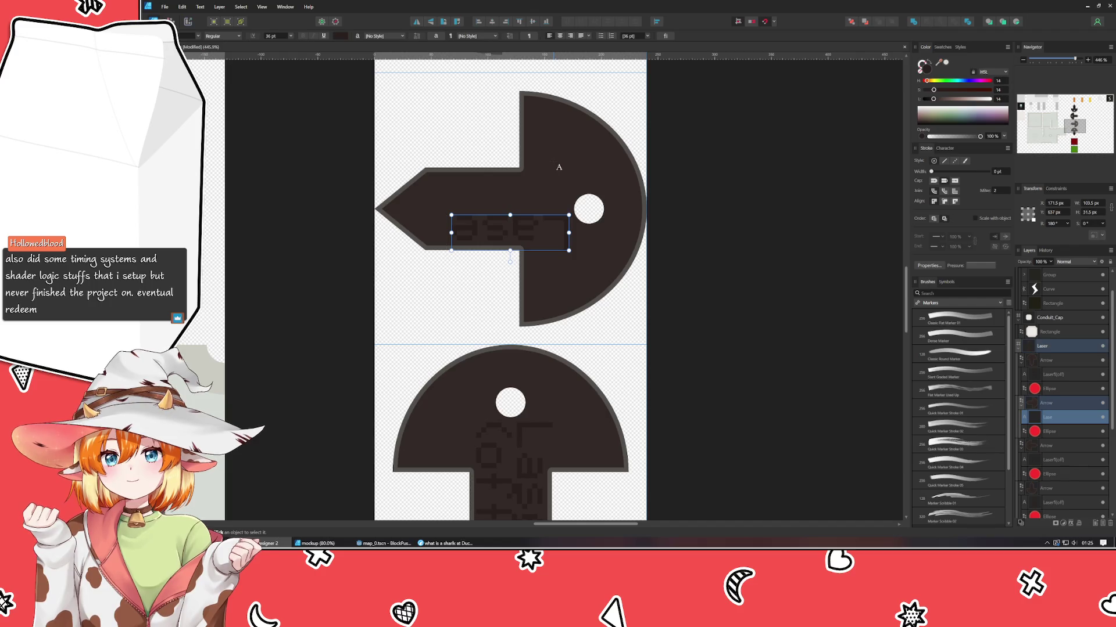
{"action": "type", "text": "r"}
{"action": "key", "text": "Escape"}
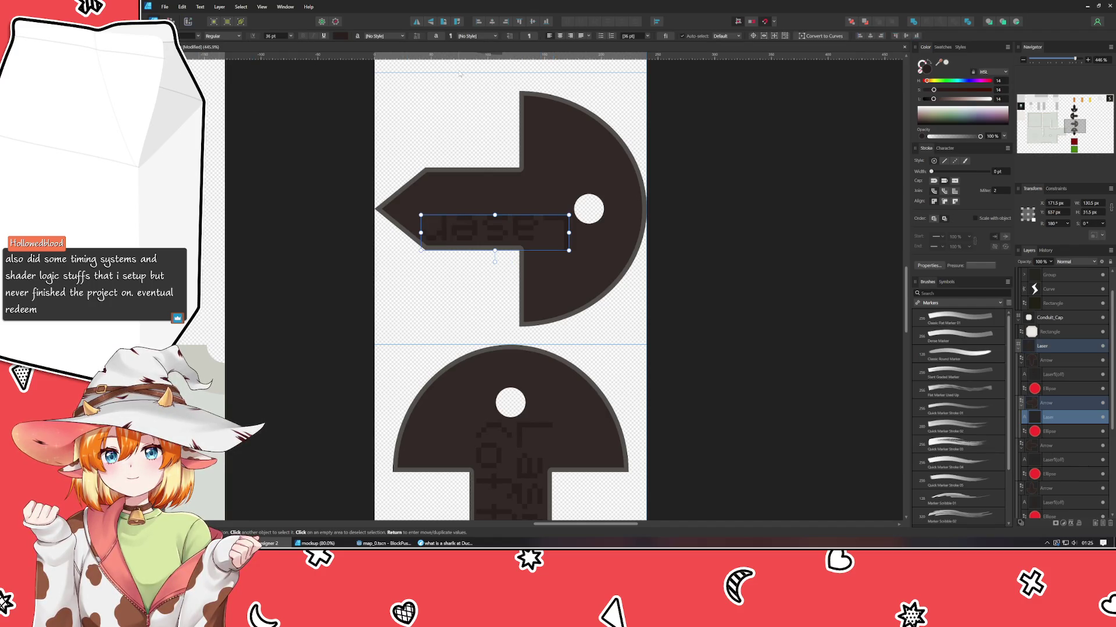
{"action": "key", "text": "ctrl+z"}
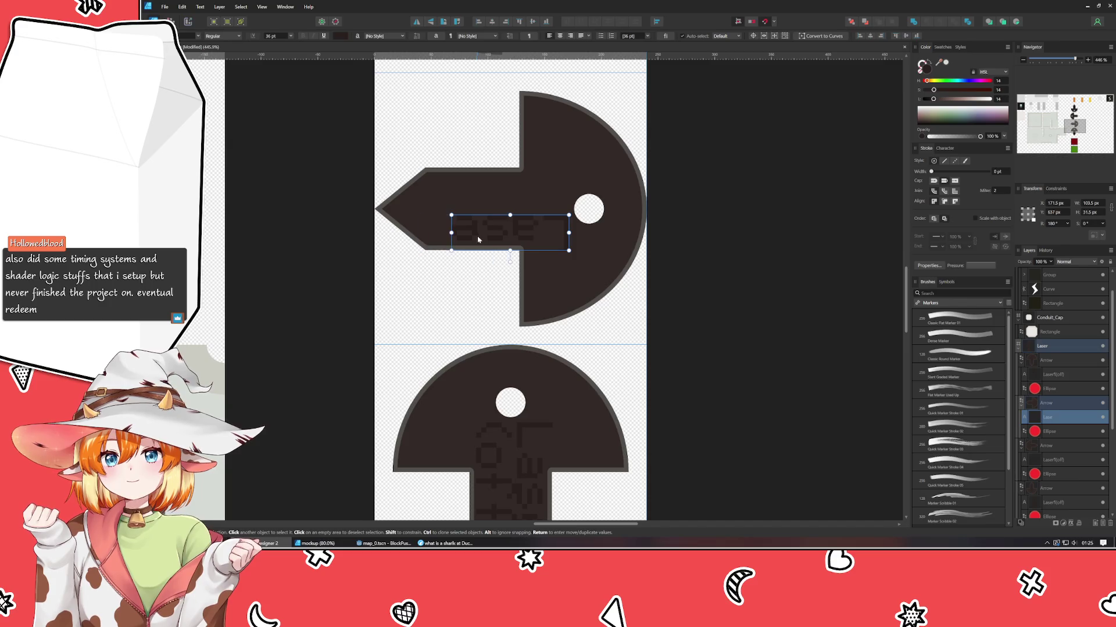
{"action": "key", "text": "ctrl+z"}
{"action": "double_click", "coordinate": [514, 192]}
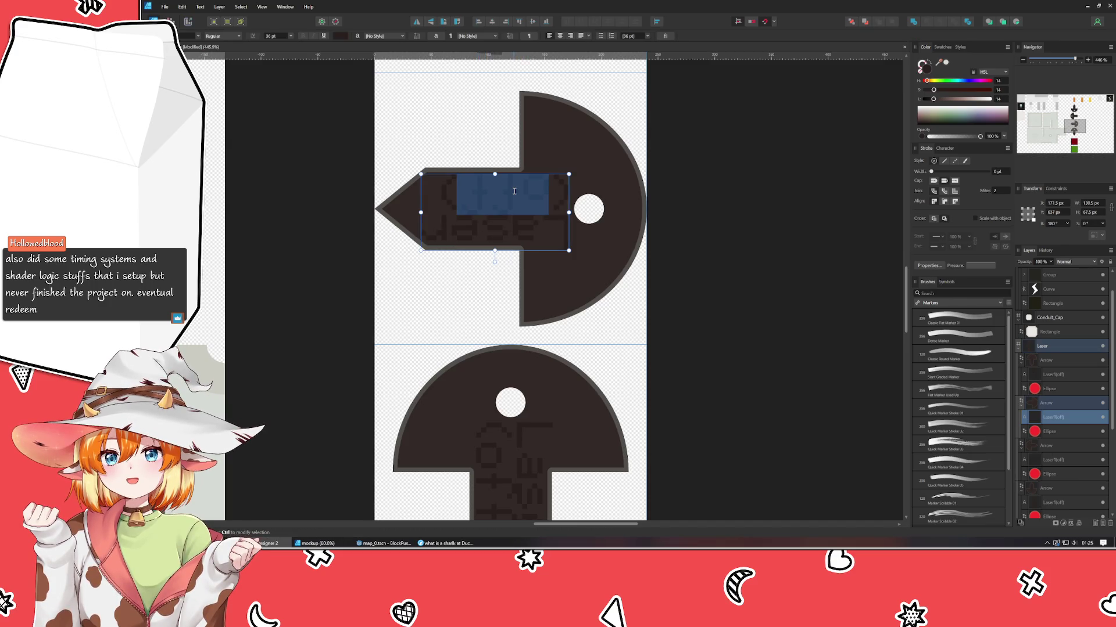
{"action": "key", "text": "End"}
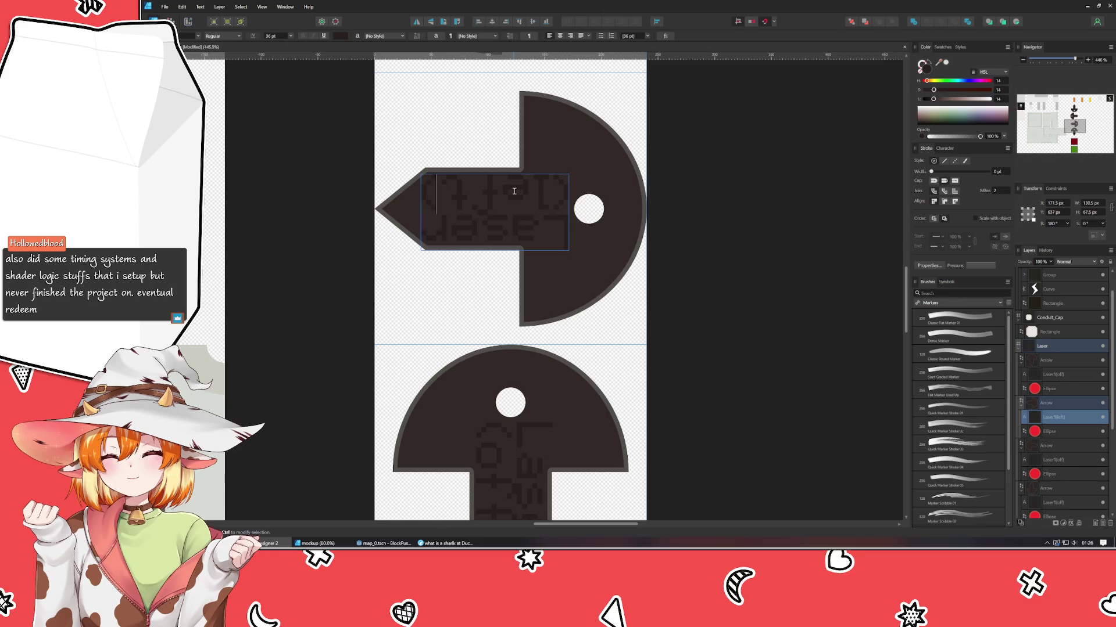
- Relabel the down and right arrows with 'down' and '(right)'
{"action": "scroll", "coordinate": [526, 444], "scroll_direction": "down", "scroll_amount": 2}
{"action": "left_click", "coordinate": [482, 380]}
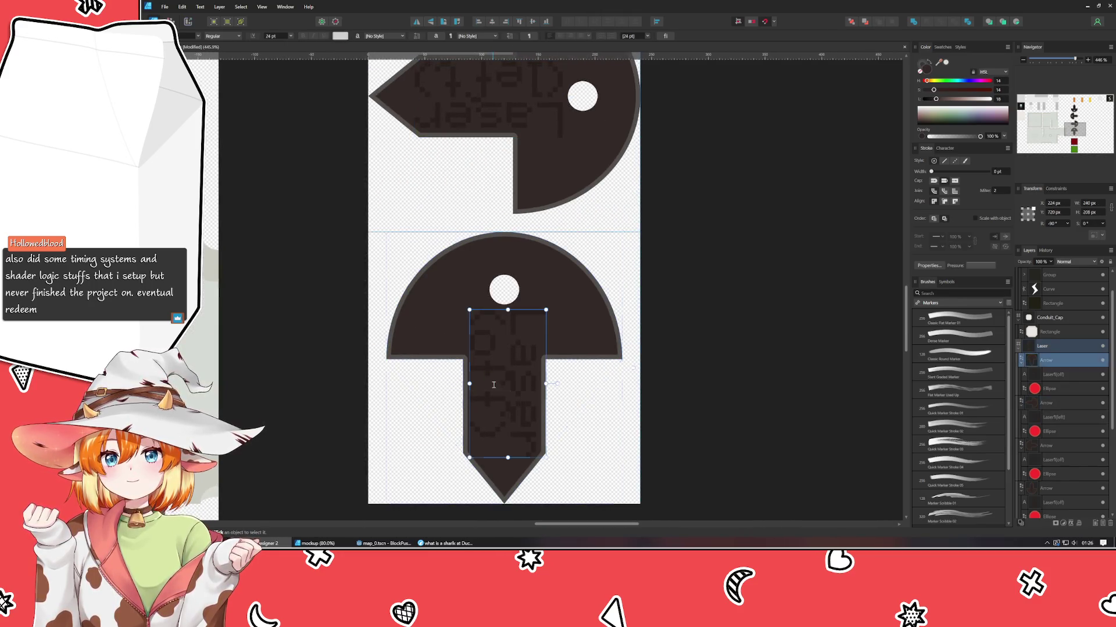
{"action": "double_click", "coordinate": [483, 380]}
{"action": "type", "text": "down"}
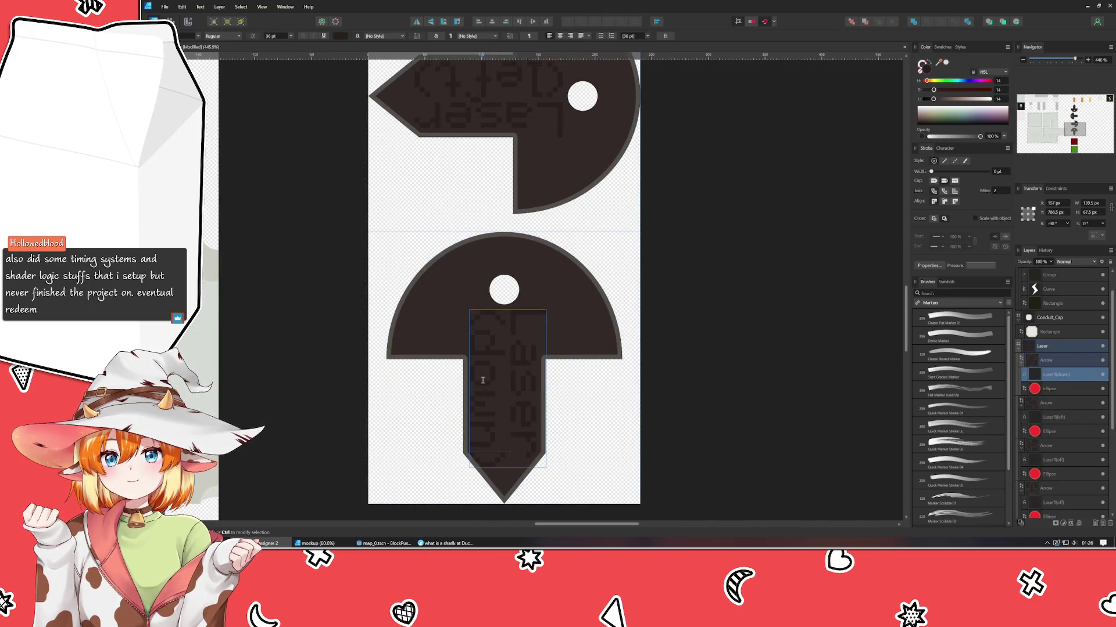
{"action": "scroll", "coordinate": [471, 164], "scroll_direction": "up", "scroll_amount": 5}
{"action": "left_click", "coordinate": [471, 135]}
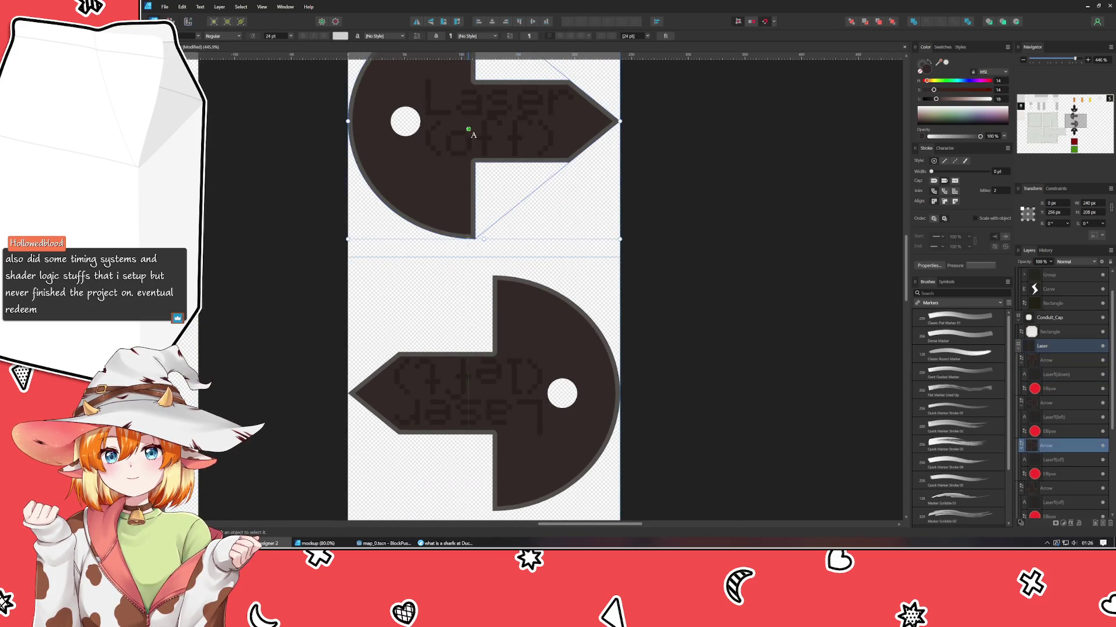
{"action": "double_click", "coordinate": [471, 134]}
{"action": "type", "text": "(right)"}
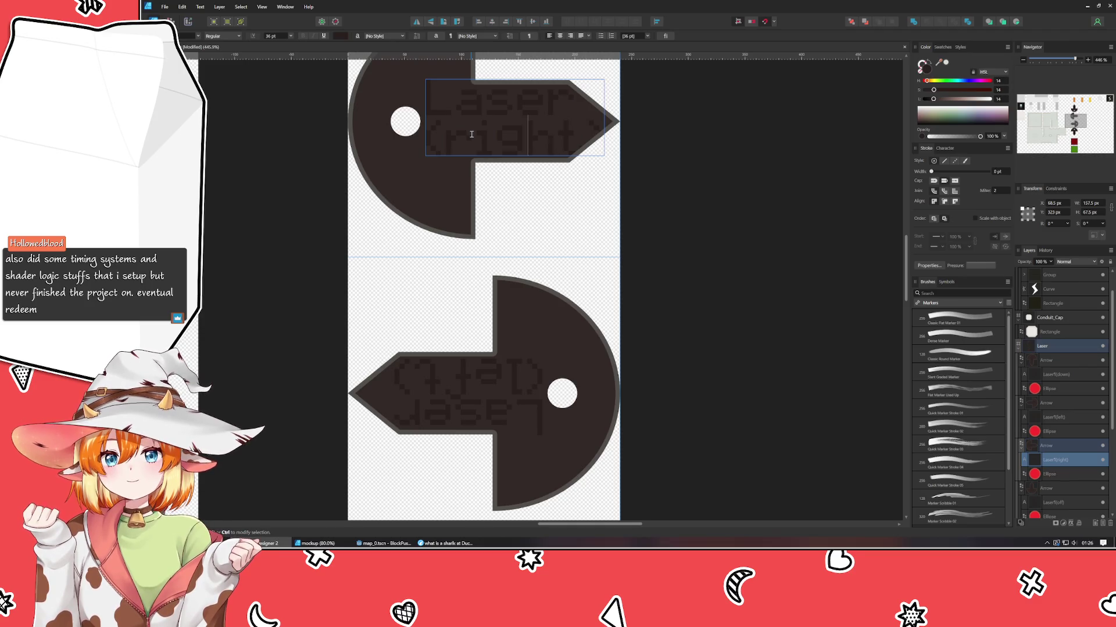
{"action": "left_click", "coordinate": [471, 134]}
- Change the up arrow's label from 'off' to 'up' and finish editing
{"action": "scroll", "coordinate": [473, 152], "scroll_direction": "up", "scroll_amount": 4}
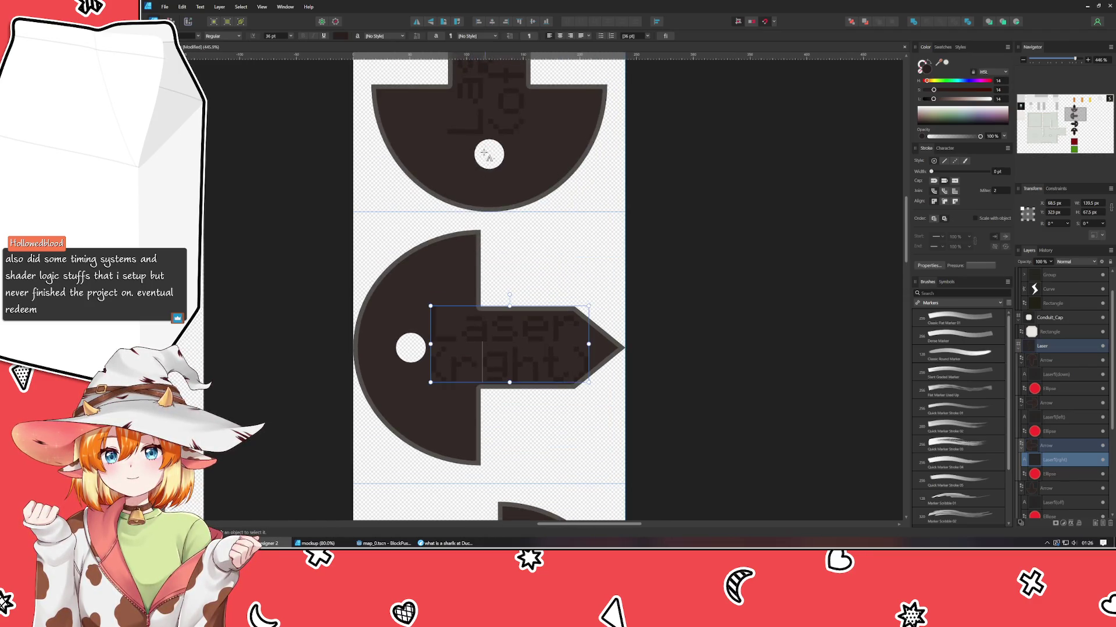
{"action": "scroll", "coordinate": [479, 192], "scroll_direction": "up", "scroll_amount": 3}
{"action": "left_click", "coordinate": [487, 230]}
{"action": "double_click", "coordinate": [486, 230]}
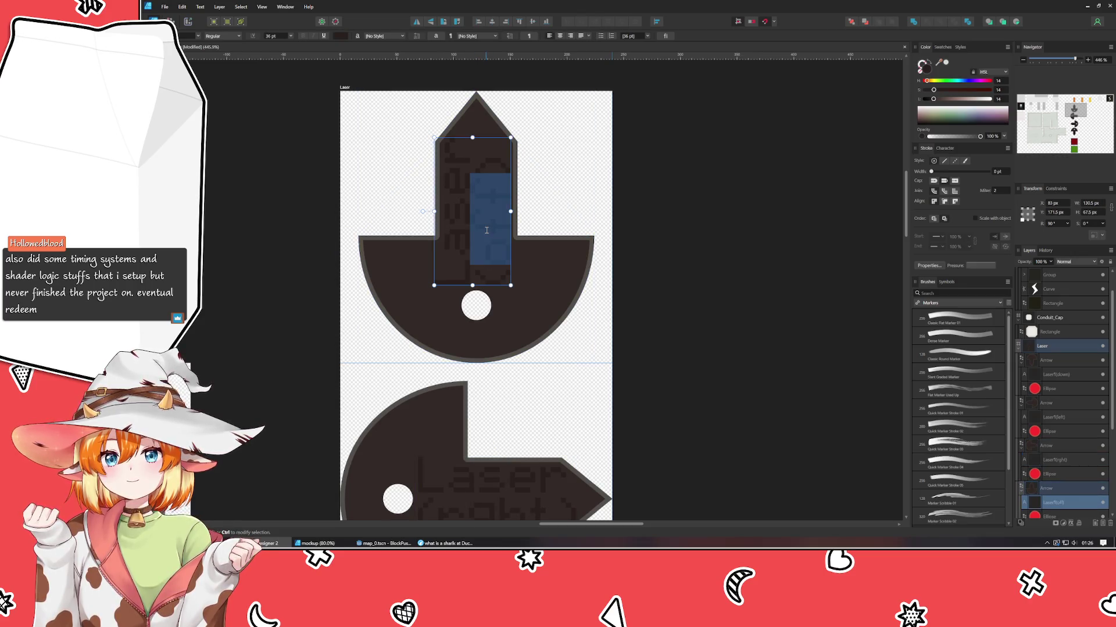
{"action": "type", "text": "up"}
{"action": "key", "text": "Escape"}
{"action": "scroll", "coordinate": [599, 326], "scroll_direction": "down", "scroll_amount": 5}
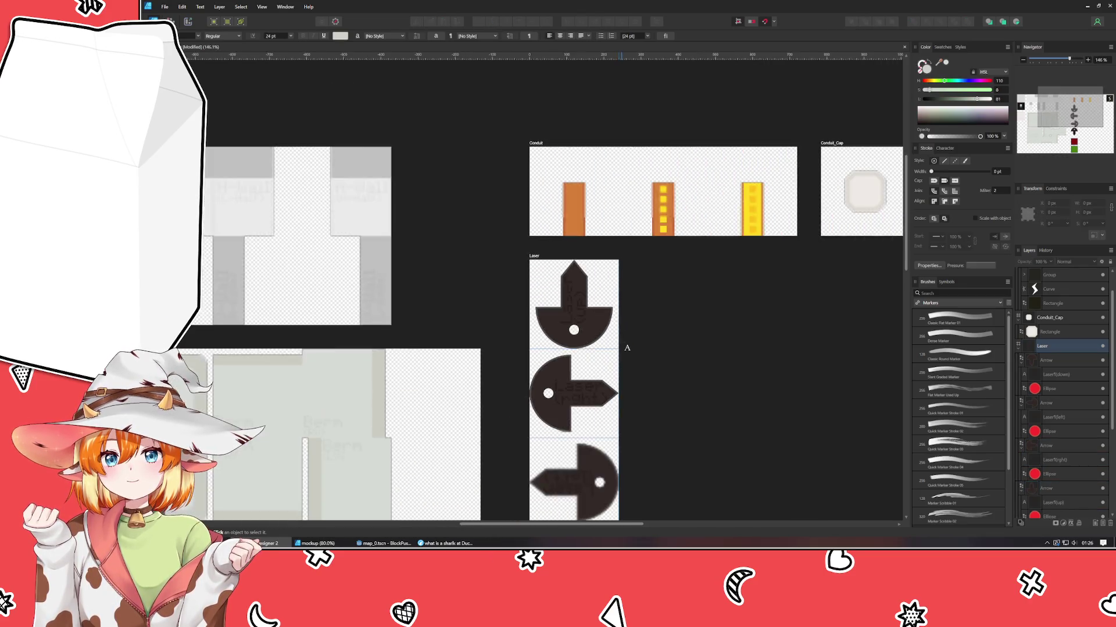
- Zoom out over the sprite sheet and move the Conduit artboard next to the Laser strip
{"action": "left_click_drag", "start_coordinate": [598, 342], "coordinate": [553, 348]}
{"action": "scroll", "coordinate": [572, 348], "scroll_direction": "down", "scroll_amount": 2}
{"action": "scroll", "coordinate": [605, 394], "scroll_direction": "down", "scroll_amount": 1}
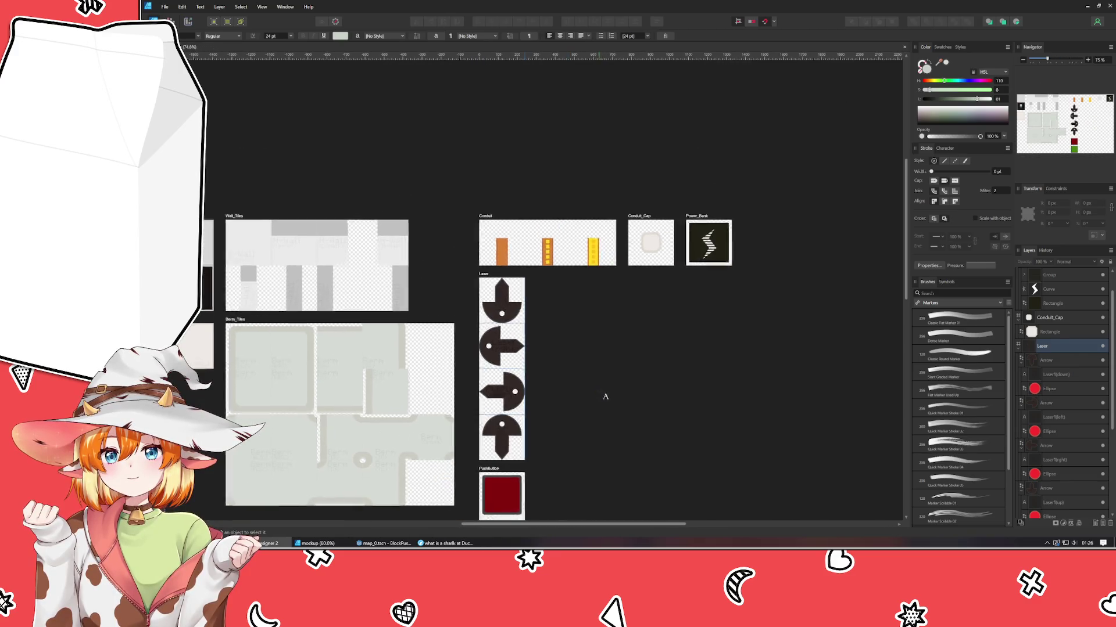
{"action": "mouse_move", "coordinate": [606, 393]}
{"action": "left_mouse_down"}
{"action": "mouse_move", "coordinate": [579, 247]}
{"action": "mouse_move", "coordinate": [599, 247]}
{"action": "left_mouse_up"}
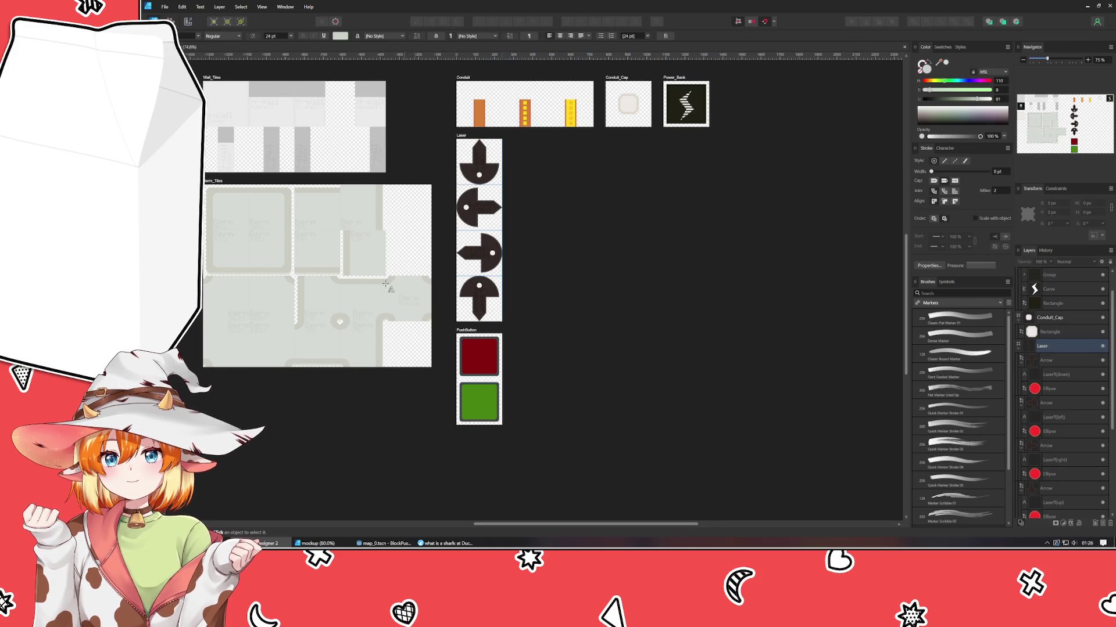
{"action": "key", "text": "v"}
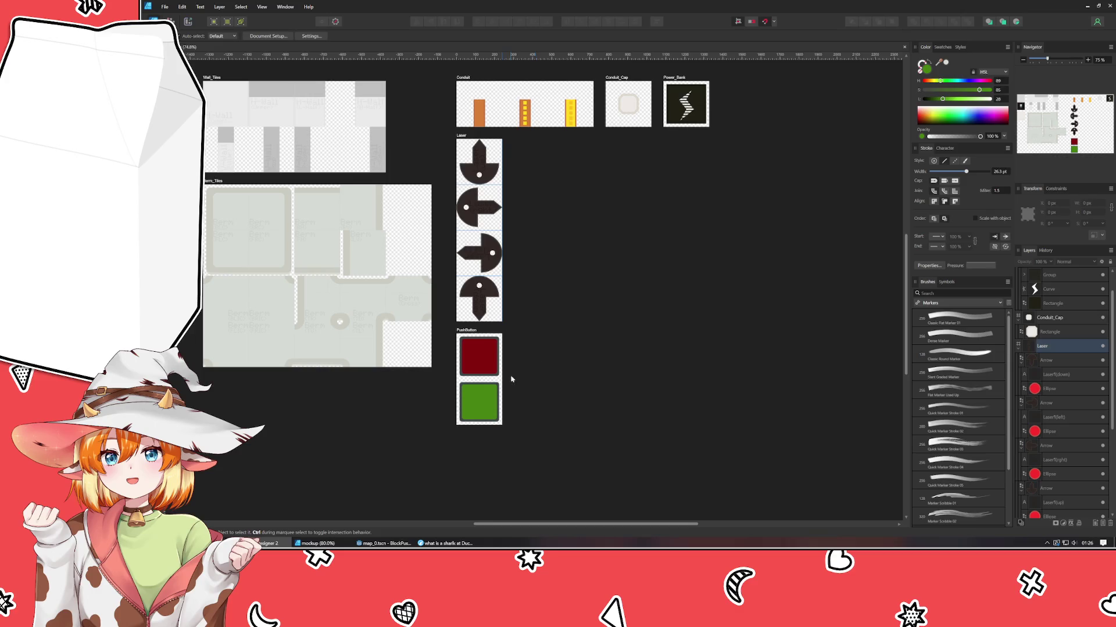
{"action": "scroll", "coordinate": [600, 331], "scroll_direction": "up", "scroll_amount": 3}
{"action": "scroll", "coordinate": [699, 370], "scroll_direction": "left", "scroll_amount": 3}
{"action": "left_click_drag", "start_coordinate": [699, 370], "coordinate": [601, 372]}
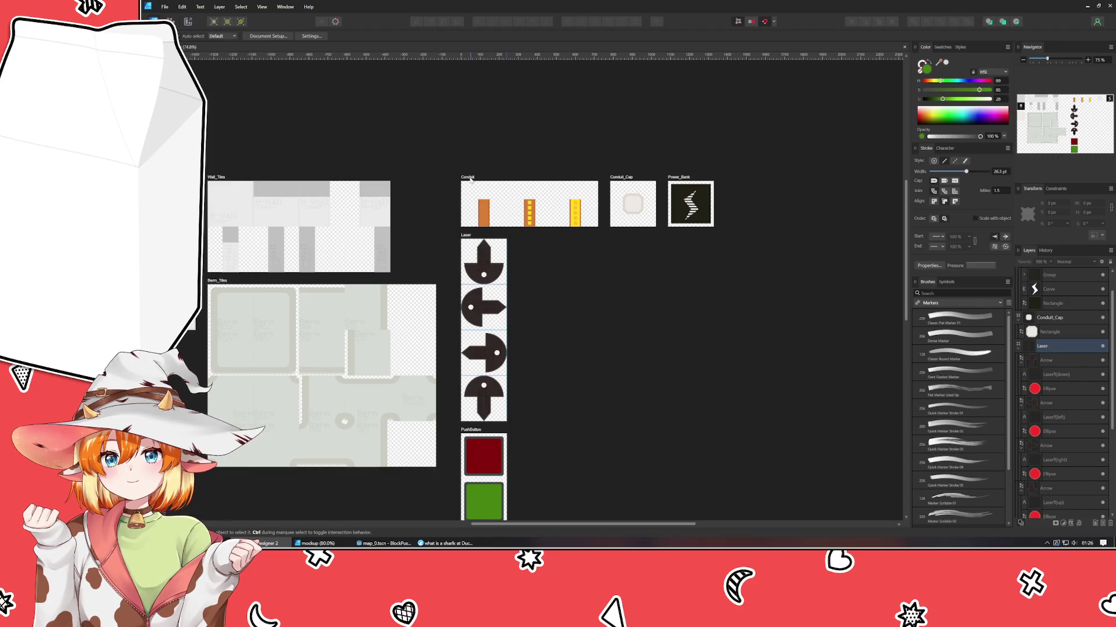
{"action": "left_click", "coordinate": [470, 180]}
{"action": "left_click_drag", "start_coordinate": [471, 180], "coordinate": [526, 238]}
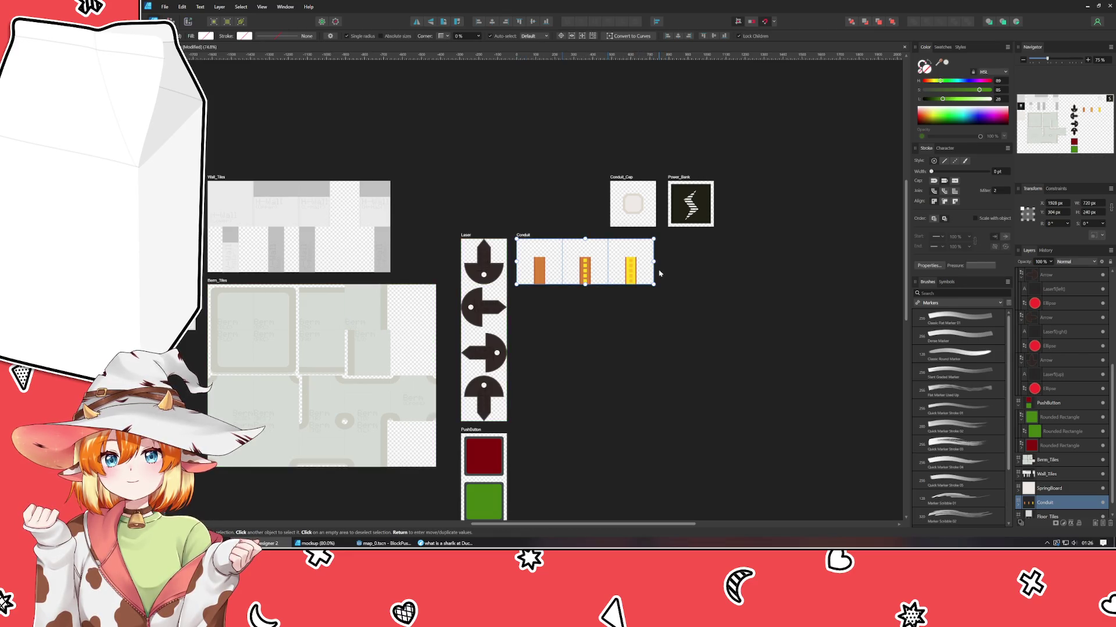
- Set the Conduit artboard height to 720 px and add two horizontal row guides
{"action": "left_click", "coordinate": [1095, 213]}
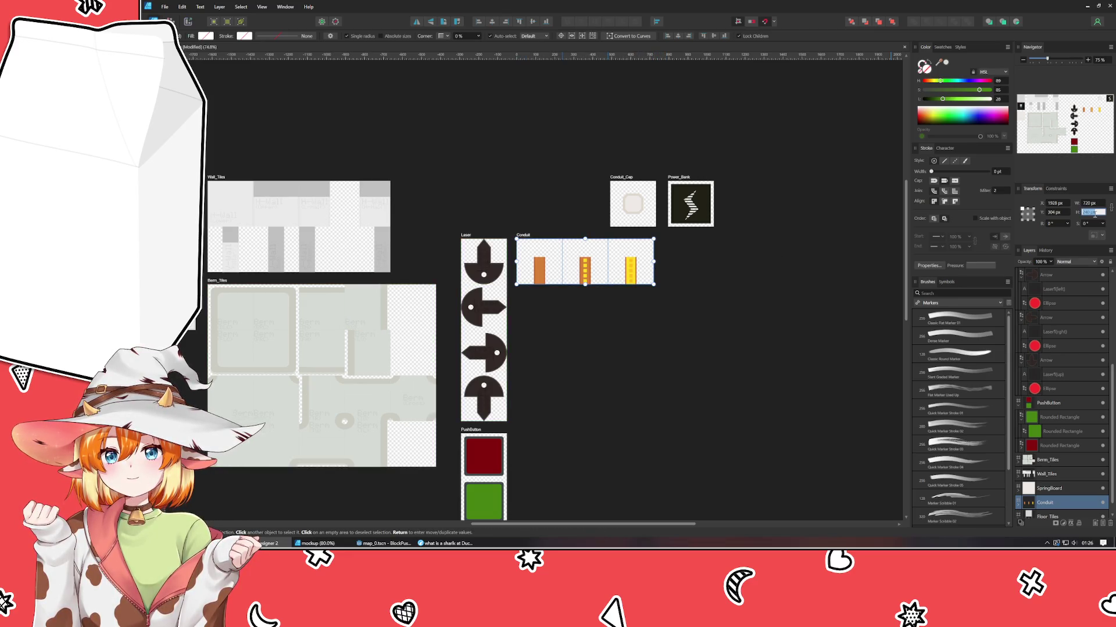
{"action": "type", "text": "720"}
{"action": "key", "text": "Return"}
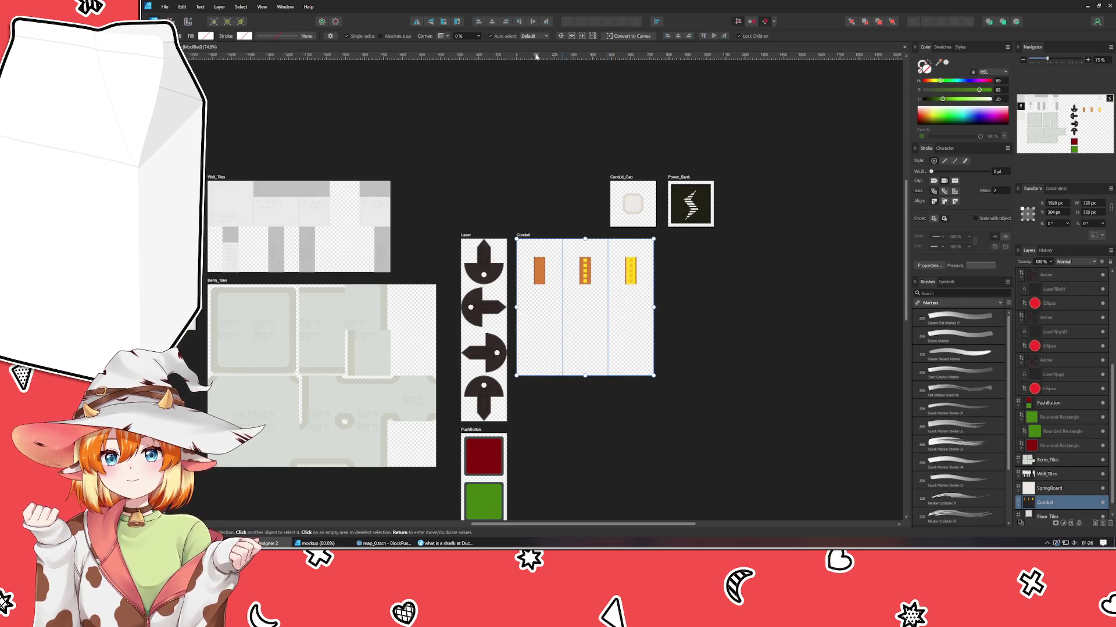
{"action": "left_click_drag", "start_coordinate": [535, 56], "coordinate": [513, 284]}
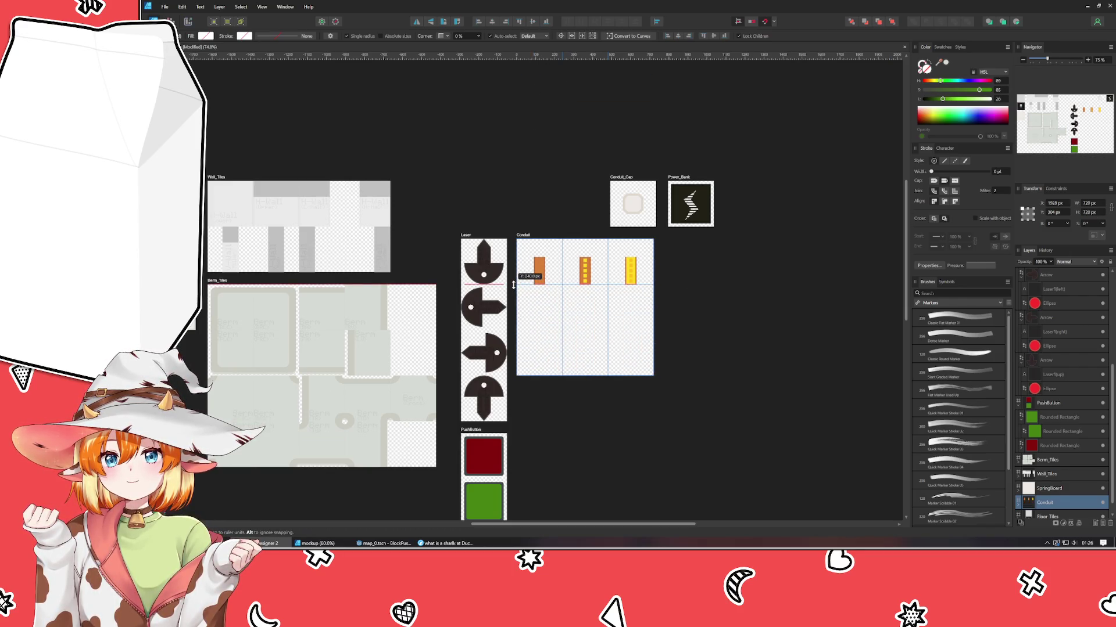
{"action": "mouse_move", "coordinate": [581, 56]}
{"action": "left_mouse_down"}
{"action": "mouse_move", "coordinate": [582, 342]}
{"action": "mouse_move", "coordinate": [578, 327]}
{"action": "left_mouse_up"}
- Stack the orange-and-yellow and yellow tiles below, narrow Conduit to one column, and move it up-left
{"action": "left_click", "coordinate": [586, 271]}
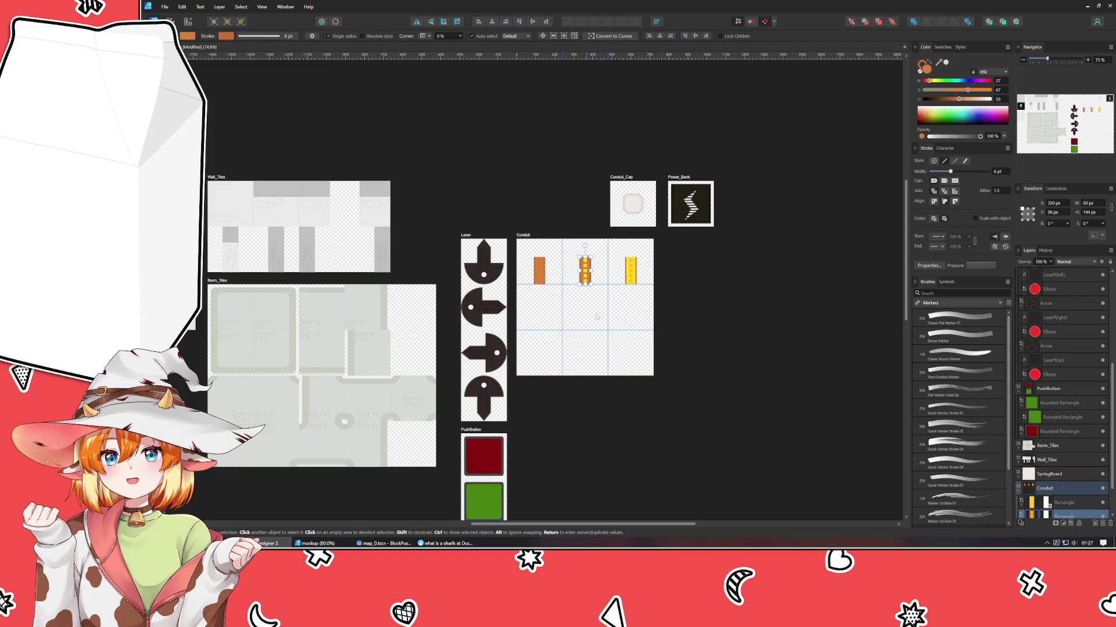
{"action": "left_click_drag", "start_coordinate": [585, 278], "coordinate": [539, 323]}
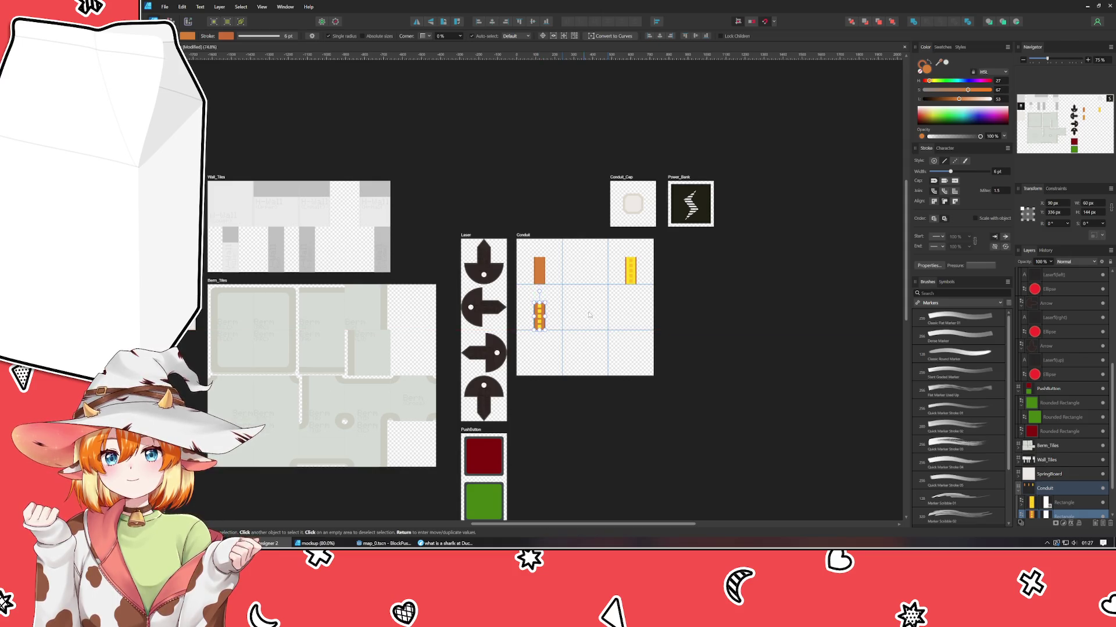
{"action": "left_click", "coordinate": [631, 271]}
{"action": "left_click_drag", "start_coordinate": [631, 271], "coordinate": [542, 363]}
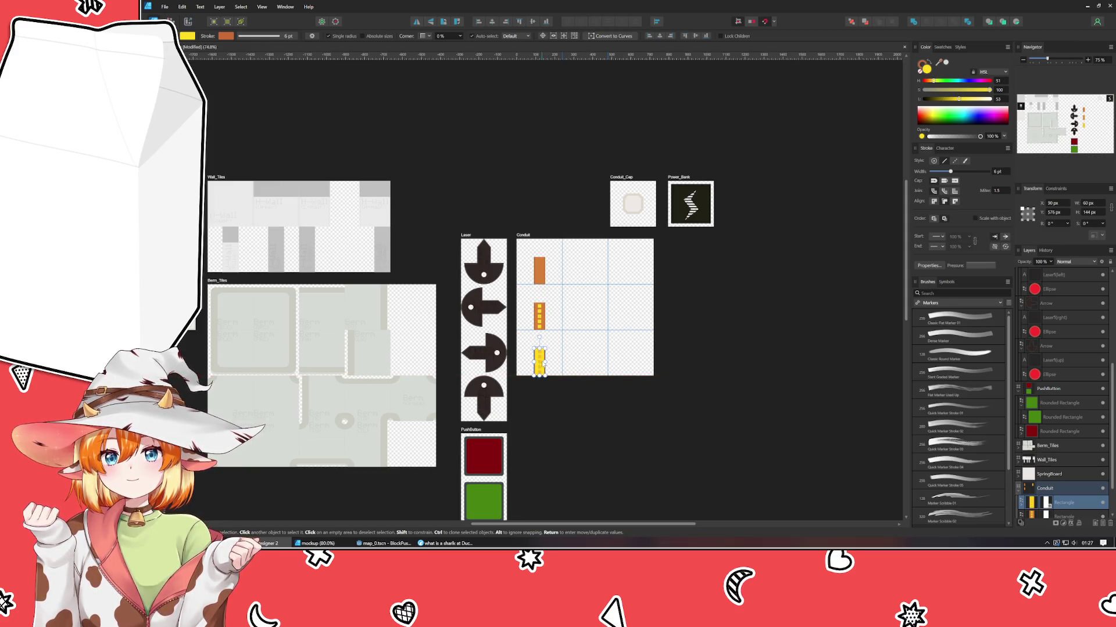
{"action": "left_click", "coordinate": [616, 292]}
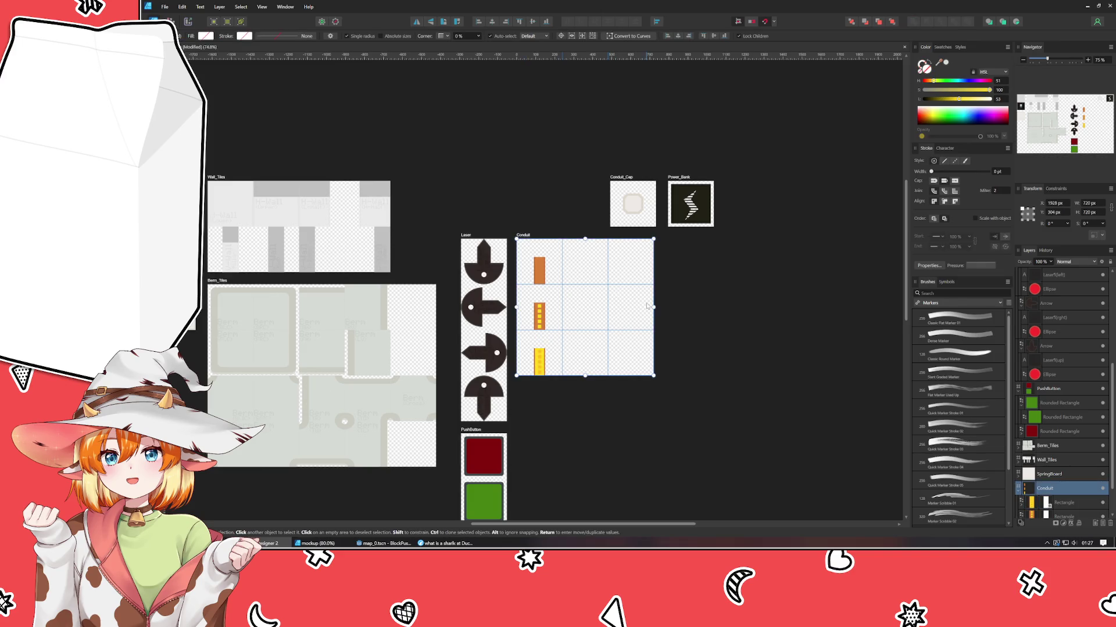
{"action": "left_click_drag", "start_coordinate": [653, 307], "coordinate": [562, 319]}
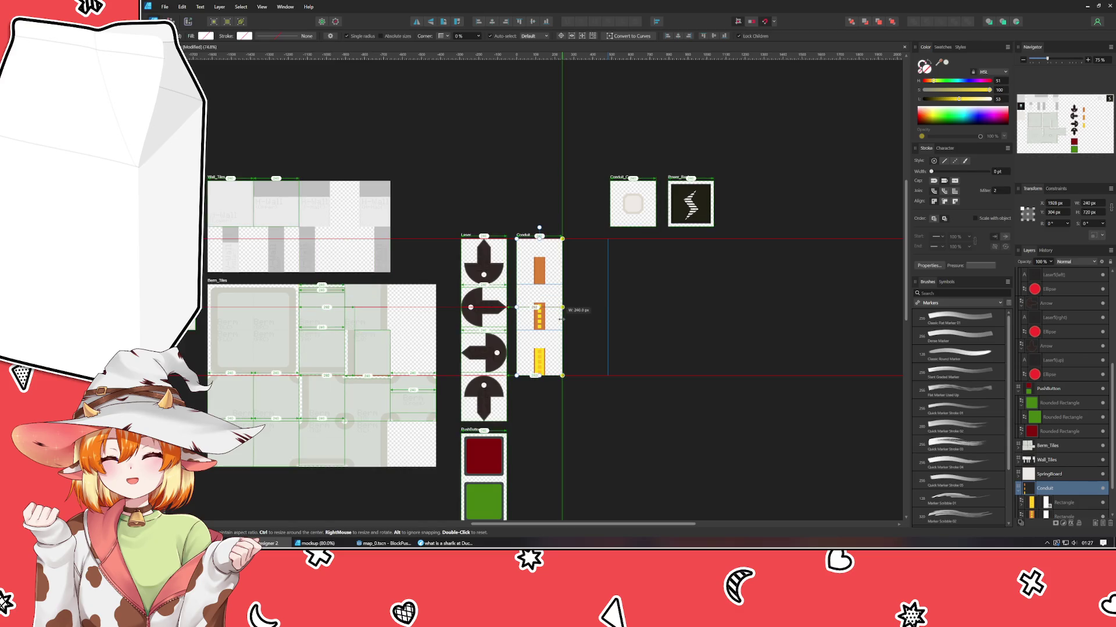
{"action": "left_click", "coordinate": [577, 278]}
{"action": "left_click_drag", "start_coordinate": [523, 236], "coordinate": [466, 89]}
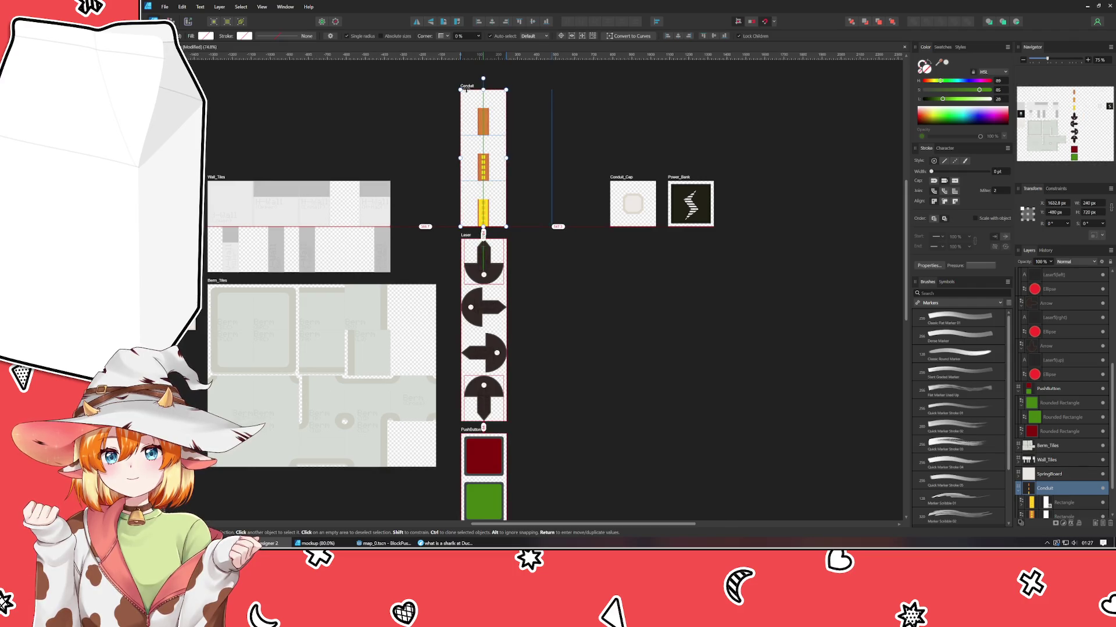
- Move Laser out of the way and drop Conduit down, undoing a stray Conduit_Cap move
{"action": "left_click", "coordinate": [563, 256]}
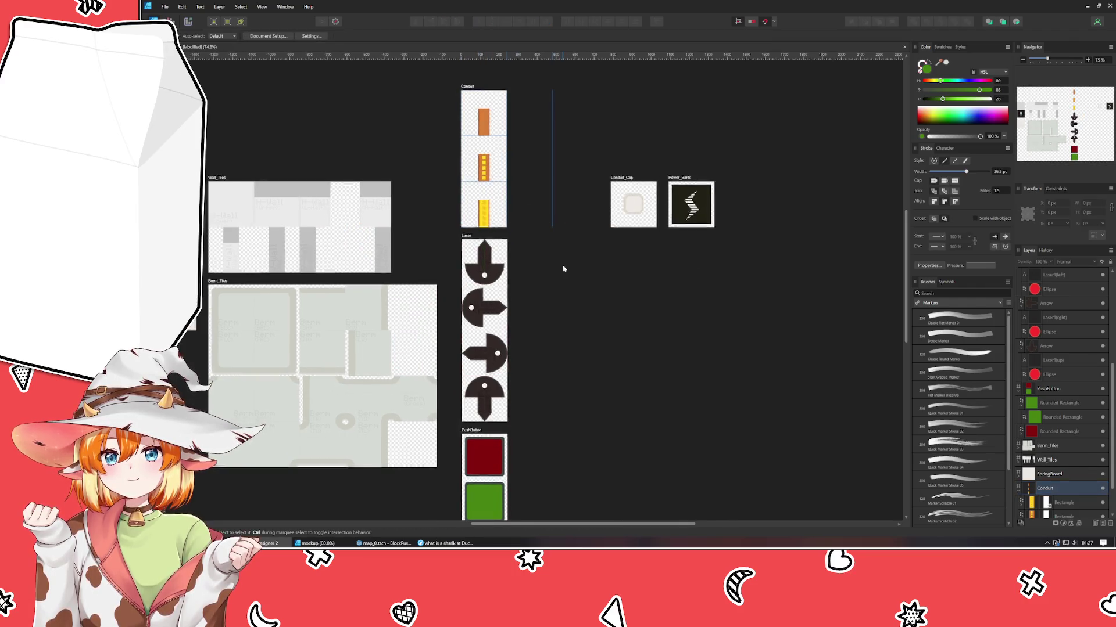
{"action": "left_click_drag", "start_coordinate": [469, 232], "coordinate": [621, 276]}
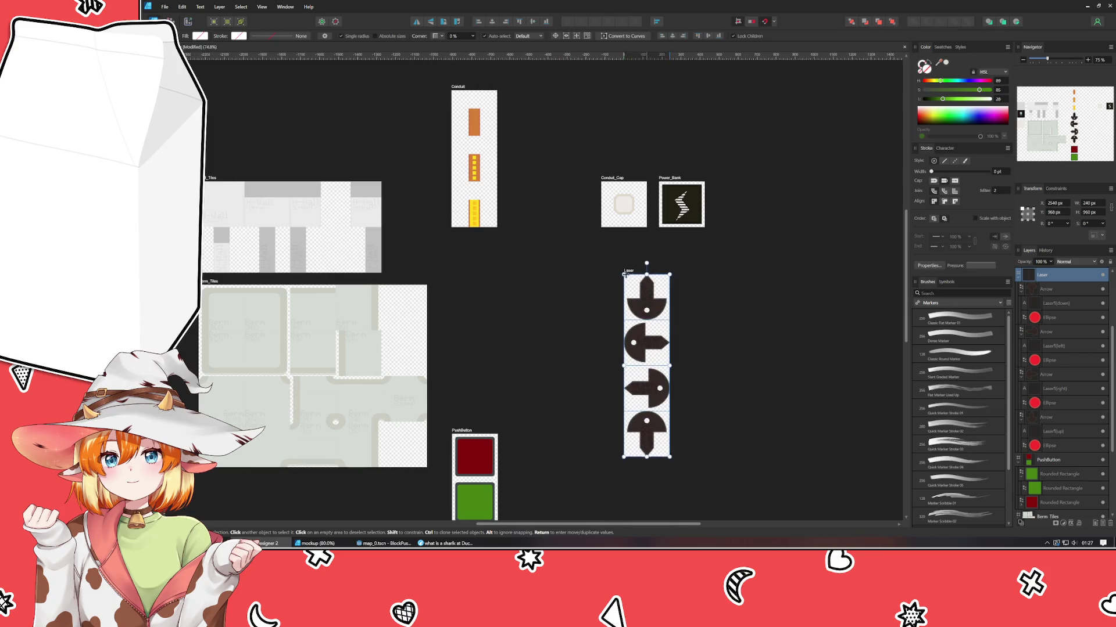
{"action": "mouse_move", "coordinate": [449, 99]}
{"action": "left_mouse_down"}
{"action": "mouse_move", "coordinate": [450, 190]}
{"action": "mouse_move", "coordinate": [455, 178]}
{"action": "left_mouse_up"}
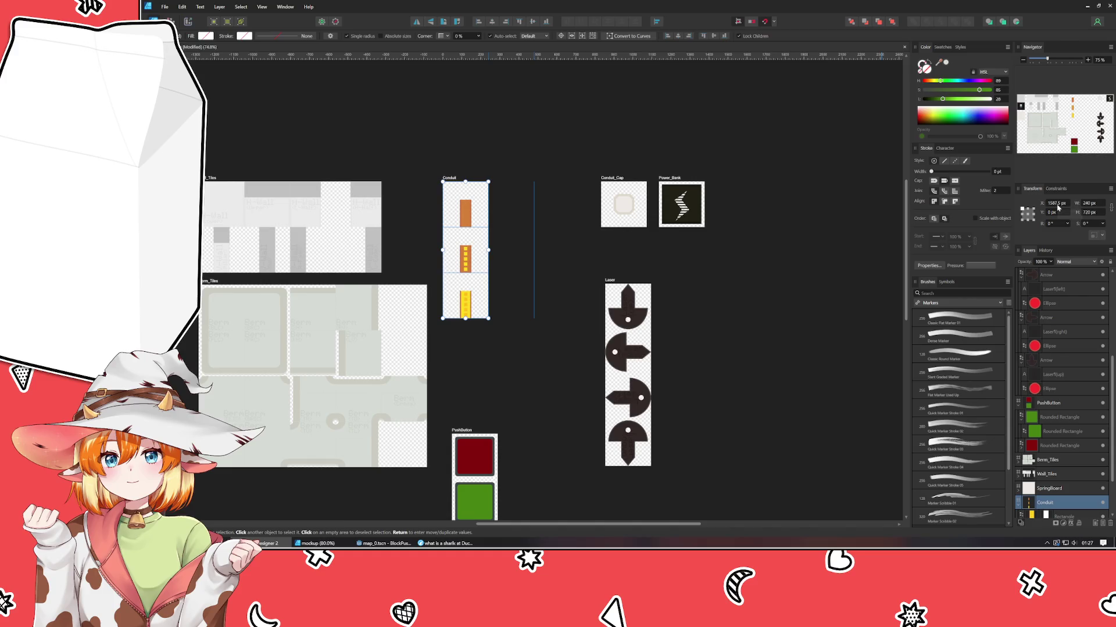
{"action": "left_click_drag", "start_coordinate": [573, 155], "coordinate": [767, 228]}
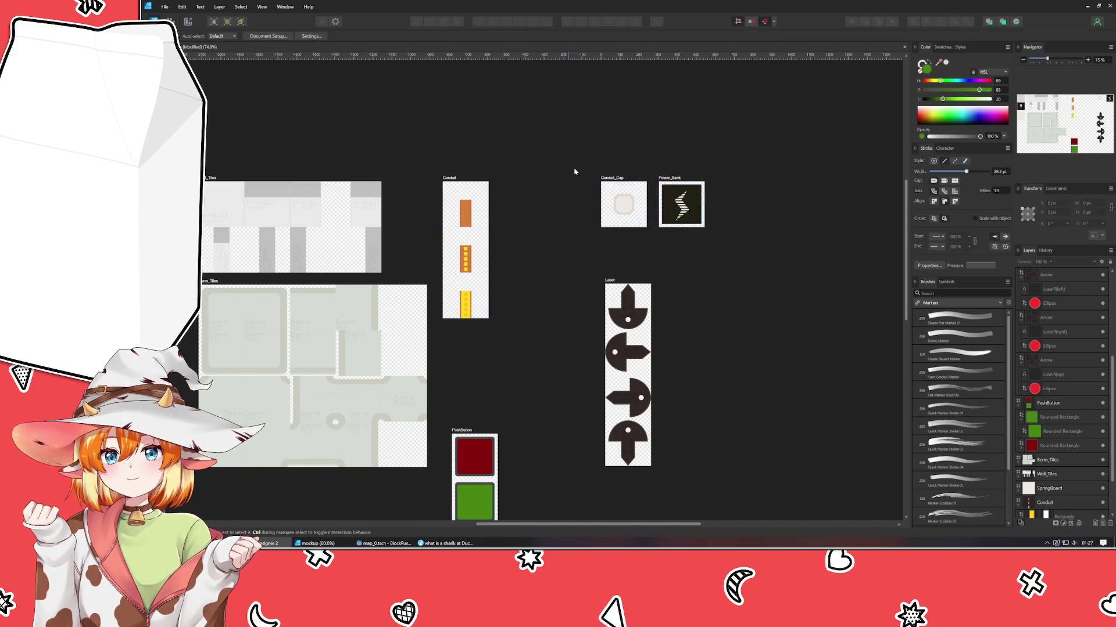
{"action": "left_click_drag", "start_coordinate": [608, 180], "coordinate": [582, 185]}
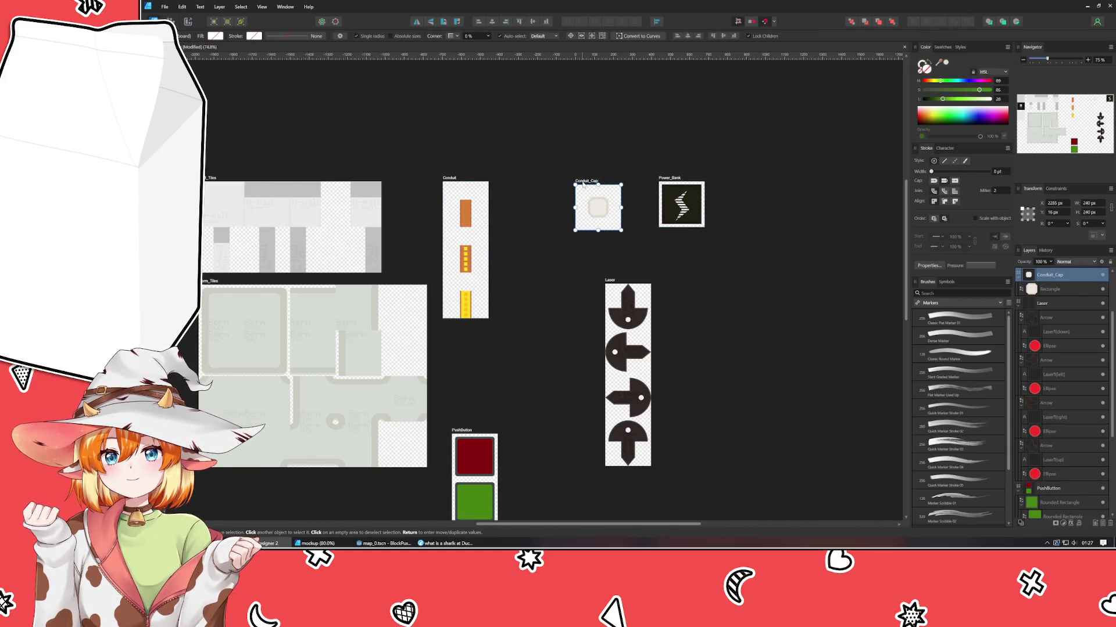
{"action": "key", "text": "ctrl+z"}
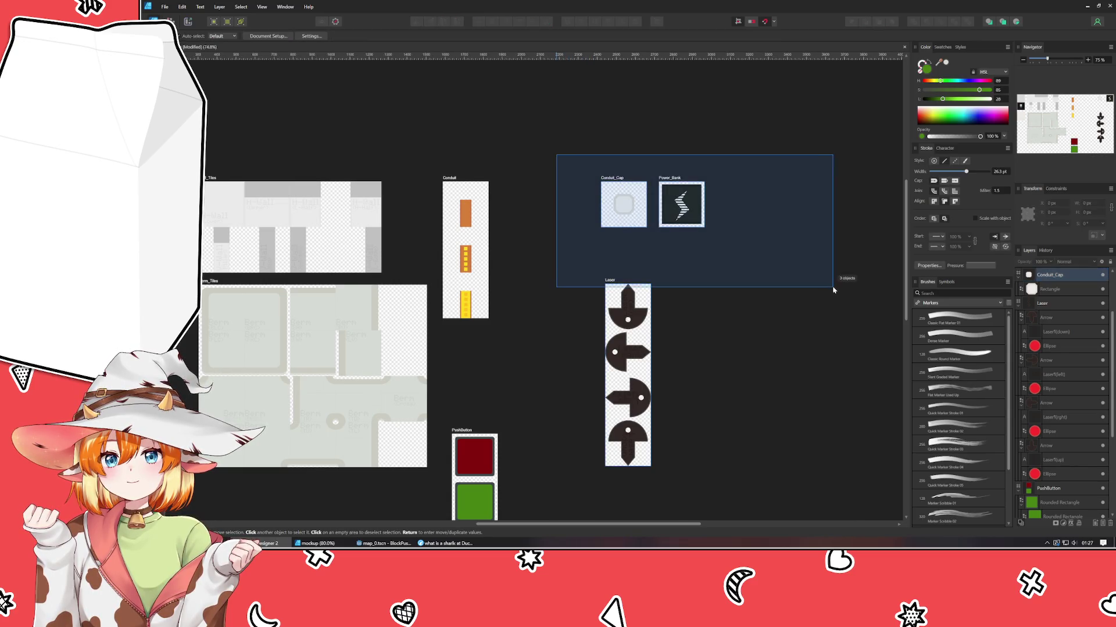
- Shift Conduit_Cap, Power_Bank and Laser beside Conduit, put PushButton beneath it, and push Laser right
{"action": "left_click_drag", "start_coordinate": [556, 154], "coordinate": [834, 290]}
{"action": "left_click_drag", "start_coordinate": [629, 202], "coordinate": [526, 206]}
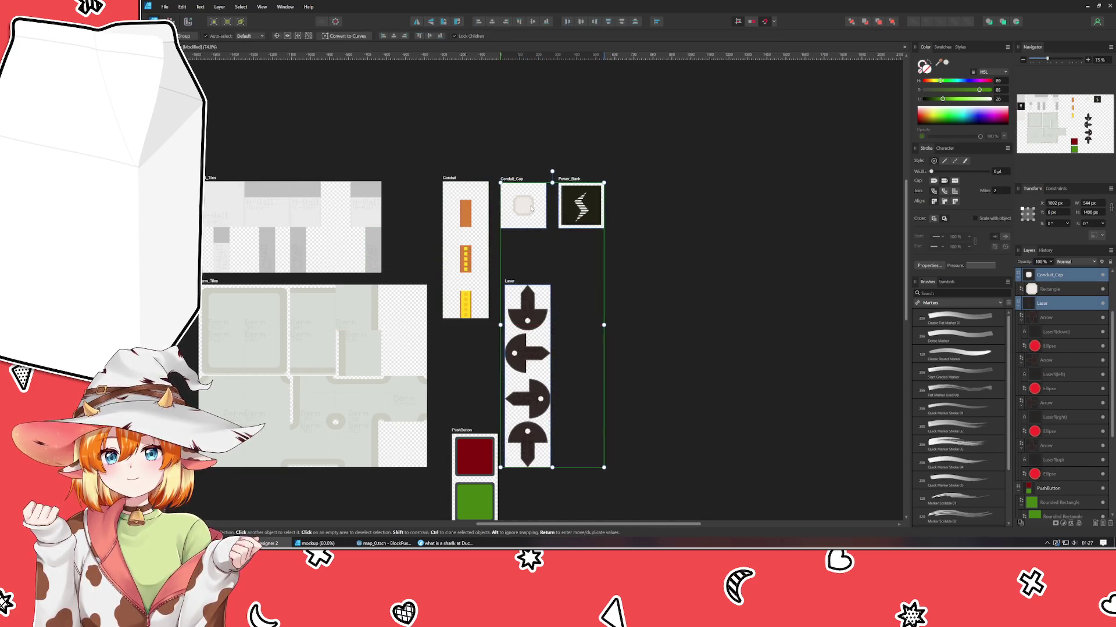
{"action": "left_click", "coordinate": [654, 366]}
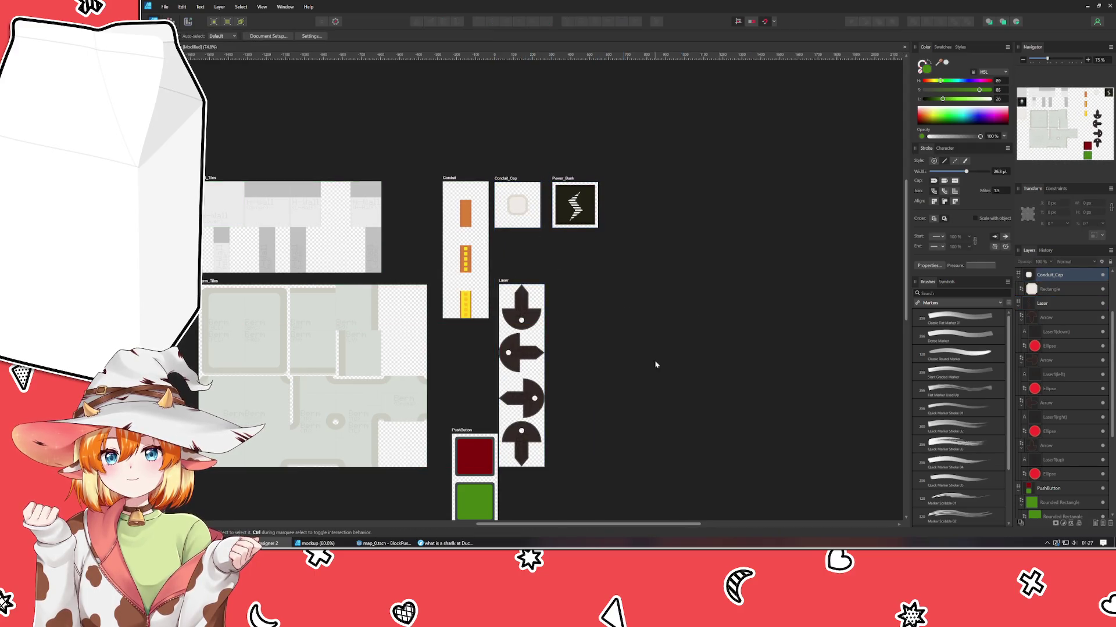
{"action": "left_click_drag", "start_coordinate": [474, 440], "coordinate": [467, 337]}
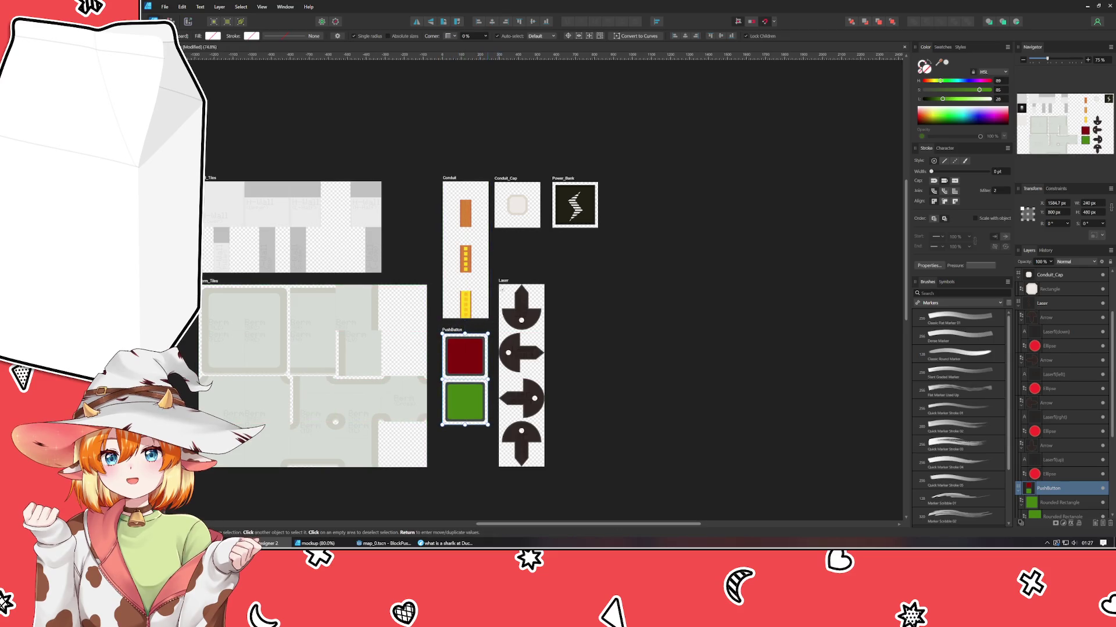
{"action": "mouse_move", "coordinate": [505, 281]}
{"action": "left_mouse_down"}
{"action": "mouse_move", "coordinate": [730, 284]}
{"action": "mouse_move", "coordinate": [615, 181]}
{"action": "mouse_move", "coordinate": [655, 238]}
{"action": "left_mouse_up"}
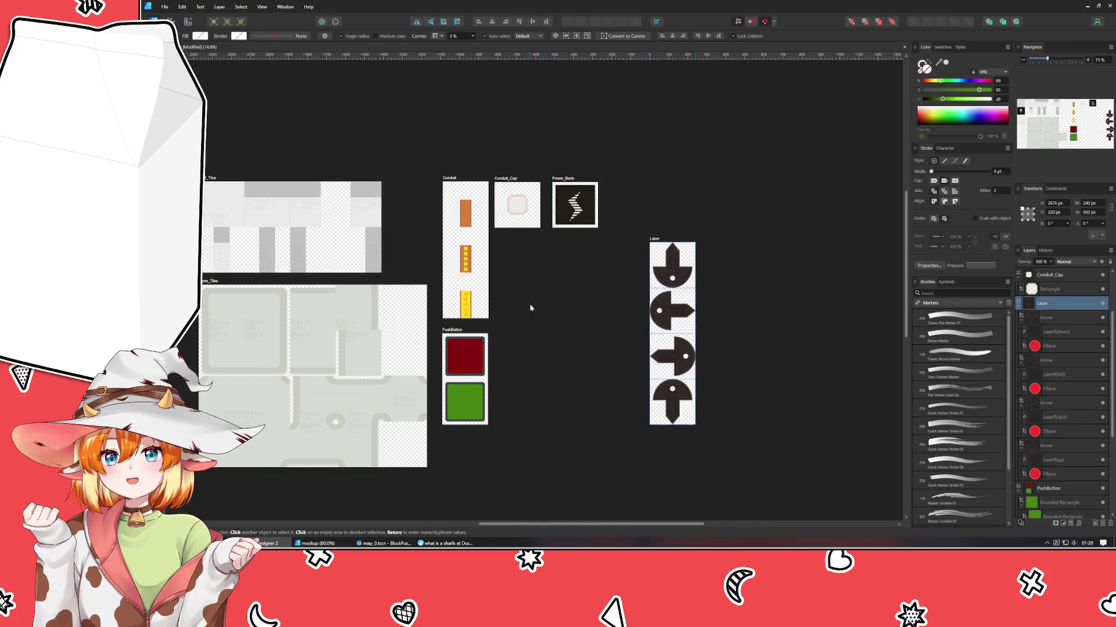
- Duplicate the PushButton artboard beside the original and line the copy up with it
{"action": "scroll", "coordinate": [527, 308], "scroll_direction": "down", "scroll_amount": 1}
{"action": "left_click", "coordinate": [423, 293]}
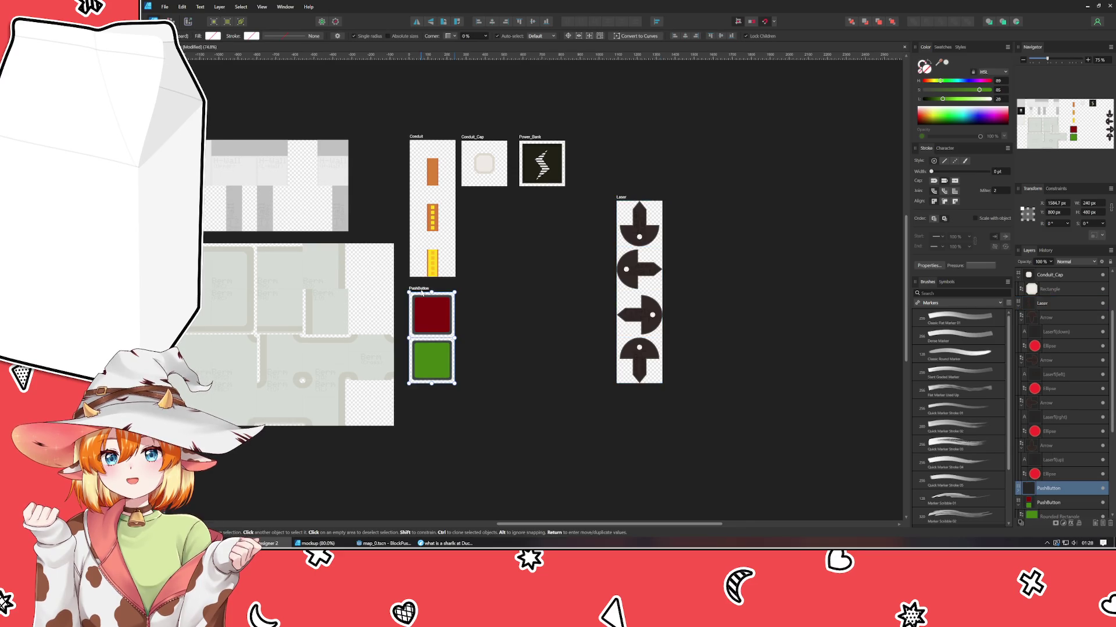
{"action": "left_click_drag", "start_coordinate": [422, 293], "coordinate": [481, 284]}
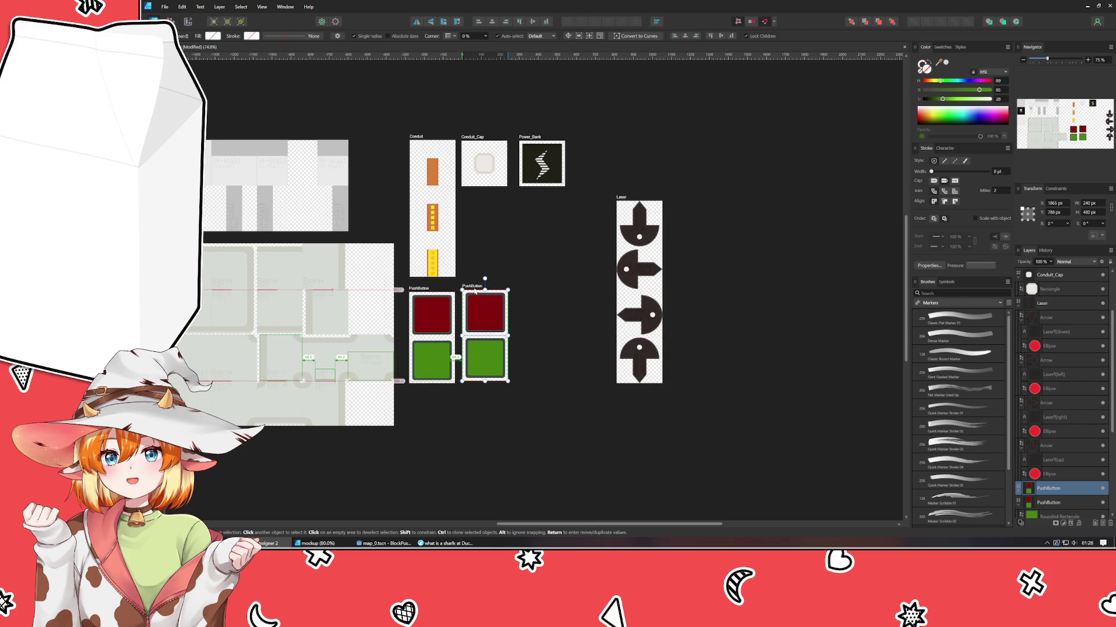
{"action": "scroll", "coordinate": [481, 285], "scroll_direction": "up", "scroll_amount": 5}
{"action": "scroll", "coordinate": [464, 272], "scroll_direction": "down", "scroll_amount": 3}
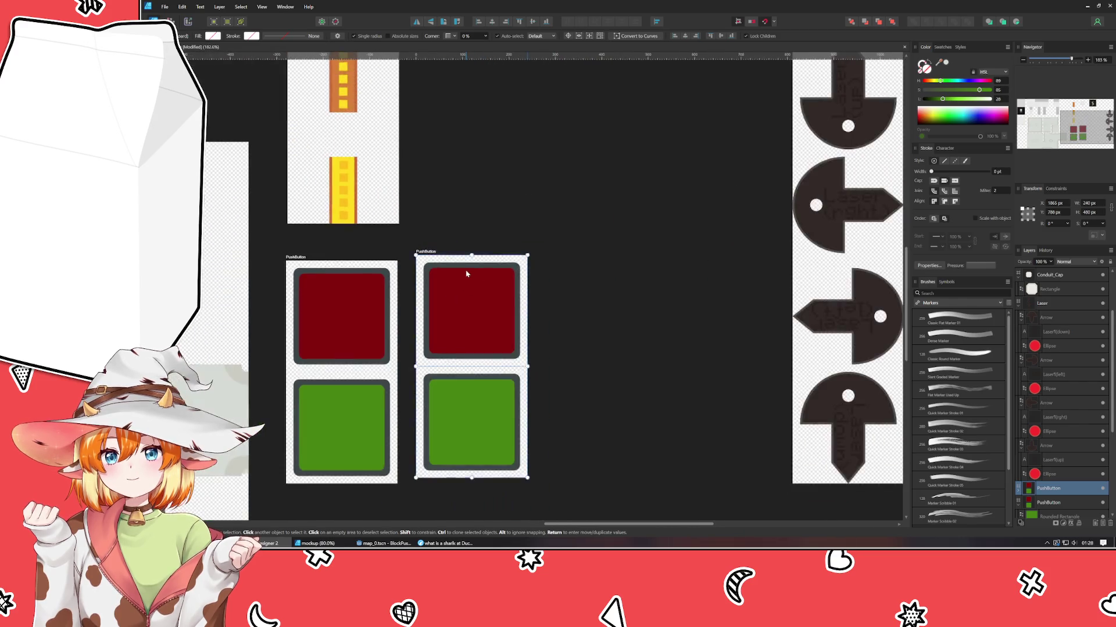
{"action": "left_click", "coordinate": [445, 232]}
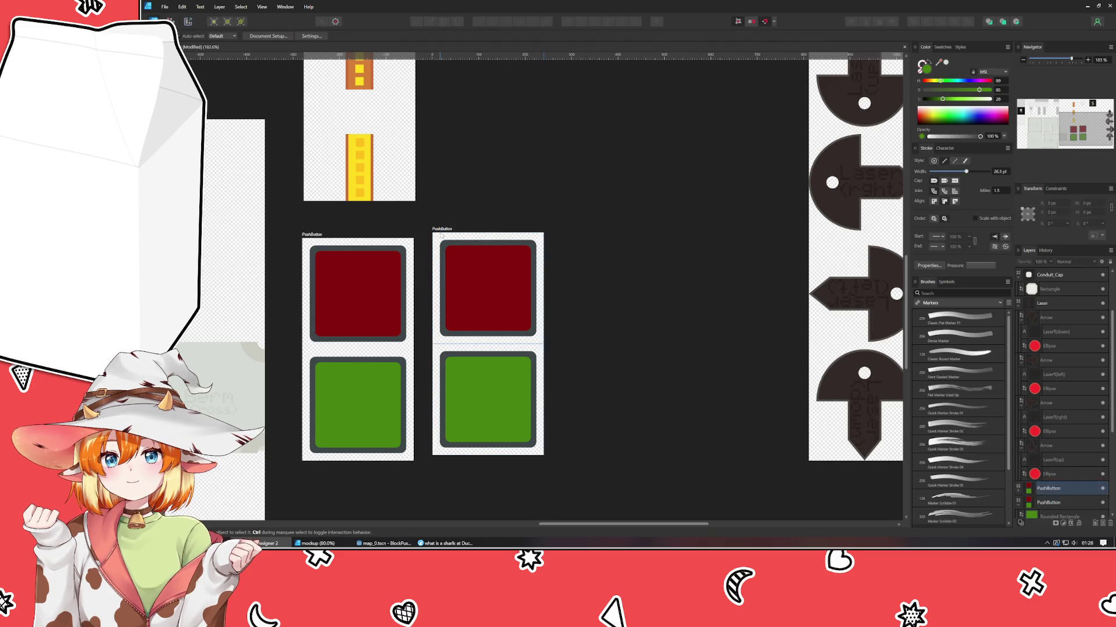
{"action": "left_click_drag", "start_coordinate": [445, 234], "coordinate": [448, 236]}
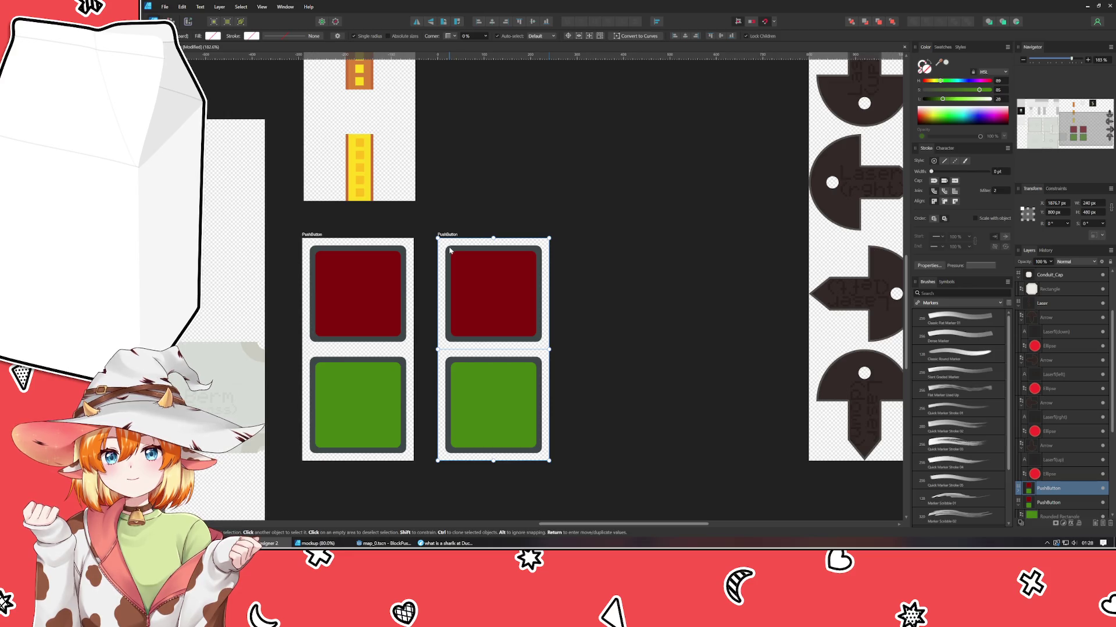
- Rename the copied artboard 'Receptacle' and select its green square
{"action": "double_click", "coordinate": [448, 235]}
{"action": "type", "text": "Receptac"}
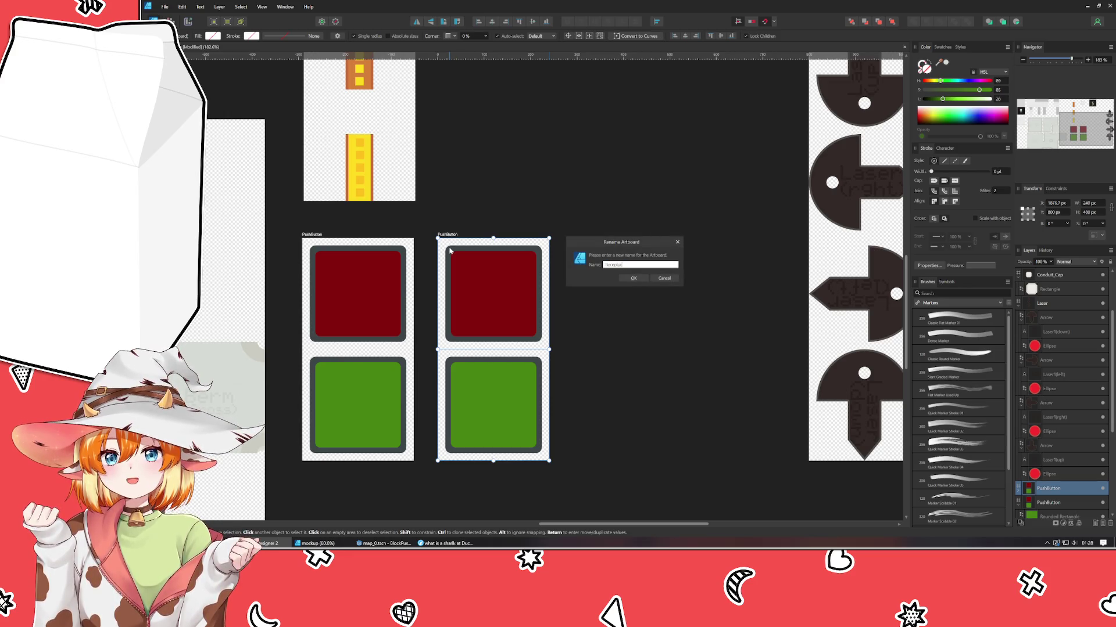
{"action": "type", "text": "le"}
{"action": "key", "text": "Return"}
{"action": "left_click", "coordinate": [620, 319]}
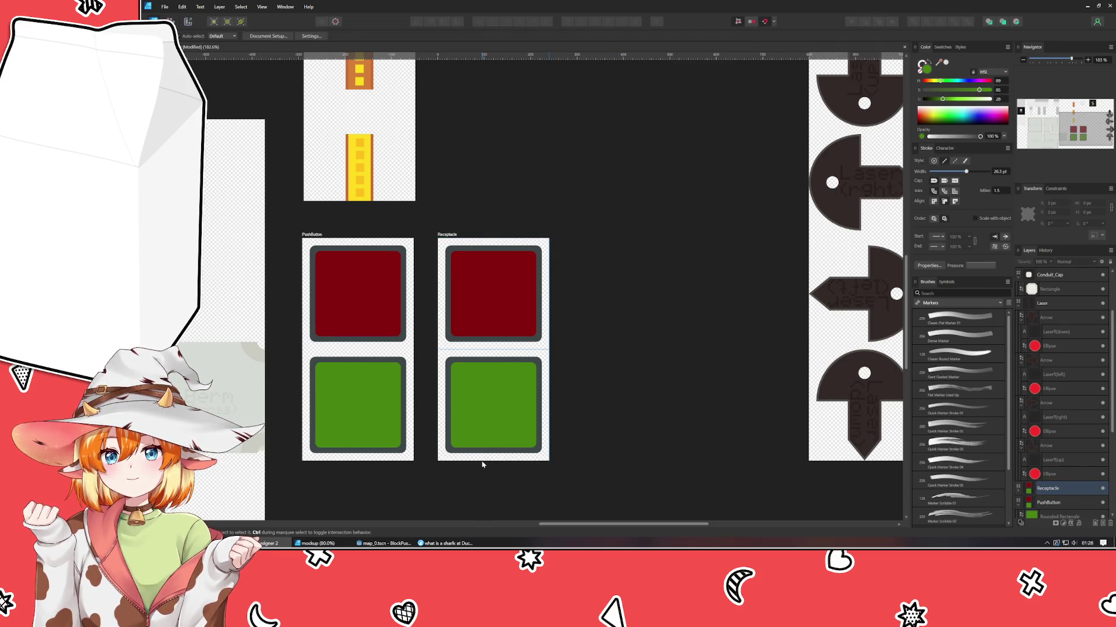
{"action": "left_click", "coordinate": [476, 371]}
{"action": "scroll", "coordinate": [479, 379], "scroll_direction": "down", "scroll_amount": 3}
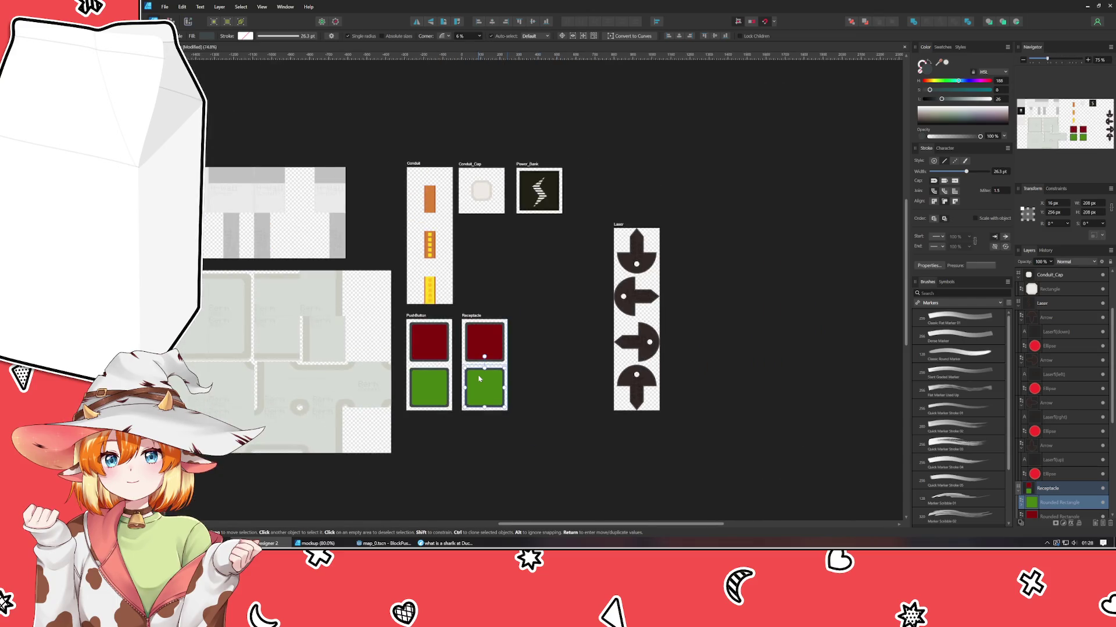
- Select both red and green button copies in Receptacle and delete them
{"action": "scroll", "coordinate": [490, 297], "scroll_direction": "down", "scroll_amount": 1}
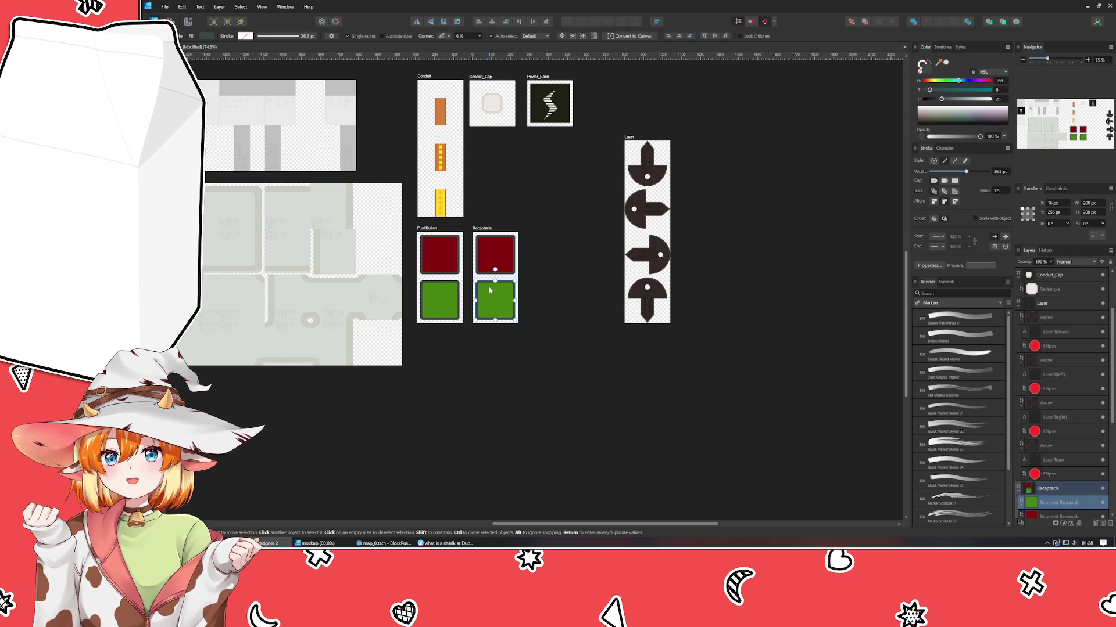
{"action": "scroll", "coordinate": [490, 290], "scroll_direction": "up", "scroll_amount": 2}
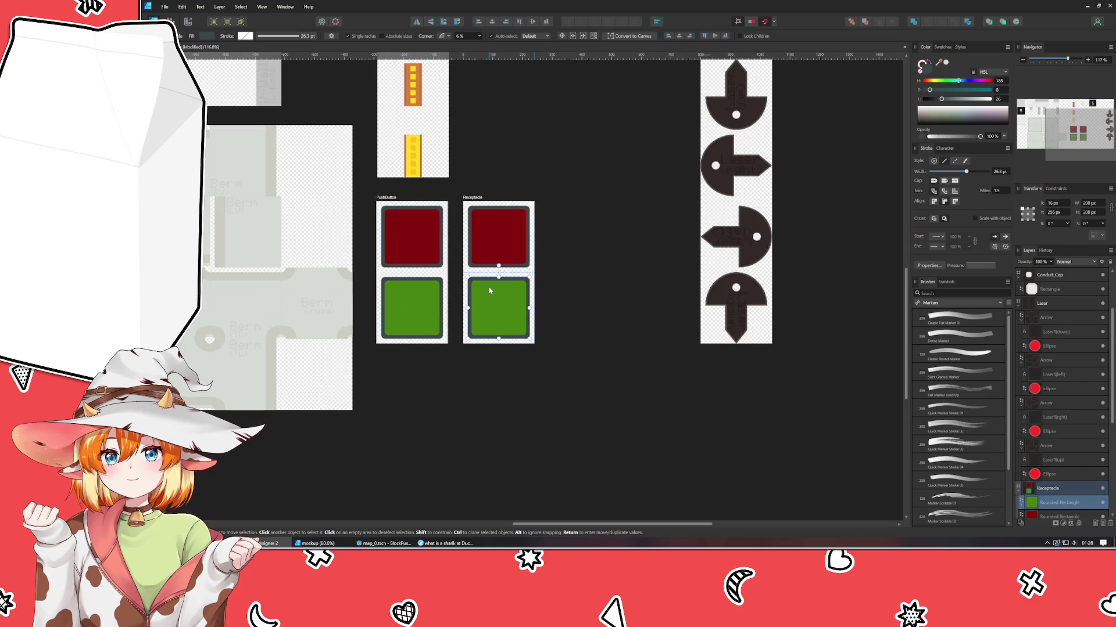
{"action": "left_click", "coordinate": [563, 300]}
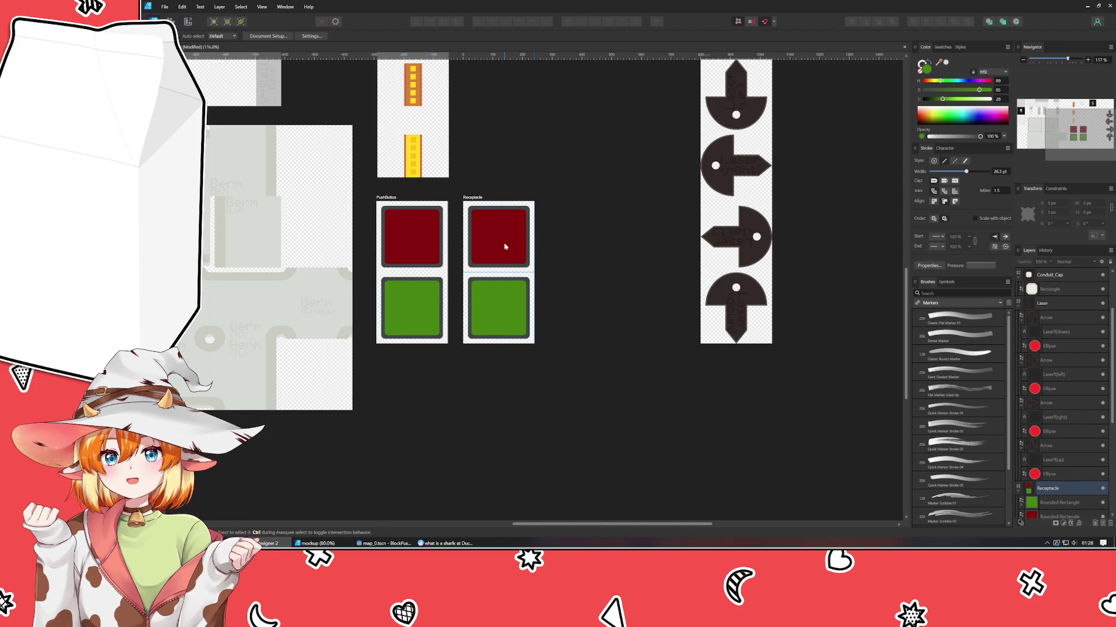
{"action": "left_click", "coordinate": [493, 308]}
{"action": "left_click_drag", "start_coordinate": [465, 369], "coordinate": [611, 144]}
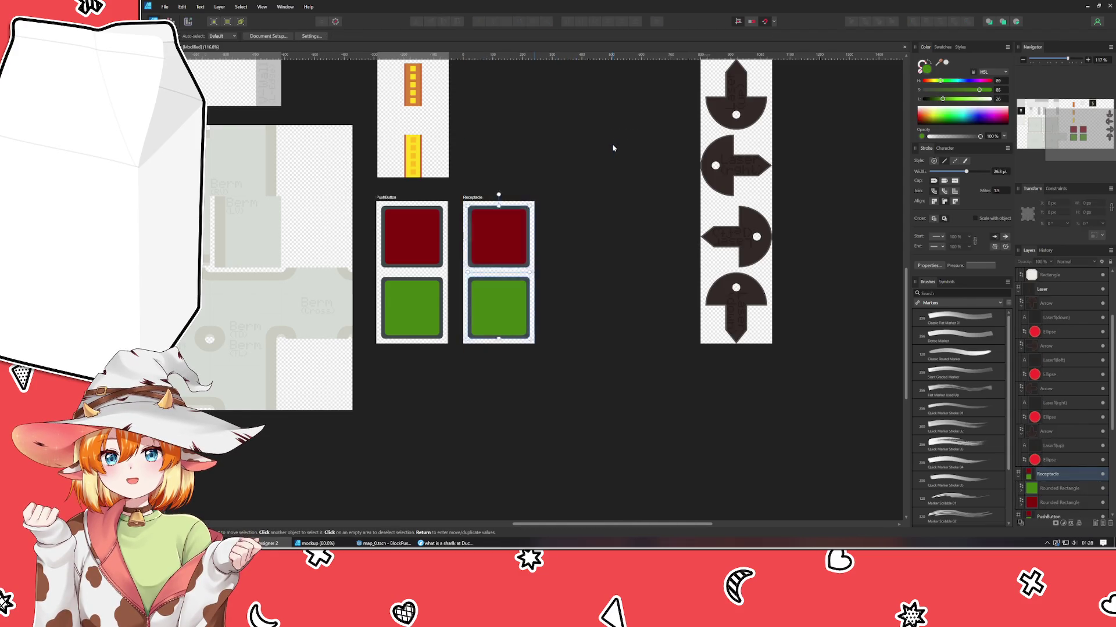
{"action": "key", "text": "Delete"}
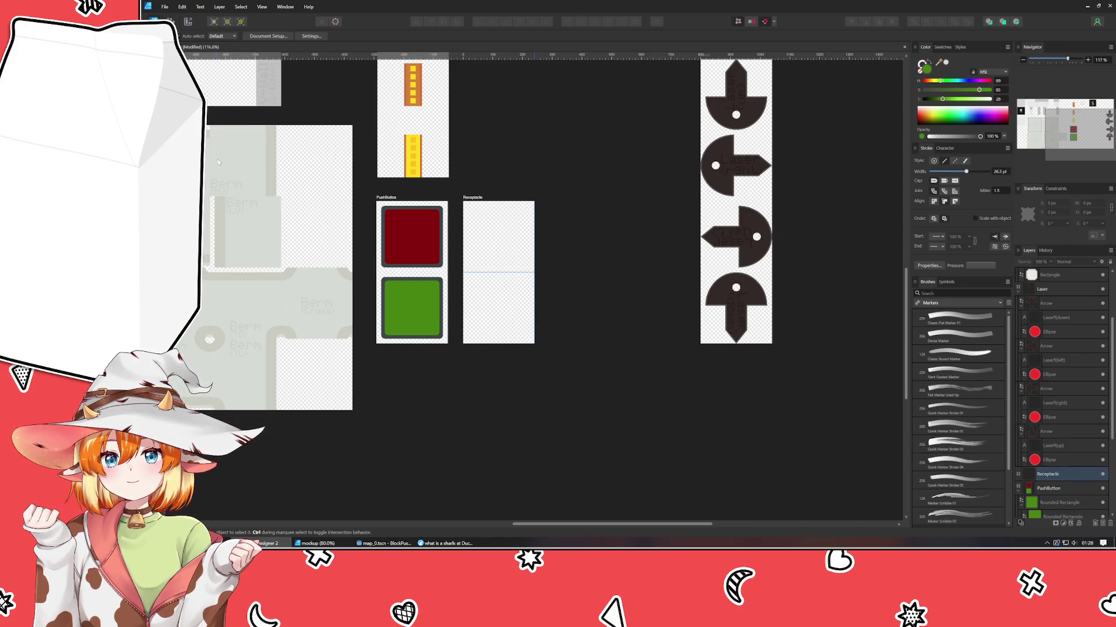
- Inspect PushButton's green button, then zoom in and select the Receptacle artboard
{"action": "left_click", "coordinate": [410, 305]}
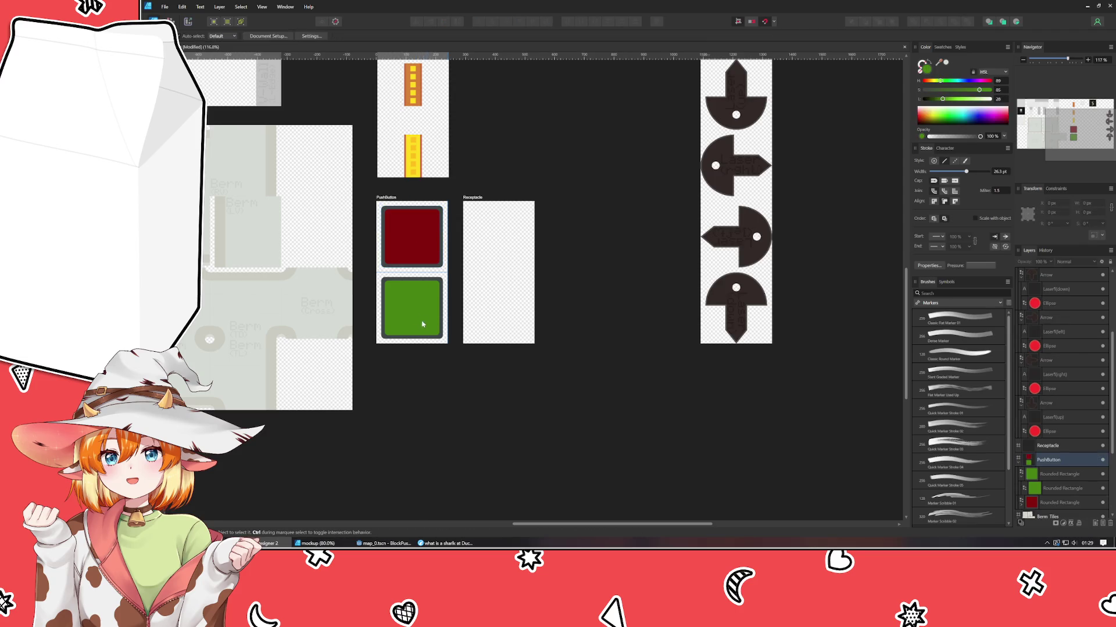
{"action": "left_click", "coordinate": [396, 429]}
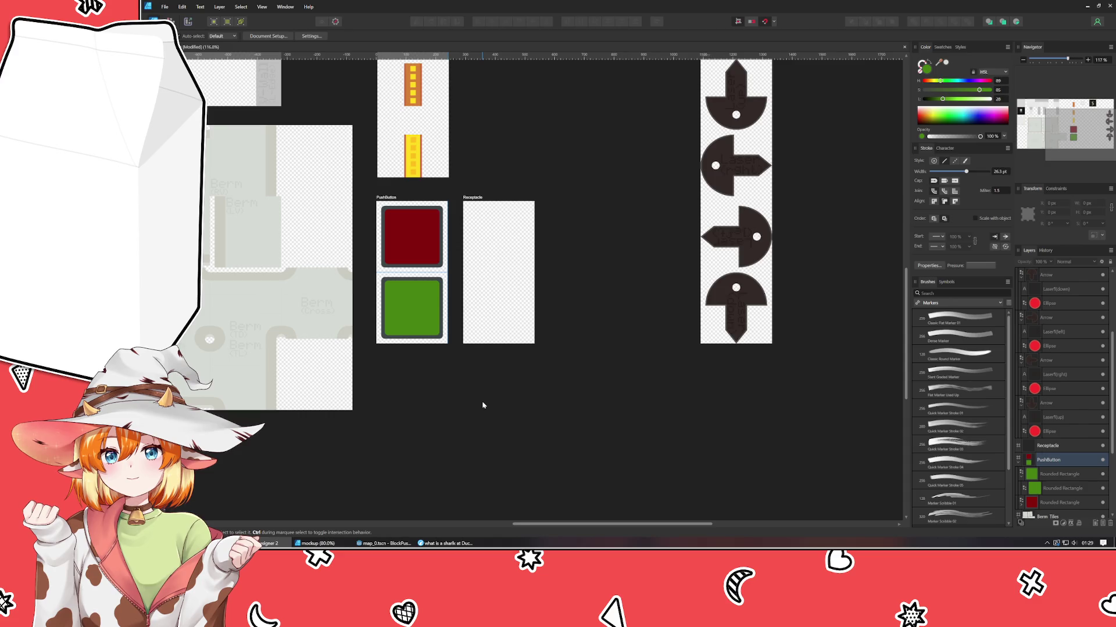
{"action": "scroll", "coordinate": [482, 405], "scroll_direction": "up", "scroll_amount": 1}
{"action": "mouse_move", "coordinate": [483, 405]}
{"action": "left_mouse_down"}
{"action": "mouse_move", "coordinate": [433, 458]}
{"action": "mouse_move", "coordinate": [441, 430]}
{"action": "left_mouse_up"}
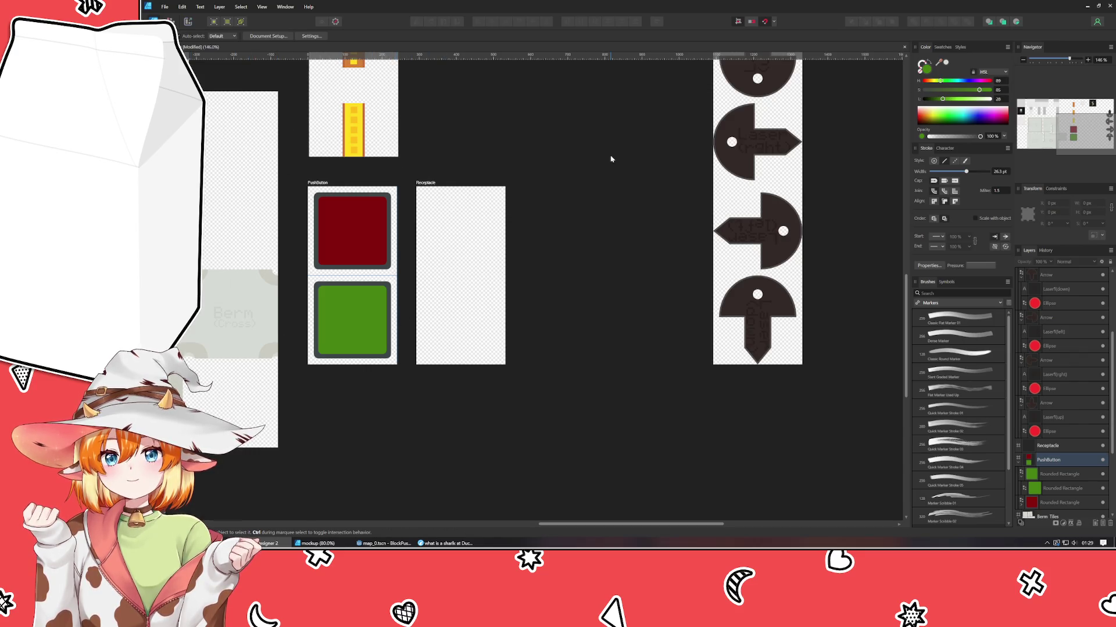
{"action": "scroll", "coordinate": [575, 337], "scroll_direction": "up", "scroll_amount": 5}
{"action": "mouse_move", "coordinate": [535, 458]}
{"action": "left_mouse_down"}
{"action": "mouse_move", "coordinate": [591, 275]}
{"action": "mouse_move", "coordinate": [588, 179]}
{"action": "left_mouse_up"}
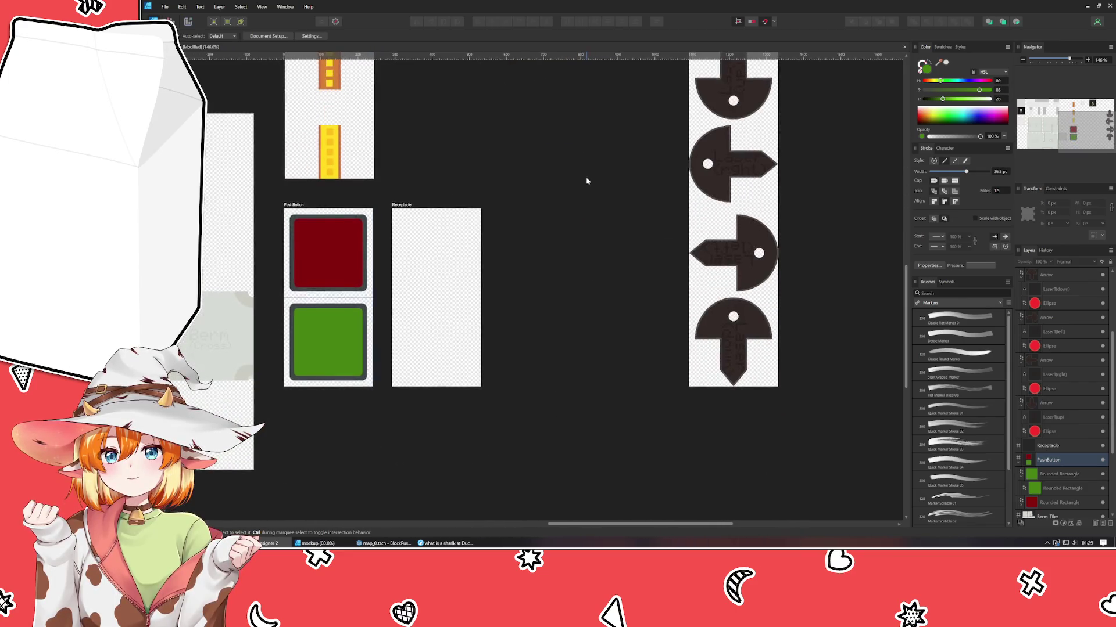
{"action": "left_click", "coordinate": [426, 288]}
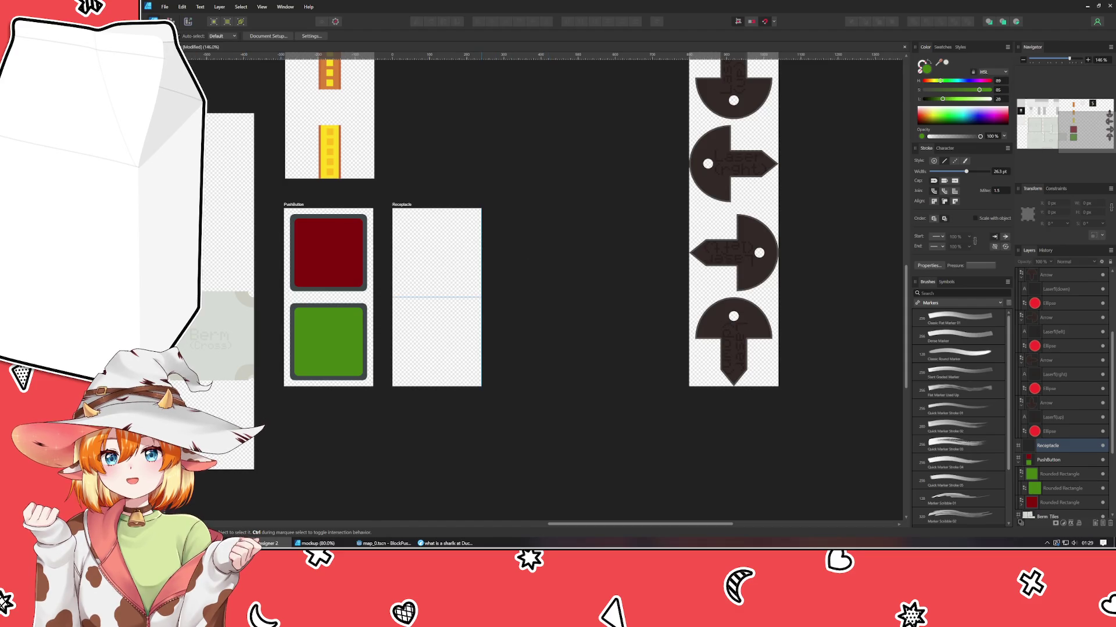
- Draw a thin vertical bar and a horizontal top bar on the Receptacle artboard
{"action": "key", "text": "m"}
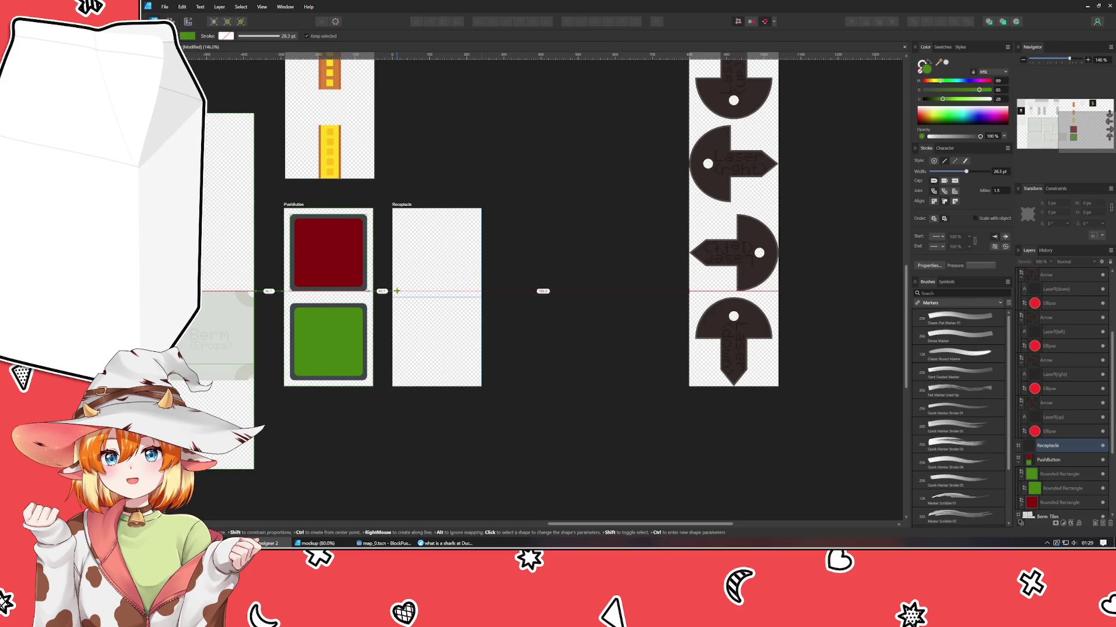
{"action": "left_click_drag", "start_coordinate": [403, 291], "coordinate": [397, 213]}
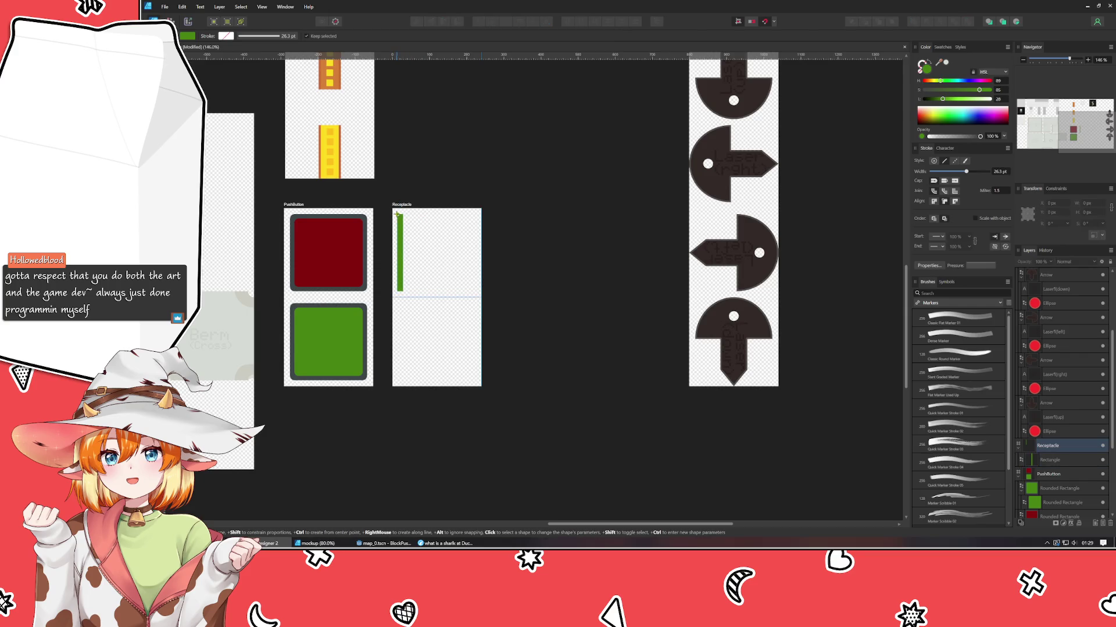
{"action": "mouse_move", "coordinate": [397, 215]}
{"action": "left_mouse_down"}
{"action": "mouse_move", "coordinate": [479, 219]}
{"action": "mouse_move", "coordinate": [470, 287]}
{"action": "left_mouse_up"}
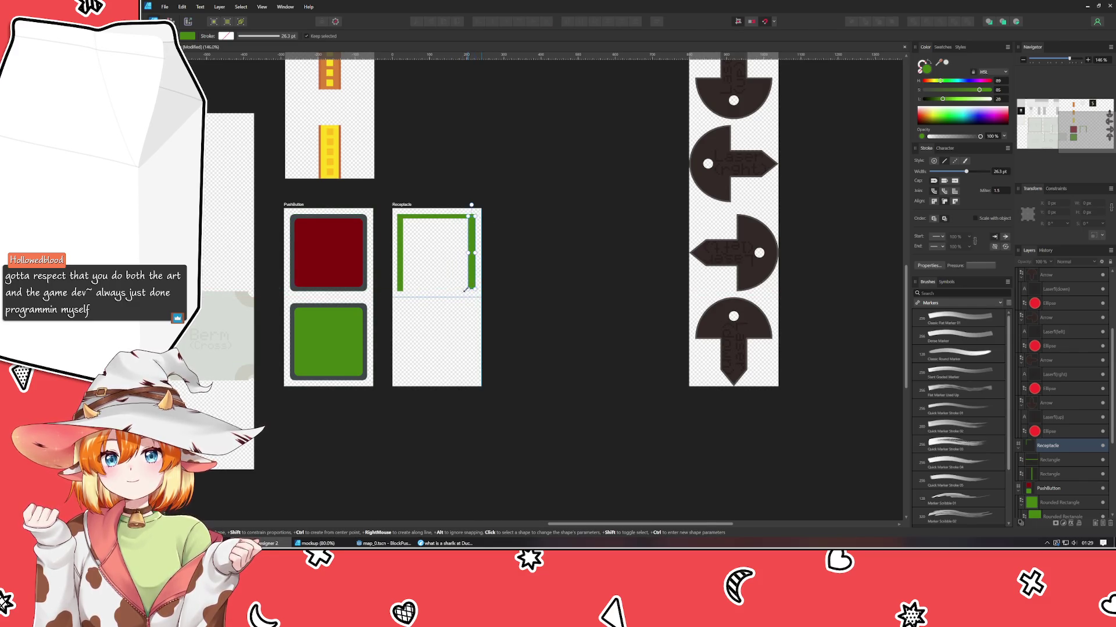
- Select the left, right and top green bars in turn to check their sizes
{"action": "key", "text": "v"}
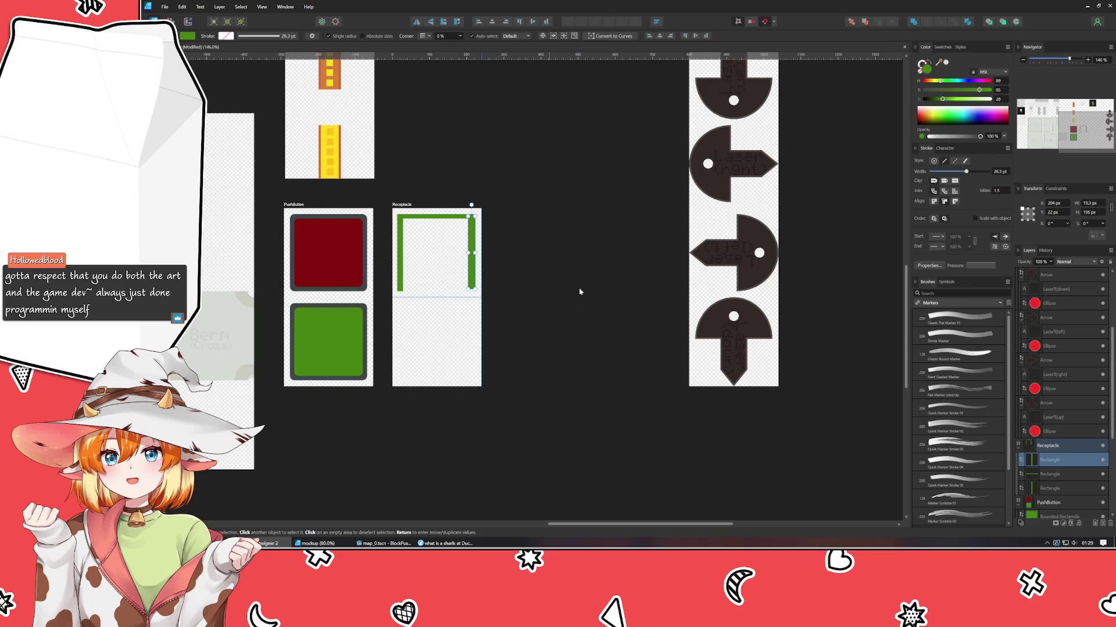
{"action": "left_click", "coordinate": [401, 259]}
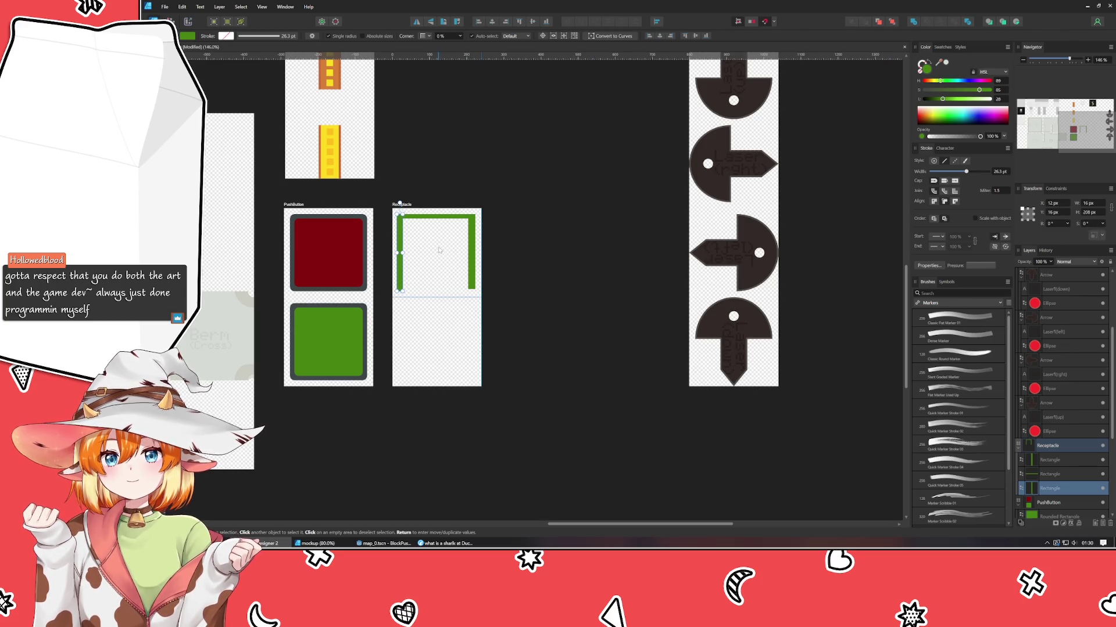
{"action": "left_click", "coordinate": [472, 260]}
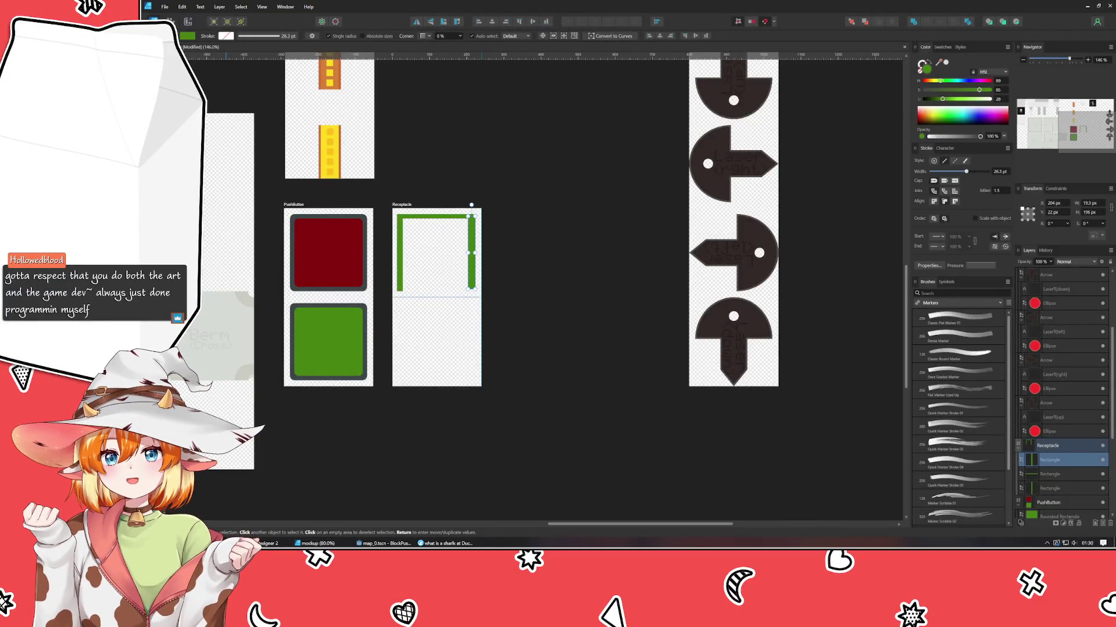
{"action": "left_click", "coordinate": [592, 356]}
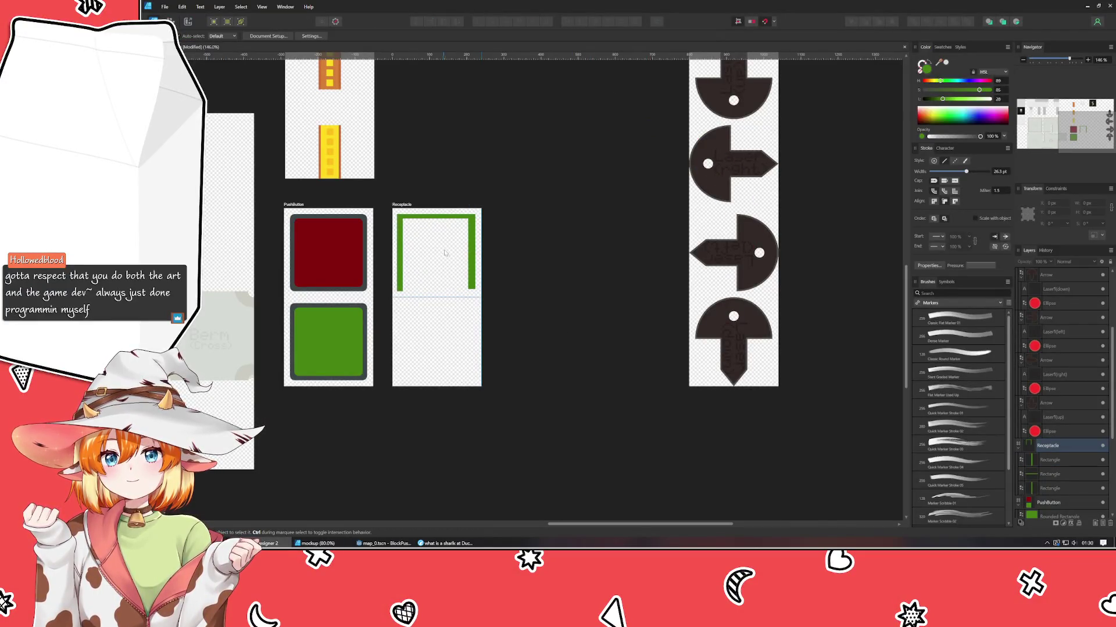
{"action": "left_click", "coordinate": [468, 269]}
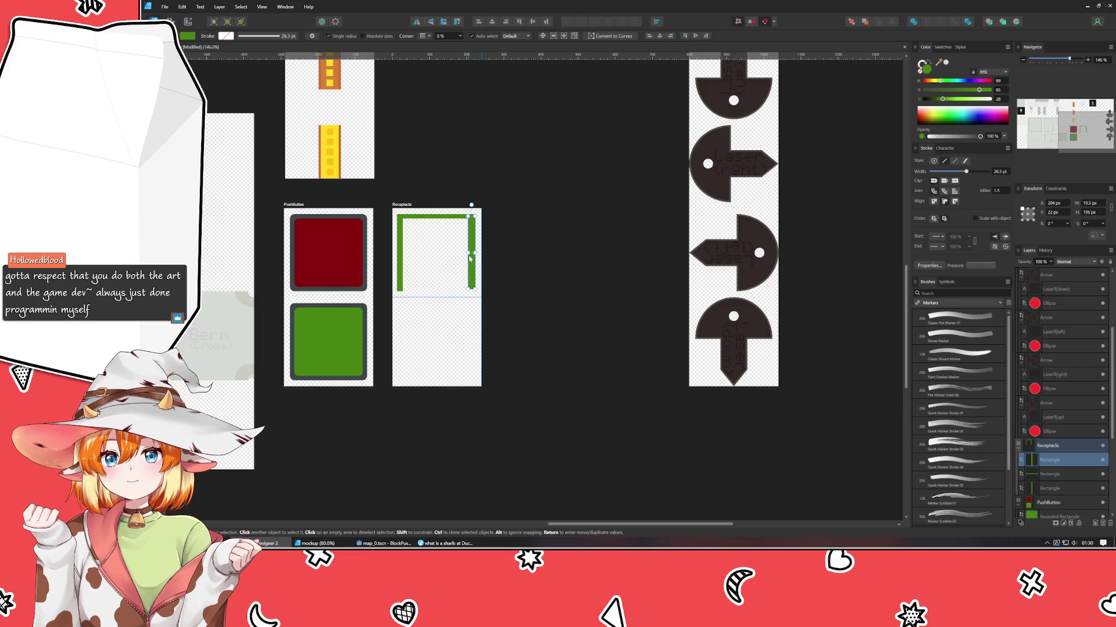
{"action": "left_click", "coordinate": [401, 260]}
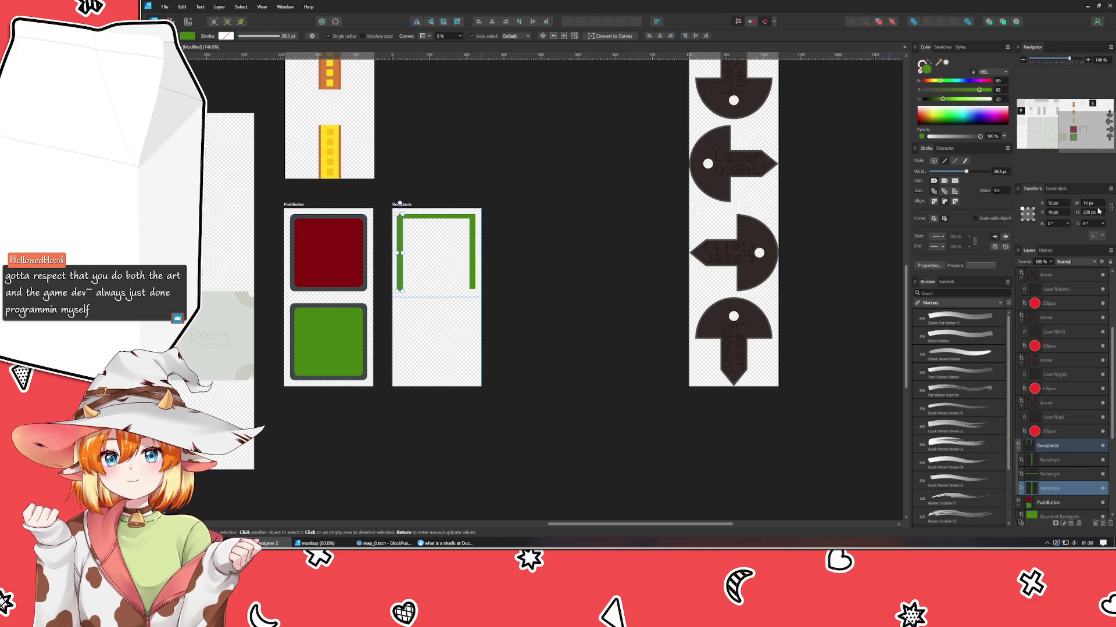
{"action": "left_click", "coordinate": [459, 261]}
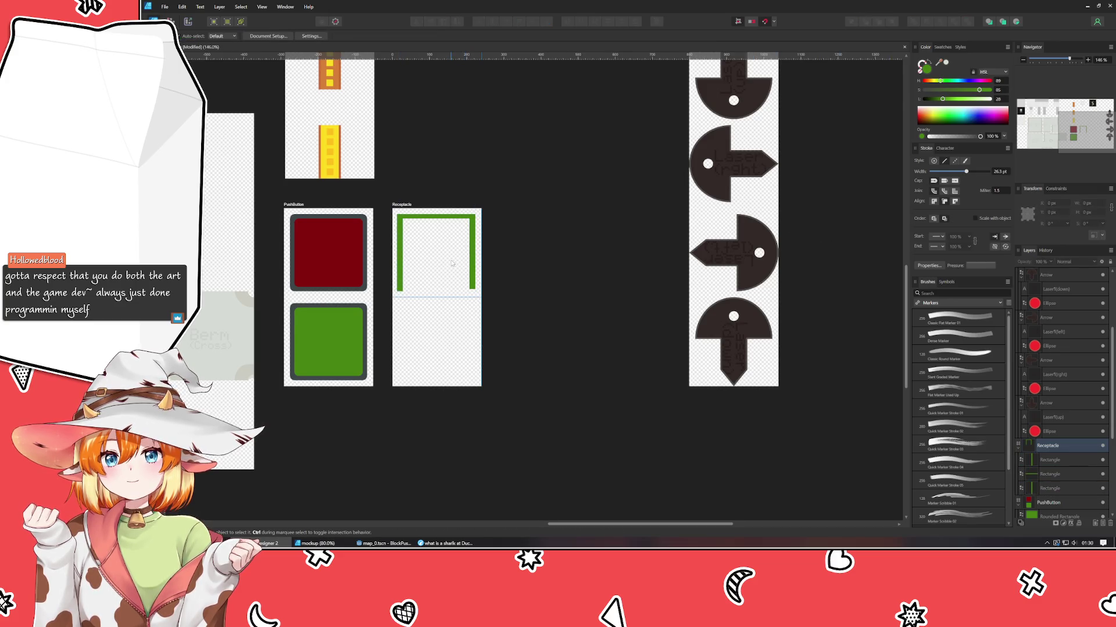
{"action": "scroll", "coordinate": [459, 260], "scroll_direction": "up", "scroll_amount": 3}
{"action": "left_click", "coordinate": [399, 163]}
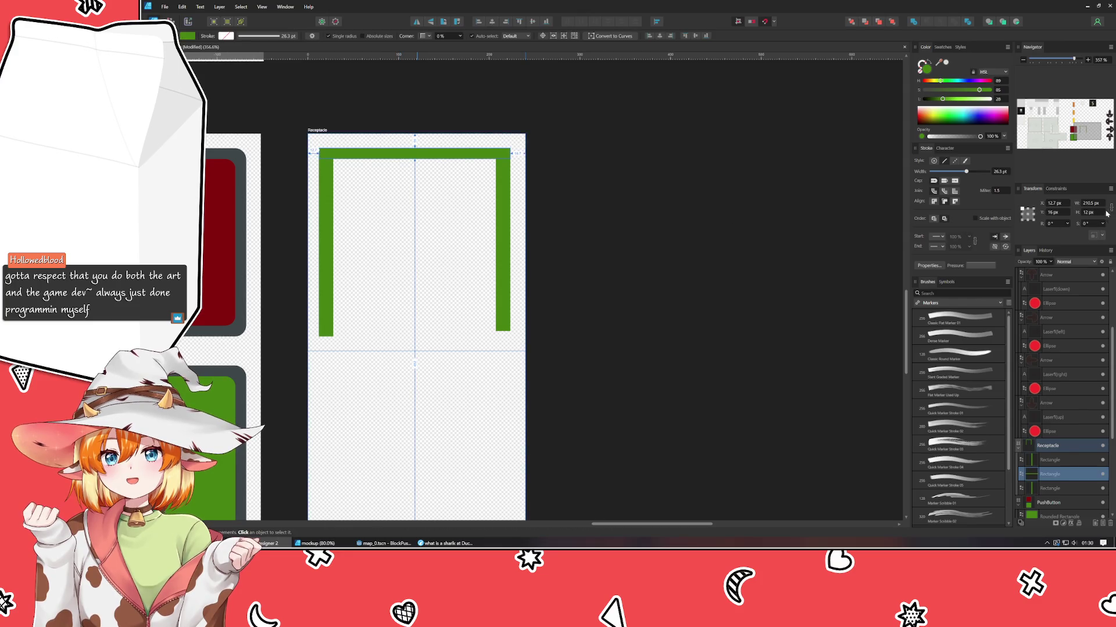
{"action": "scroll", "coordinate": [1107, 214], "scroll_direction": "up", "scroll_amount": 2}
{"action": "scroll", "coordinate": [1107, 214], "scroll_direction": "up", "scroll_amount": 1}
{"action": "scroll", "coordinate": [1107, 213], "scroll_direction": "up", "scroll_amount": 1}
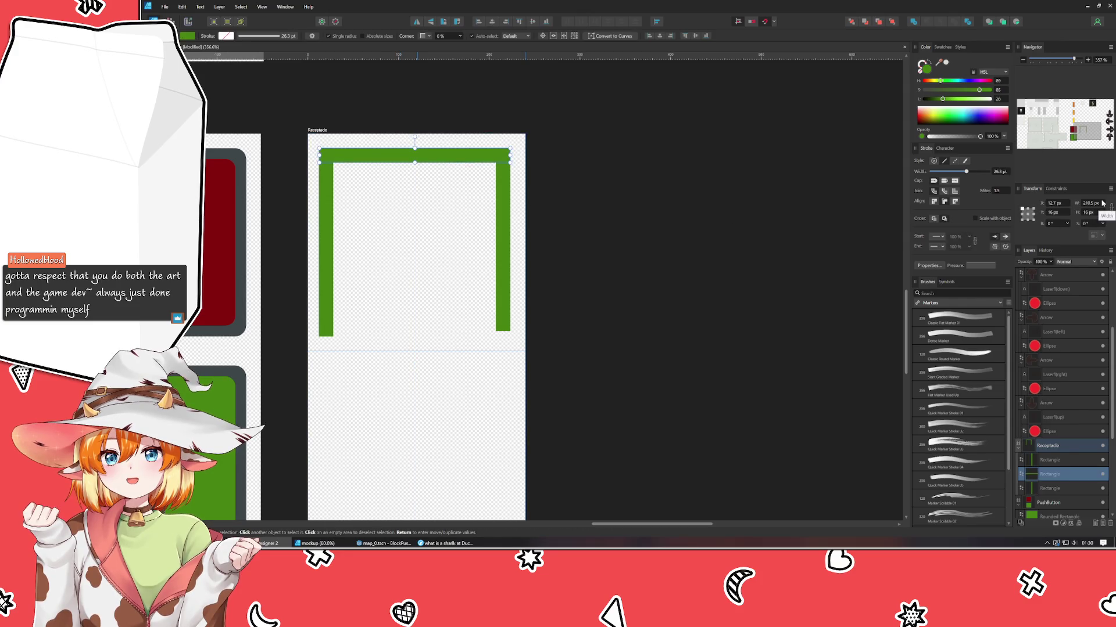
{"action": "scroll", "coordinate": [1102, 203], "scroll_direction": "down", "scroll_amount": 1}
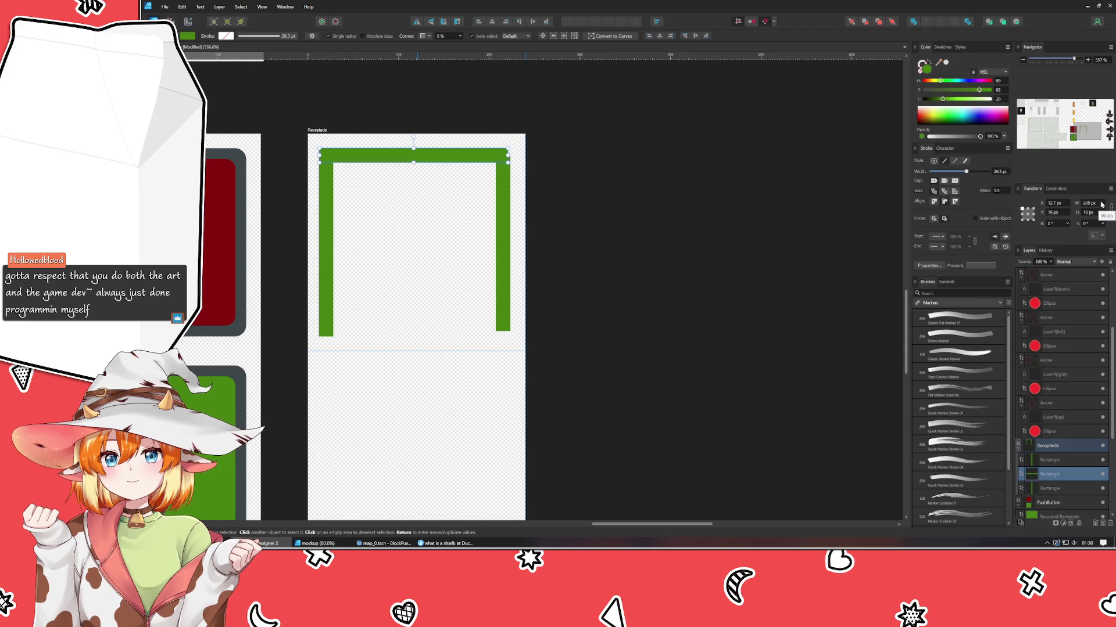
- Line up the top bar and snap the left and right bars into the top corners
{"action": "left_click_drag", "start_coordinate": [359, 155], "coordinate": [361, 155]}
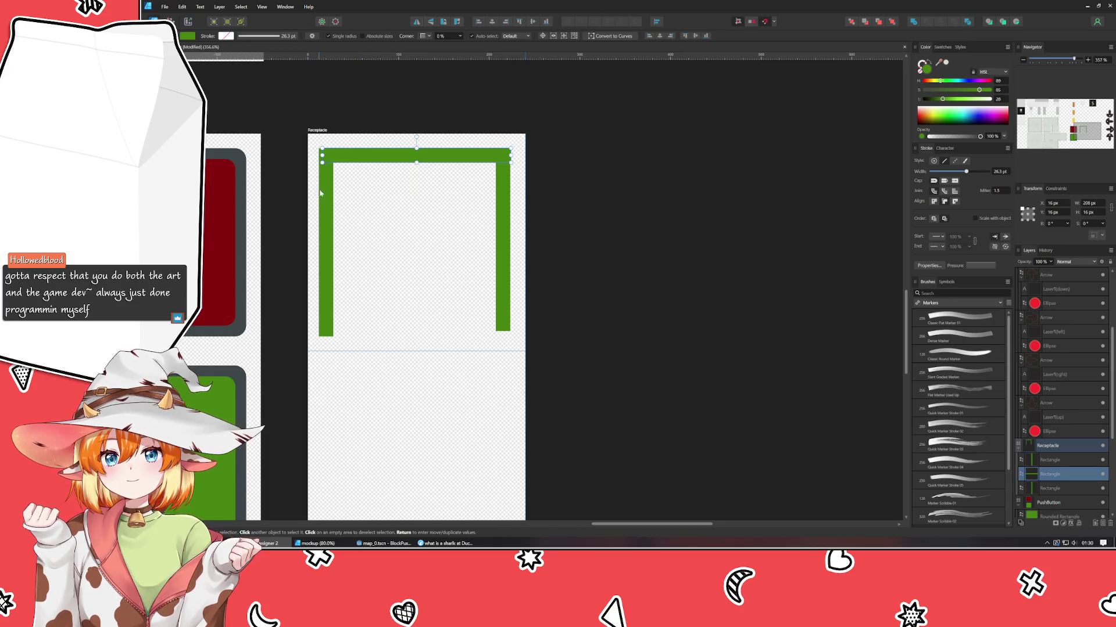
{"action": "left_click_drag", "start_coordinate": [320, 193], "coordinate": [329, 193]}
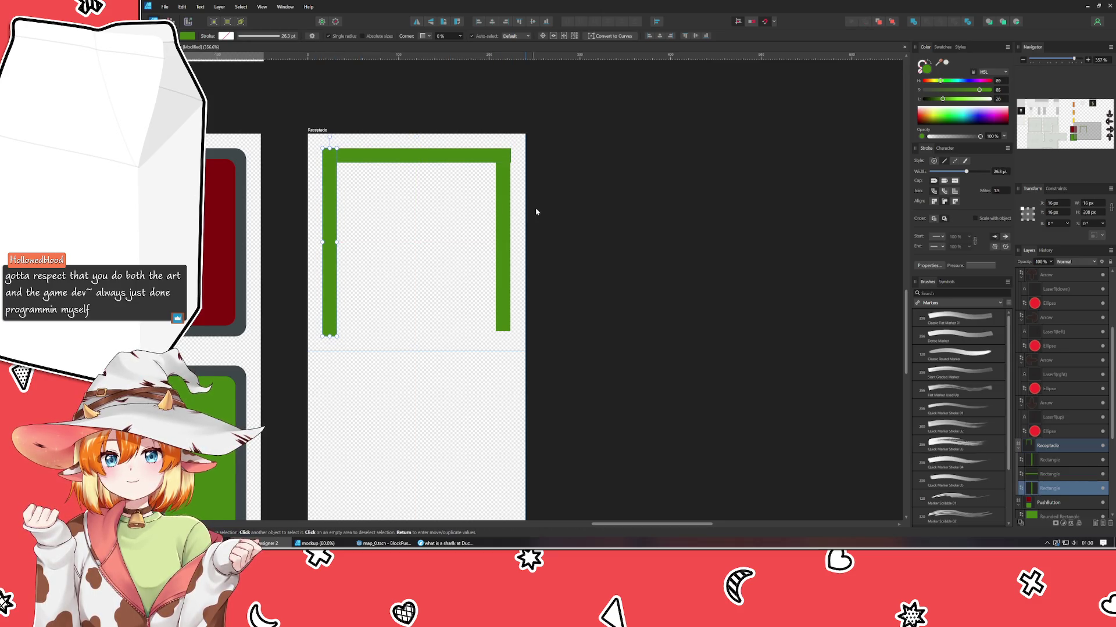
{"action": "left_click_drag", "start_coordinate": [499, 205], "coordinate": [506, 202]}
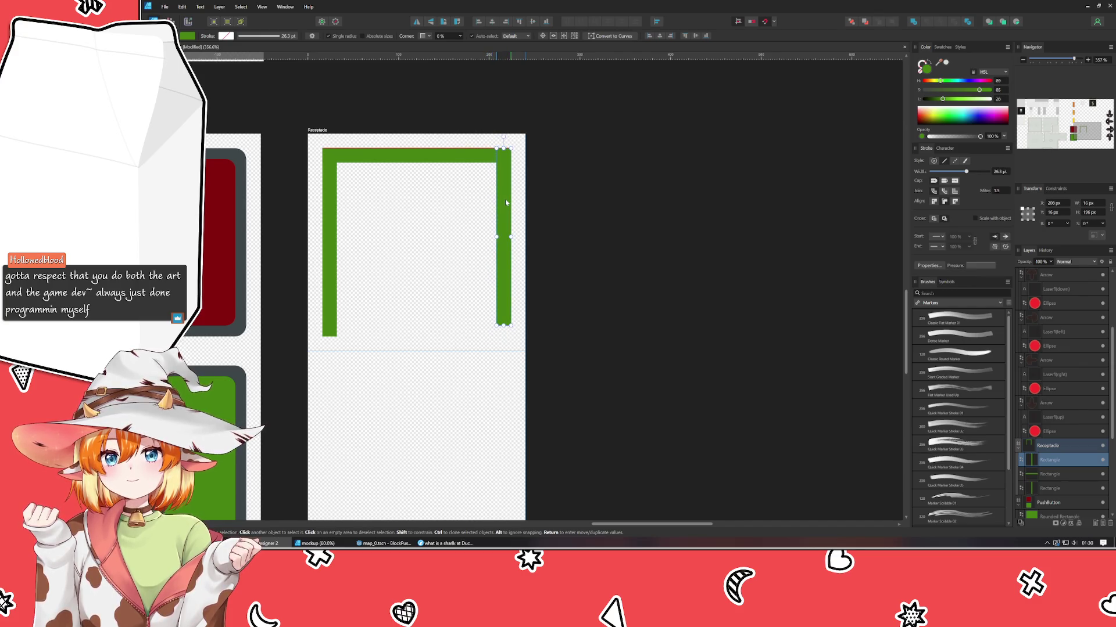
{"action": "left_click_drag", "start_coordinate": [506, 203], "coordinate": [508, 206]}
{"action": "left_click", "coordinate": [576, 228]}
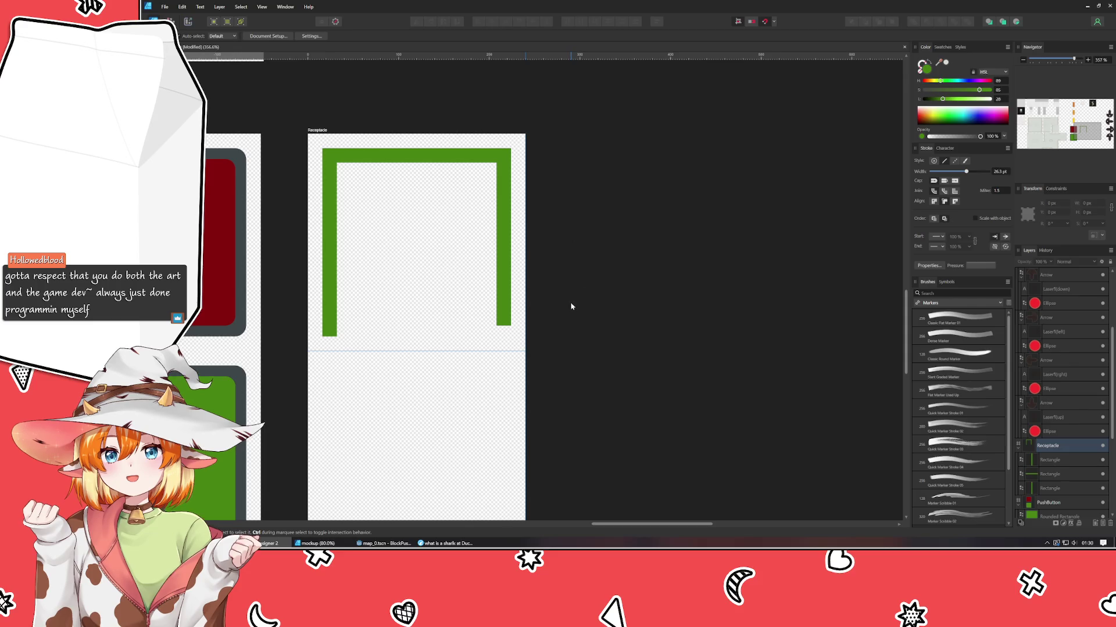
- Select the right and top green bars together
{"action": "left_click", "coordinate": [329, 255]}
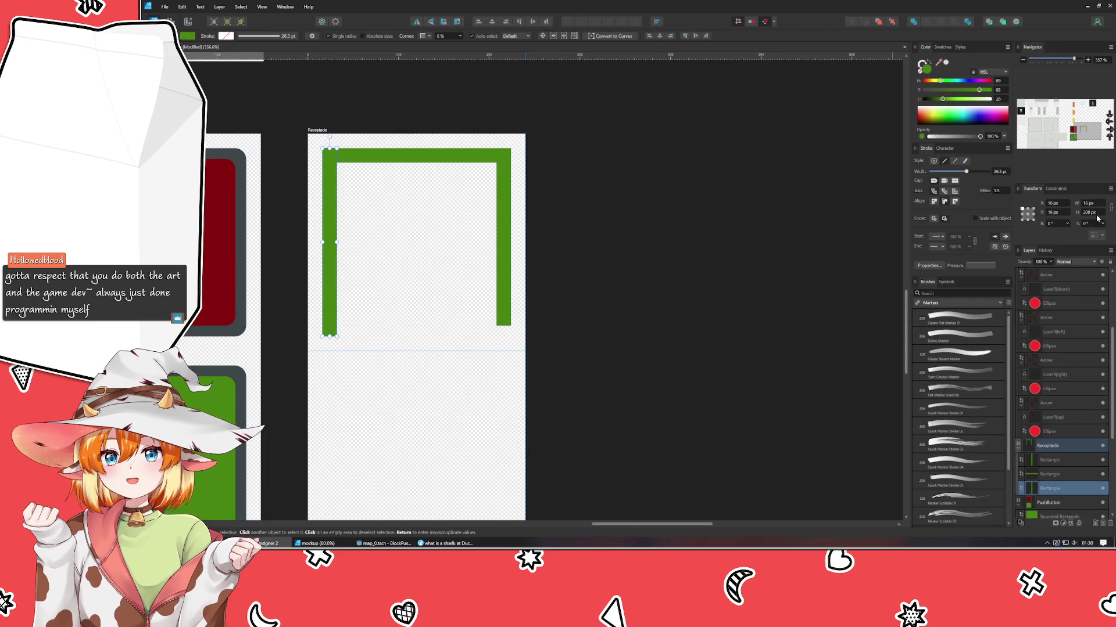
{"action": "left_click", "coordinate": [509, 267]}
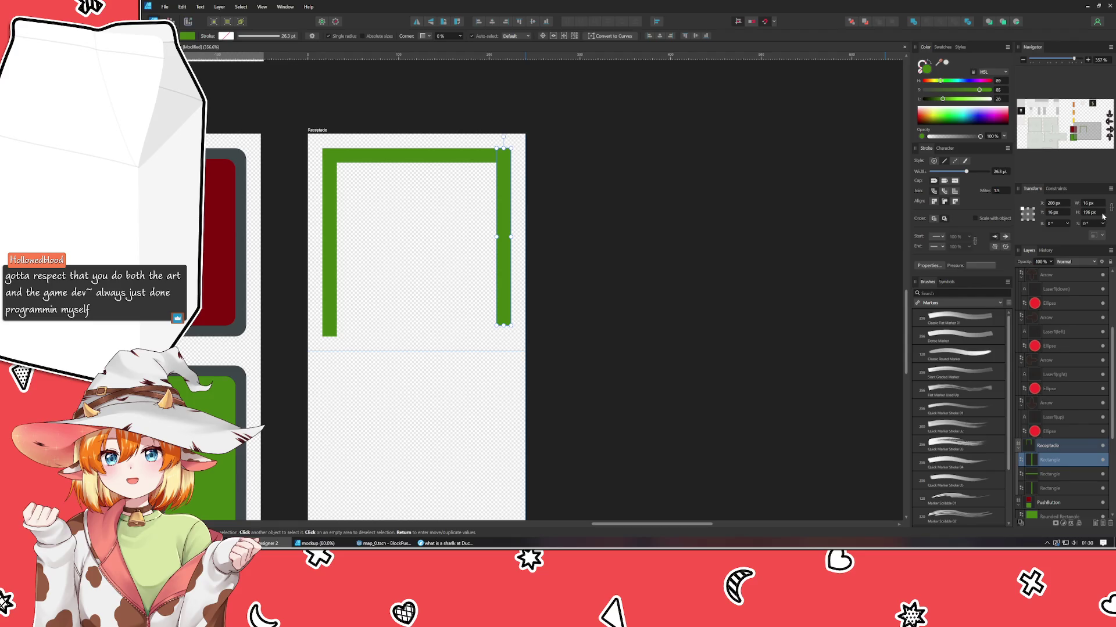
{"action": "scroll", "coordinate": [1102, 216], "scroll_direction": "up", "scroll_amount": 1}
{"action": "scroll", "coordinate": [1101, 215], "scroll_direction": "up", "scroll_amount": 1}
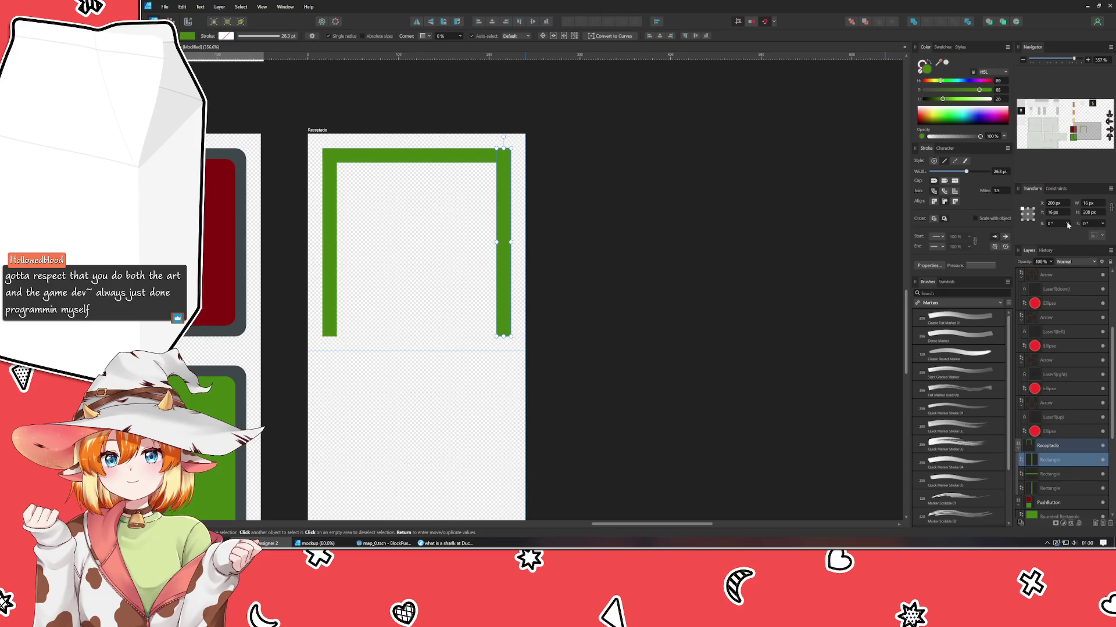
{"action": "left_click", "coordinate": [709, 266]}
{"action": "scroll", "coordinate": [513, 247], "scroll_direction": "up", "scroll_amount": 1}
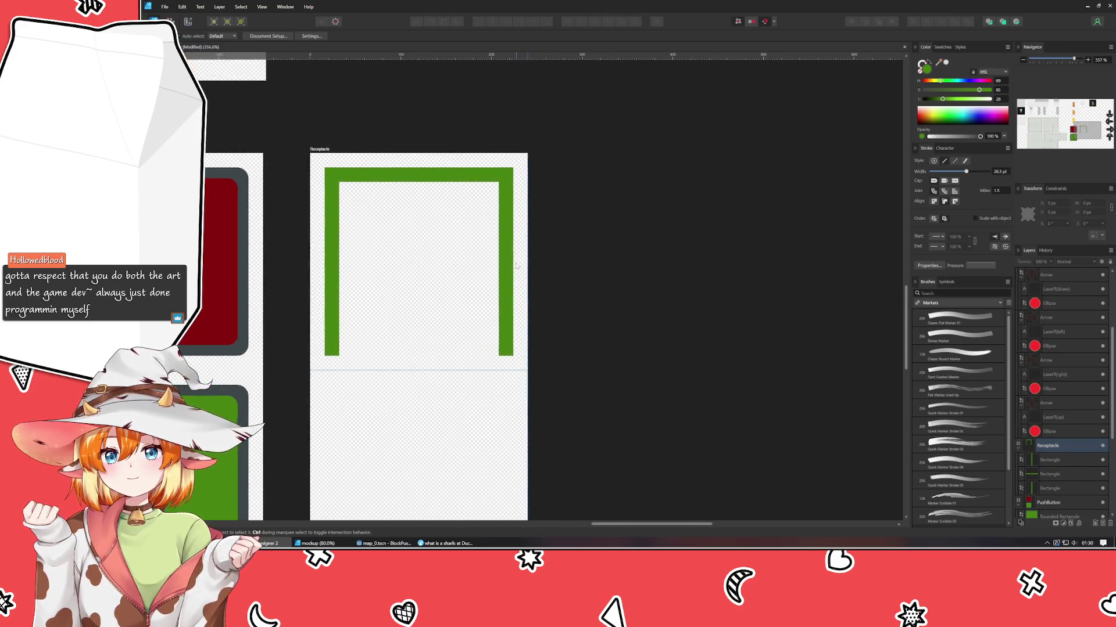
{"action": "left_click", "coordinate": [503, 249]}
{"action": "left_click", "coordinate": [425, 180], "text": "shift"}
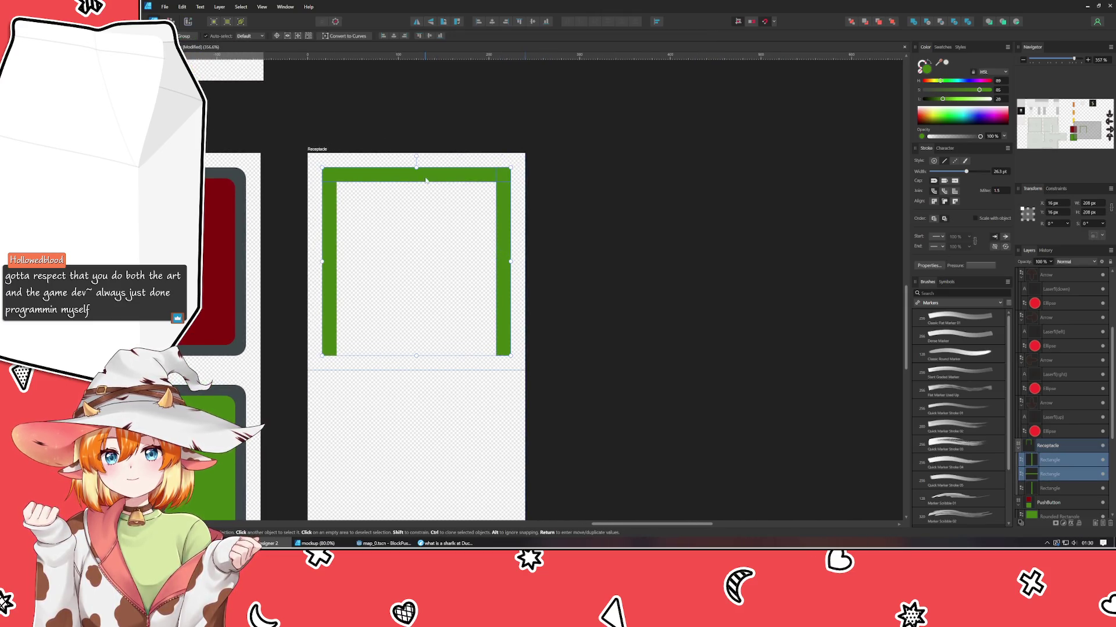
- Recolour the three bars slate blue-grey: hue about 210, saturation 15, lightness 18
{"action": "left_click", "coordinate": [327, 223], "text": "shift"}
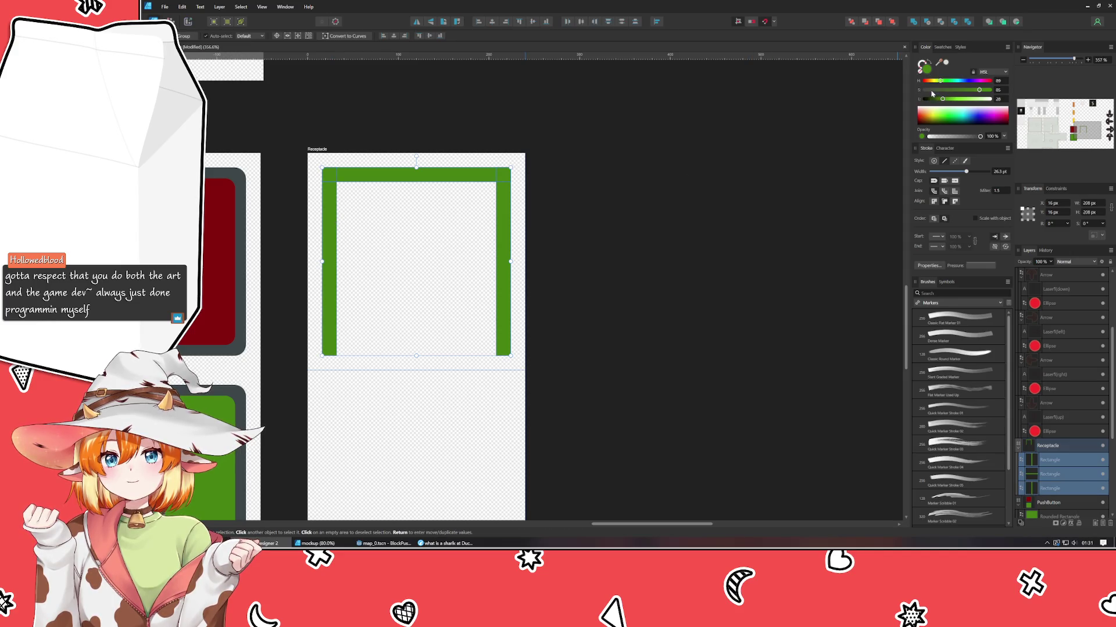
{"action": "left_click_drag", "start_coordinate": [933, 81], "coordinate": [929, 99]}
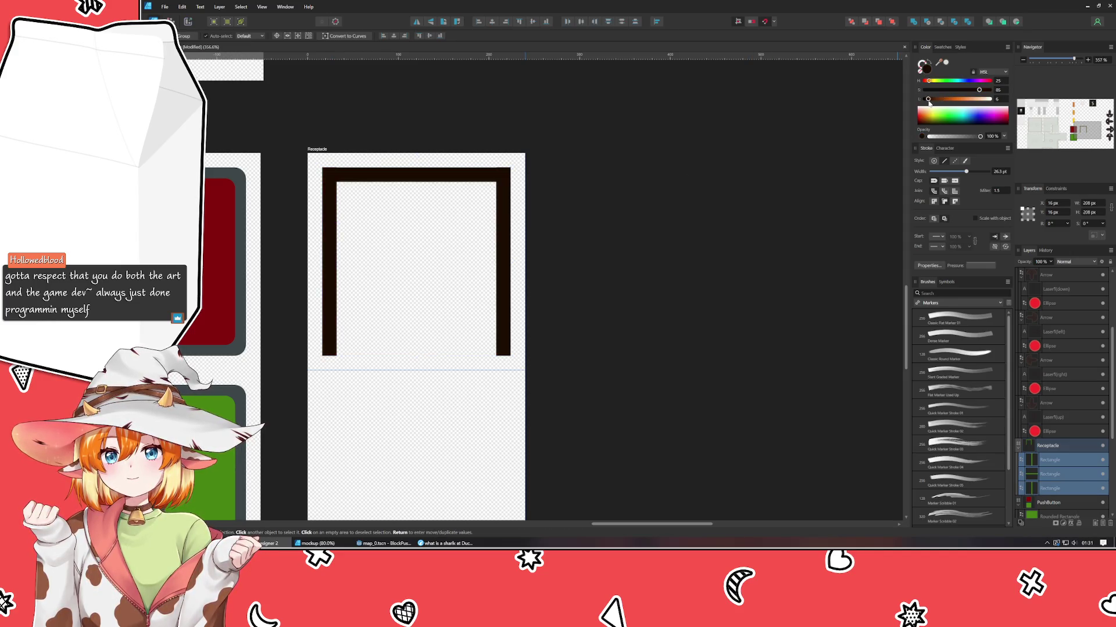
{"action": "left_click", "coordinate": [964, 81]}
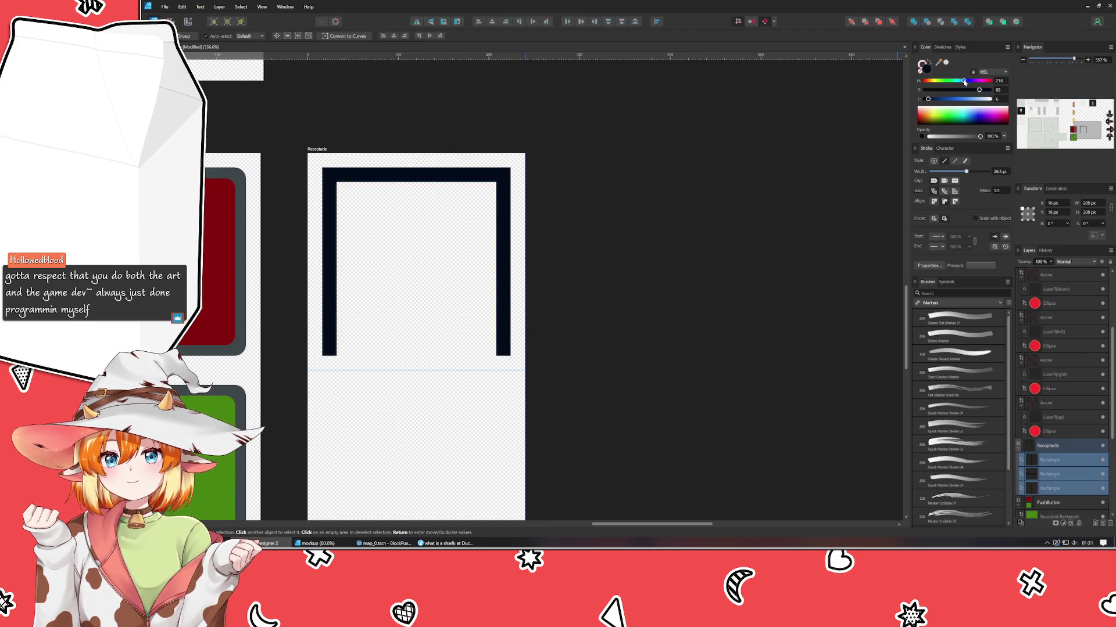
{"action": "left_click_drag", "start_coordinate": [928, 100], "coordinate": [930, 100]}
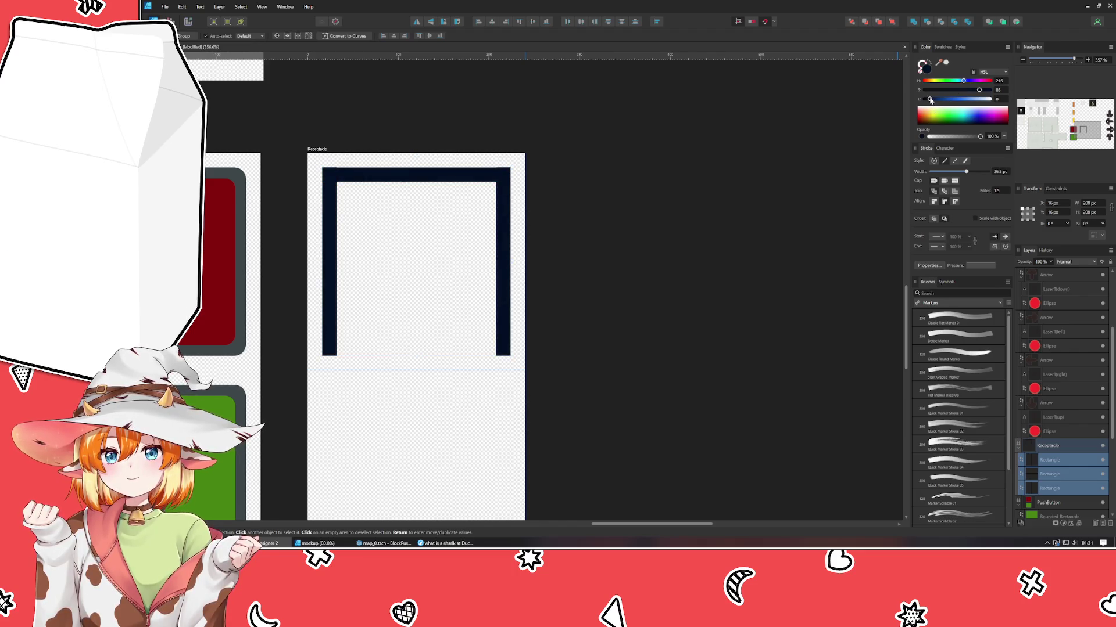
{"action": "left_click", "coordinate": [934, 91]}
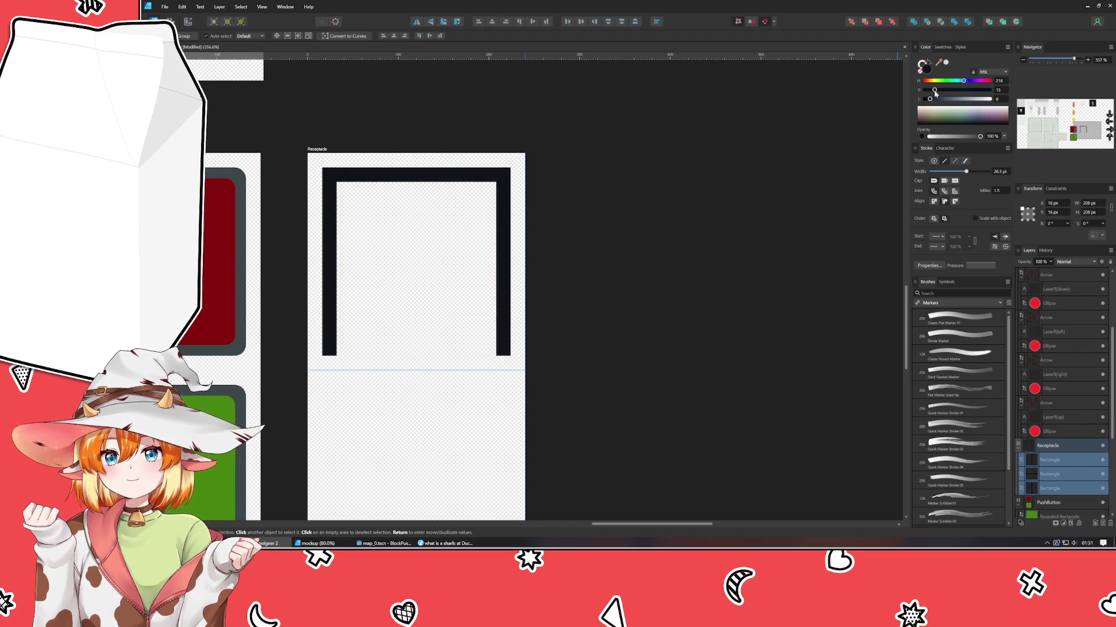
{"action": "left_click", "coordinate": [934, 108]}
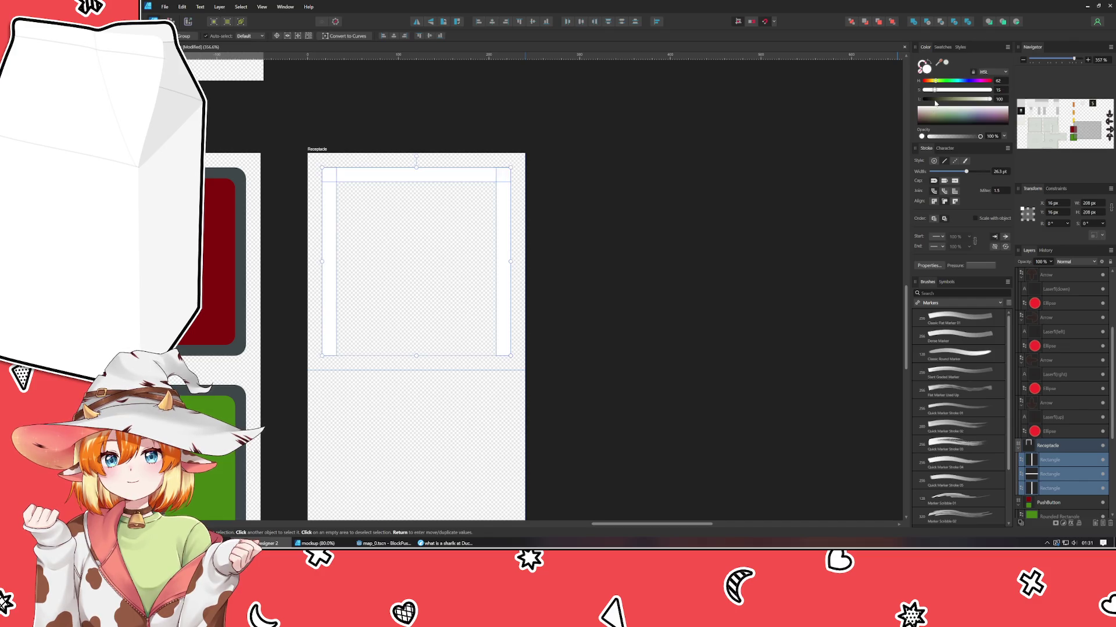
{"action": "left_click", "coordinate": [932, 99]}
{"action": "left_click", "coordinate": [963, 81]}
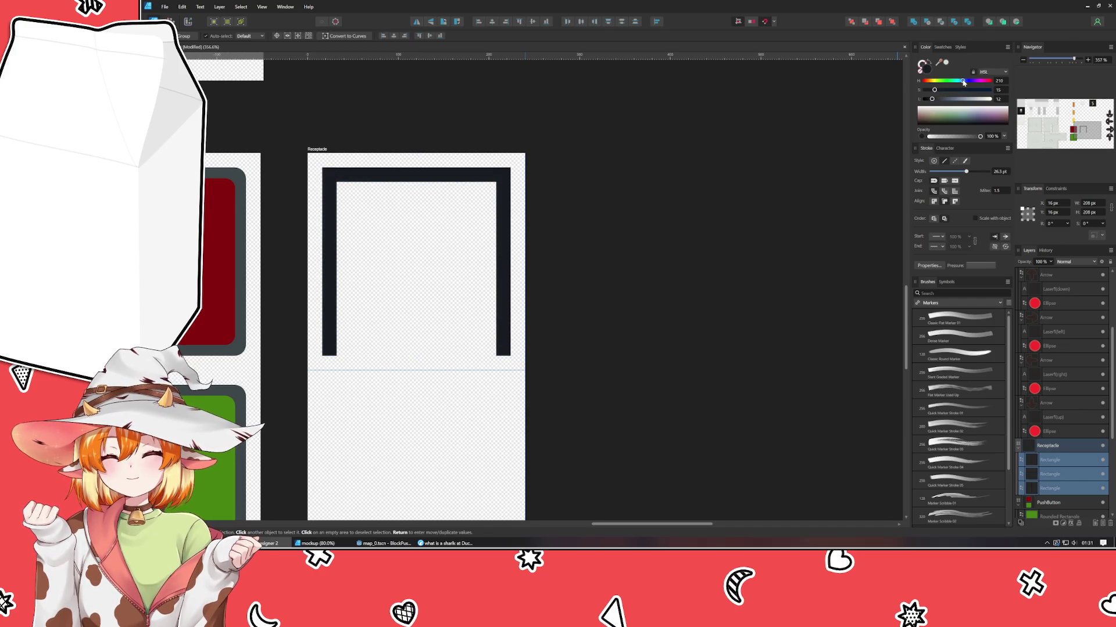
{"action": "left_click_drag", "start_coordinate": [933, 99], "coordinate": [936, 99]}
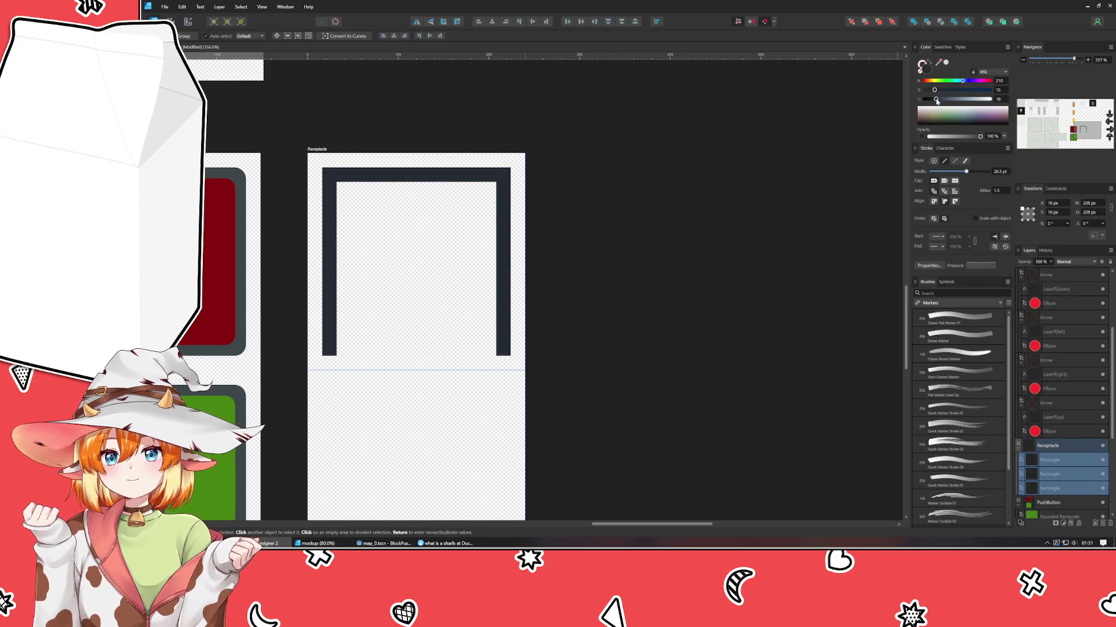
{"action": "left_click", "coordinate": [883, 134]}
- Select the left and right bars
{"action": "scroll", "coordinate": [406, 304], "scroll_direction": "left", "scroll_amount": 3}
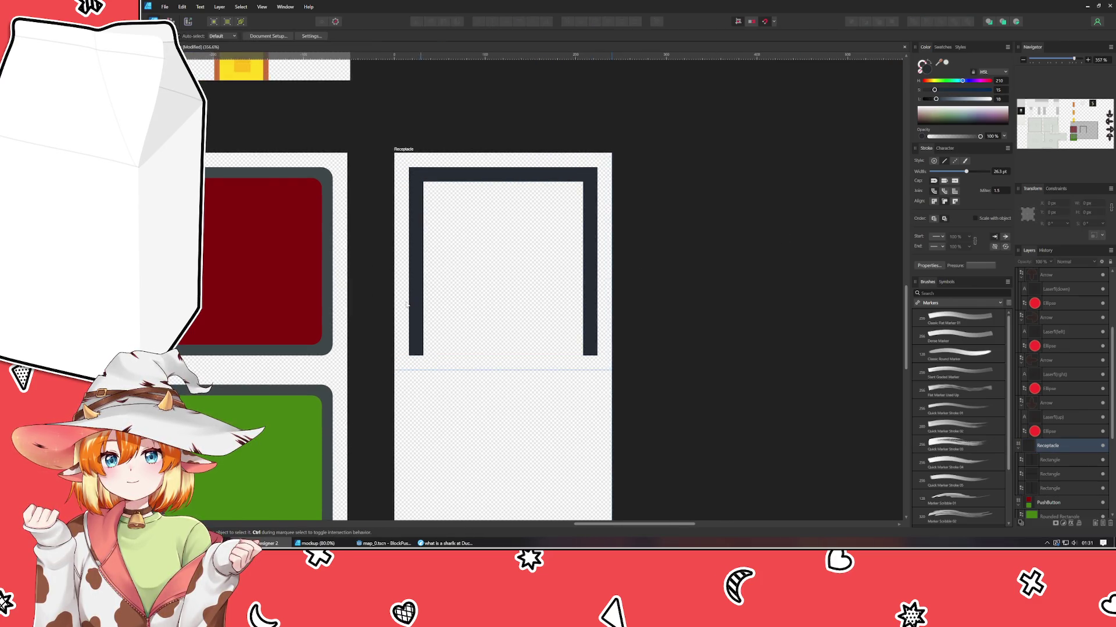
{"action": "left_click", "coordinate": [419, 241]}
{"action": "left_click", "coordinate": [590, 235], "text": "shift"}
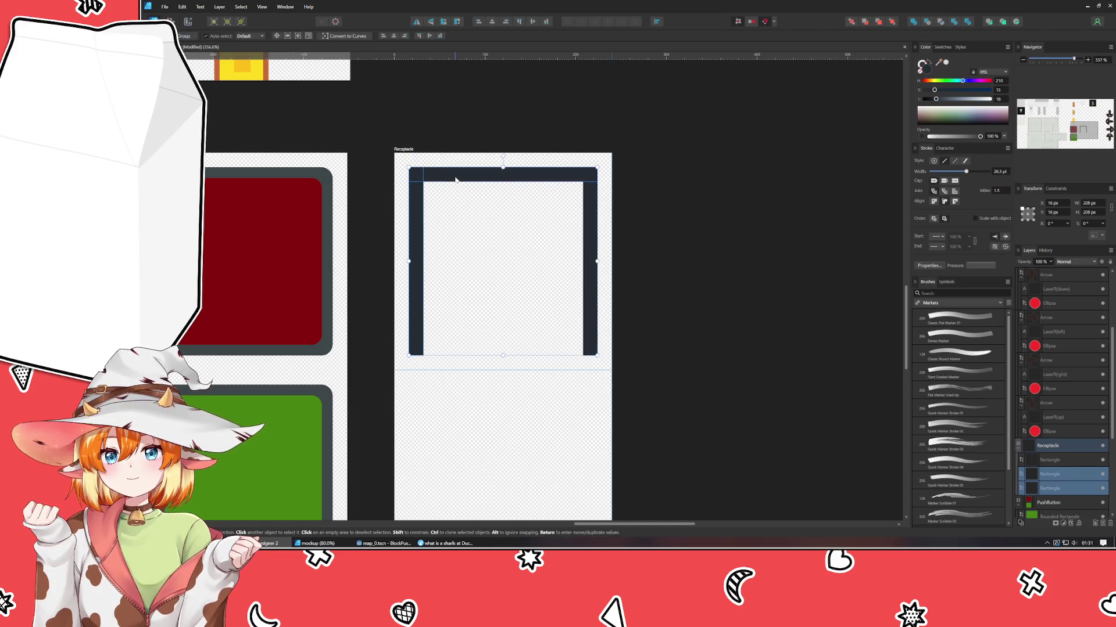
- Widen all three bars to 224 px and merge them with the Add boolean
{"action": "left_click", "coordinate": [581, 174], "text": "shift"}
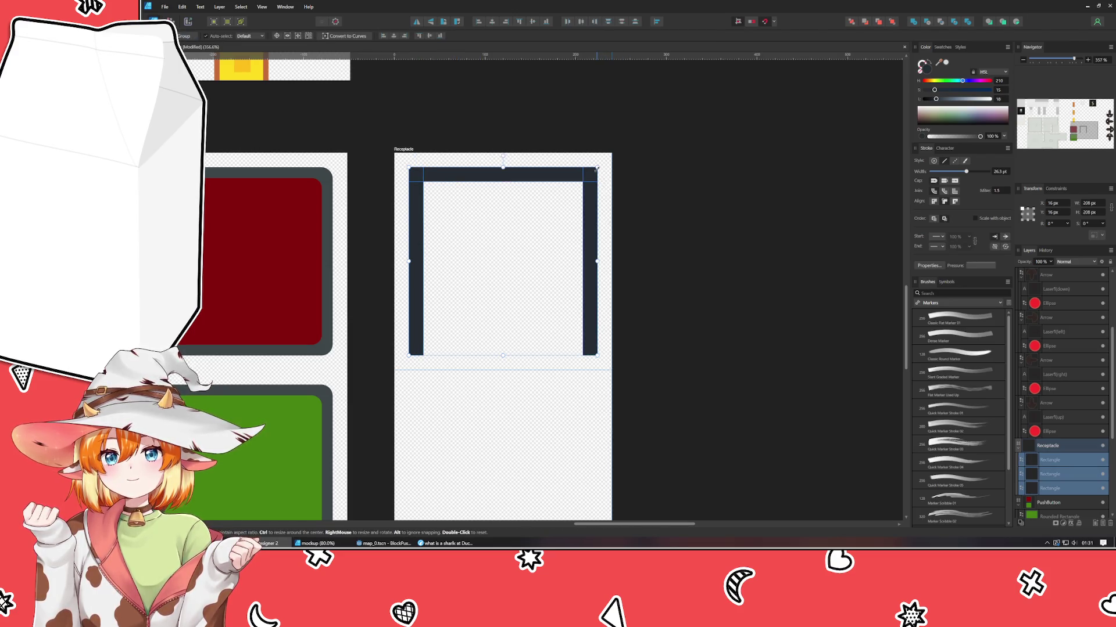
{"action": "left_click_drag", "start_coordinate": [597, 168], "coordinate": [604, 160]}
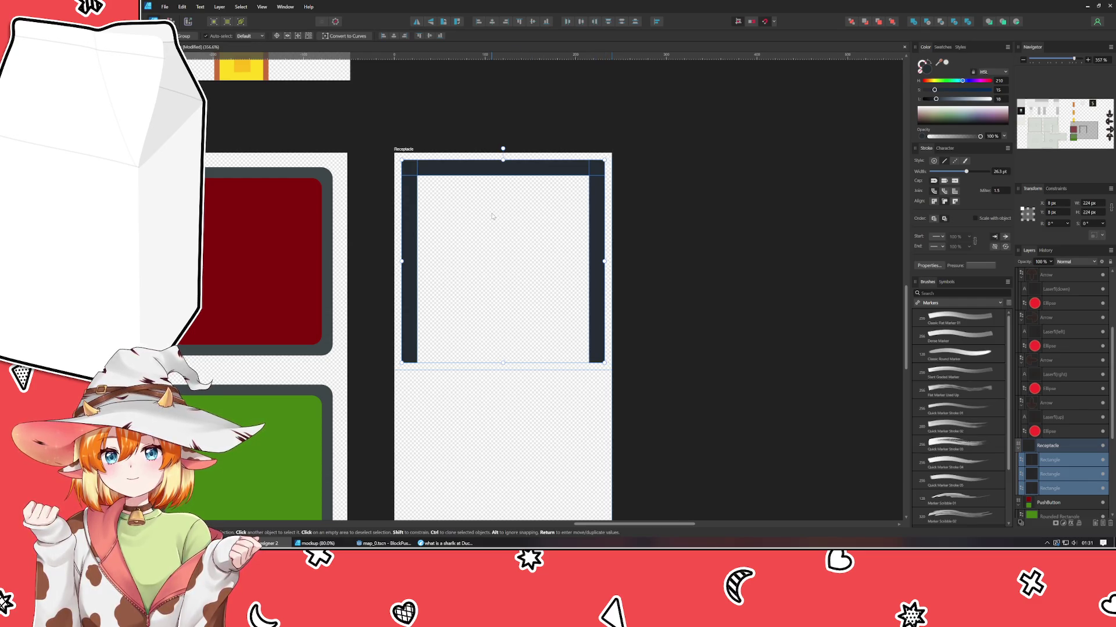
{"action": "left_click", "coordinate": [914, 23]}
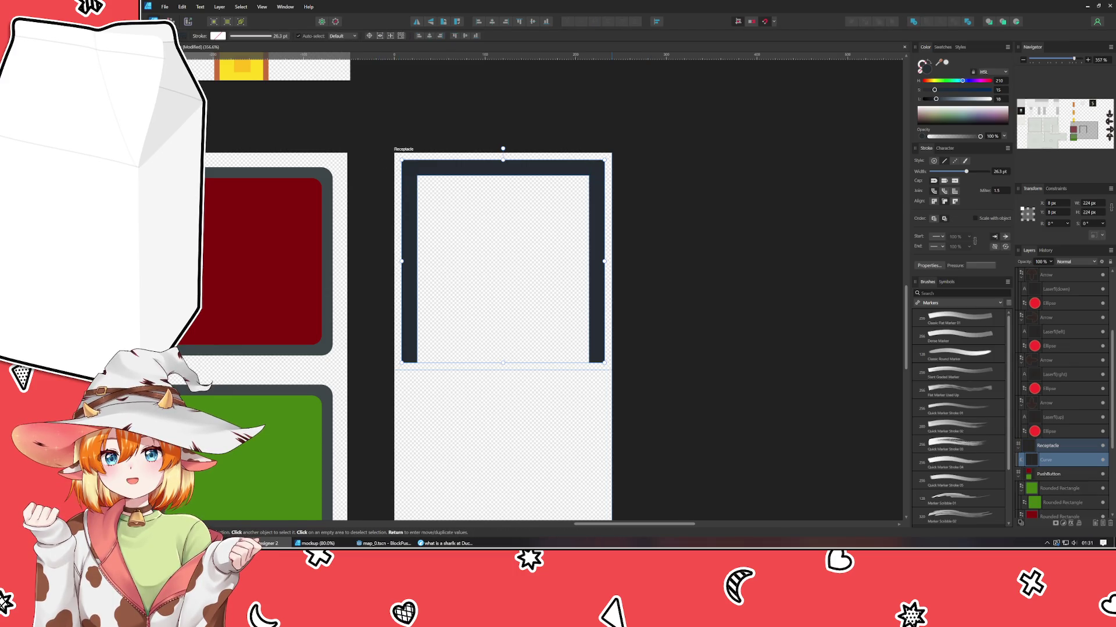
- Round the bracket's top-left corner node to a 12 px radius
{"action": "key", "text": "a"}
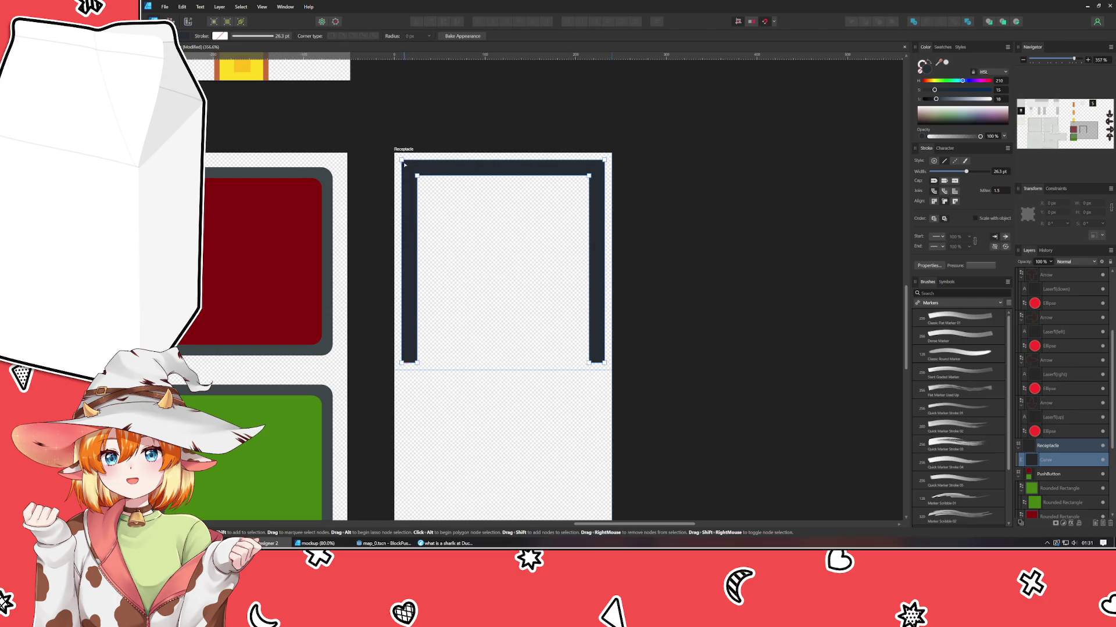
{"action": "left_click", "coordinate": [402, 160]}
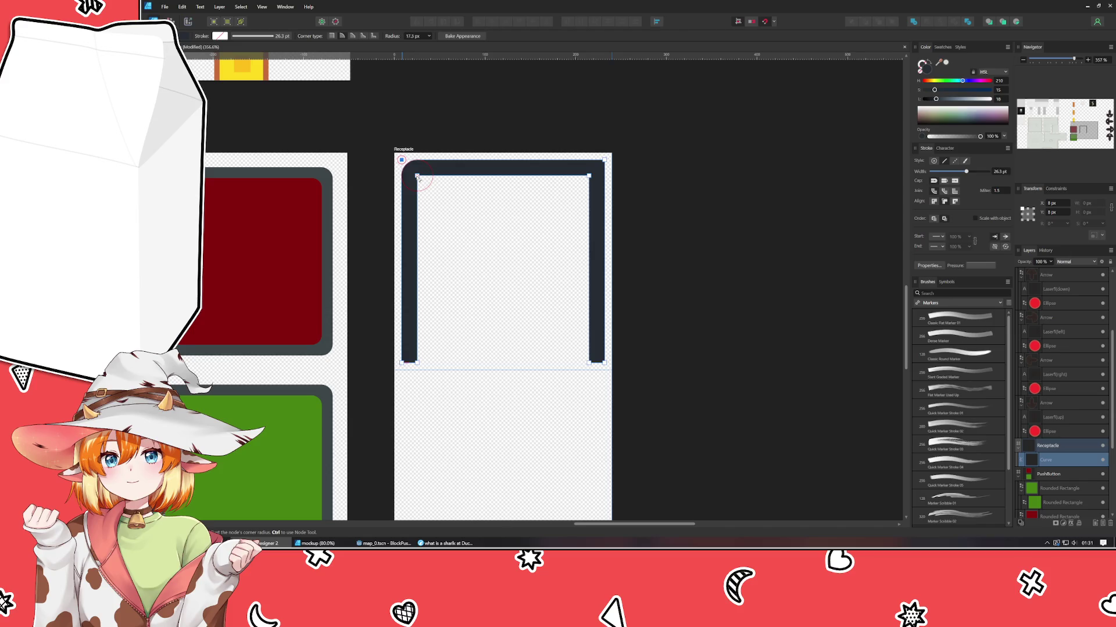
{"action": "left_click_drag", "start_coordinate": [419, 180], "coordinate": [409, 174]}
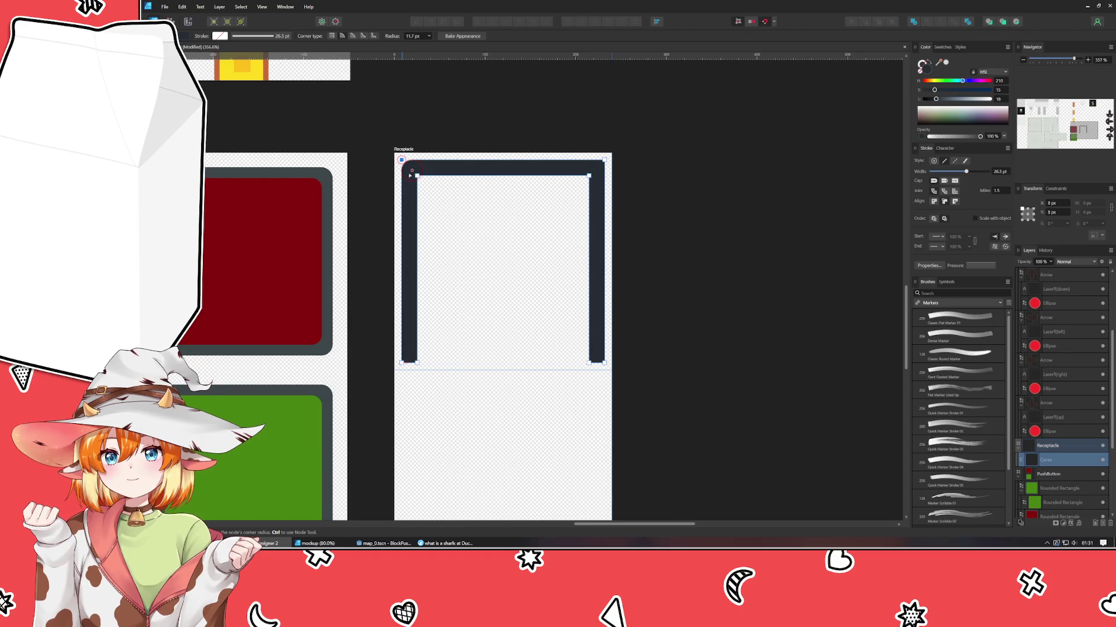
{"action": "left_click_drag", "start_coordinate": [411, 175], "coordinate": [410, 175]}
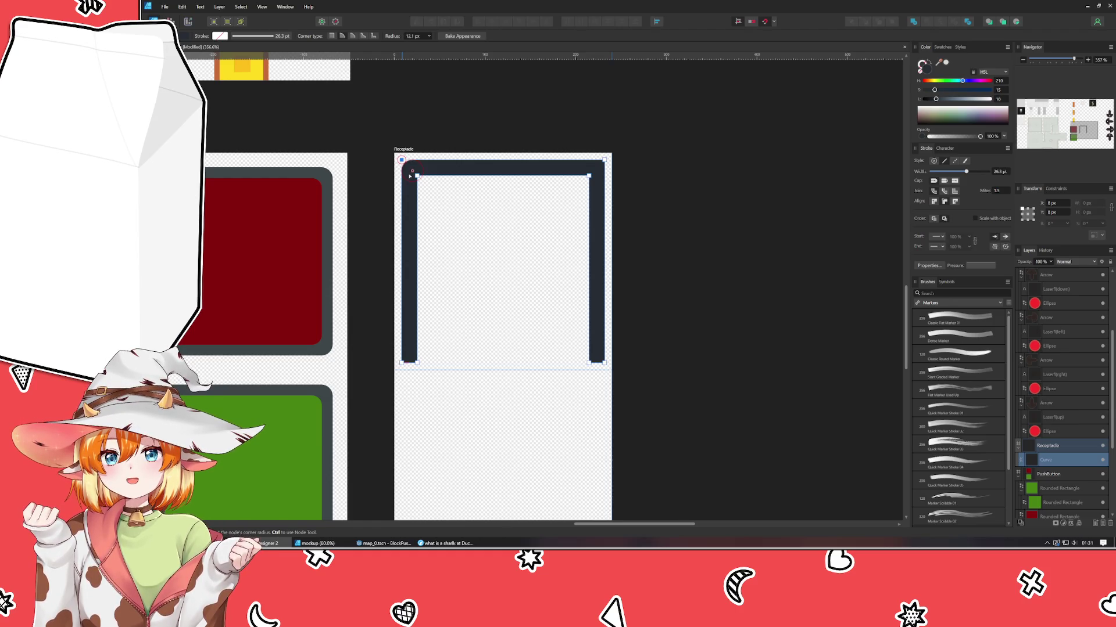
{"action": "left_click_drag", "start_coordinate": [410, 175], "coordinate": [411, 172]}
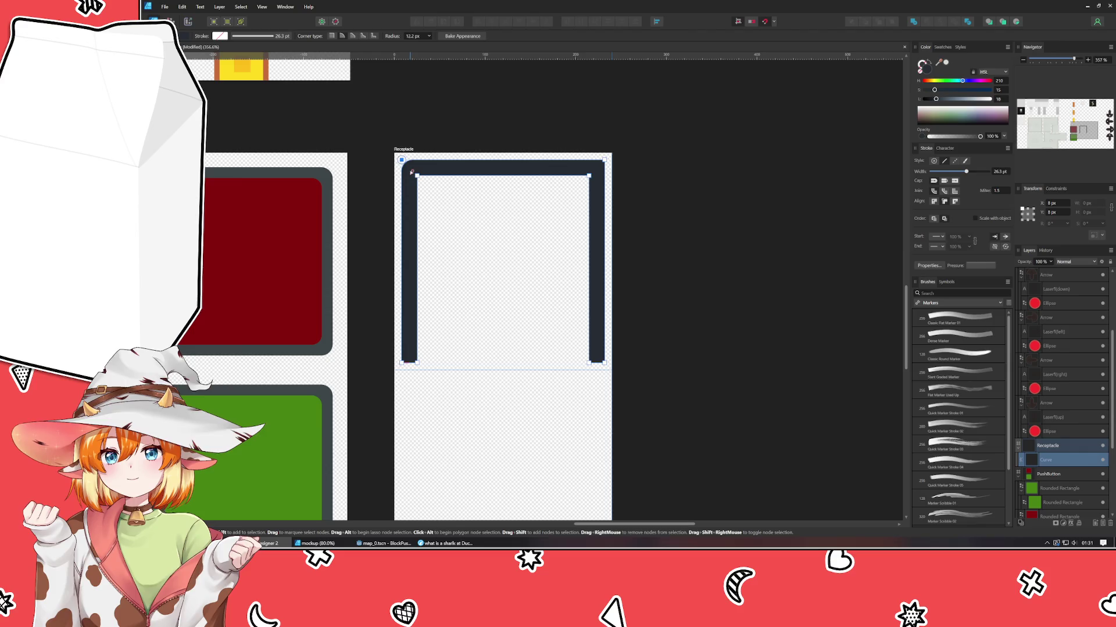
{"action": "left_click", "coordinate": [416, 37]}
{"action": "type", "text": "12"}
{"action": "key", "text": "Return"}
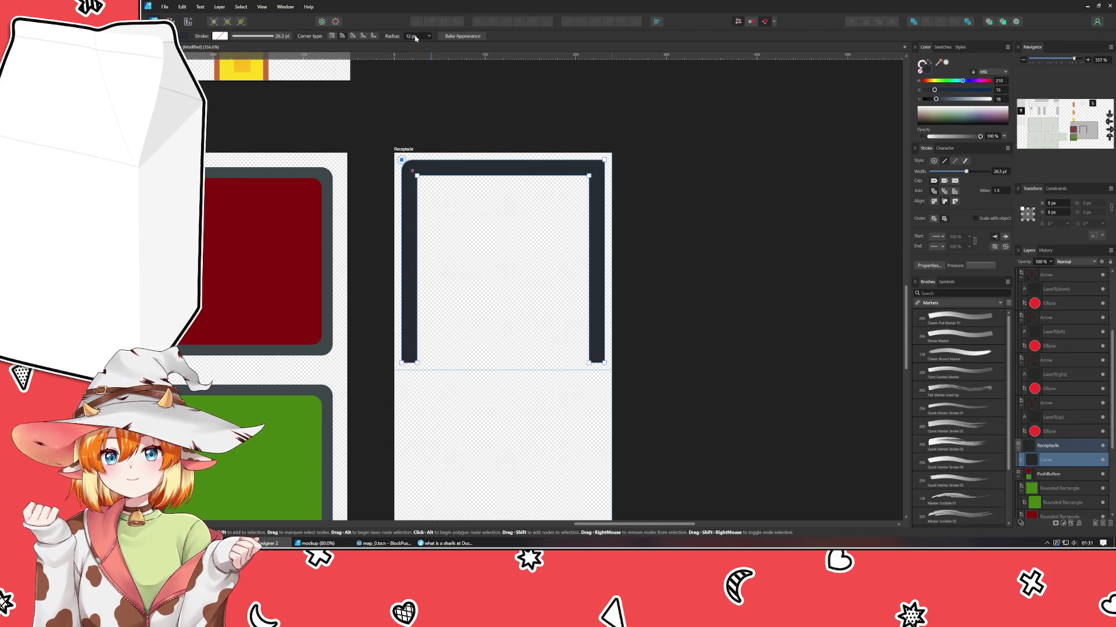
- Round the top-right corner node to 12 px too
{"action": "left_click", "coordinate": [604, 159]}
{"action": "left_click", "coordinate": [413, 36]}
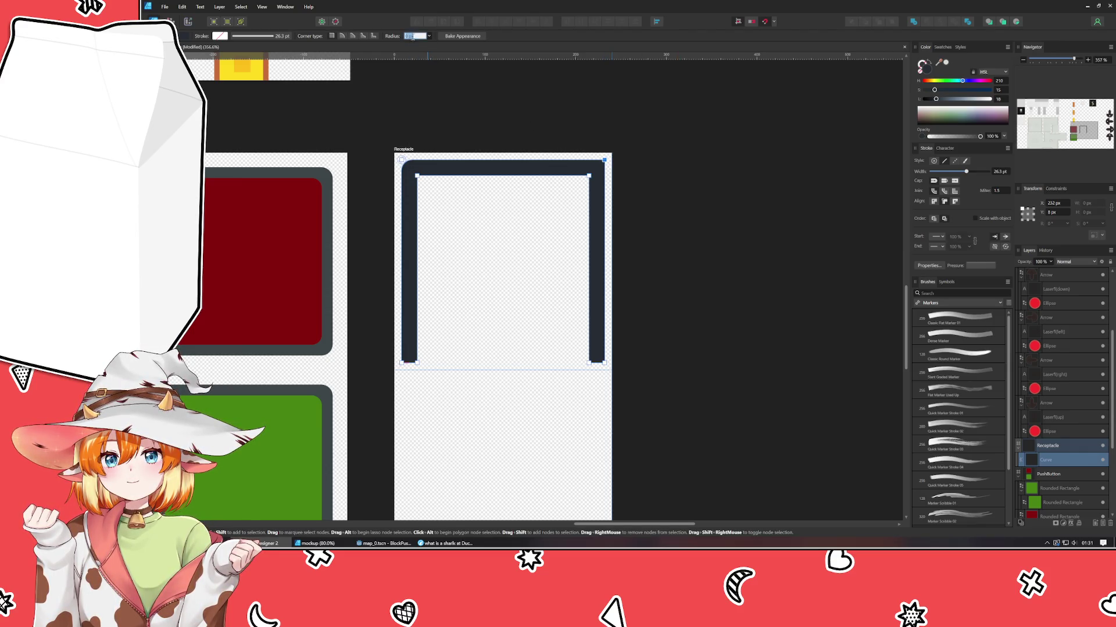
{"action": "type", "text": "12"}
{"action": "key", "text": "Return"}
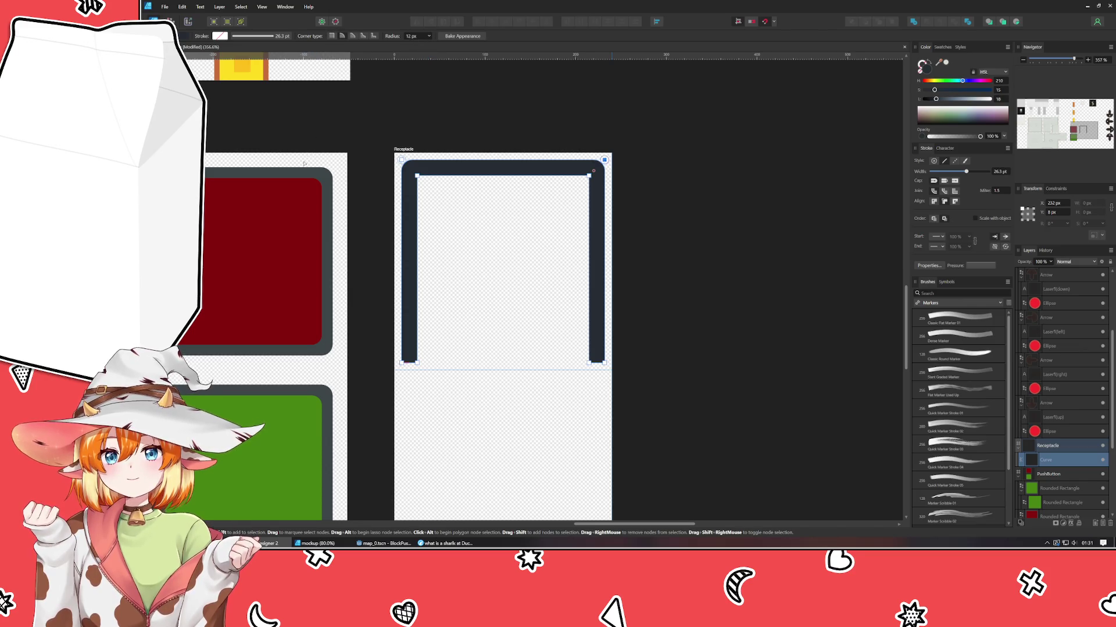
{"action": "key", "text": "v"}
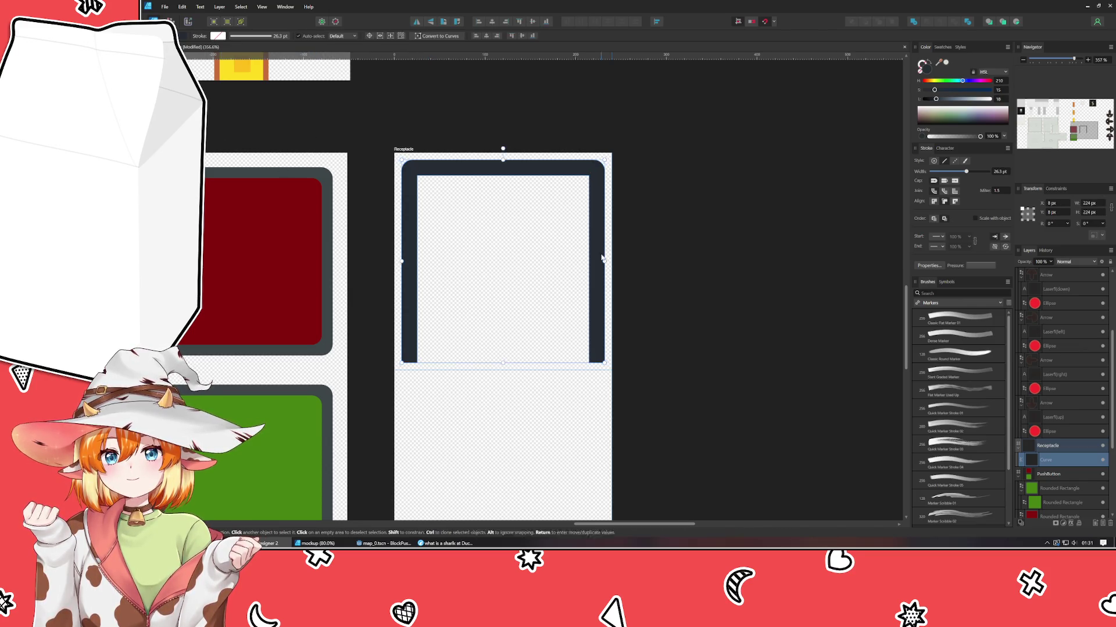
{"action": "left_click", "coordinate": [667, 281]}
{"action": "left_click_drag", "start_coordinate": [492, 374], "coordinate": [475, 354]}
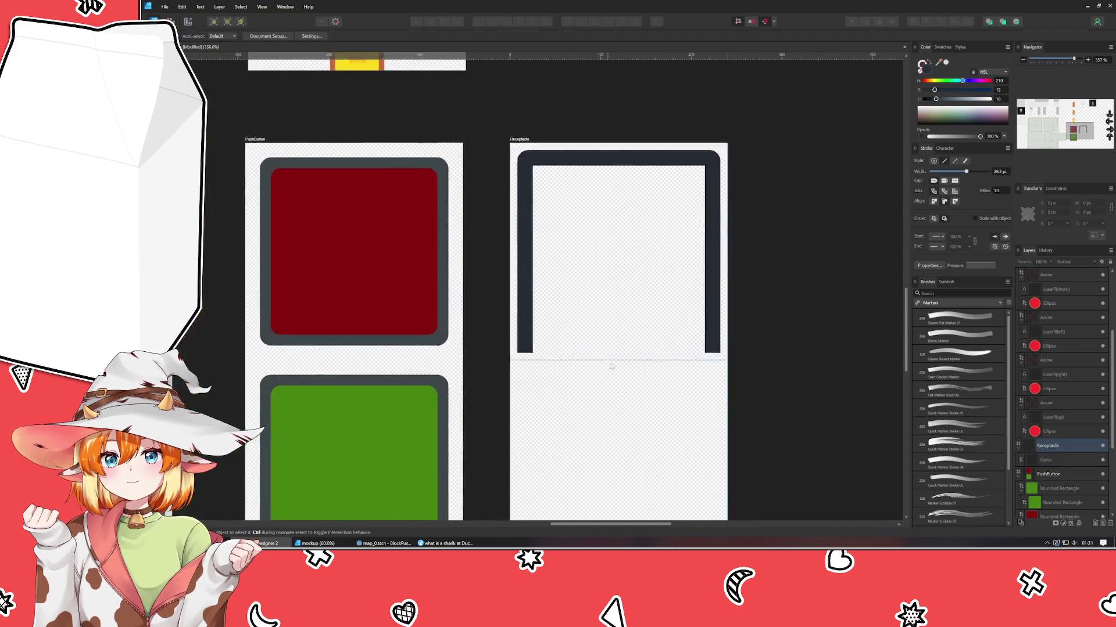
- Rename the Receptacle artboard to Receptacle-Housing
{"action": "scroll", "coordinate": [476, 353], "scroll_direction": "down", "scroll_amount": 3}
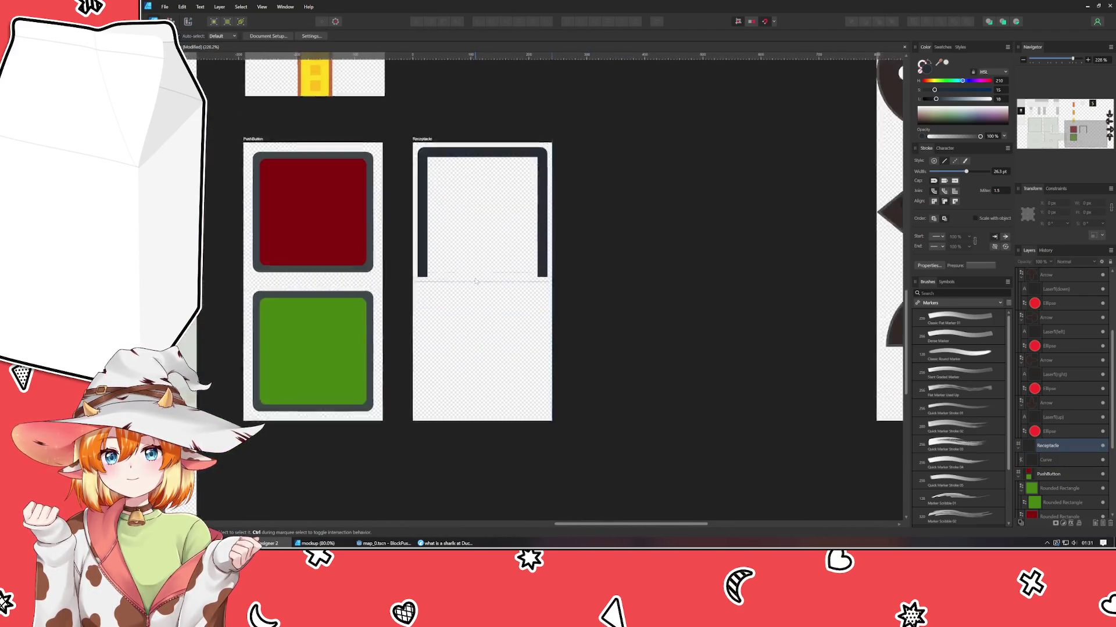
{"action": "left_click", "coordinate": [442, 108]}
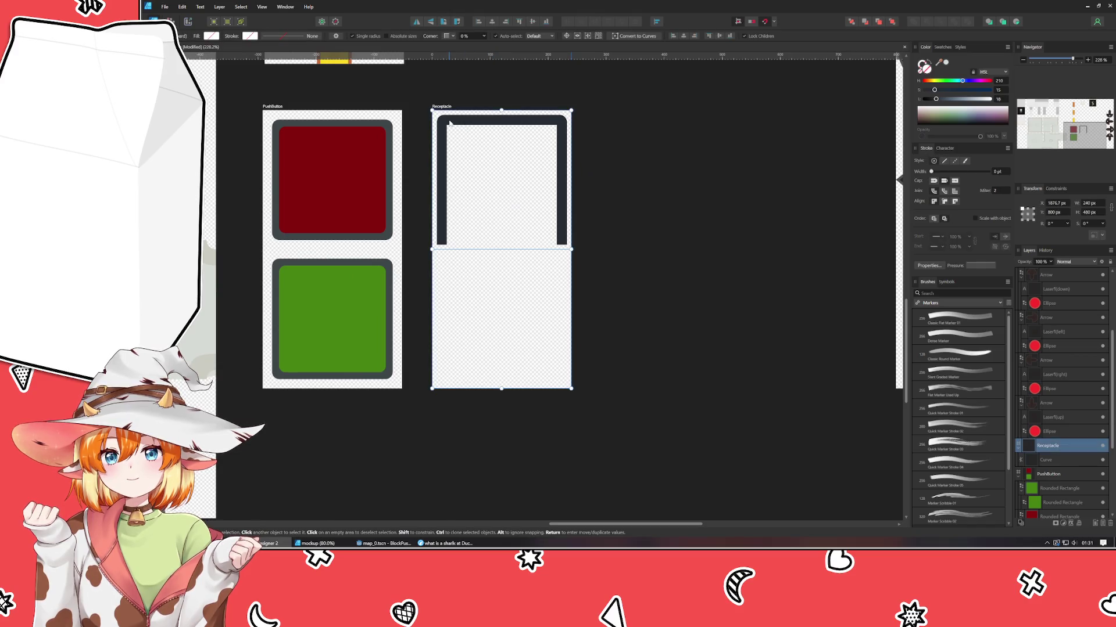
{"action": "double_click", "coordinate": [441, 107]}
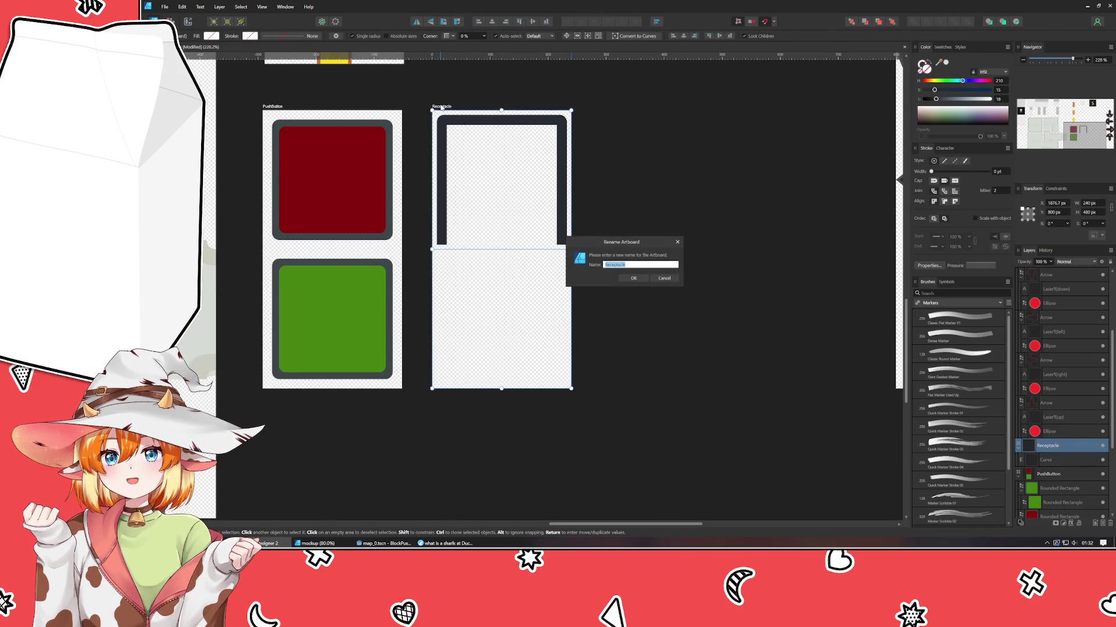
{"action": "type", "text": "-H"}
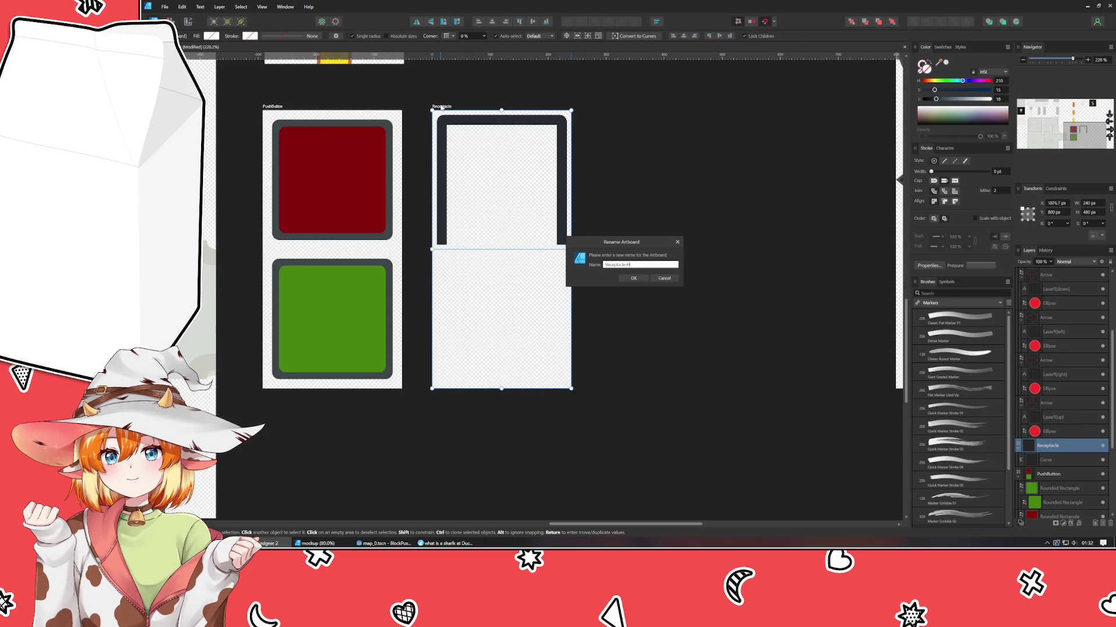
{"action": "type", "text": "g"}
{"action": "key", "text": "Return"}
{"action": "left_click", "coordinate": [655, 210]}
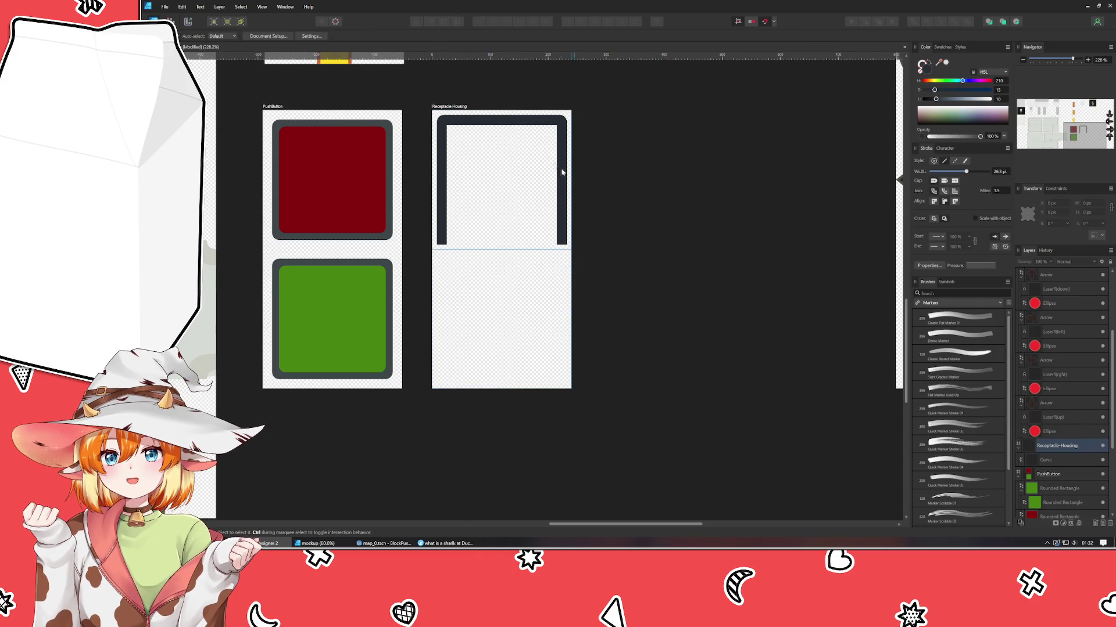
- Extend the Receptacle-Housing artboard downward to 920 px tall
{"action": "left_click", "coordinate": [465, 109]}
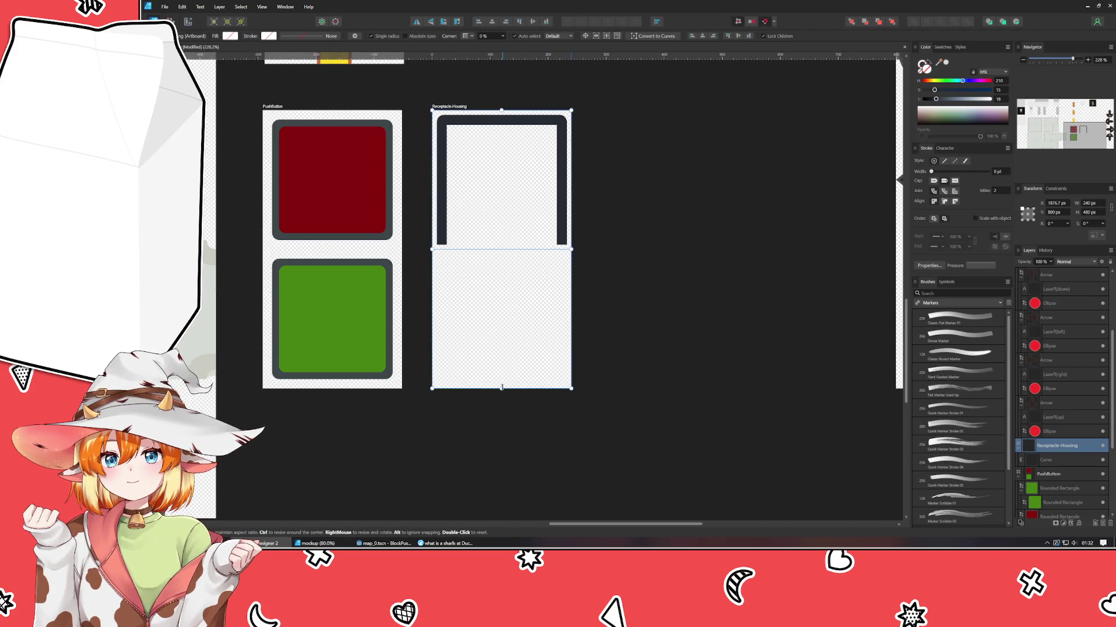
{"action": "left_click_drag", "start_coordinate": [501, 388], "coordinate": [495, 506]}
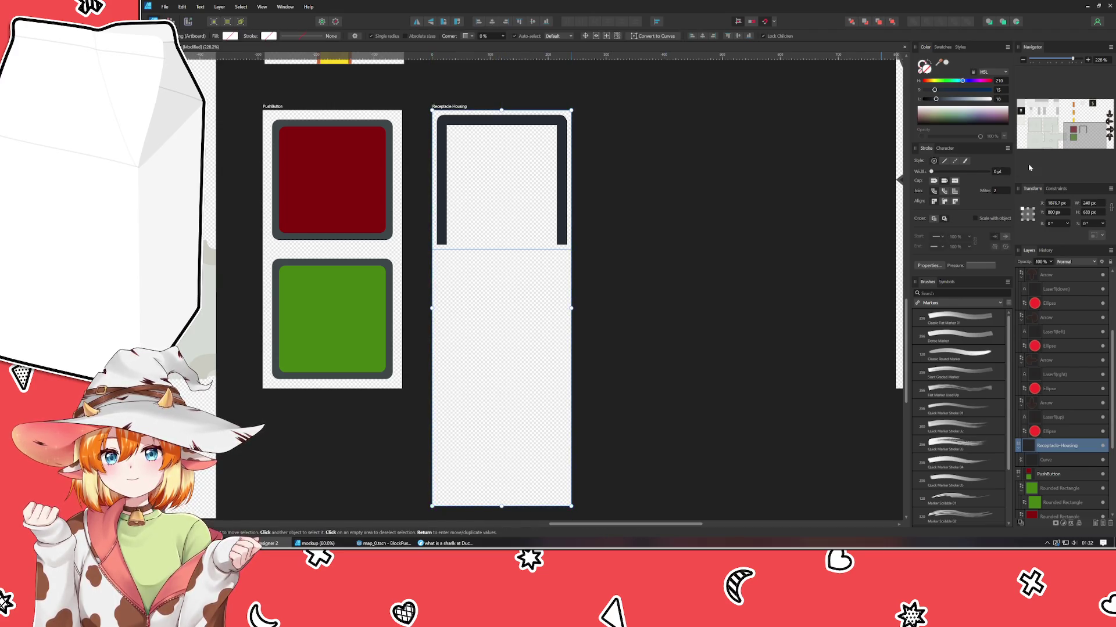
{"action": "type", "text": "920"}
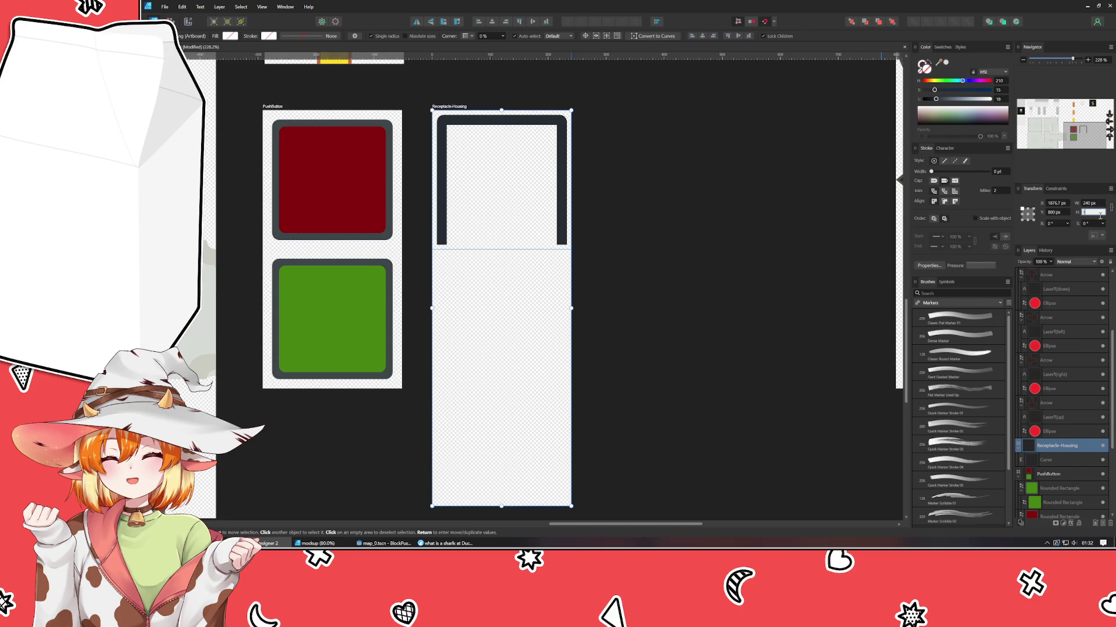
{"action": "key", "text": "Return"}
{"action": "left_click_drag", "start_coordinate": [700, 234], "coordinate": [660, 72]}
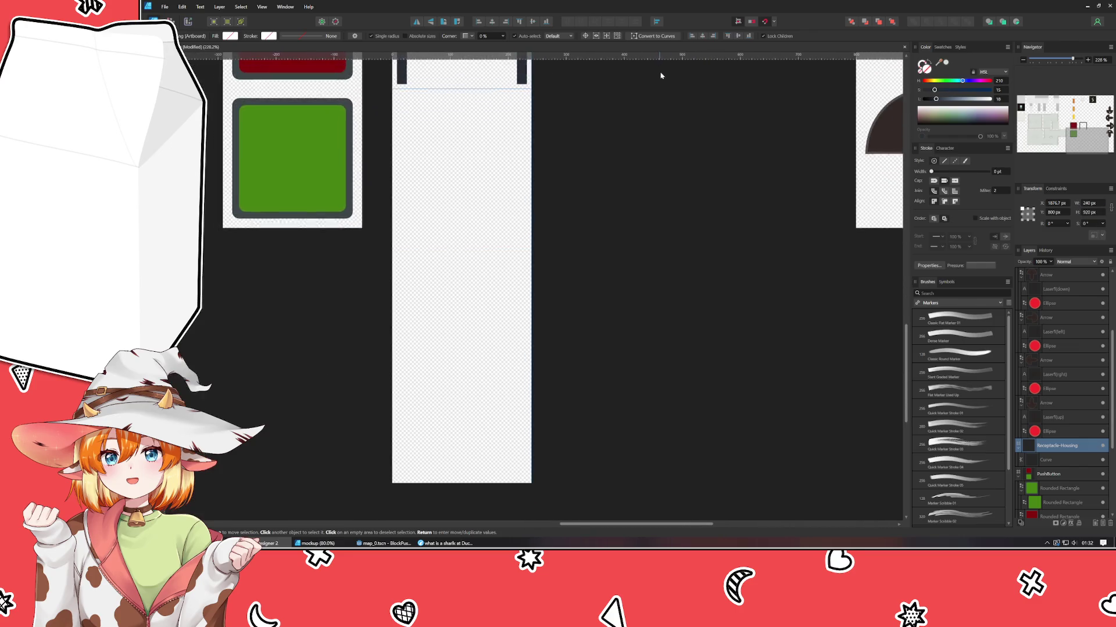
- Place a horizontal guide at exactly Y 720 px
{"action": "left_click_drag", "start_coordinate": [482, 55], "coordinate": [477, 231]}
{"action": "left_click_drag", "start_coordinate": [385, 57], "coordinate": [376, 338]}
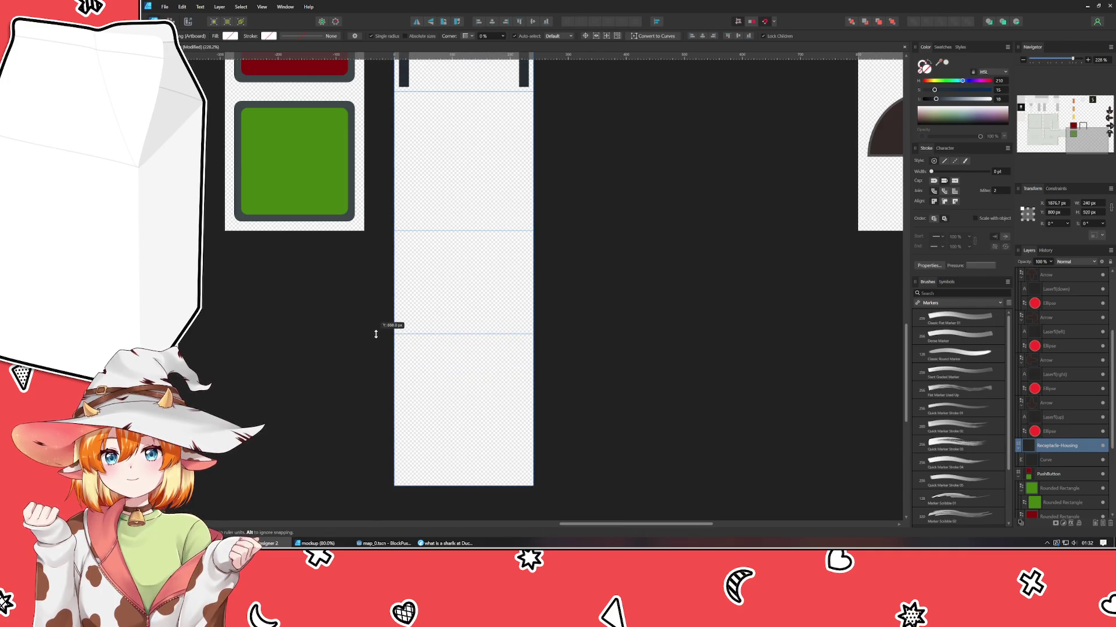
{"action": "mouse_move", "coordinate": [376, 339]}
{"action": "left_mouse_down"}
{"action": "mouse_move", "coordinate": [375, 355]}
{"action": "mouse_move", "coordinate": [439, 369]}
{"action": "left_mouse_up"}
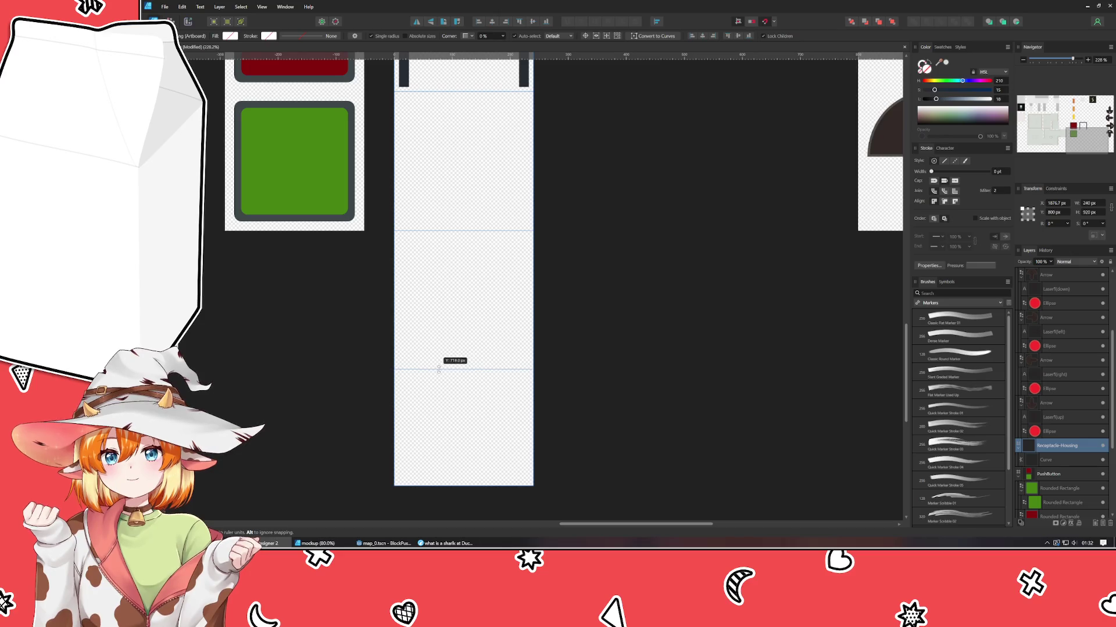
{"action": "left_click_drag", "start_coordinate": [439, 369], "coordinate": [438, 370]}
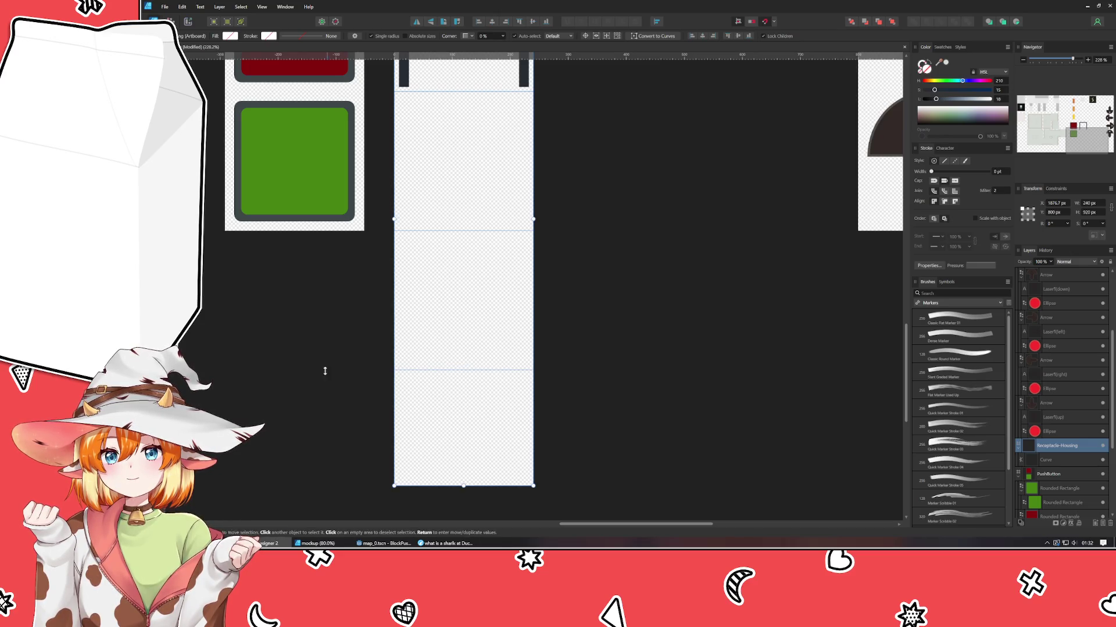
{"action": "scroll", "coordinate": [503, 393], "scroll_direction": "down", "scroll_amount": 2}
{"action": "scroll", "coordinate": [503, 395], "scroll_direction": "down", "scroll_amount": 2}
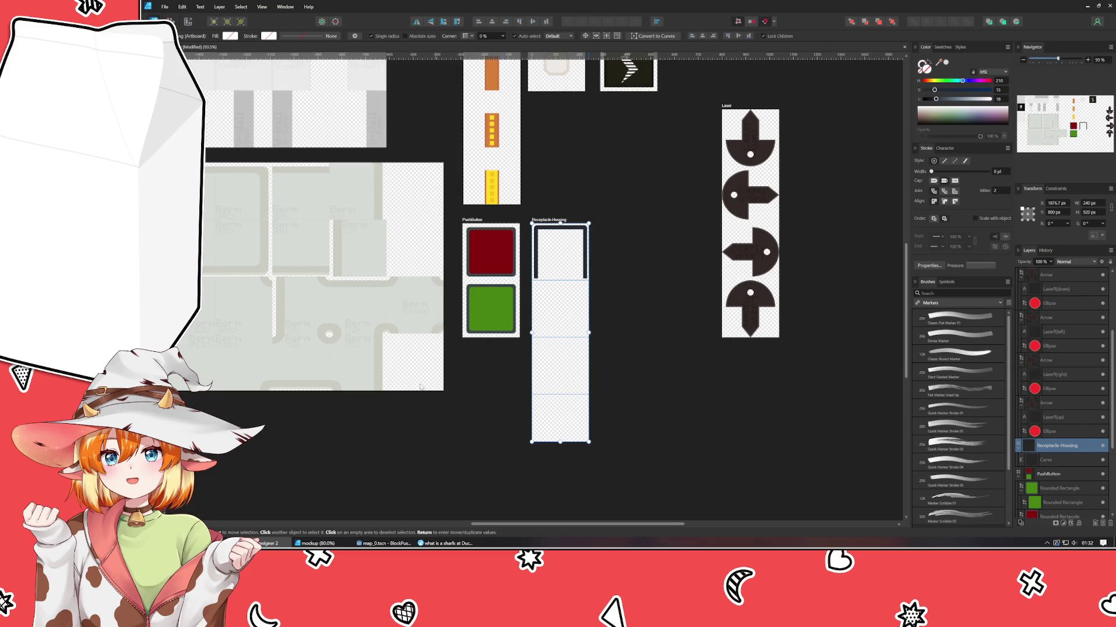
- Briefly select the Berm_Tiles artboard and pan over to the Laser artboard
{"action": "key", "text": "ctrl+d"}
{"action": "scroll", "coordinate": [412, 381], "scroll_direction": "left", "scroll_amount": 3}
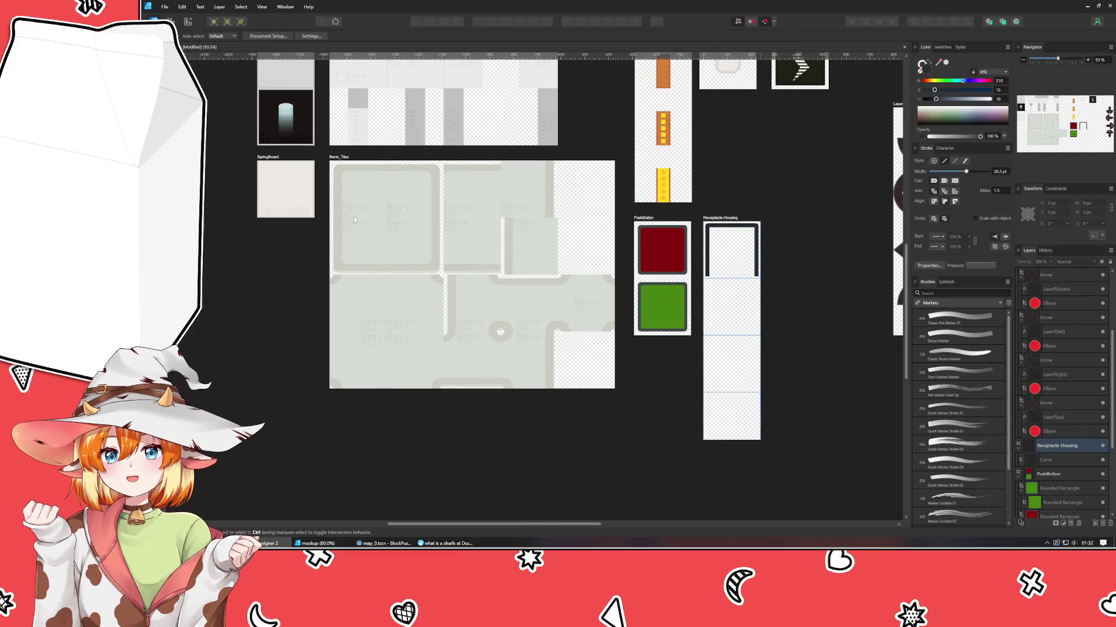
{"action": "left_click", "coordinate": [340, 157]}
{"action": "left_click_drag", "start_coordinate": [689, 361], "coordinate": [483, 329]}
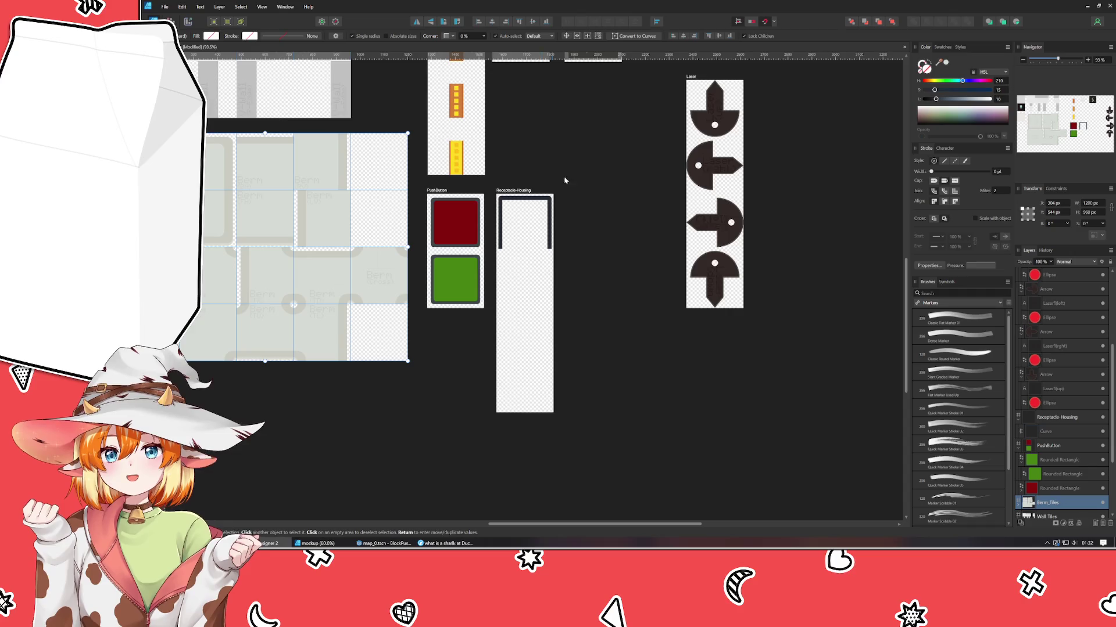
{"action": "key", "text": "ctrl+d"}
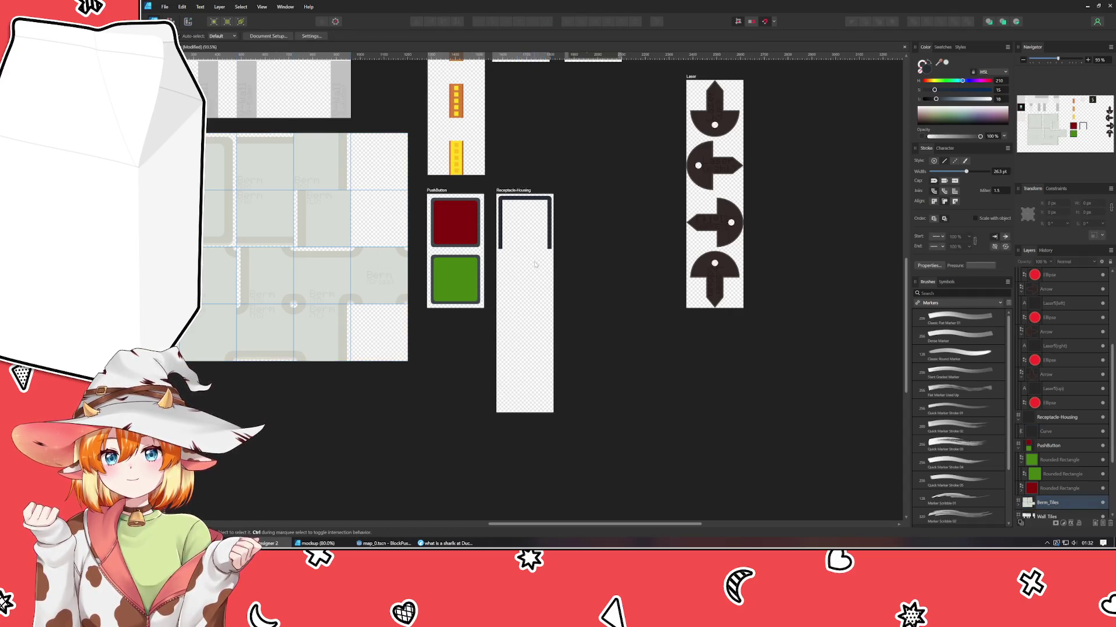
{"action": "scroll", "coordinate": [518, 202], "scroll_direction": "up", "scroll_amount": 3}
- Set the Receptacle-Housing artboard height to 960 px
{"action": "left_click", "coordinate": [519, 204]}
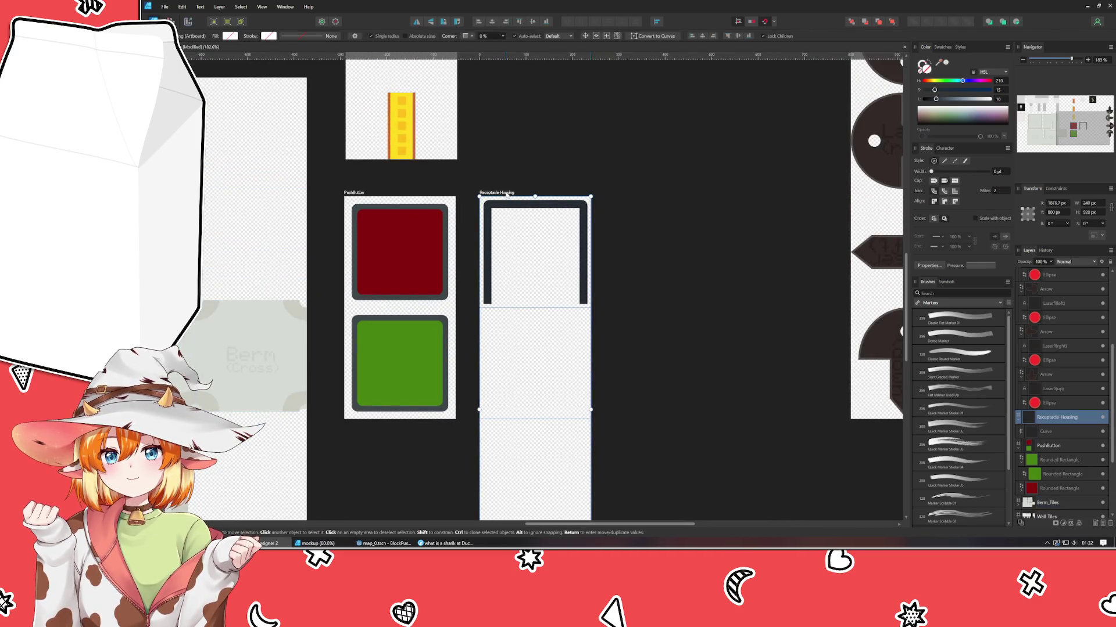
{"action": "left_click", "coordinate": [1088, 212]}
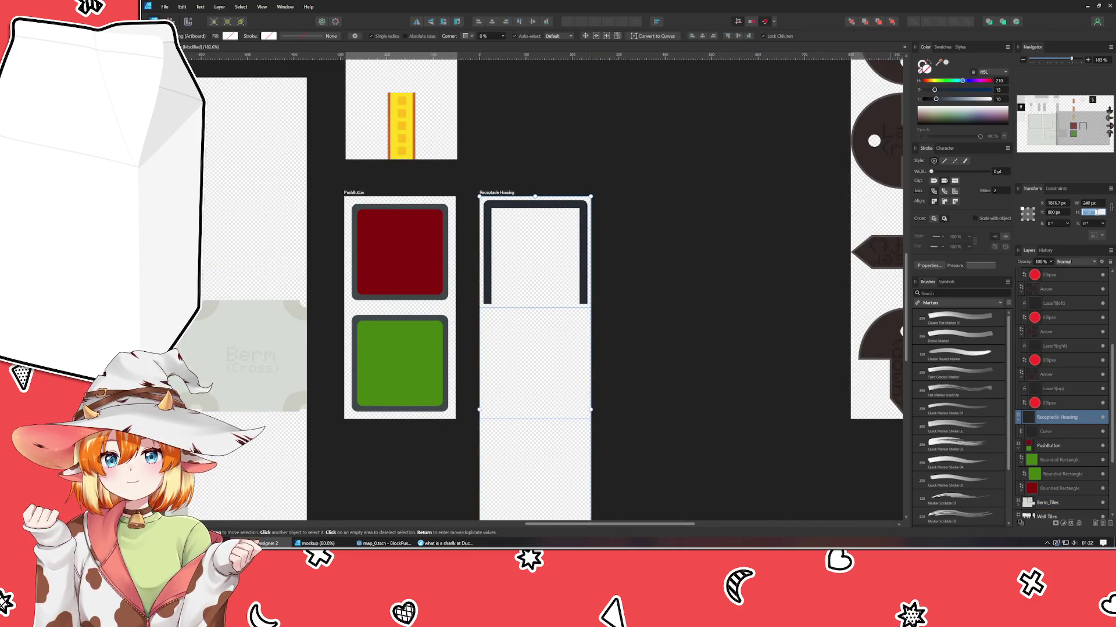
{"action": "type", "text": "960"}
{"action": "key", "text": "Return"}
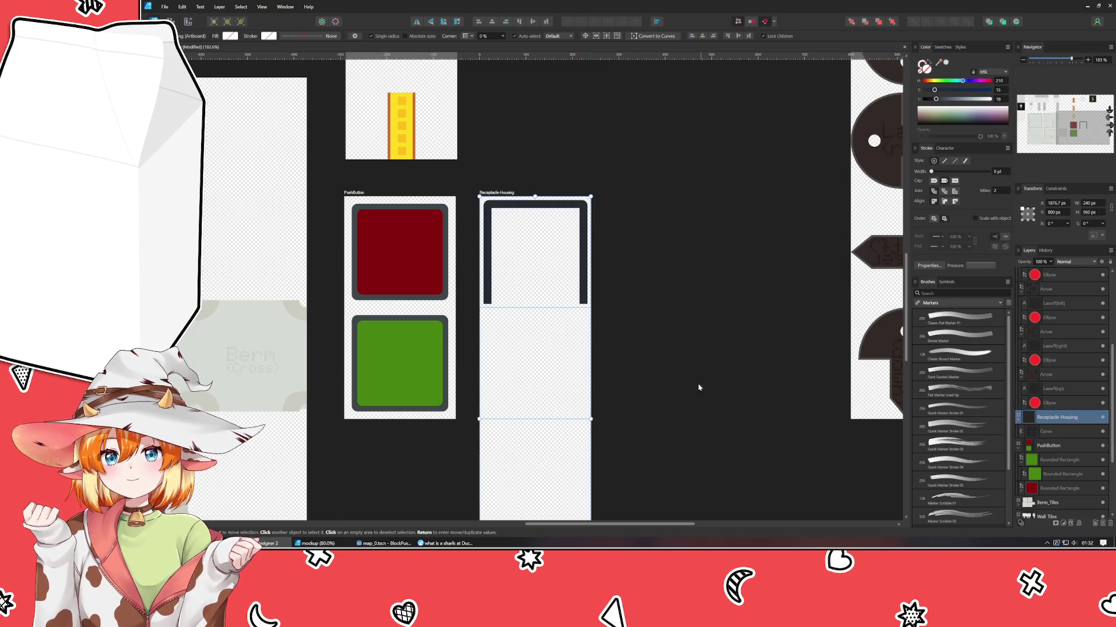
{"action": "mouse_move", "coordinate": [699, 387]}
{"action": "left_mouse_down"}
{"action": "mouse_move", "coordinate": [660, 188]}
{"action": "mouse_move", "coordinate": [605, 343]}
{"action": "left_mouse_up"}
{"action": "left_click", "coordinate": [659, 188]}
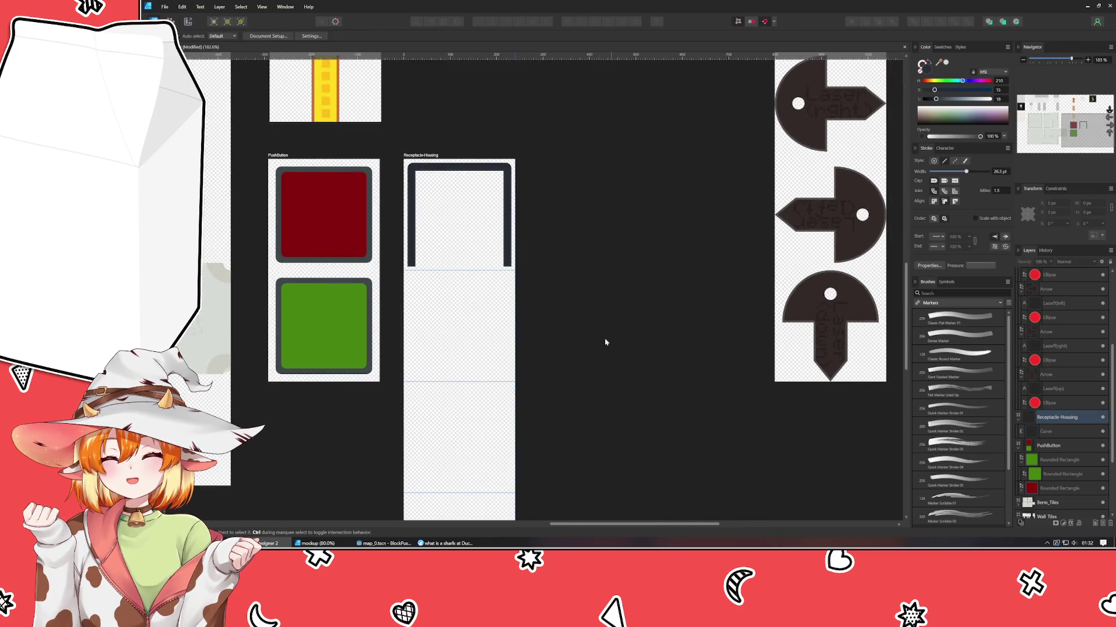
{"action": "scroll", "coordinate": [439, 265], "scroll_direction": "up", "scroll_amount": 3}
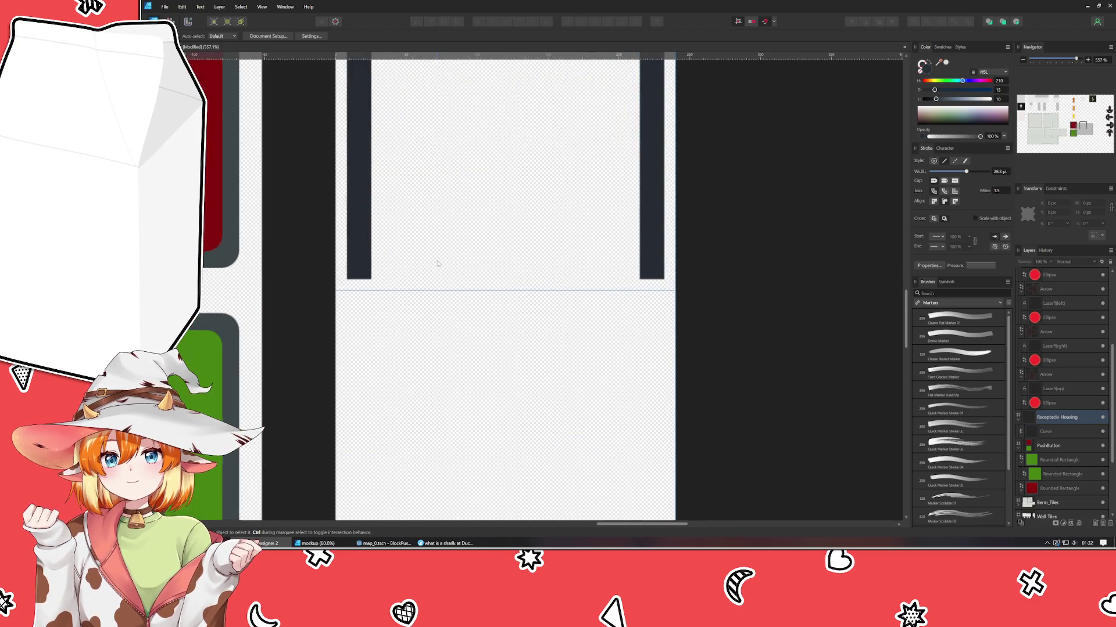
{"action": "scroll", "coordinate": [439, 264], "scroll_direction": "down", "scroll_amount": 1}
{"action": "scroll", "coordinate": [342, 198], "scroll_direction": "up", "scroll_amount": 2}
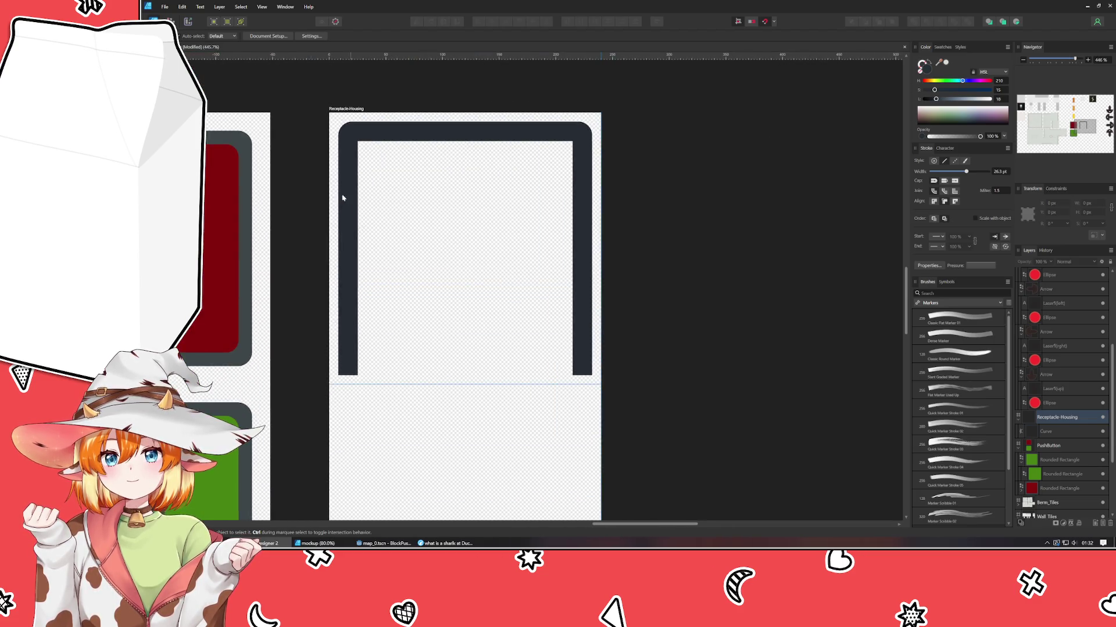
- Duplicate the bracket curve, nudge the copy's top edge down 10 px and lighten it
{"action": "left_click", "coordinate": [354, 129]}
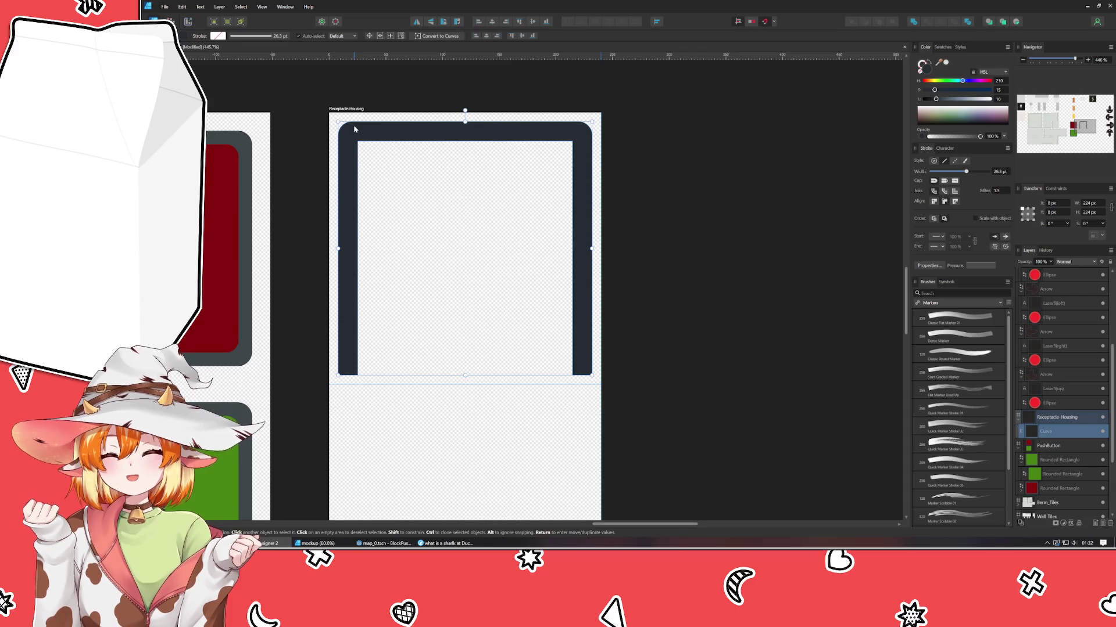
{"action": "key", "text": "ctrl+j"}
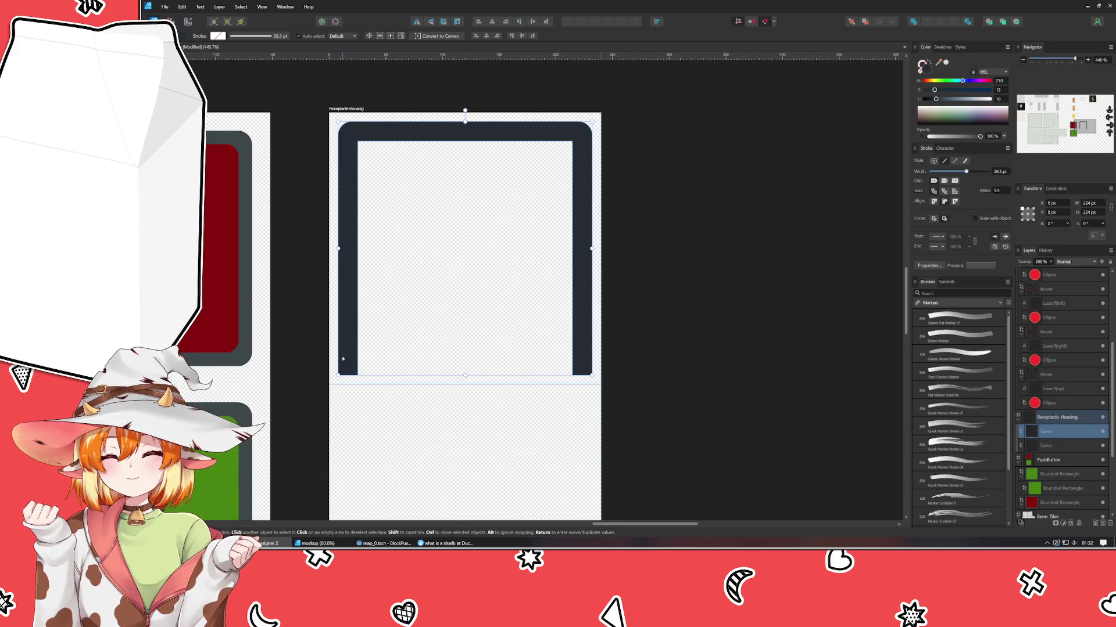
{"action": "key", "text": "a"}
{"action": "left_click_drag", "start_coordinate": [324, 399], "coordinate": [767, 353]}
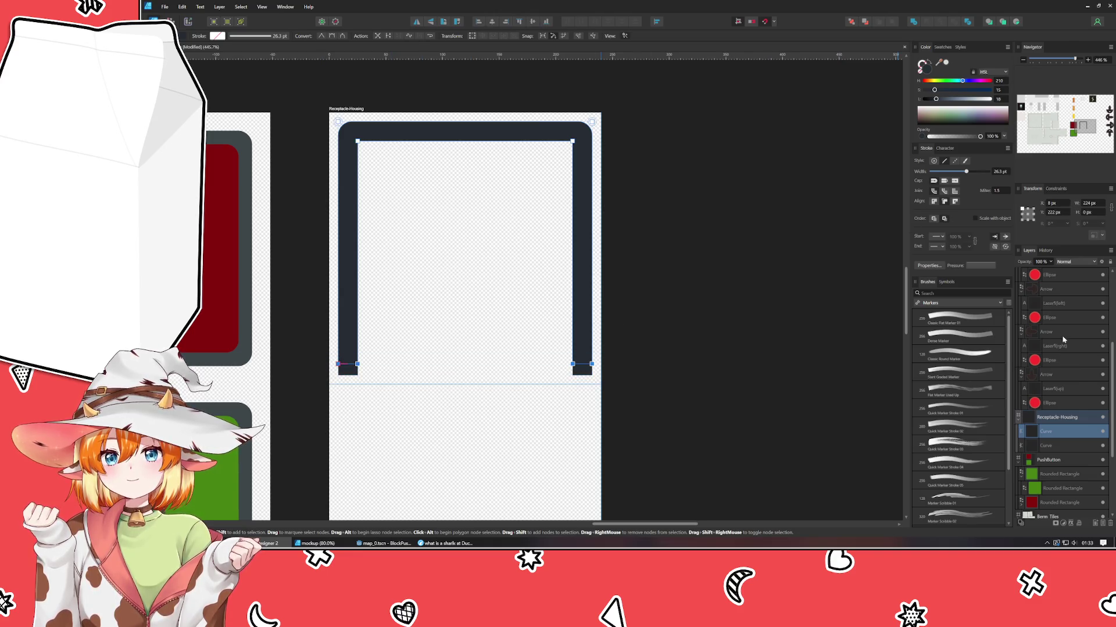
{"action": "left_click", "coordinate": [1053, 446]}
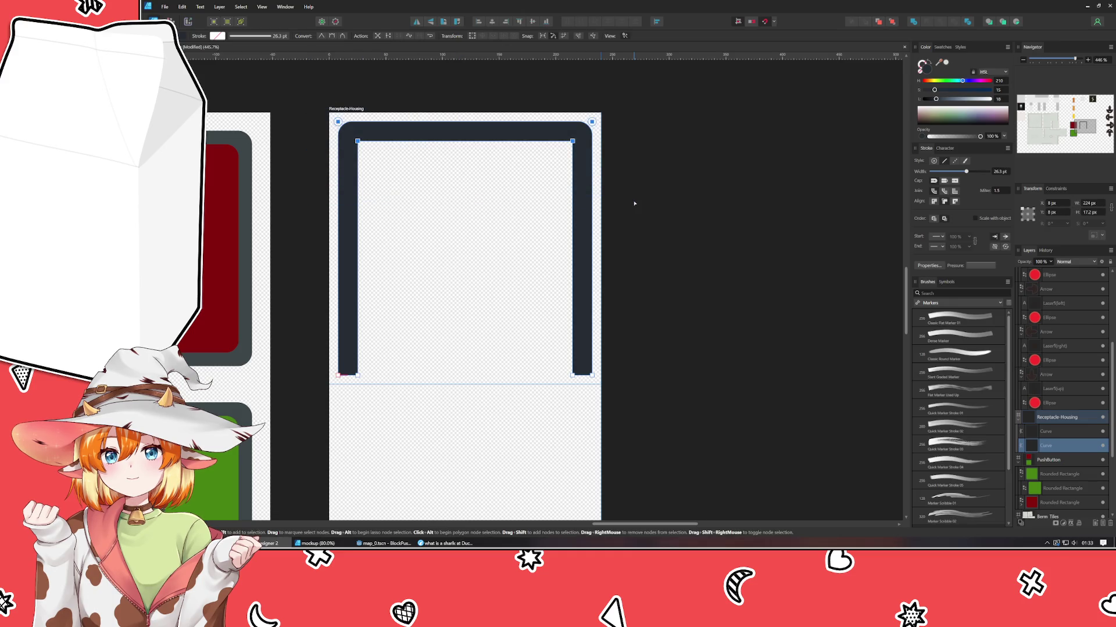
{"action": "key", "text": "shift+Down"}
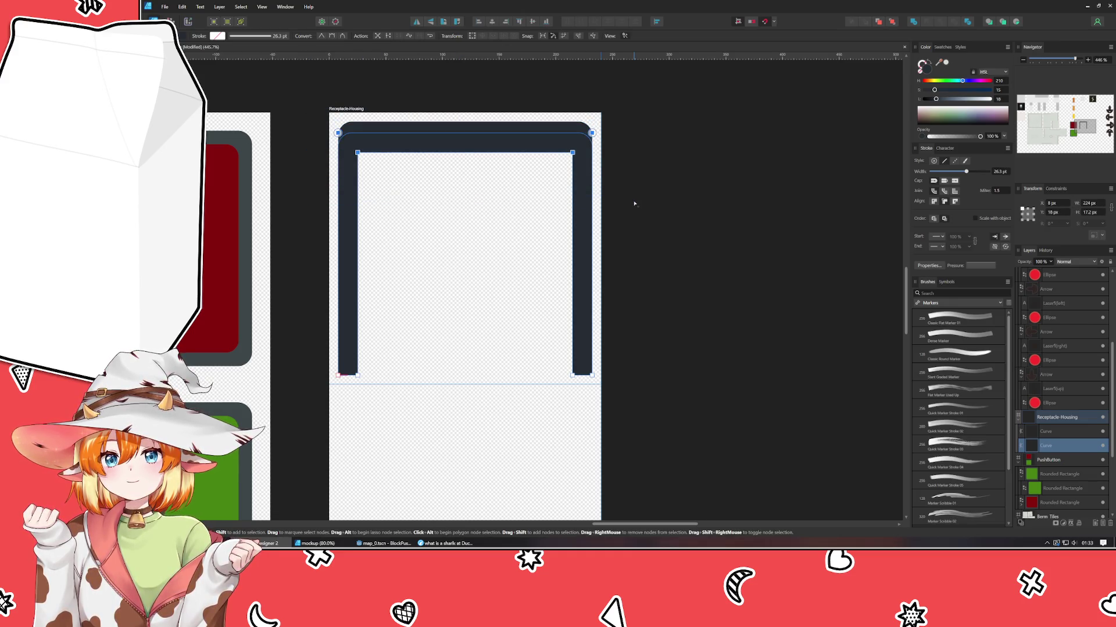
{"action": "left_click_drag", "start_coordinate": [936, 100], "coordinate": [945, 102]}
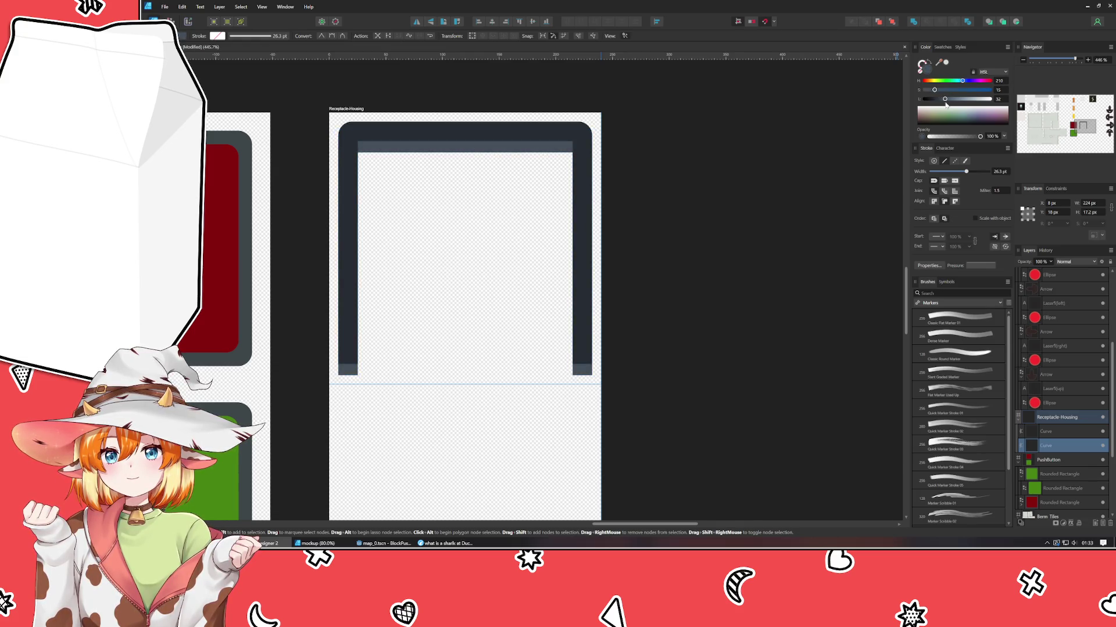
{"action": "left_click", "coordinate": [719, 219]}
- Select both bracket curves and group them
{"action": "scroll", "coordinate": [720, 221], "scroll_direction": "down", "scroll_amount": 2}
{"action": "scroll", "coordinate": [629, 167], "scroll_direction": "down", "scroll_amount": 1}
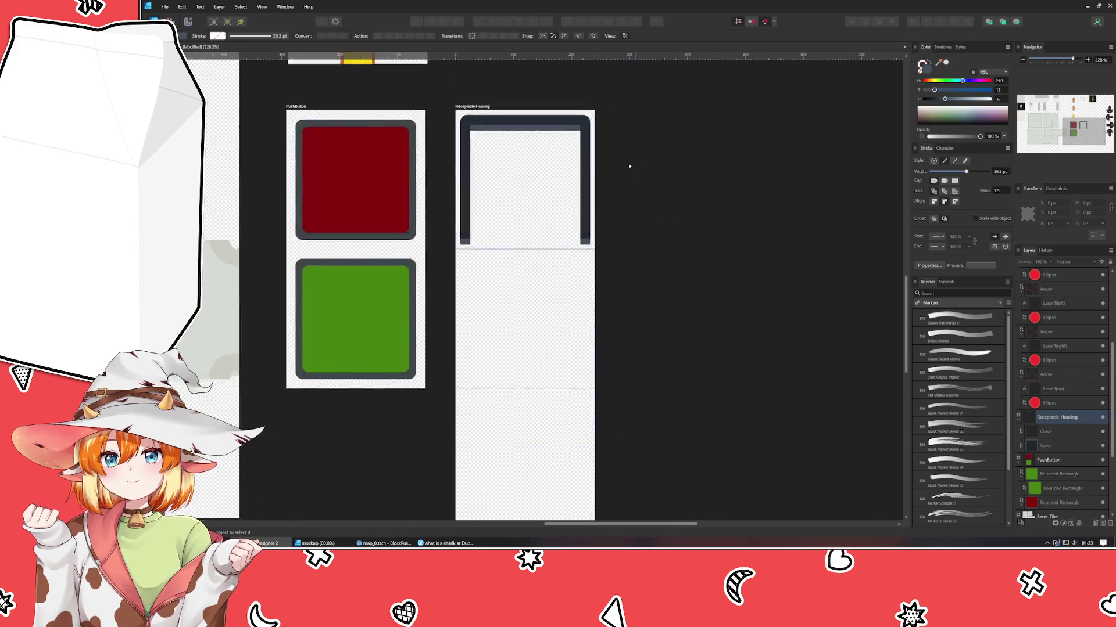
{"action": "left_click_drag", "start_coordinate": [629, 167], "coordinate": [595, 179]}
{"action": "key", "text": "v"}
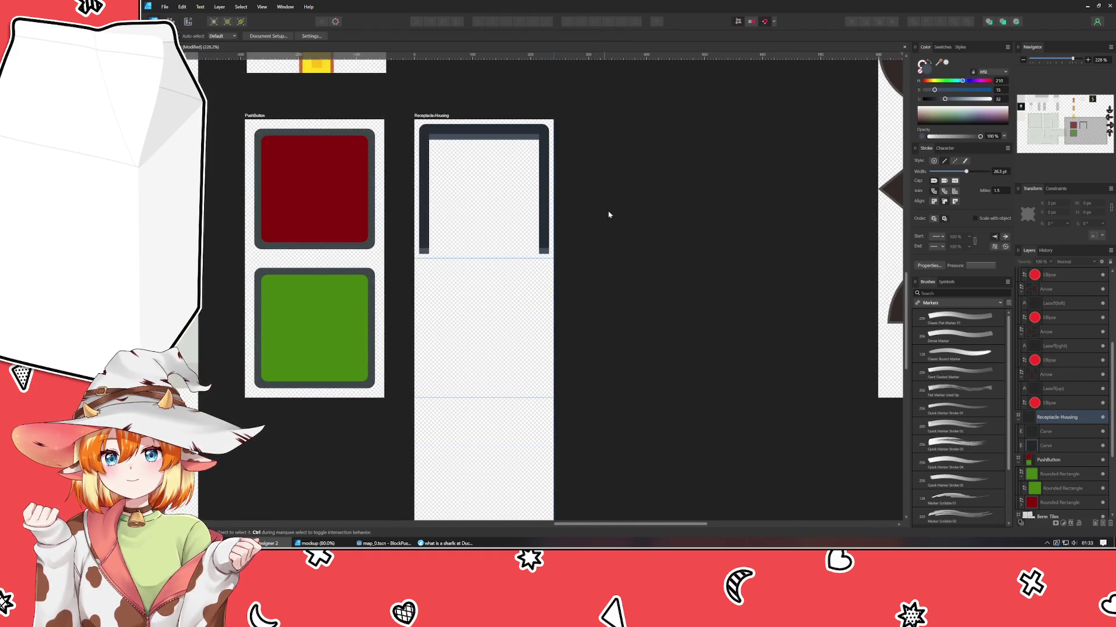
{"action": "left_click", "coordinate": [1062, 445], "text": "shift"}
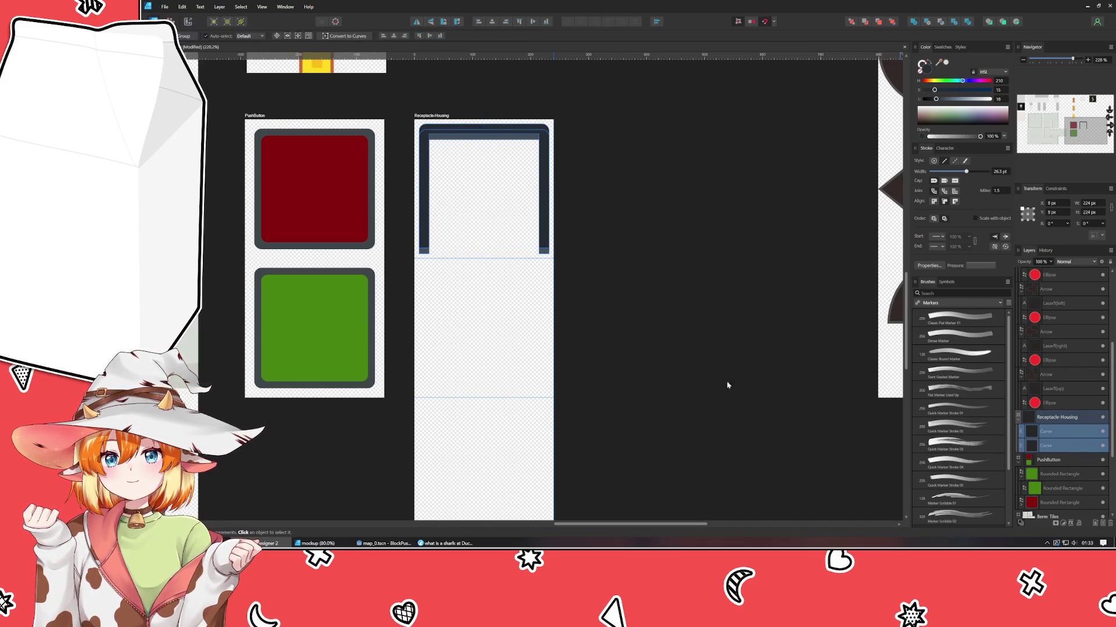
{"action": "key", "text": "ctrl+g"}
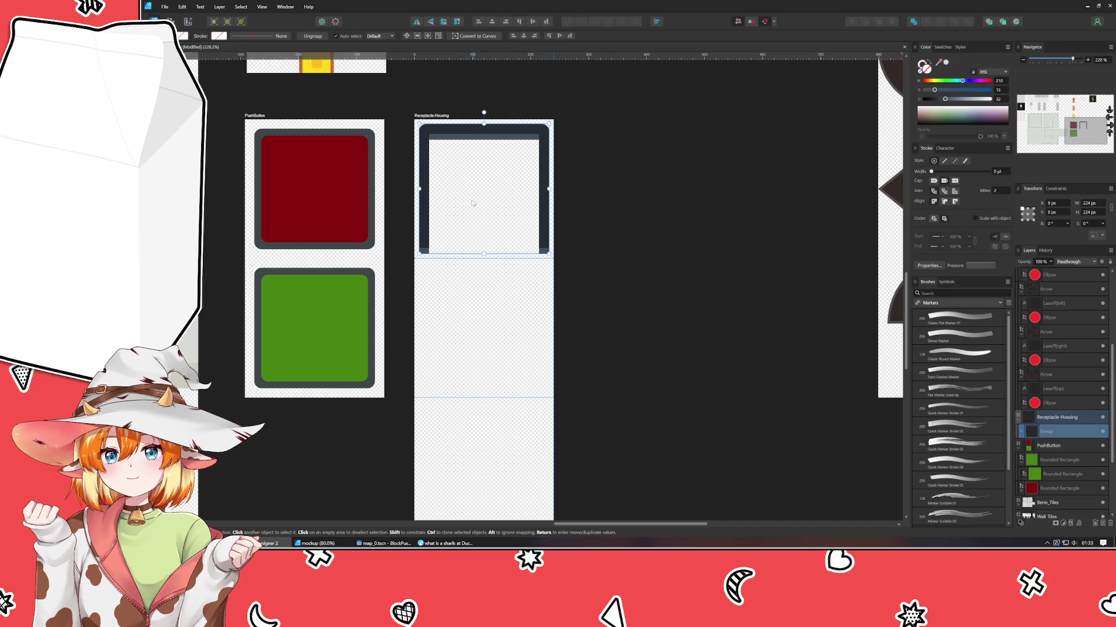
- Alt-drag the bracket group one cell down, ungroup it and remove the lighter inner curve
{"action": "left_click_drag", "start_coordinate": [470, 180], "coordinate": [470, 320], "text": "ctrl"}
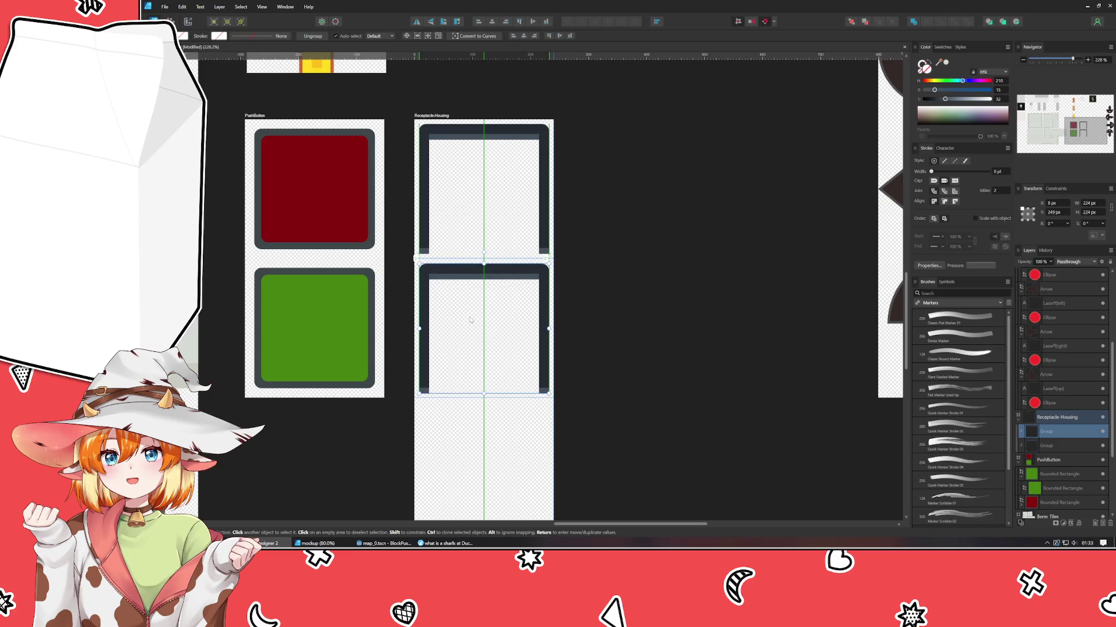
{"action": "left_click", "coordinate": [1021, 432]}
{"action": "key", "text": "ctrl+shift+g"}
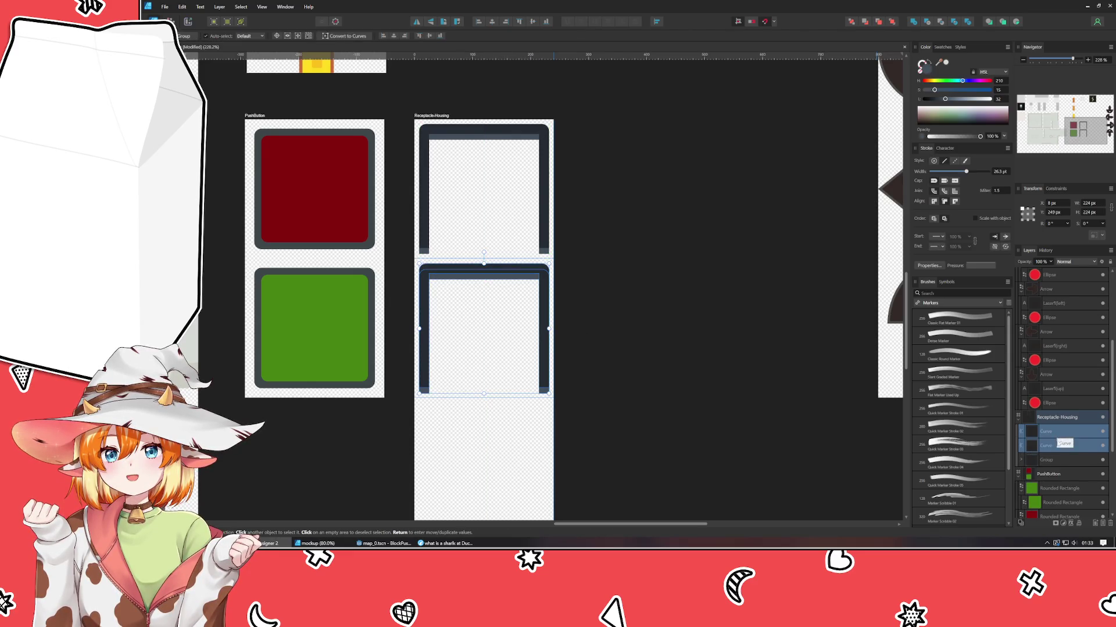
{"action": "left_click", "coordinate": [1053, 448]}
{"action": "key", "text": "ctrl+z"}
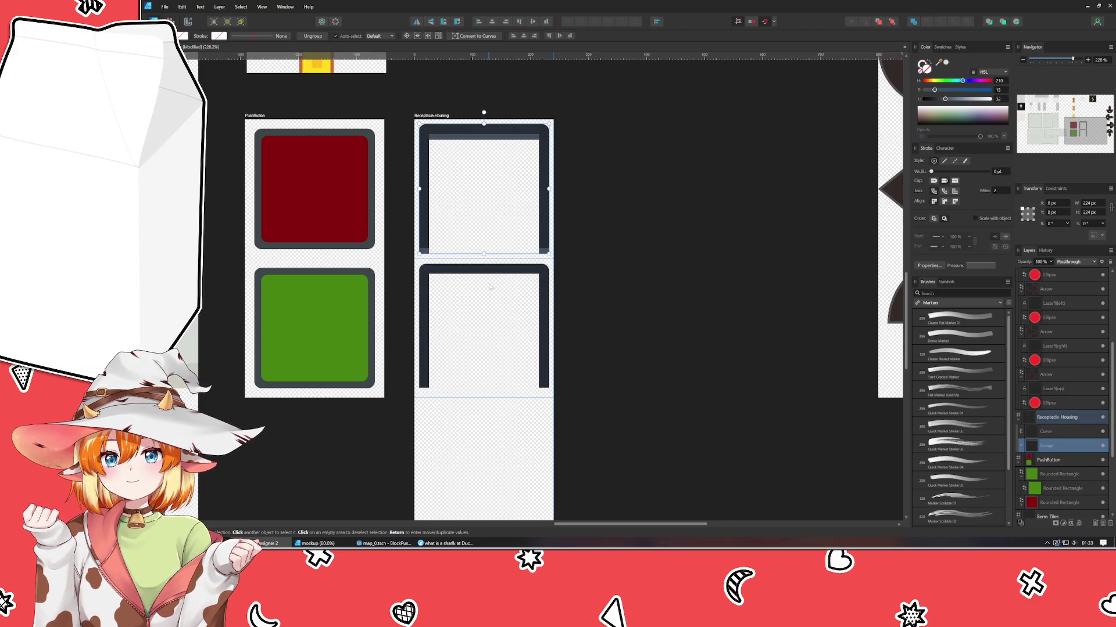
- Position the plain bracket lower, clone it into the third cell and repeat into the bottom cell
{"action": "left_click", "coordinate": [471, 269]}
{"action": "left_click_drag", "start_coordinate": [481, 312], "coordinate": [484, 321]}
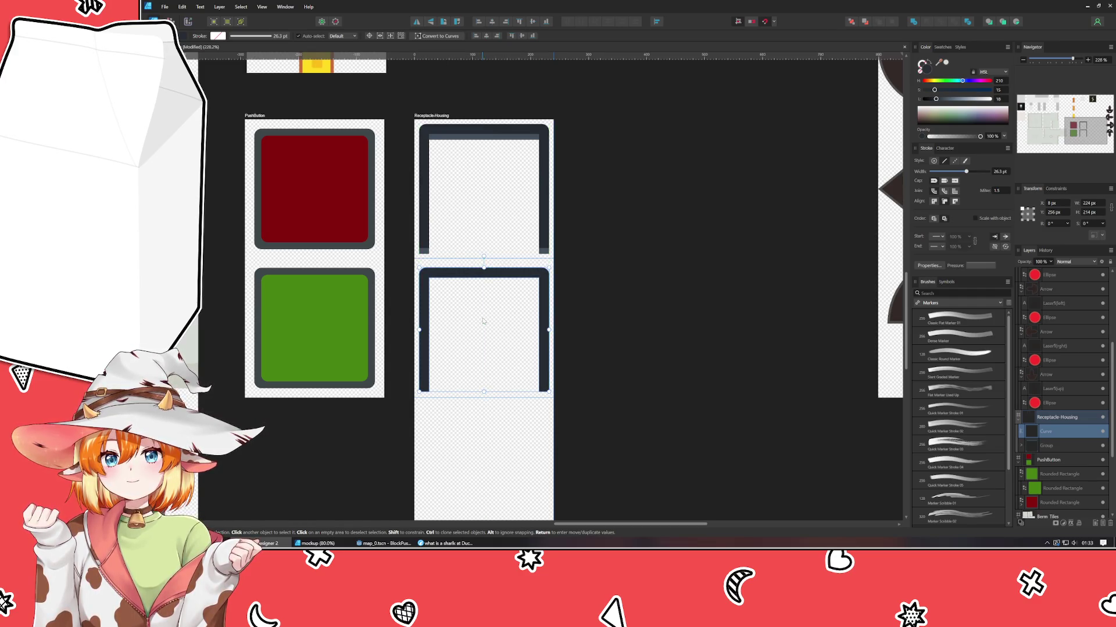
{"action": "scroll", "coordinate": [633, 314], "scroll_direction": "down", "scroll_amount": 2}
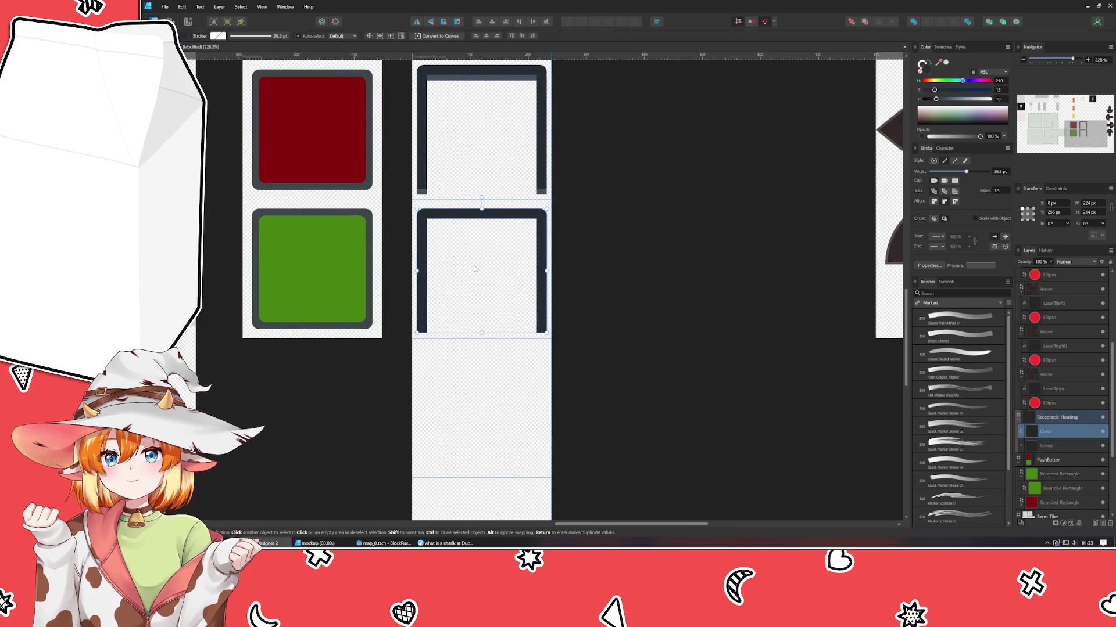
{"action": "scroll", "coordinate": [474, 268], "scroll_direction": "up", "scroll_amount": 3}
{"action": "left_click_drag", "start_coordinate": [474, 268], "coordinate": [487, 578]}
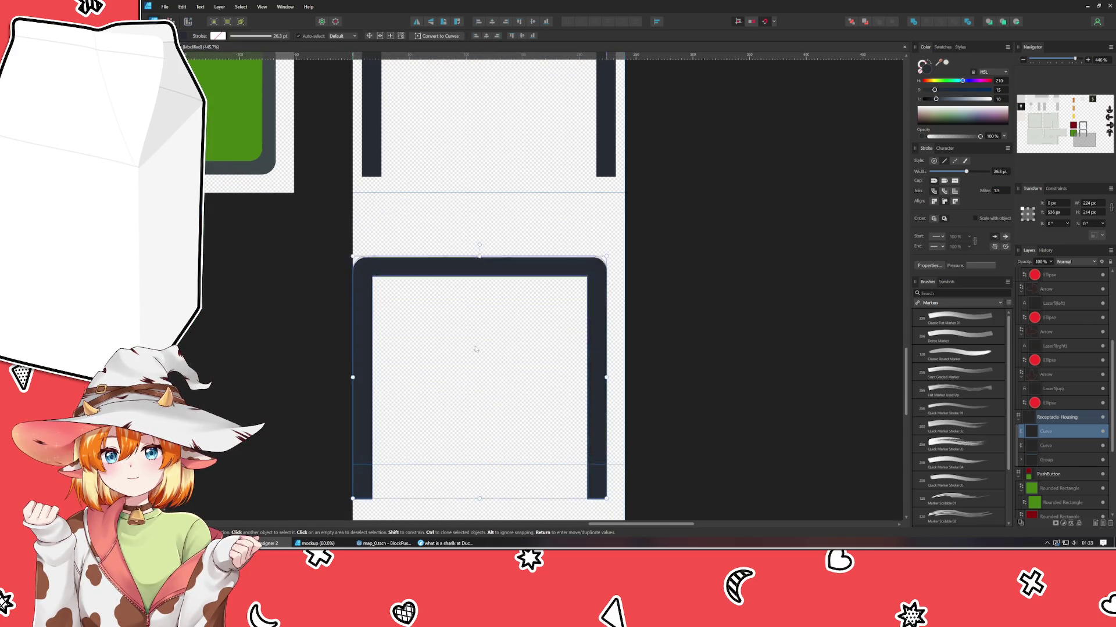
{"action": "left_click_drag", "start_coordinate": [487, 578], "coordinate": [486, 301]}
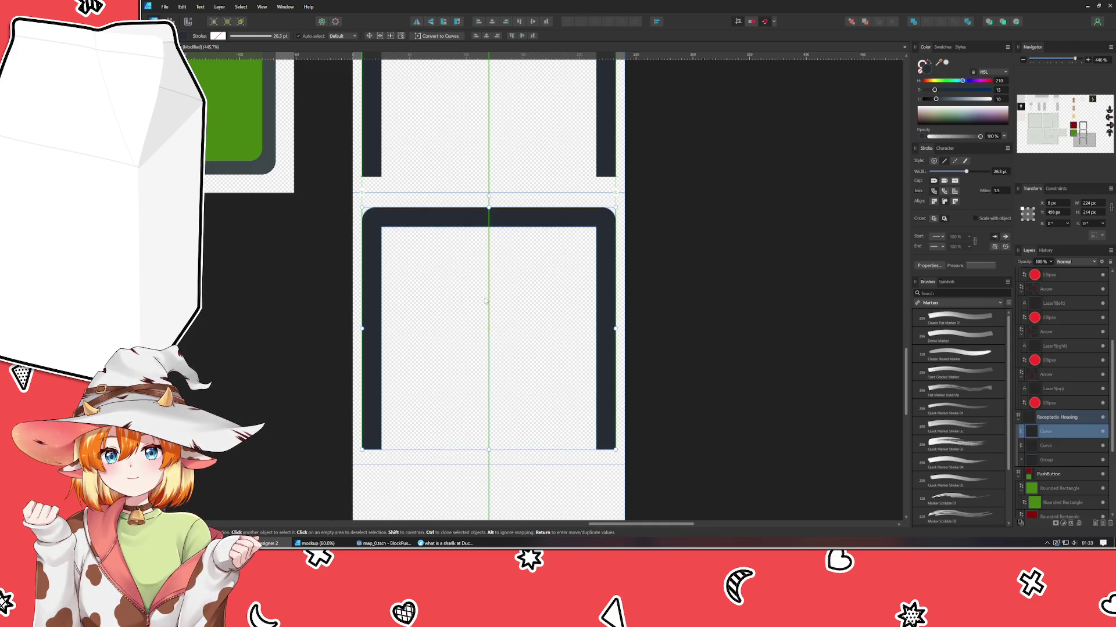
{"action": "left_click_drag", "start_coordinate": [486, 301], "coordinate": [486, 301]}
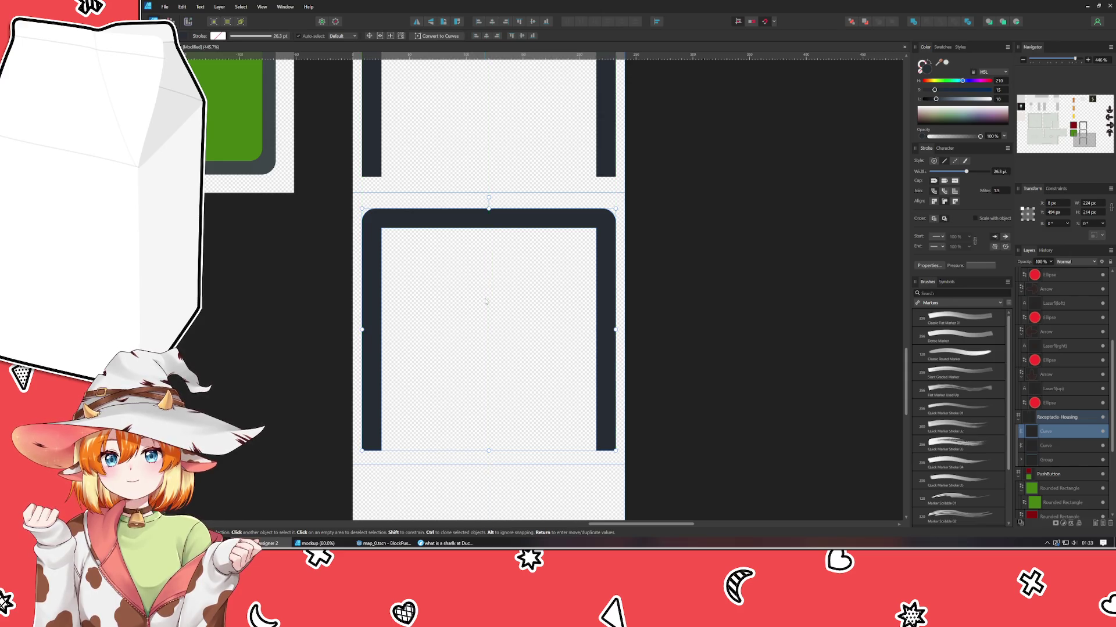
{"action": "key", "text": "ctrl+j"}
{"action": "scroll", "coordinate": [722, 269], "scroll_direction": "down", "scroll_amount": 10}
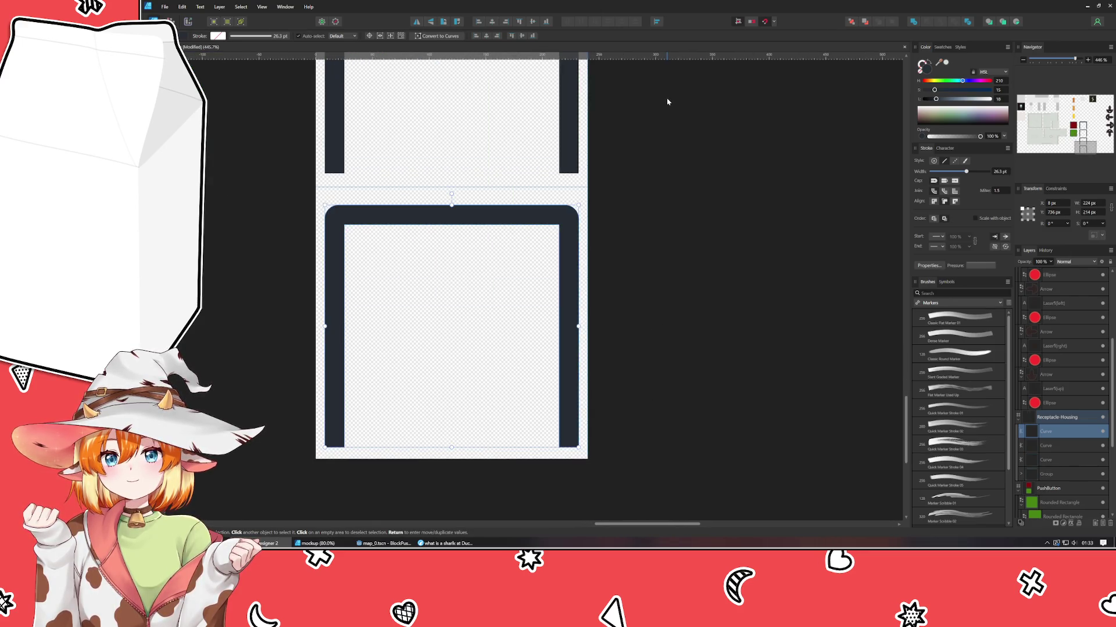
- Draw a narrow slate bar down the left edge of the bottom housing bracket frame
{"action": "scroll", "coordinate": [452, 263], "scroll_direction": "down", "scroll_amount": 3}
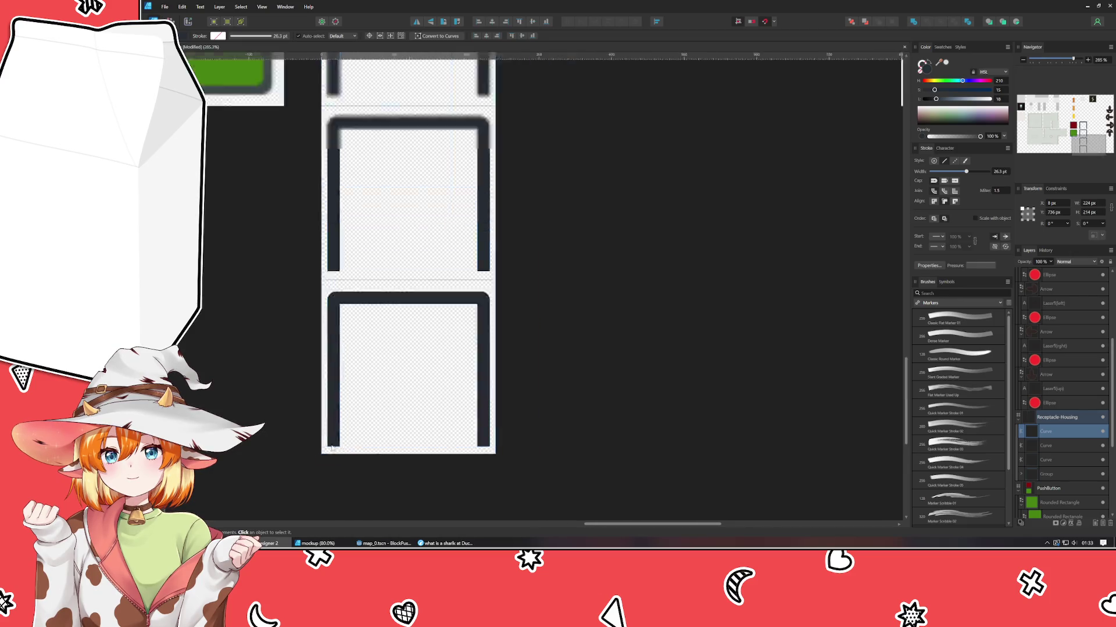
{"action": "scroll", "coordinate": [452, 263], "scroll_direction": "down", "scroll_amount": 2}
{"action": "left_click", "coordinate": [365, 189]}
{"action": "scroll", "coordinate": [359, 183], "scroll_direction": "up", "scroll_amount": 4}
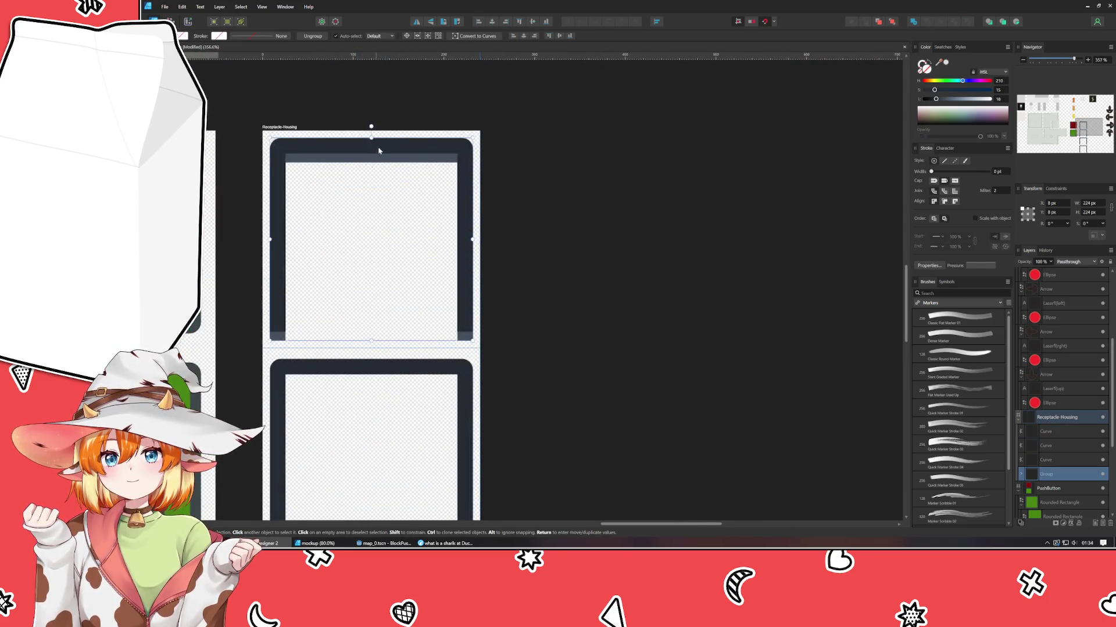
{"action": "scroll", "coordinate": [416, 136], "scroll_direction": "down", "scroll_amount": 3}
{"action": "scroll", "coordinate": [585, 266], "scroll_direction": "down", "scroll_amount": 2}
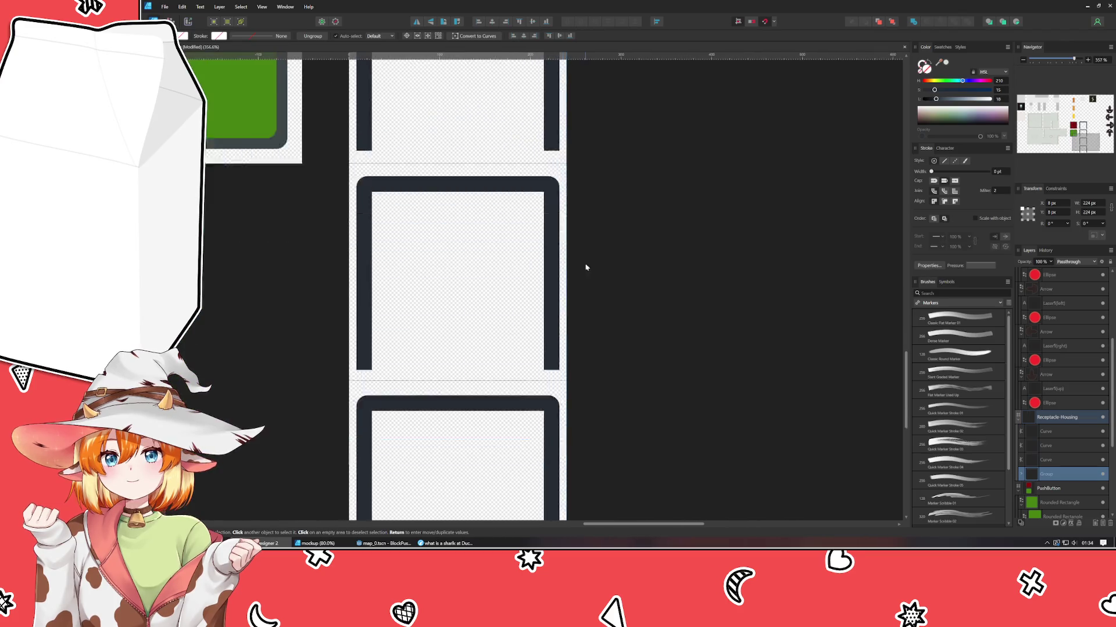
{"action": "scroll", "coordinate": [440, 309], "scroll_direction": "down", "scroll_amount": 2}
{"action": "left_click", "coordinate": [335, 333]}
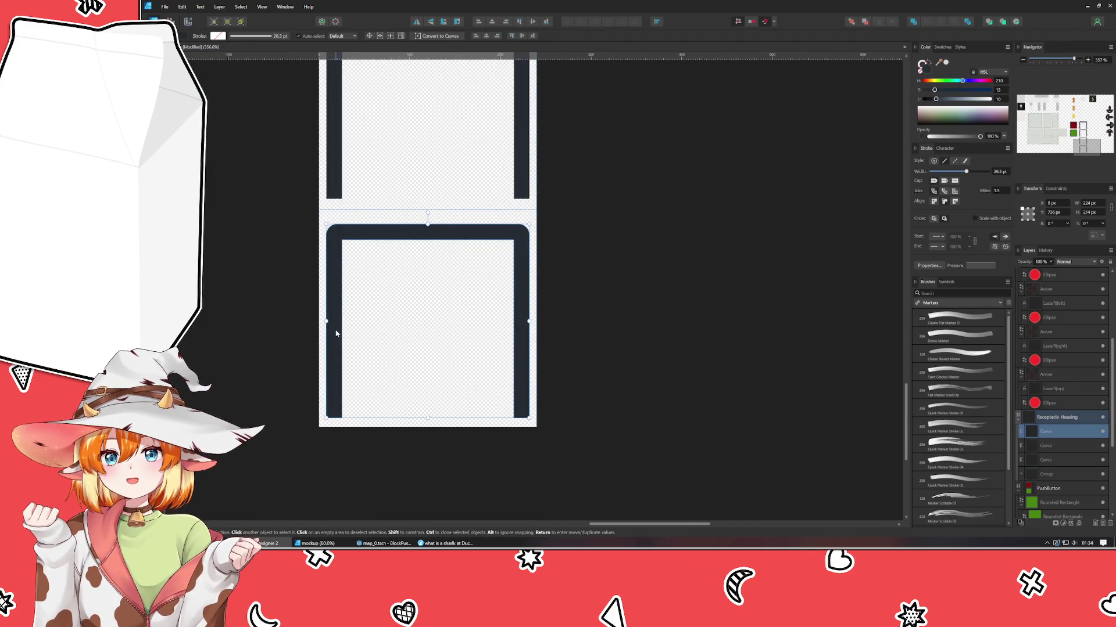
{"action": "scroll", "coordinate": [335, 333], "scroll_direction": "up", "scroll_amount": 1}
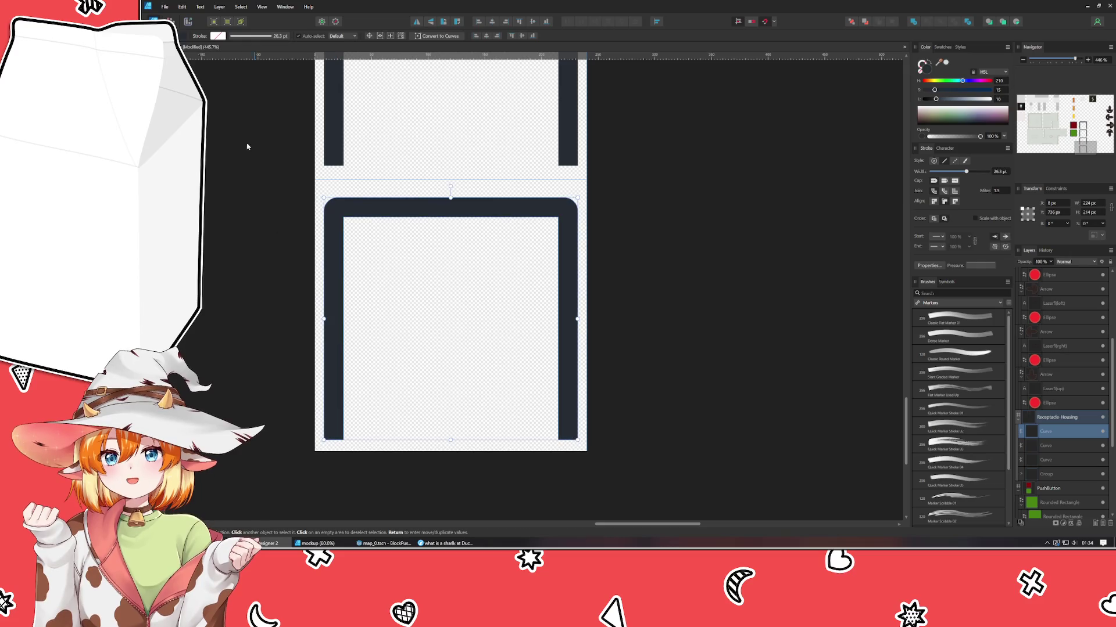
{"action": "key", "text": "m"}
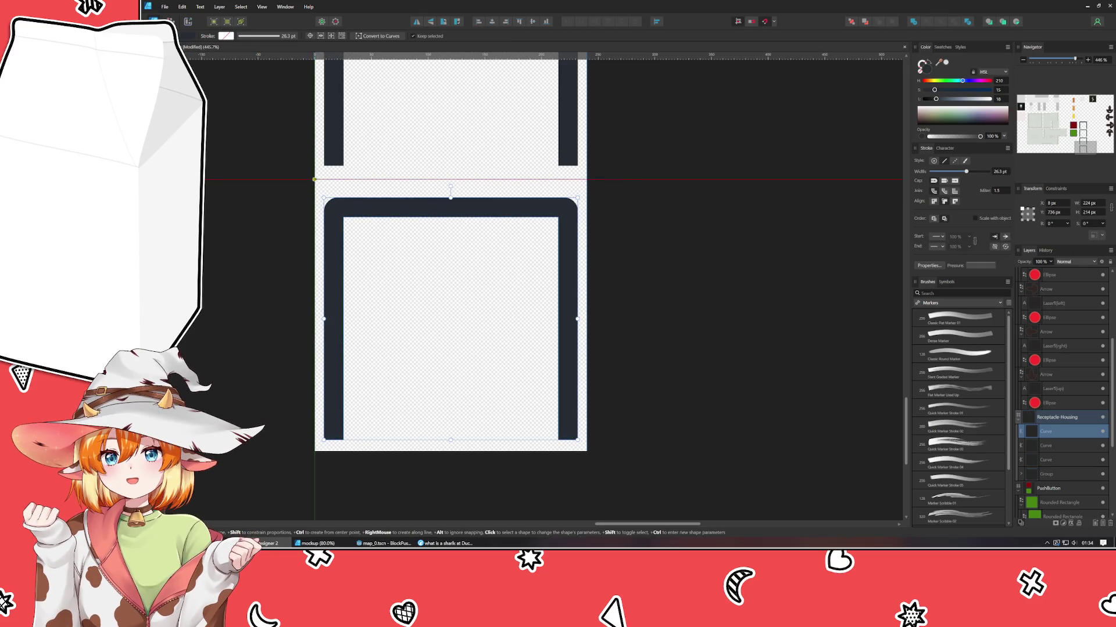
{"action": "left_click_drag", "start_coordinate": [314, 180], "coordinate": [352, 451]}
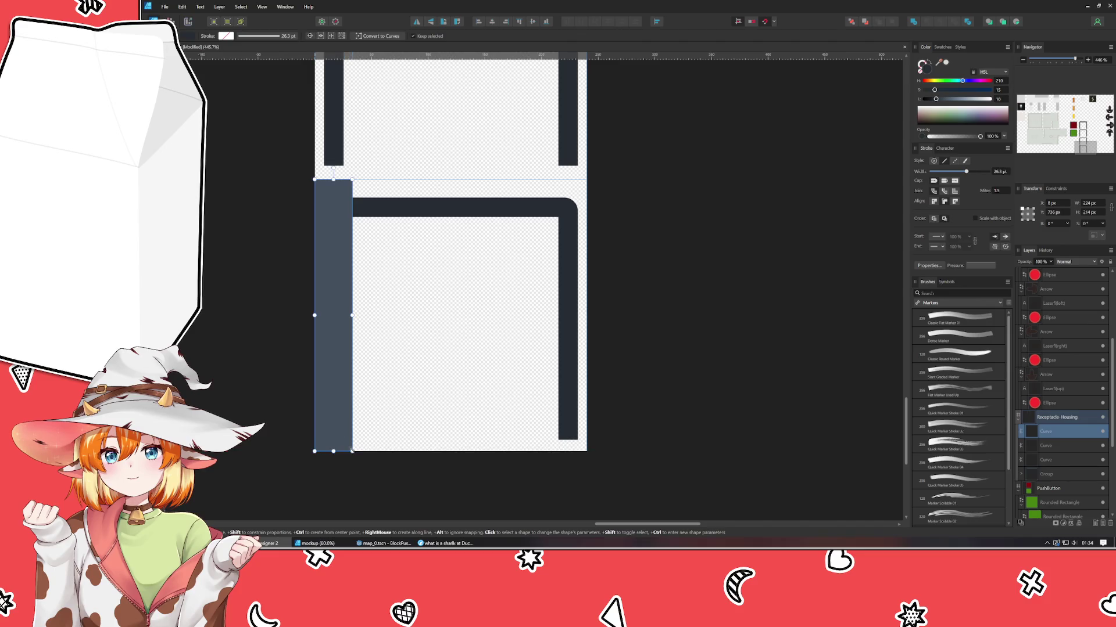
- Move the slate bar up into the frame above, repositioning it together with the bracket curve
{"action": "key", "text": "v"}
{"action": "left_click", "coordinate": [390, 207], "text": "shift"}
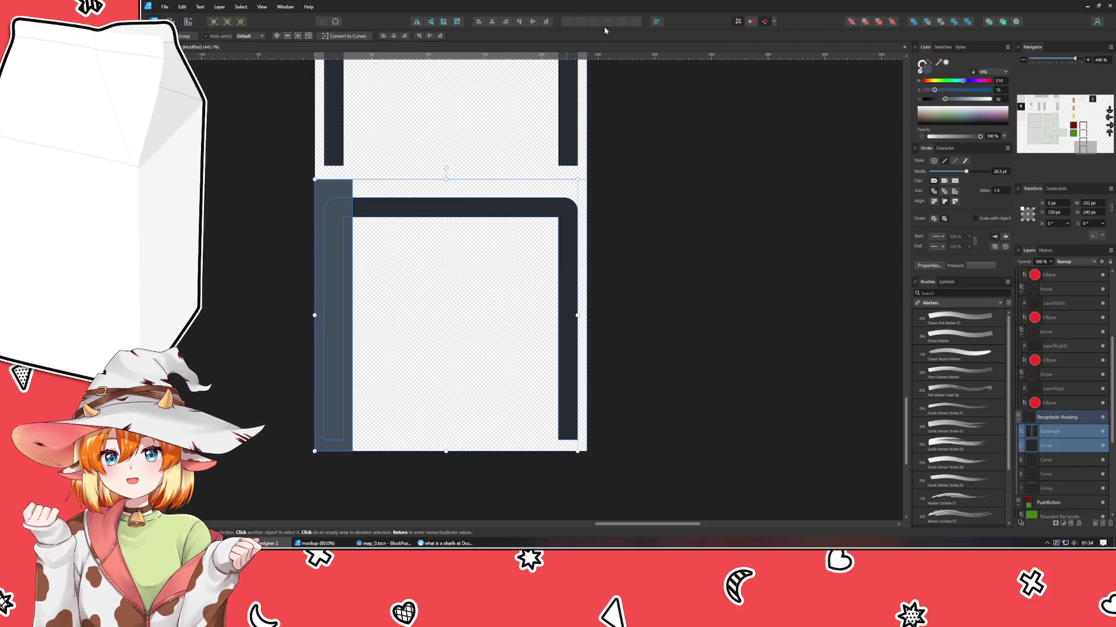
{"action": "left_click", "coordinate": [425, 217], "text": "shift"}
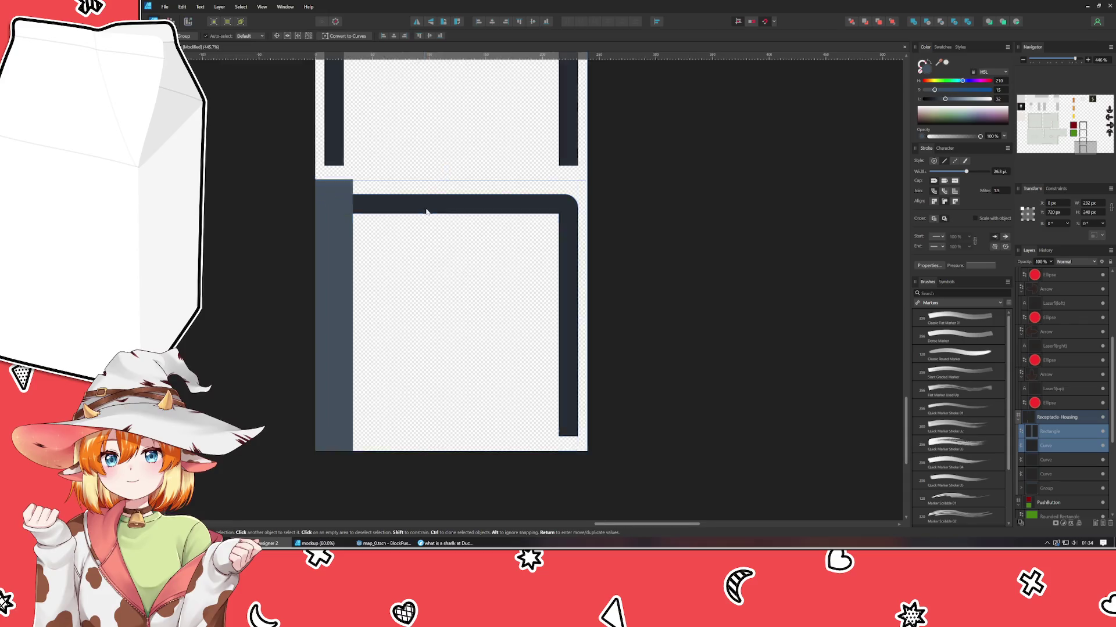
{"action": "scroll", "coordinate": [406, 290], "scroll_direction": "up", "scroll_amount": 2}
{"action": "scroll", "coordinate": [406, 290], "scroll_direction": "left", "scroll_amount": 1}
{"action": "left_click_drag", "start_coordinate": [396, 354], "coordinate": [385, 112]}
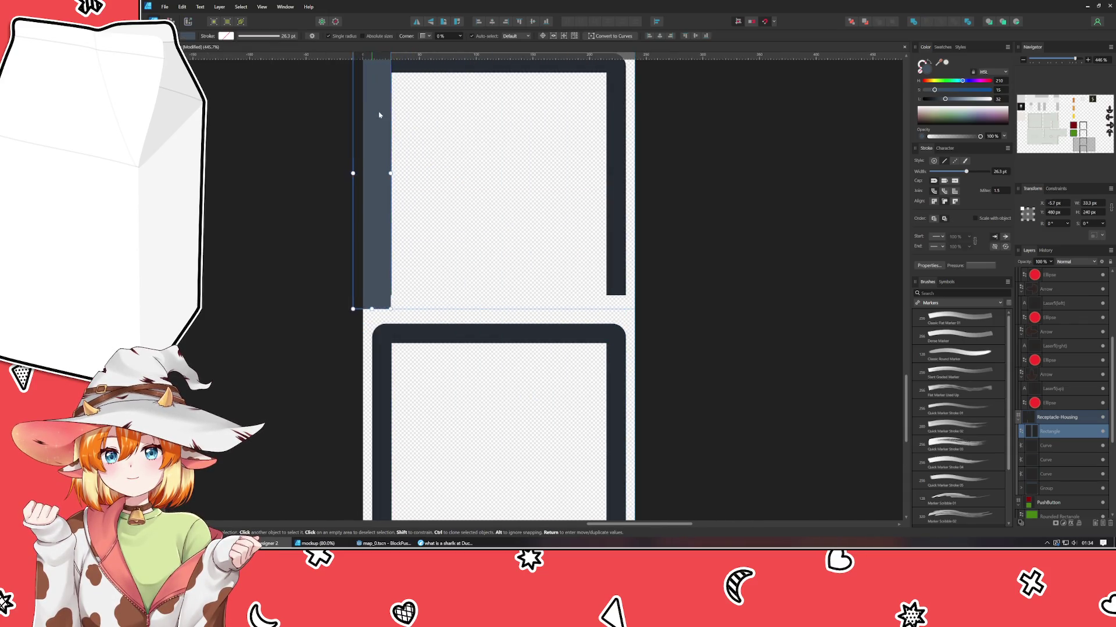
{"action": "scroll", "coordinate": [407, 146], "scroll_direction": "up", "scroll_amount": 2}
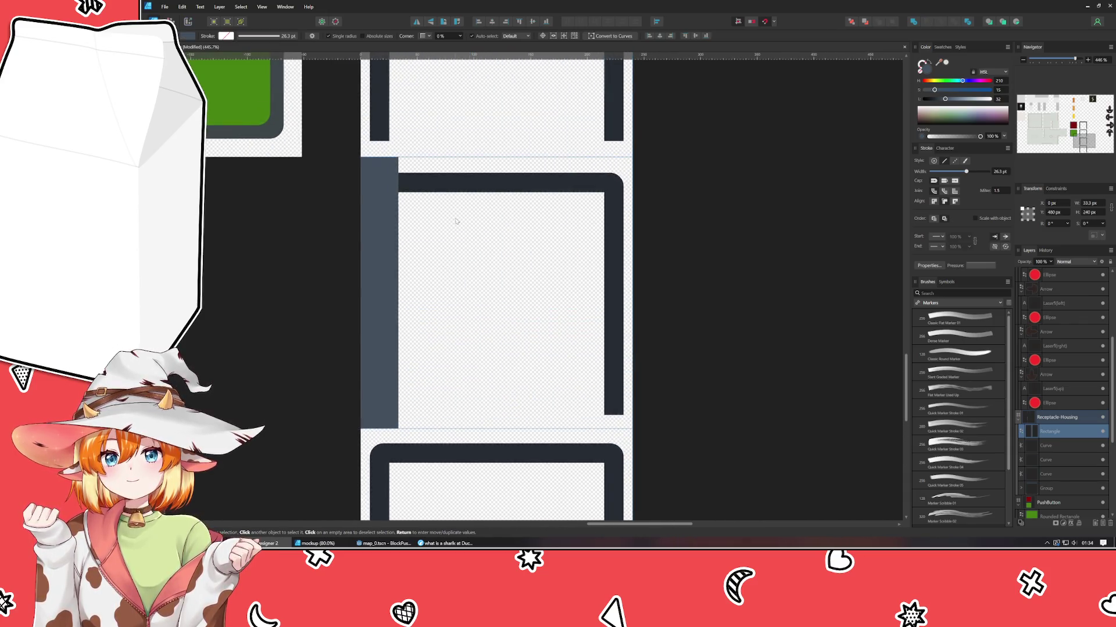
{"action": "left_click", "coordinate": [437, 180], "text": "shift"}
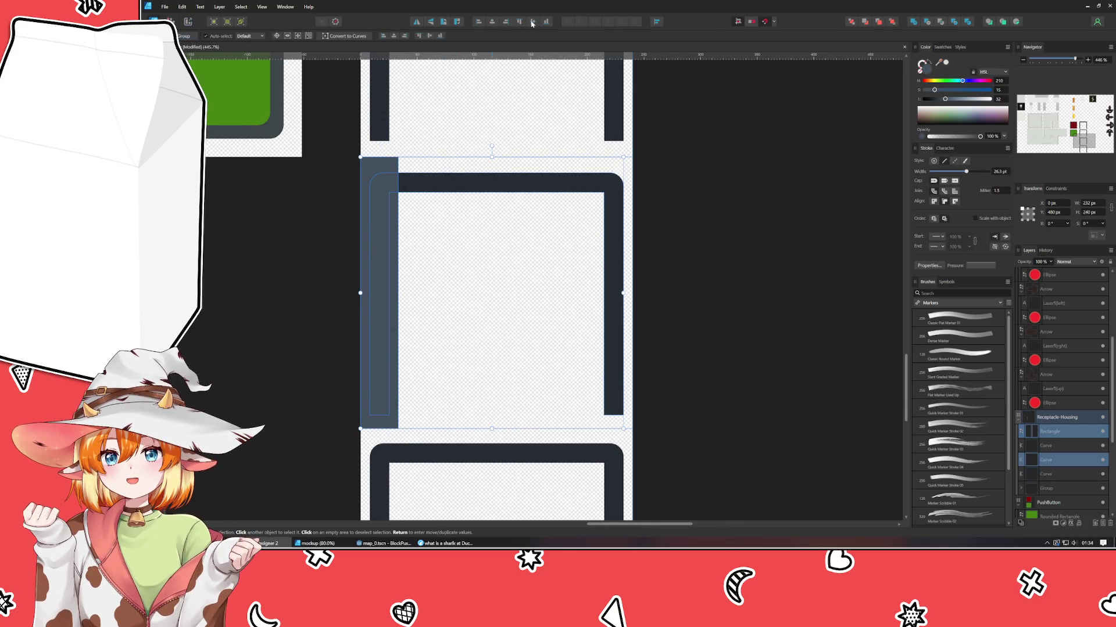
{"action": "scroll", "coordinate": [421, 358], "scroll_direction": "up", "scroll_amount": 2}
{"action": "scroll", "coordinate": [422, 357], "scroll_direction": "left", "scroll_amount": 1}
{"action": "left_click_drag", "start_coordinate": [422, 357], "coordinate": [396, 108]}
{"action": "left_click", "coordinate": [393, 339]}
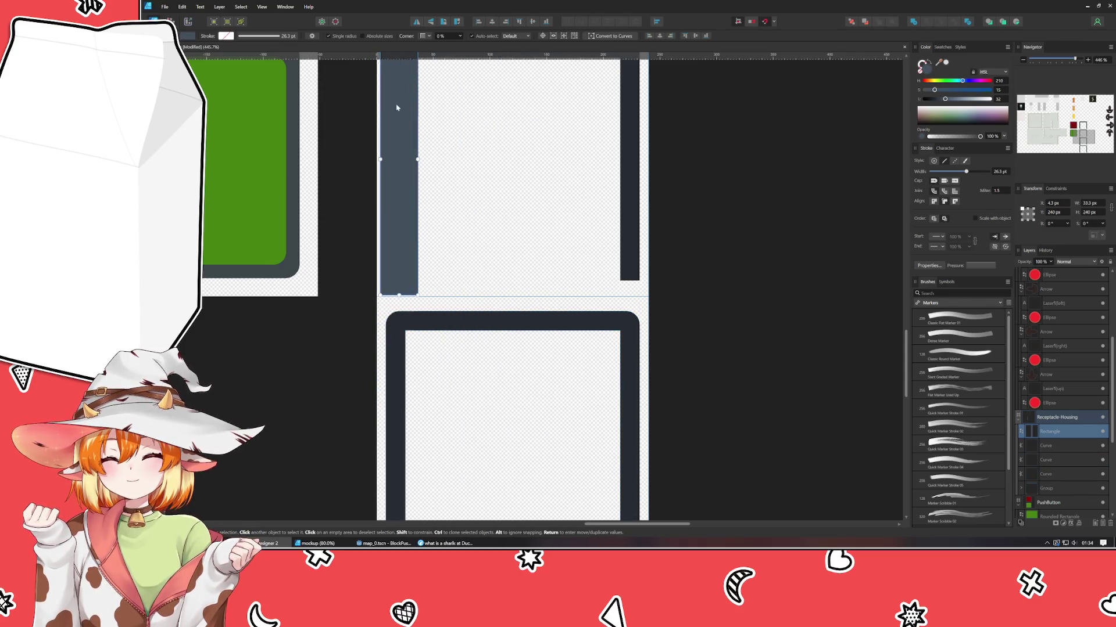
{"action": "scroll", "coordinate": [467, 136], "scroll_direction": "up", "scroll_amount": 3}
{"action": "left_click", "coordinate": [444, 241], "text": "shift"}
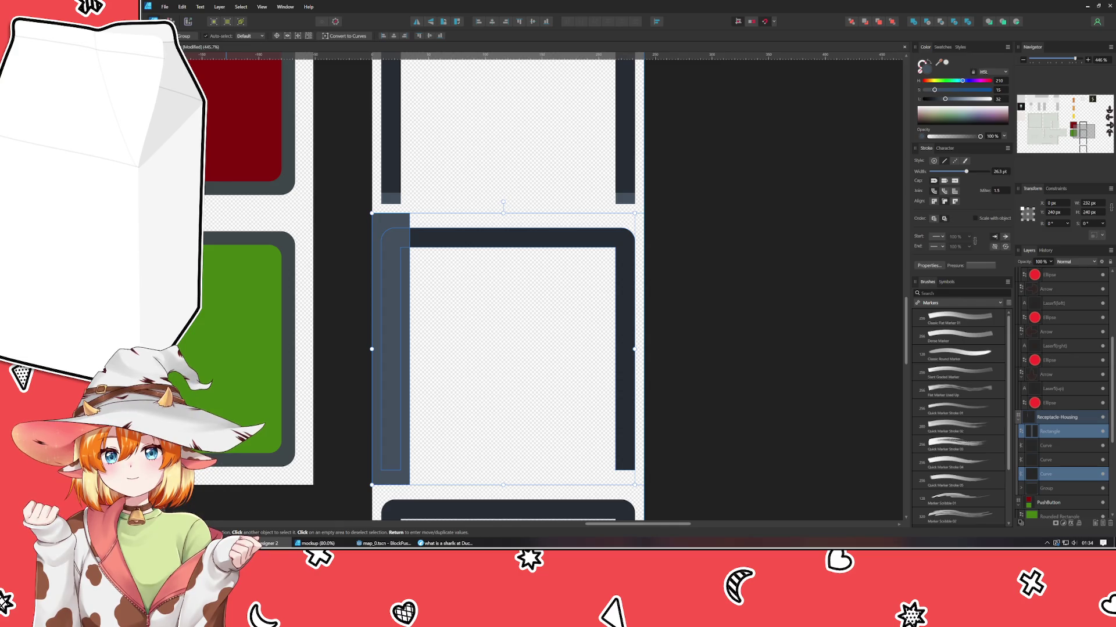
- Back in the housing document, delete the slate bar on the left
{"action": "key", "text": "ctrl+Tab"}
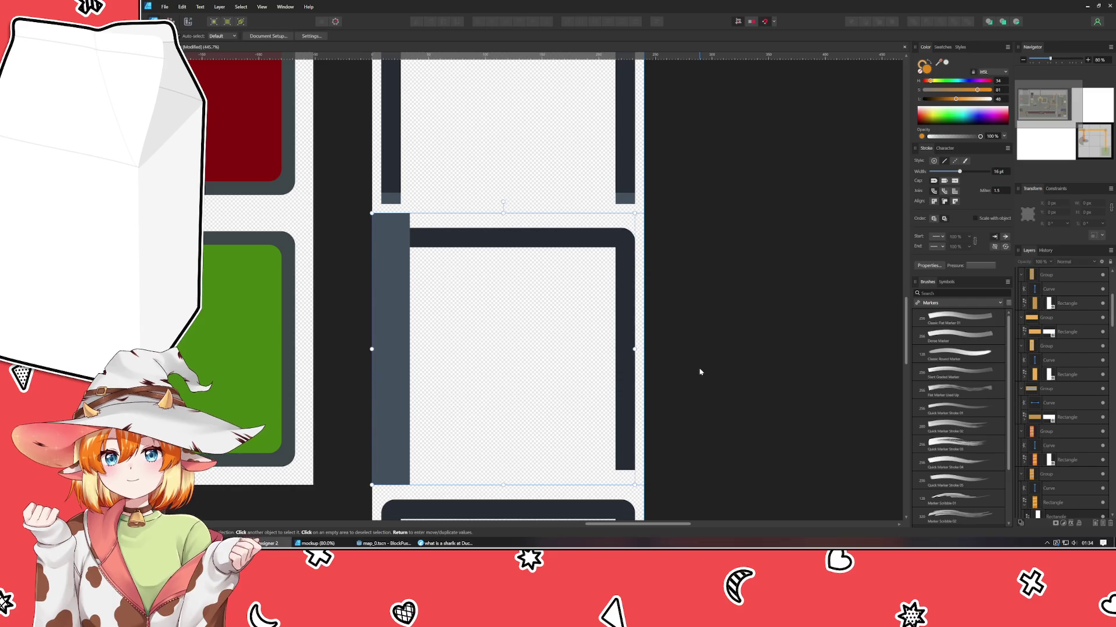
{"action": "key", "text": "ctrl+Tab"}
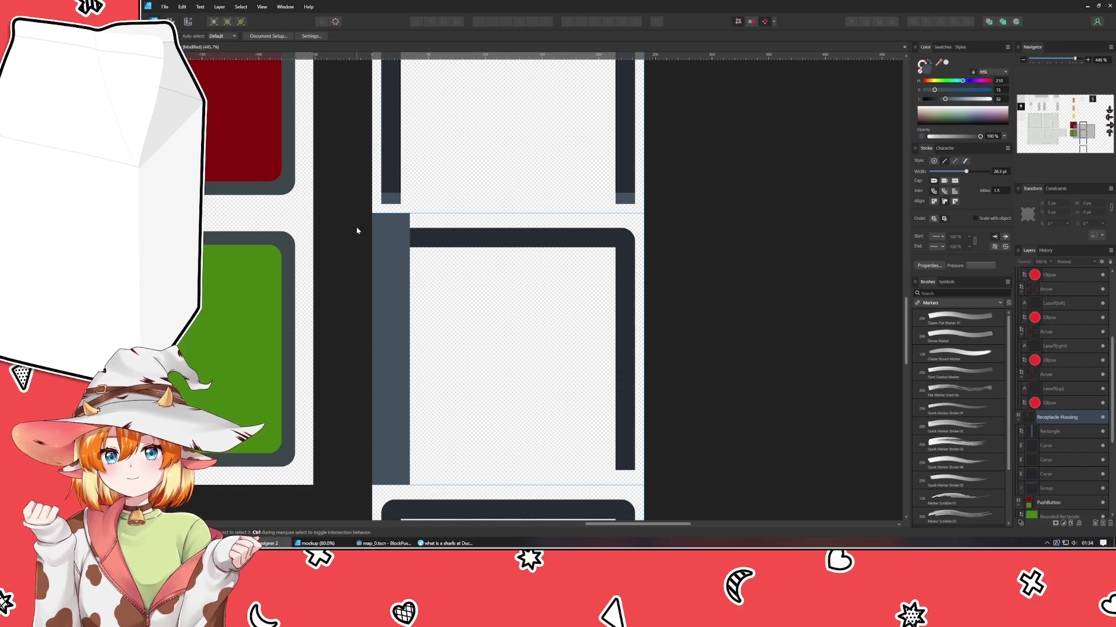
{"action": "left_click", "coordinate": [400, 277]}
{"action": "key", "text": "Delete"}
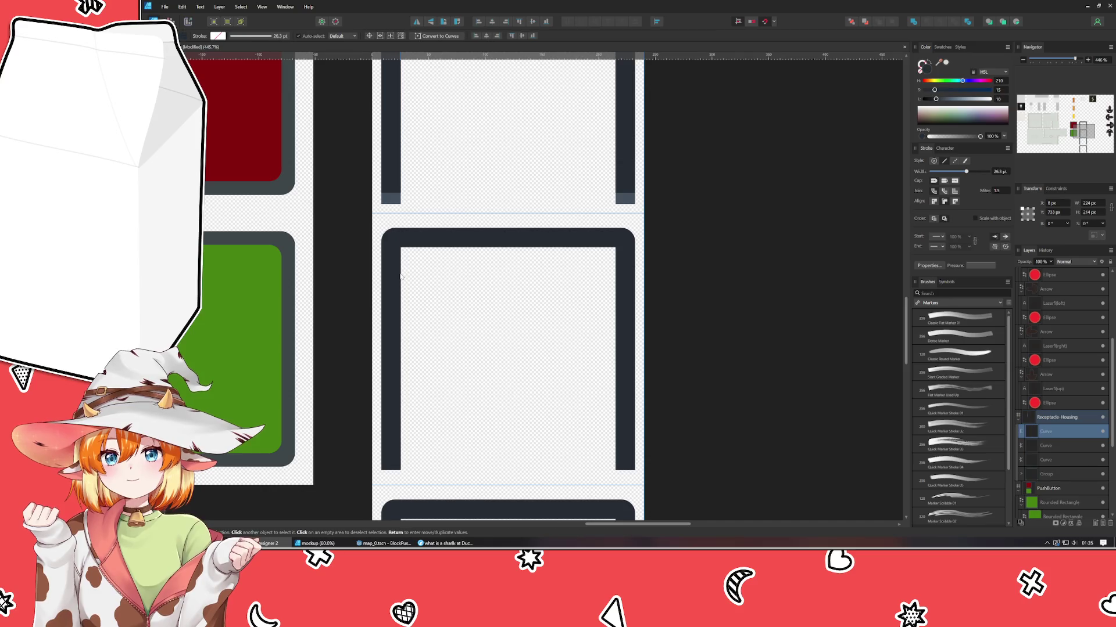
- Paste a trial bar into the top housing, fit it to the left edge and full height, then delete it
{"action": "scroll", "coordinate": [427, 166], "scroll_direction": "up", "scroll_amount": 3}
{"action": "left_click", "coordinate": [434, 114]}
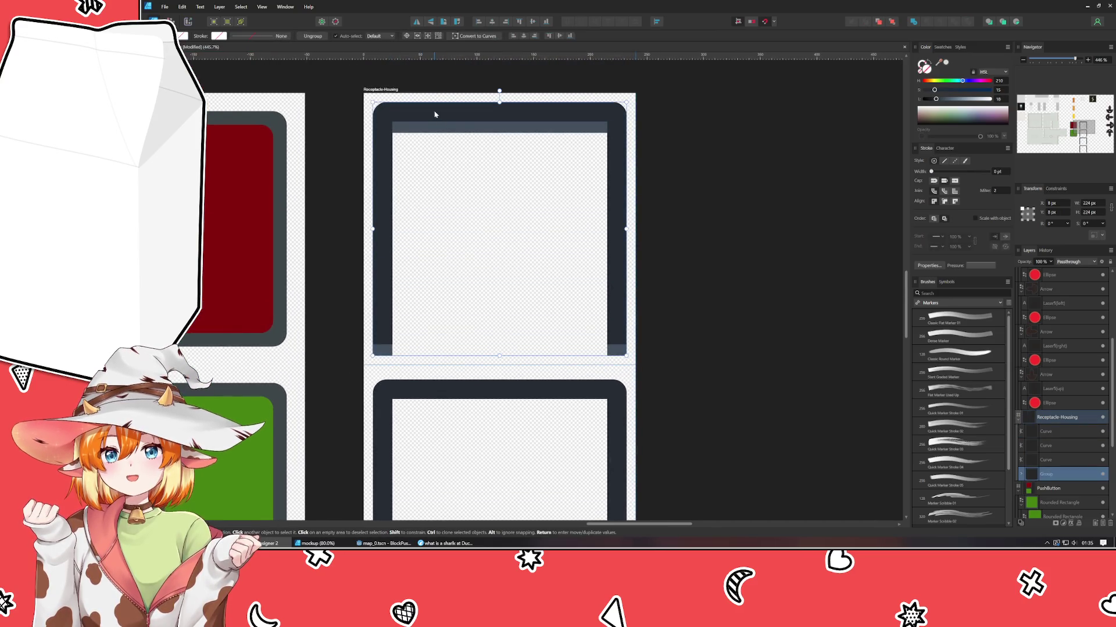
{"action": "scroll", "coordinate": [401, 316], "scroll_direction": "up", "scroll_amount": 3}
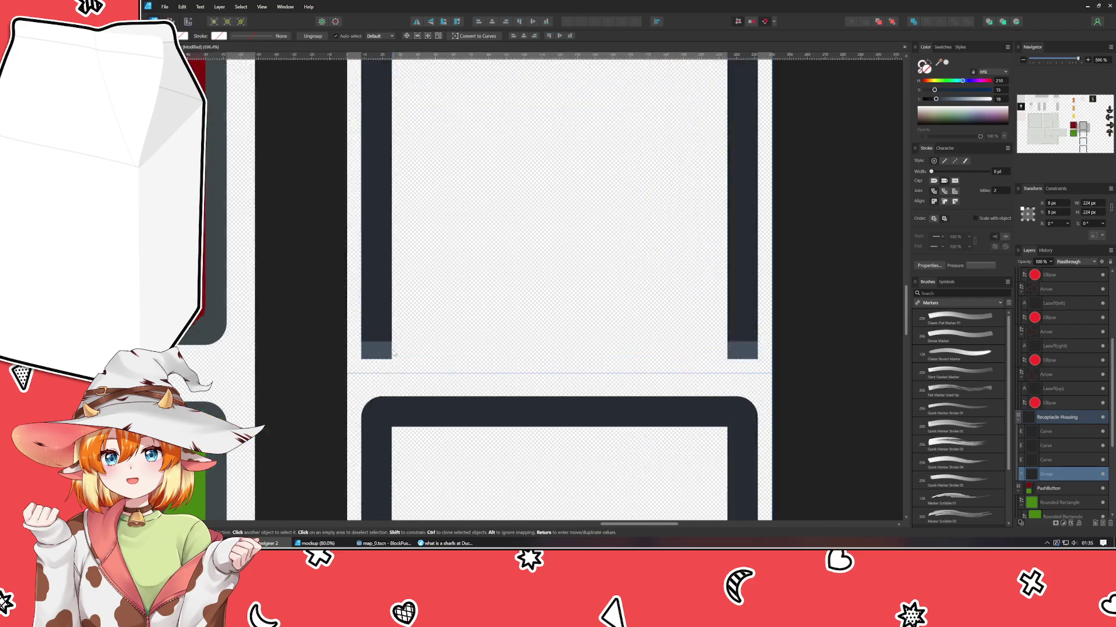
{"action": "scroll", "coordinate": [360, 322], "scroll_direction": "up", "scroll_amount": 3}
{"action": "scroll", "coordinate": [317, 326], "scroll_direction": "down", "scroll_amount": 10}
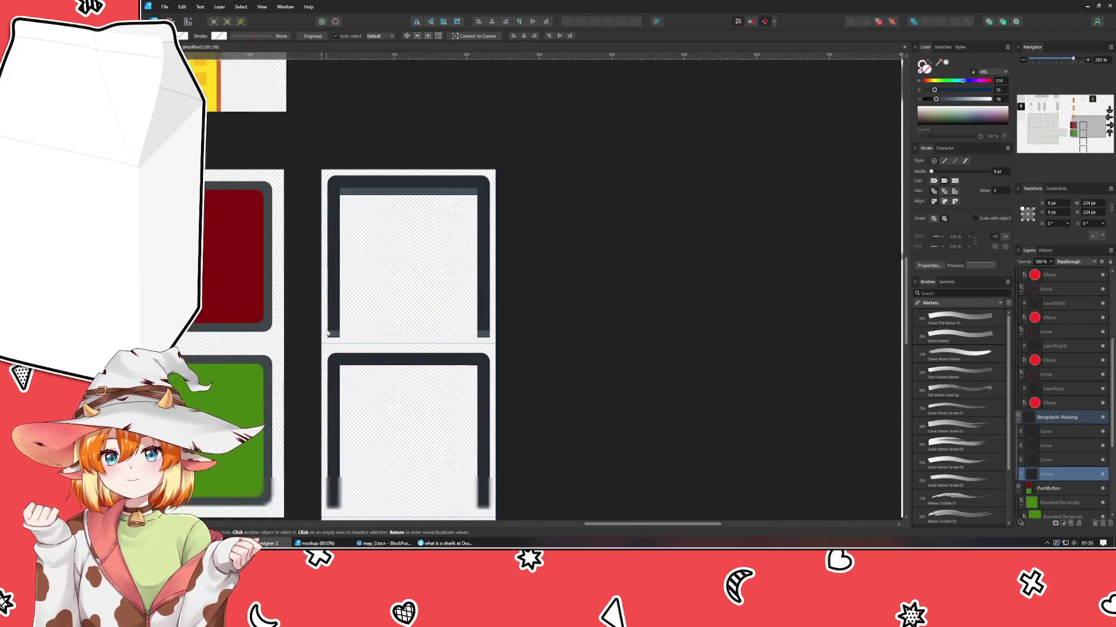
{"action": "key", "text": "ctrl+v"}
{"action": "mouse_move", "coordinate": [335, 405]}
{"action": "left_mouse_down"}
{"action": "mouse_move", "coordinate": [371, 222]}
{"action": "mouse_move", "coordinate": [342, 223]}
{"action": "mouse_move", "coordinate": [323, 201]}
{"action": "left_mouse_up"}
{"action": "left_click", "coordinate": [369, 181]}
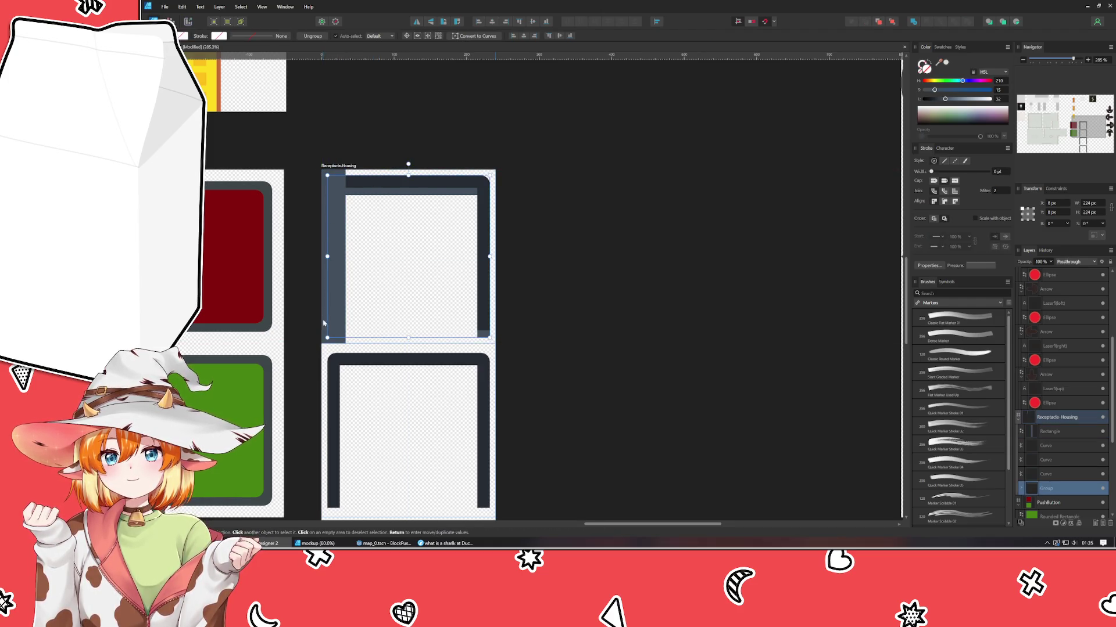
{"action": "left_click", "coordinate": [322, 325]}
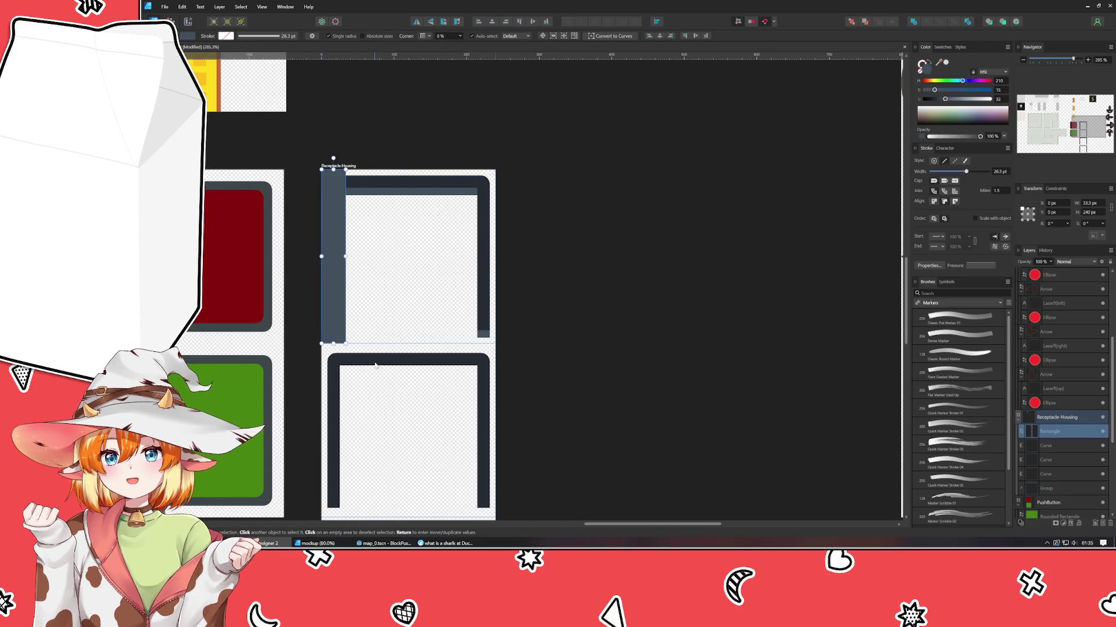
{"action": "key", "text": "Delete"}
- Rotate the middle bracket 90° clockwise and turn the bottom bracket around
{"action": "scroll", "coordinate": [405, 281], "scroll_direction": "down", "scroll_amount": 3}
{"action": "scroll", "coordinate": [405, 281], "scroll_direction": "down", "scroll_amount": 1}
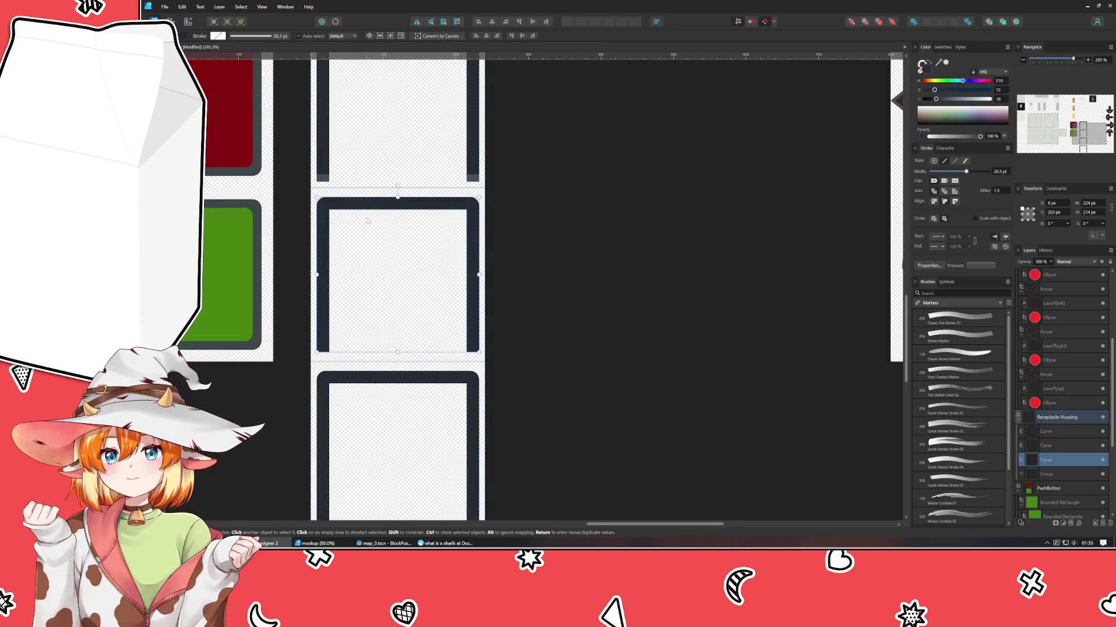
{"action": "left_click", "coordinate": [458, 21]}
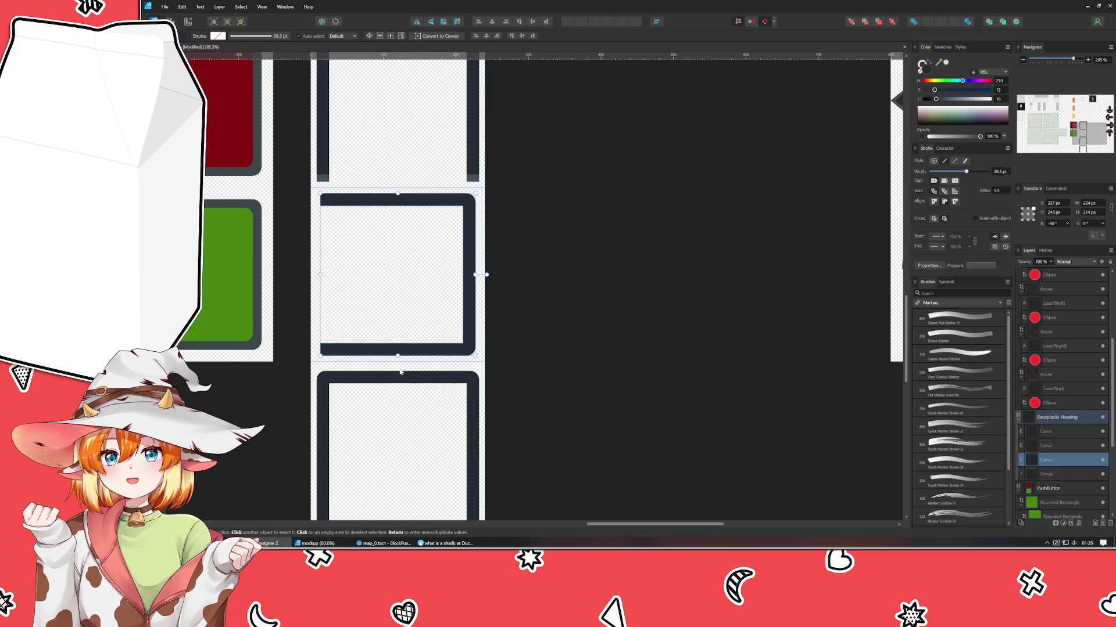
{"action": "left_click", "coordinate": [457, 22]}
{"action": "left_click", "coordinate": [457, 21]}
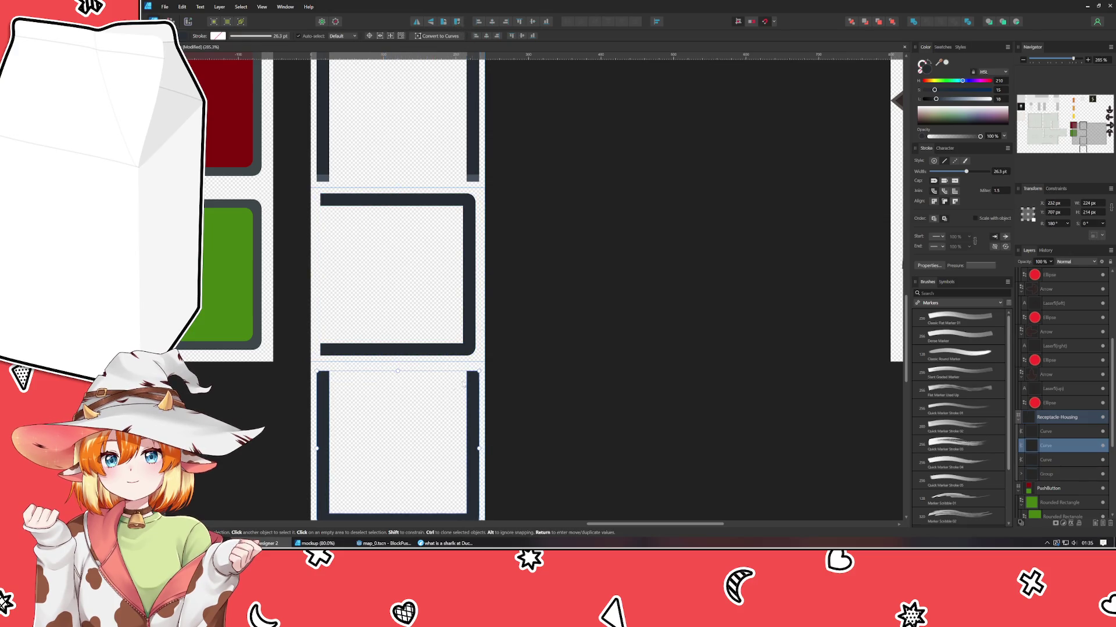
{"action": "scroll", "coordinate": [353, 209], "scroll_direction": "down", "scroll_amount": 5}
{"action": "left_click", "coordinate": [356, 226]}
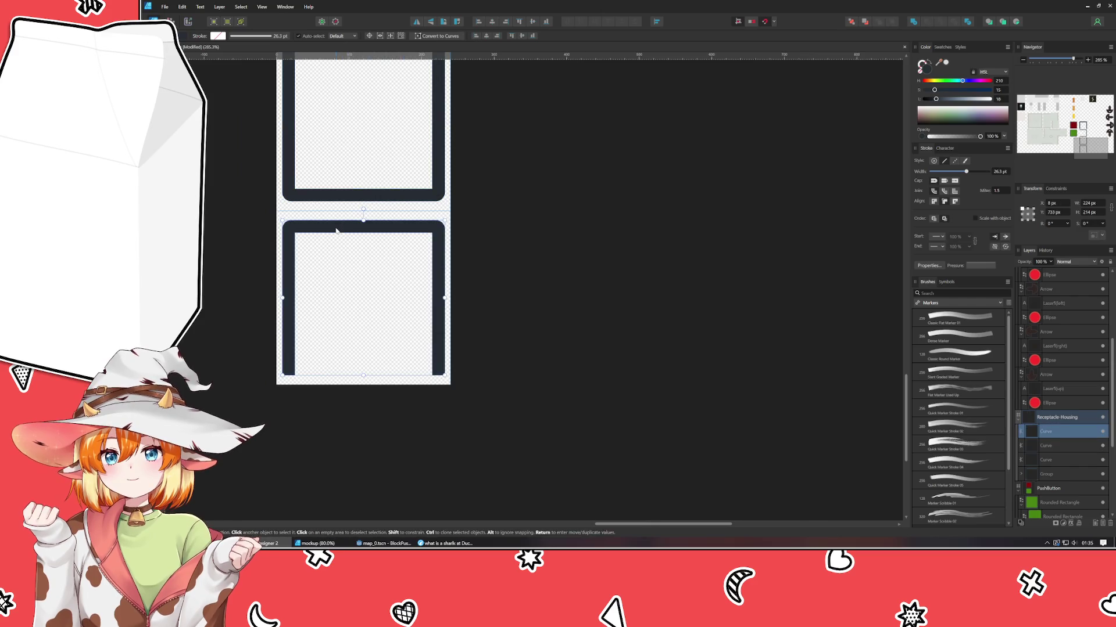
{"action": "left_click", "coordinate": [446, 22]}
{"action": "left_click", "coordinate": [543, 191]}
- Turn the lower bracket pieces a quarter turn each so one forms a U and another a sideways C
{"action": "scroll", "coordinate": [538, 448], "scroll_direction": "up", "scroll_amount": 4}
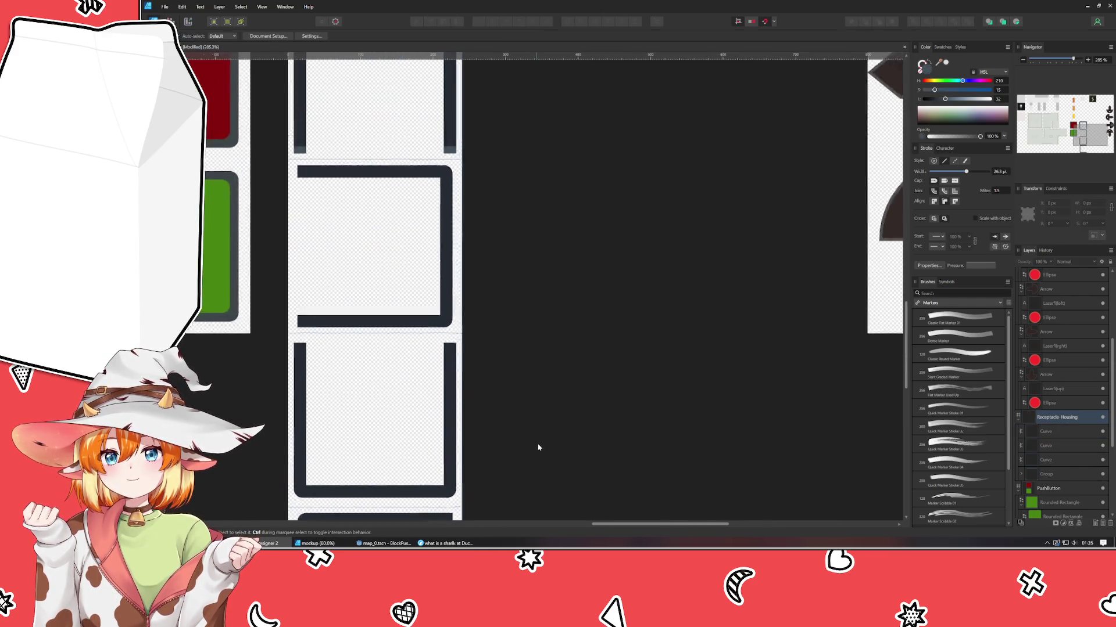
{"action": "scroll", "coordinate": [529, 465], "scroll_direction": "up", "scroll_amount": 1}
{"action": "scroll", "coordinate": [523, 475], "scroll_direction": "down", "scroll_amount": 2}
{"action": "scroll", "coordinate": [506, 466], "scroll_direction": "down", "scroll_amount": 1}
{"action": "scroll", "coordinate": [551, 336], "scroll_direction": "down", "scroll_amount": 2}
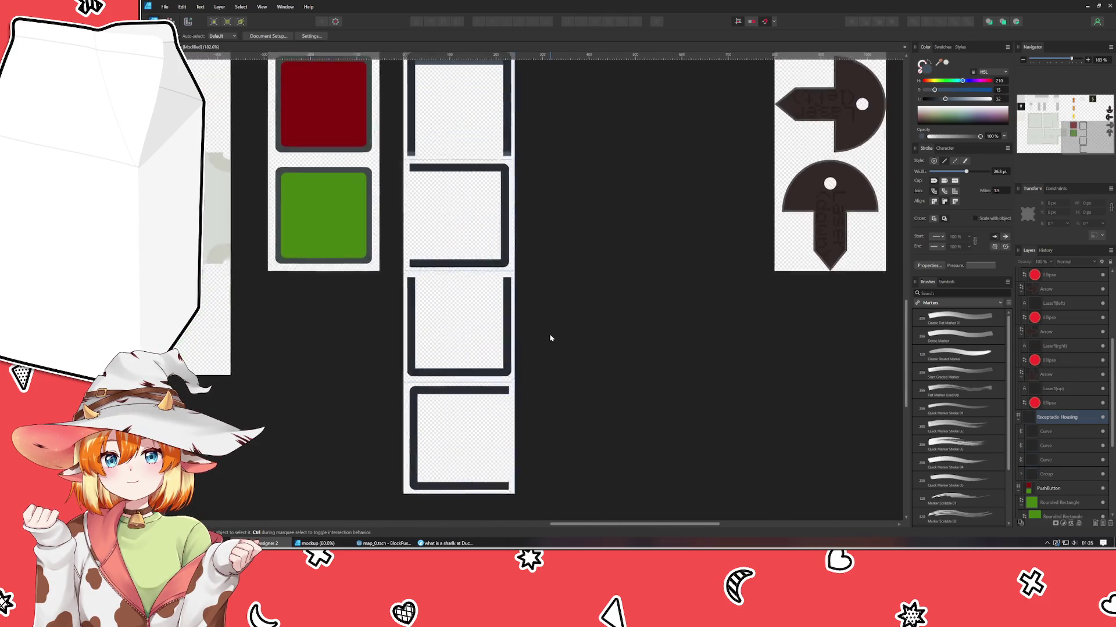
{"action": "scroll", "coordinate": [458, 324], "scroll_direction": "up", "scroll_amount": 2}
{"action": "scroll", "coordinate": [418, 220], "scroll_direction": "up", "scroll_amount": 3}
{"action": "scroll", "coordinate": [415, 215], "scroll_direction": "up", "scroll_amount": 1}
{"action": "left_click", "coordinate": [411, 158]}
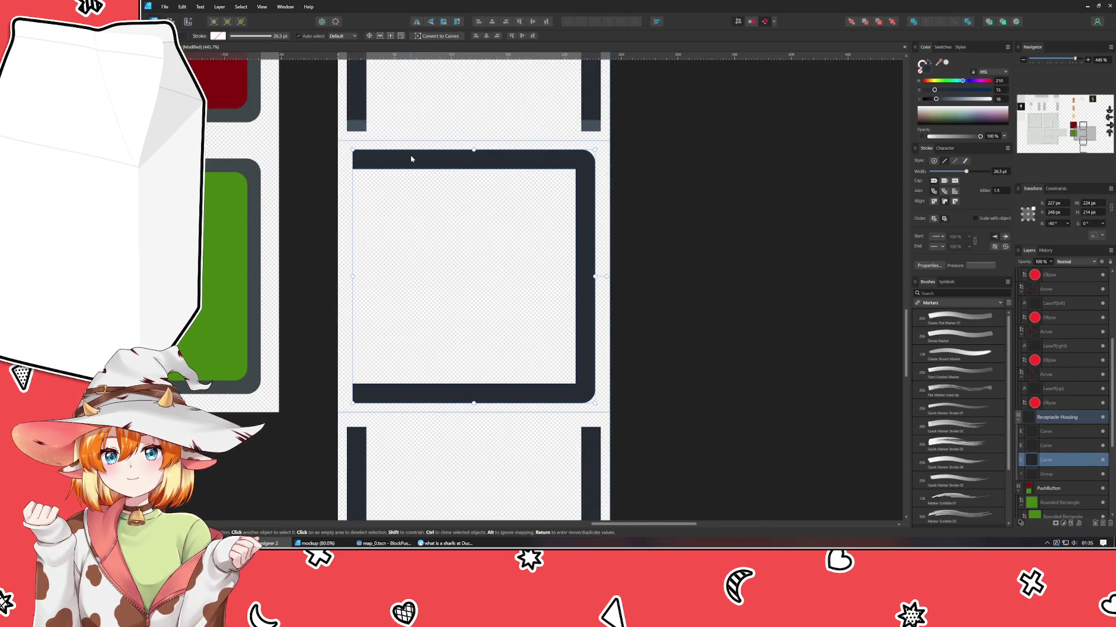
{"action": "scroll", "coordinate": [465, 290], "scroll_direction": "down", "scroll_amount": 3}
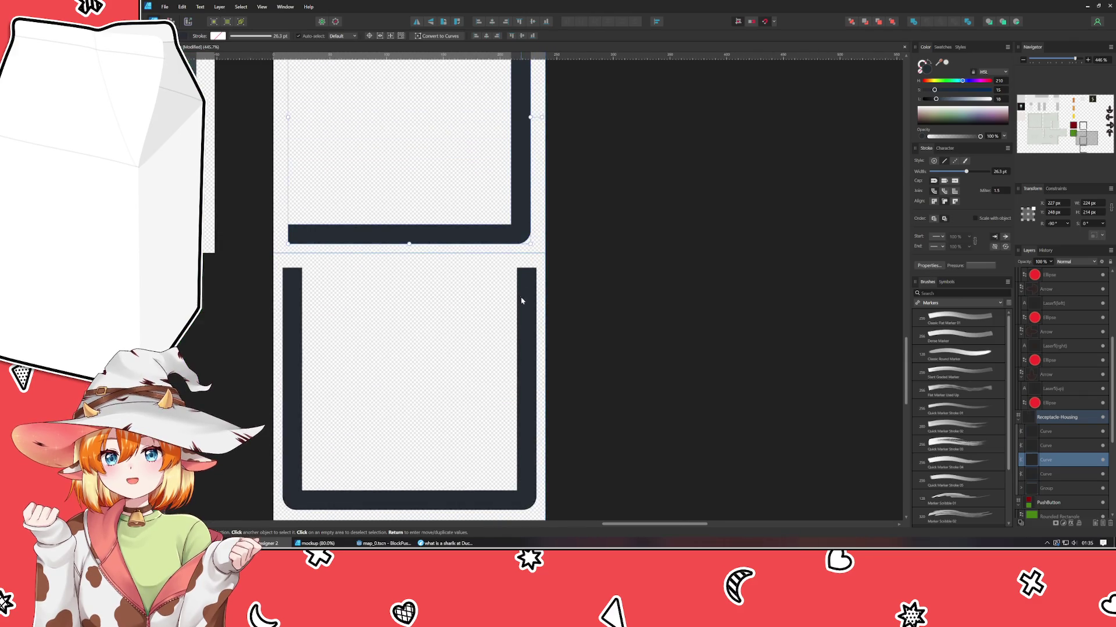
{"action": "left_click", "coordinate": [525, 300]}
{"action": "key", "text": "ctrl+z"}
{"action": "scroll", "coordinate": [614, 348], "scroll_direction": "left", "scroll_amount": 1}
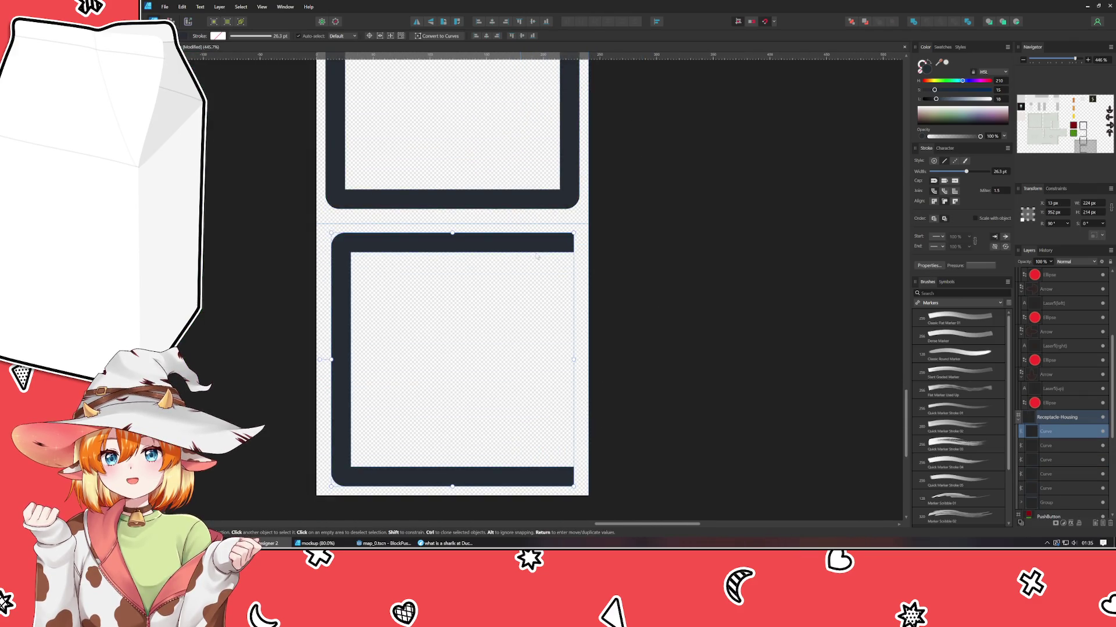
{"action": "key", "text": "ctrl+z"}
{"action": "scroll", "coordinate": [620, 378], "scroll_direction": "up", "scroll_amount": 2}
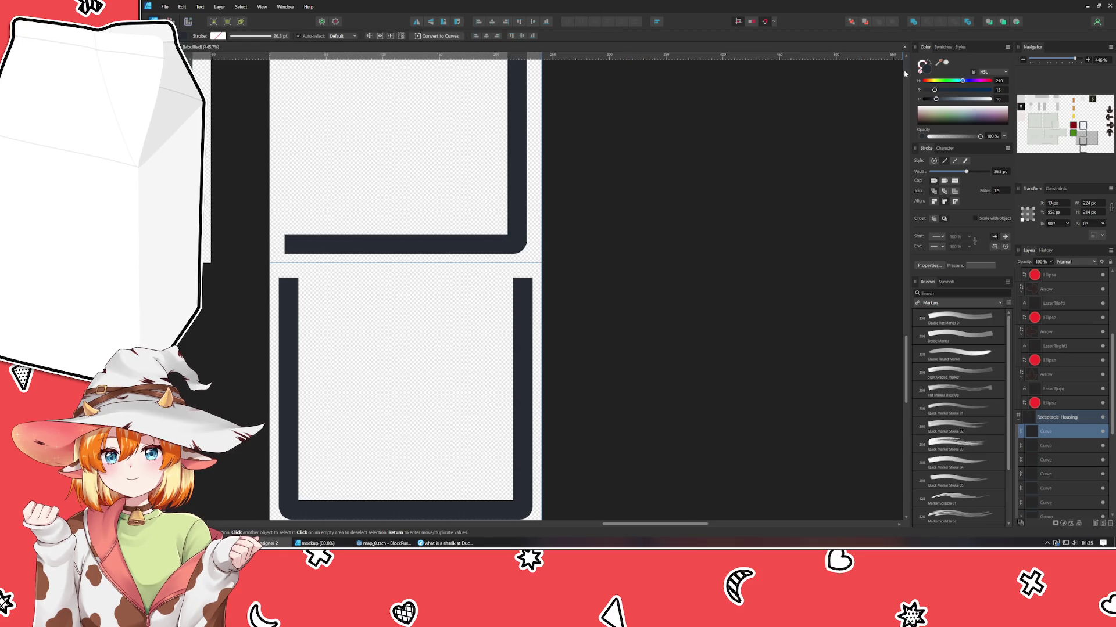
{"action": "scroll", "coordinate": [722, 366], "scroll_direction": "down", "scroll_amount": 2}
{"action": "key", "text": "ctrl+z"}
{"action": "scroll", "coordinate": [722, 366], "scroll_direction": "left", "scroll_amount": 1}
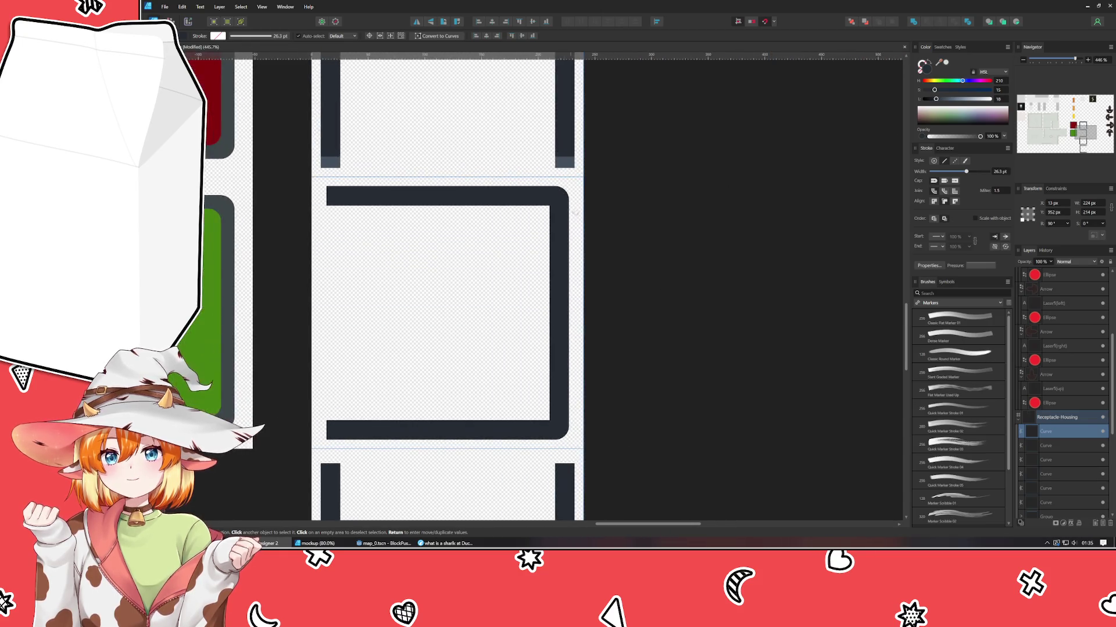
{"action": "key", "text": "ctrl+z"}
{"action": "scroll", "coordinate": [590, 375], "scroll_direction": "up", "scroll_amount": 3}
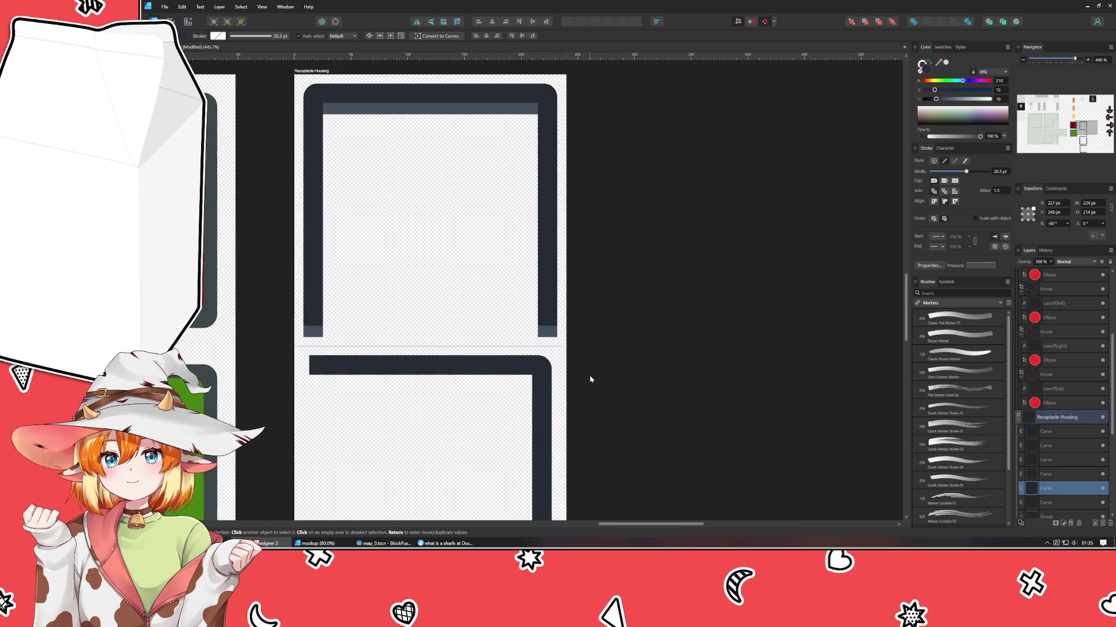
{"action": "scroll", "coordinate": [581, 309], "scroll_direction": "down", "scroll_amount": 1}
{"action": "scroll", "coordinate": [581, 309], "scroll_direction": "down", "scroll_amount": 3}
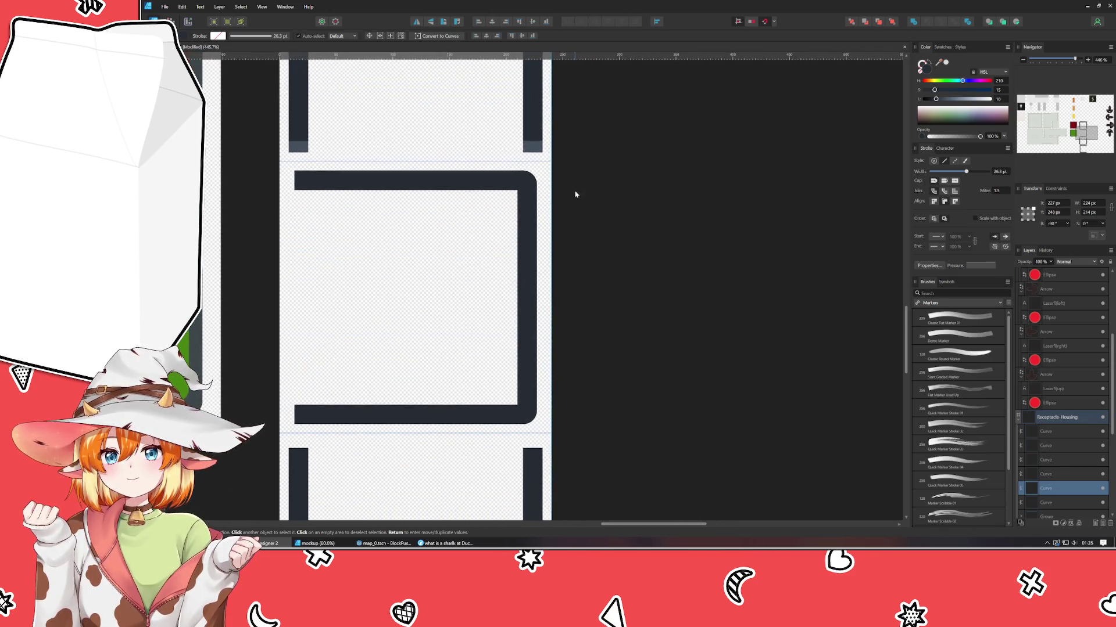
- On the first housing piece, nudge the bottom bar nodes up and the upper bar nodes down 10 px
{"action": "key", "text": "a"}
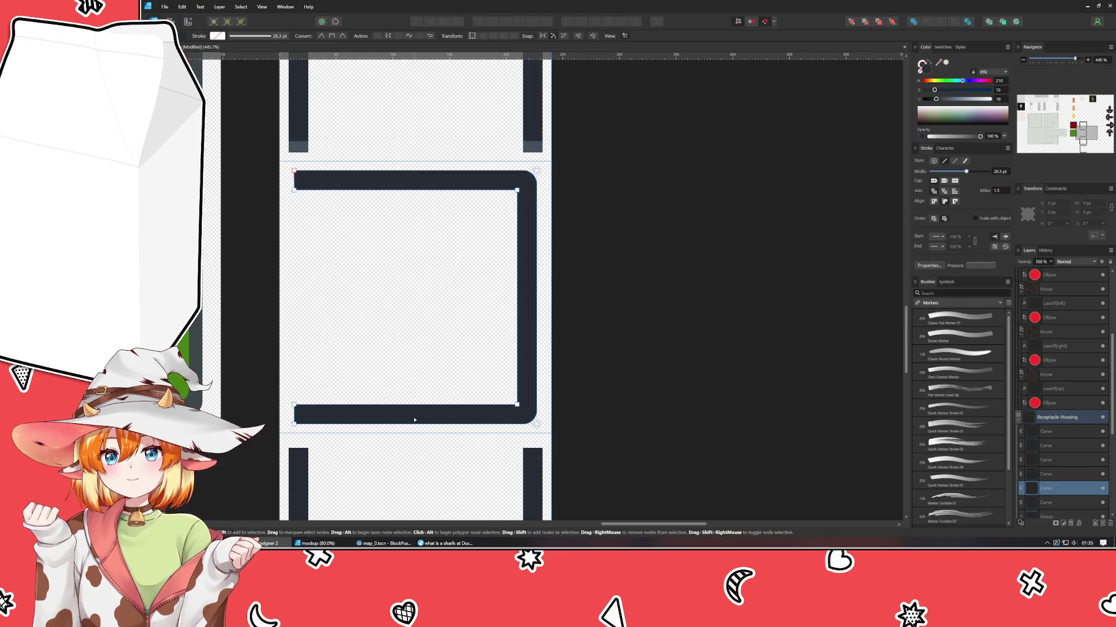
{"action": "left_click_drag", "start_coordinate": [261, 366], "coordinate": [608, 471]}
{"action": "key", "text": "shift+Up"}
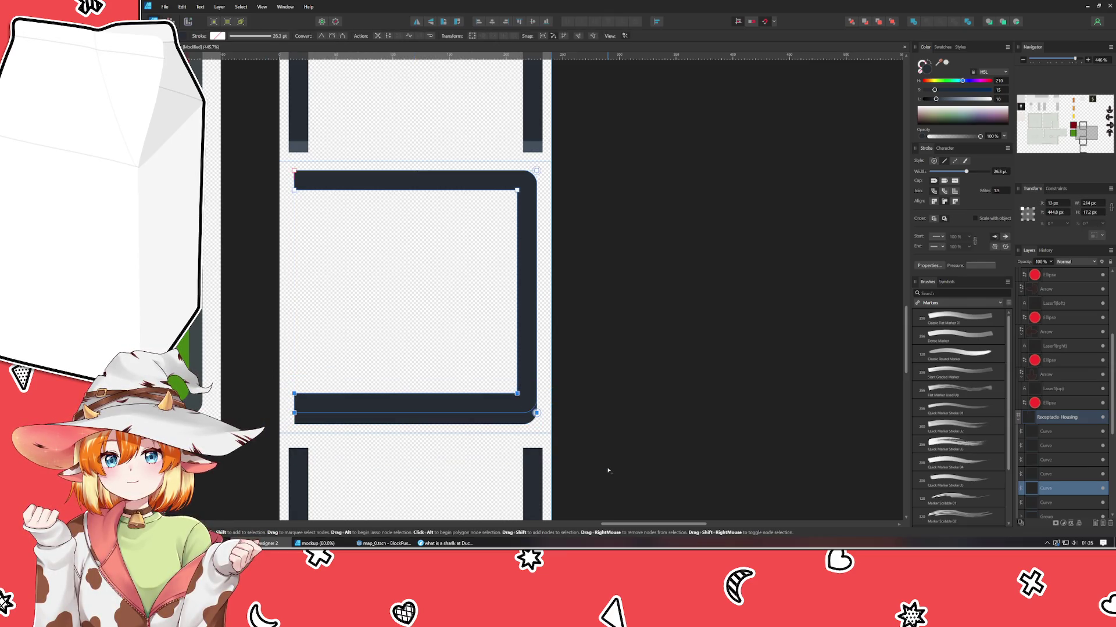
{"action": "left_click", "coordinate": [509, 419]}
{"action": "left_click_drag", "start_coordinate": [274, 151], "coordinate": [311, 174]}
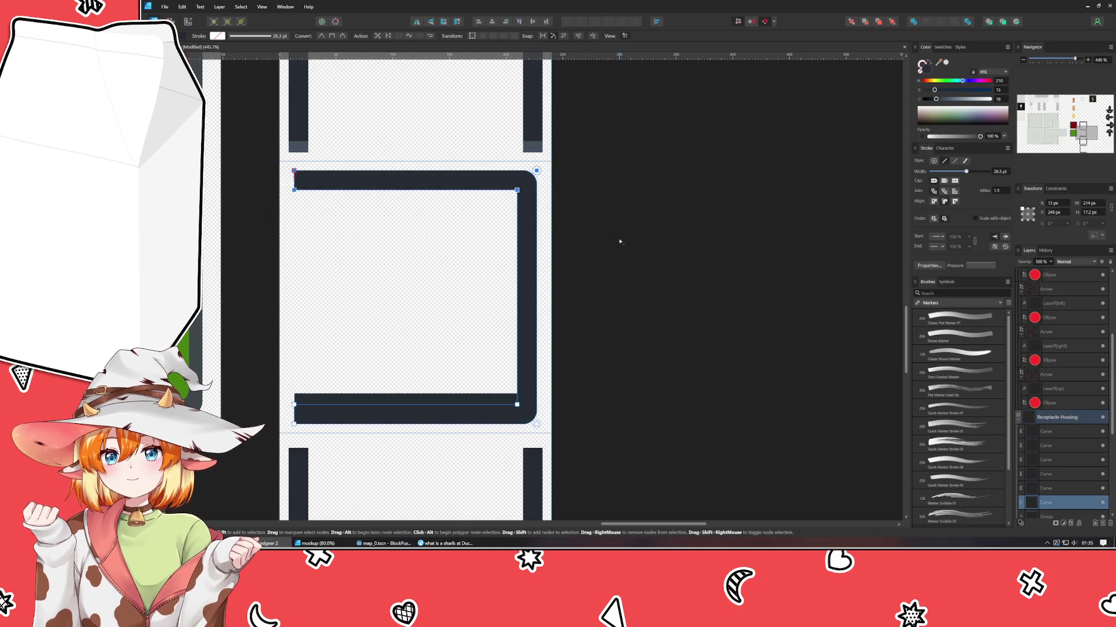
{"action": "key", "text": "shift+Down"}
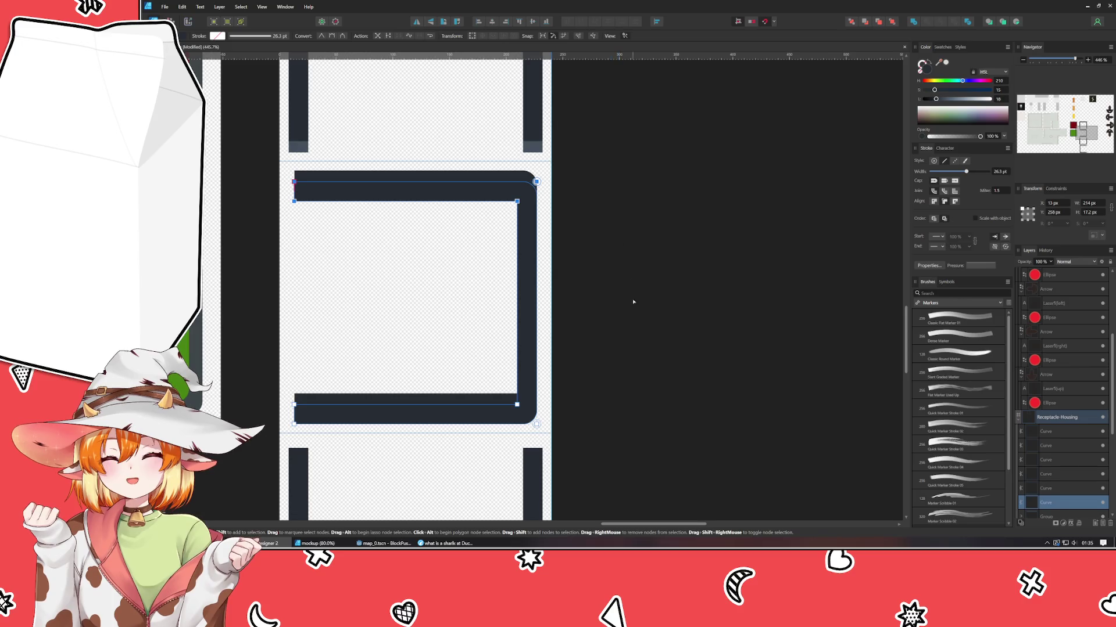
- On the U-shaped piece, nudge the bottom edge up and the second curve's top down 10 px
{"action": "scroll", "coordinate": [633, 301], "scroll_direction": "down", "scroll_amount": 5}
{"action": "scroll", "coordinate": [628, 118], "scroll_direction": "down", "scroll_amount": 1}
{"action": "left_click", "coordinate": [506, 319]}
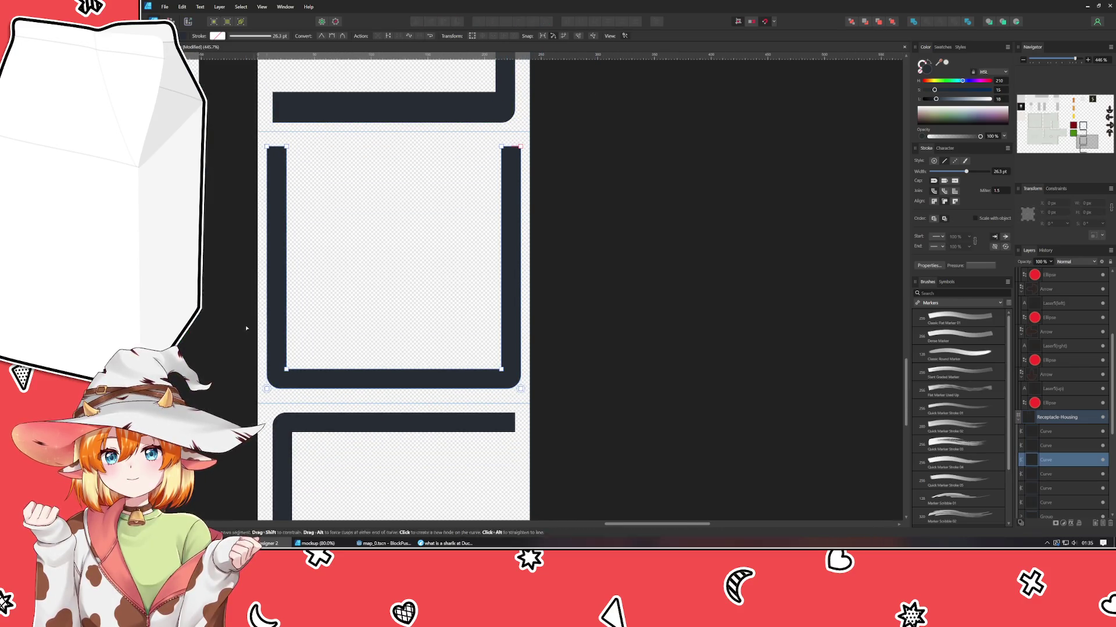
{"action": "mouse_move", "coordinate": [261, 340]}
{"action": "left_mouse_down"}
{"action": "mouse_move", "coordinate": [491, 429]}
{"action": "mouse_move", "coordinate": [550, 433]}
{"action": "left_mouse_up"}
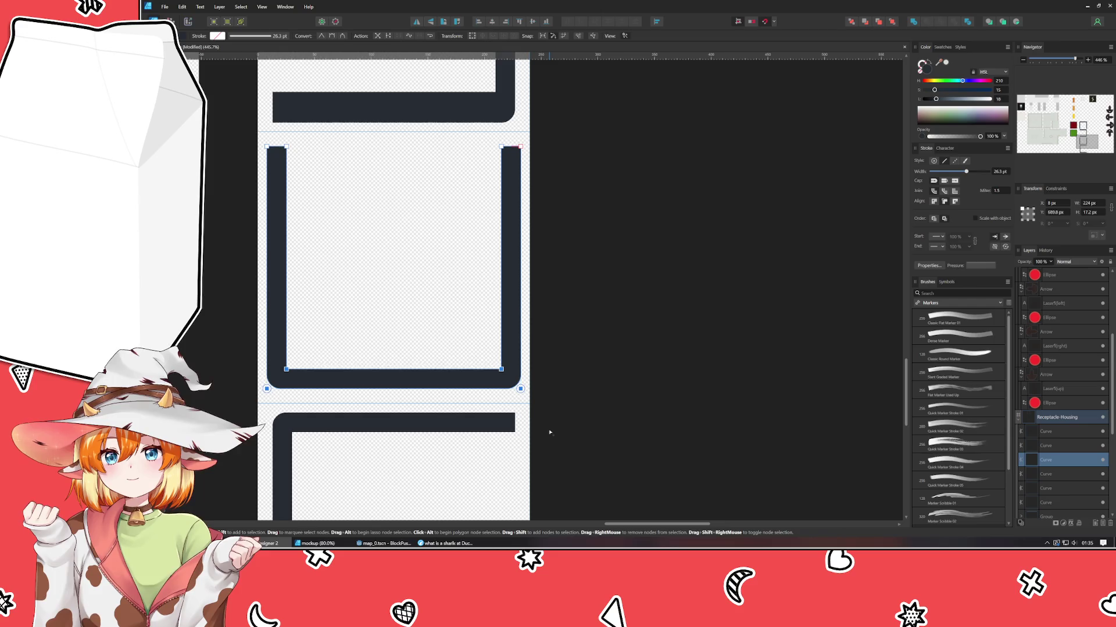
{"action": "key", "text": "shift+Up"}
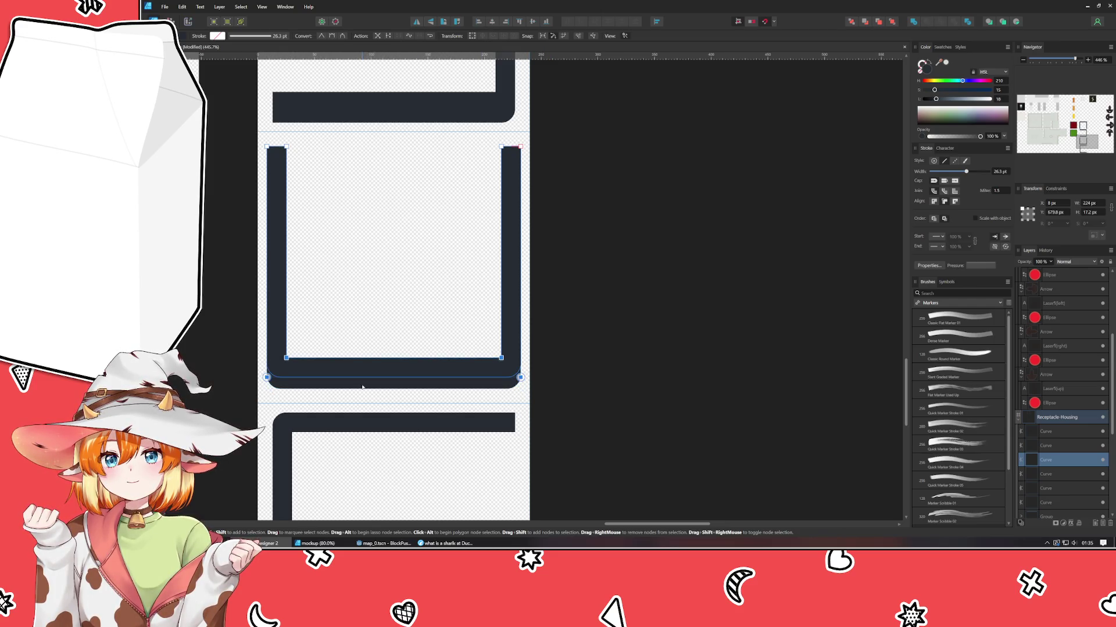
{"action": "left_click", "coordinate": [358, 380]}
{"action": "left_click_drag", "start_coordinate": [211, 118], "coordinate": [631, 224]}
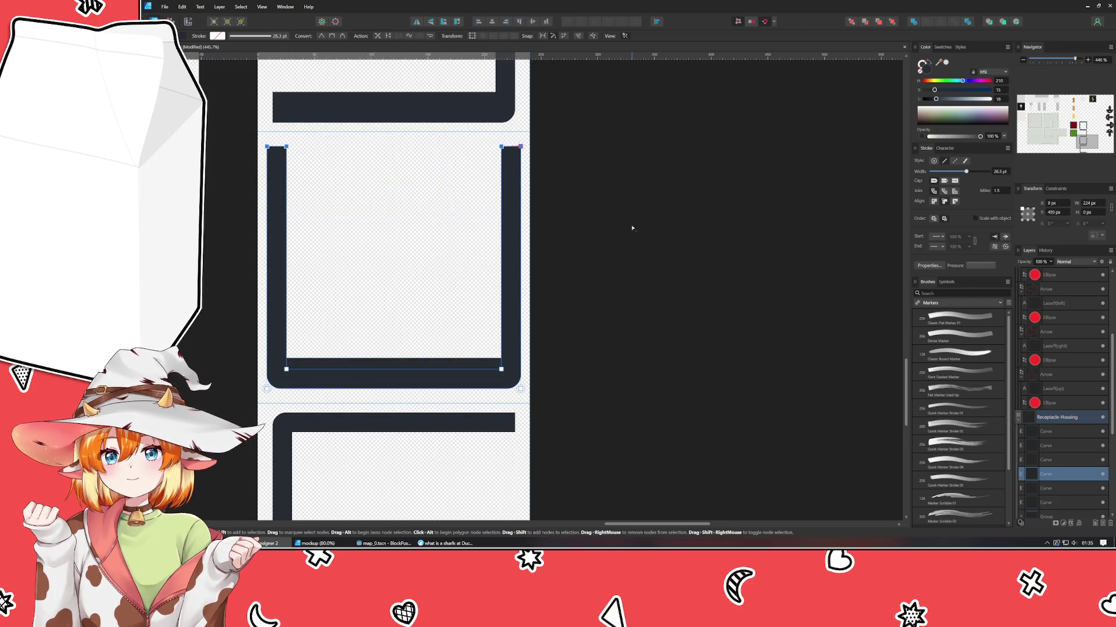
{"action": "key", "text": "shift+Down"}
- On the lower bracket piece, nudge the bottom bar up and the top bar down 10 px
{"action": "left_click_drag", "start_coordinate": [579, 420], "coordinate": [631, 194]}
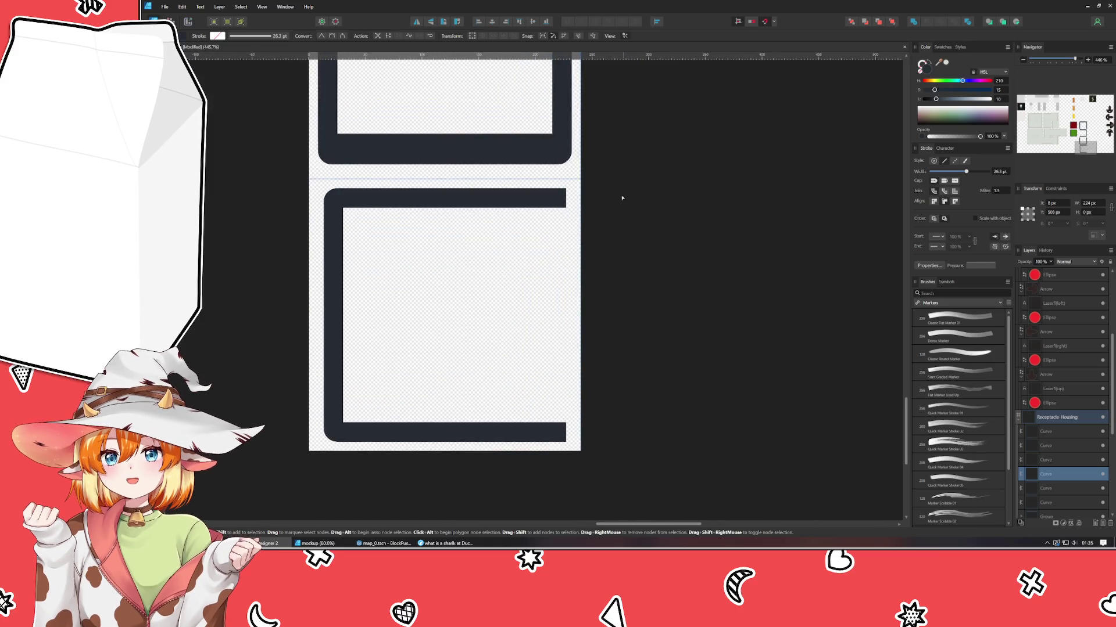
{"action": "left_click", "coordinate": [386, 206]}
{"action": "left_click_drag", "start_coordinate": [305, 397], "coordinate": [683, 473]}
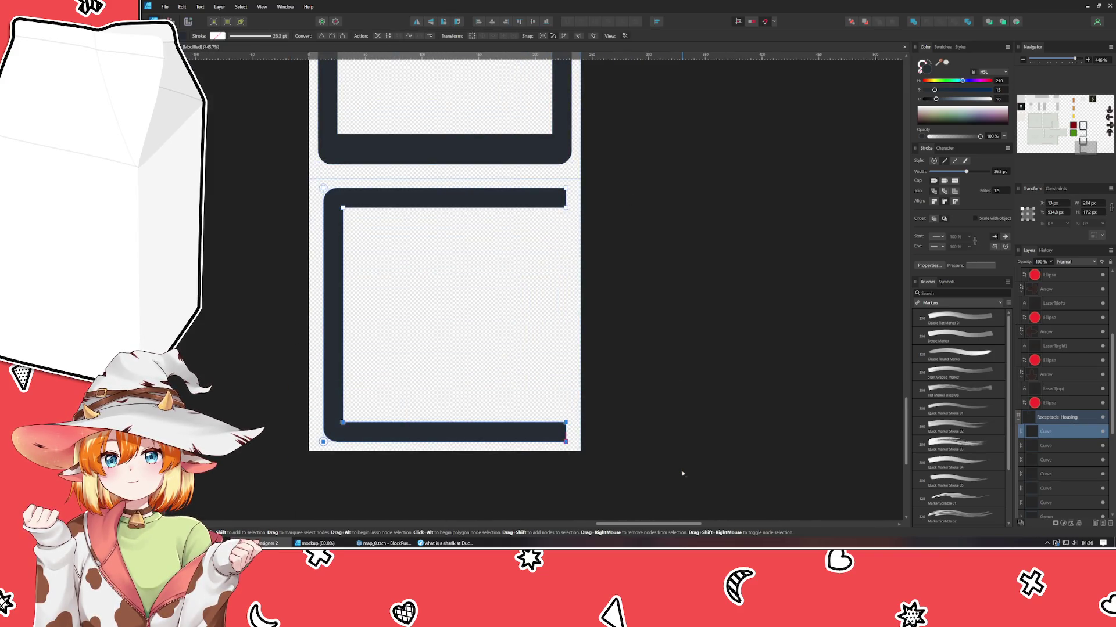
{"action": "key", "text": "shift+Up"}
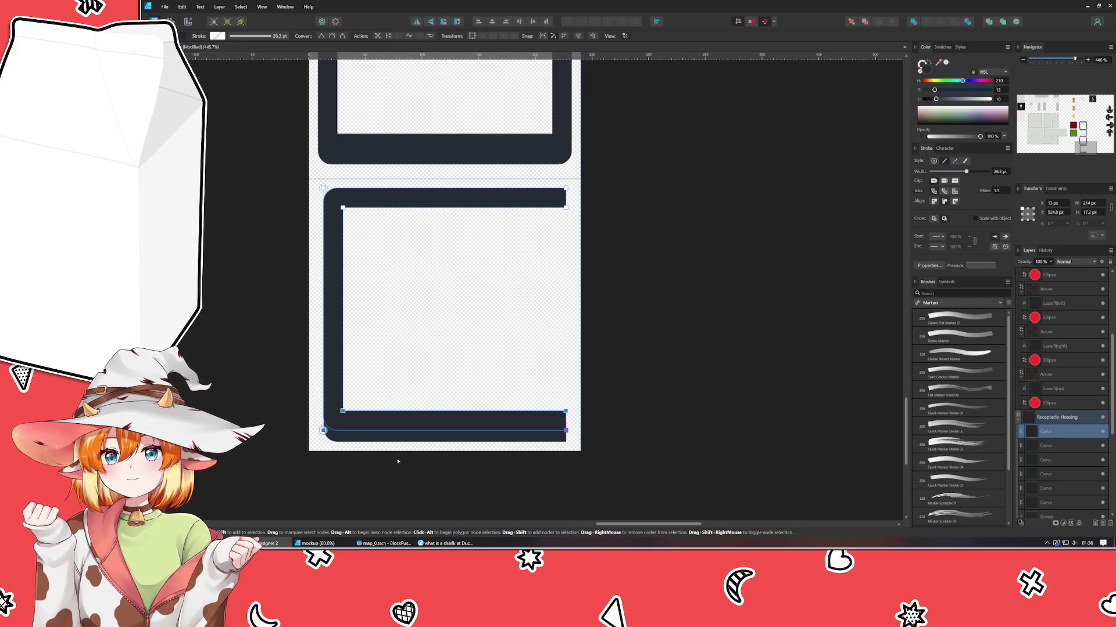
{"action": "left_click", "coordinate": [396, 430]}
{"action": "left_click_drag", "start_coordinate": [271, 152], "coordinate": [747, 304]}
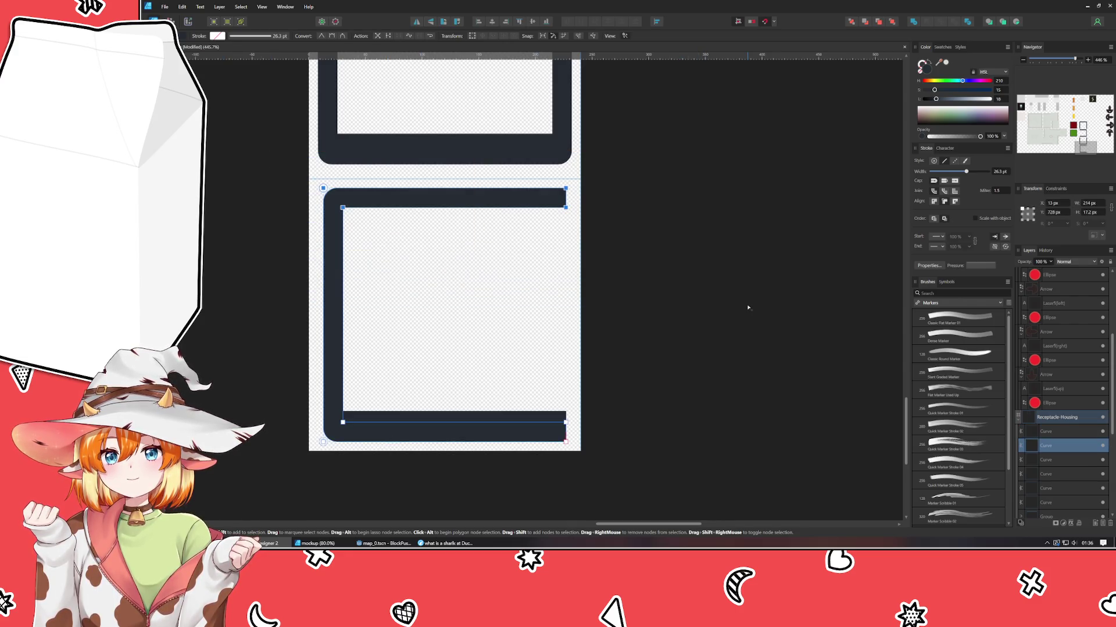
{"action": "key", "text": "shift+Down"}
- Give the curve a lighter grey stroke swatch, then select the bottom piece's two curves in Layers
{"action": "left_click", "coordinate": [942, 47]}
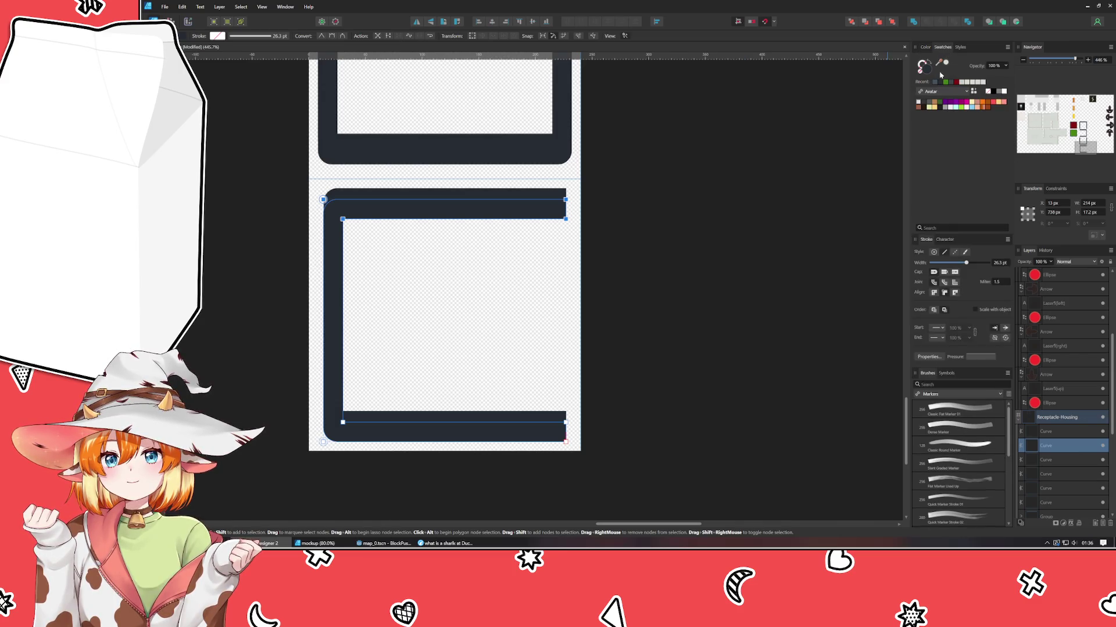
{"action": "left_click", "coordinate": [936, 82]}
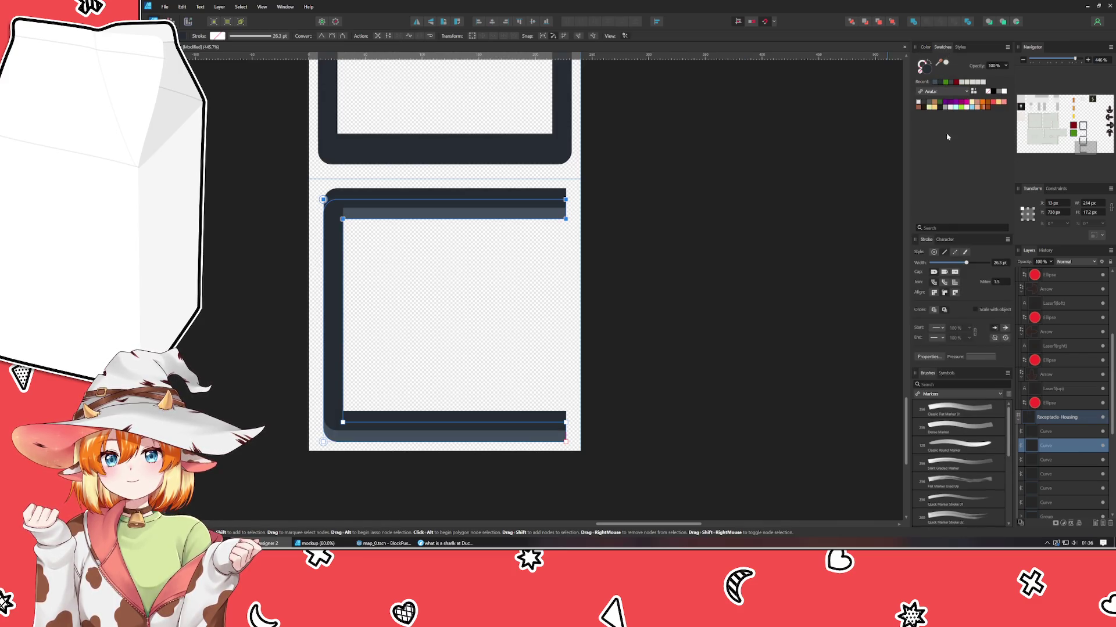
{"action": "left_click", "coordinate": [1053, 475]}
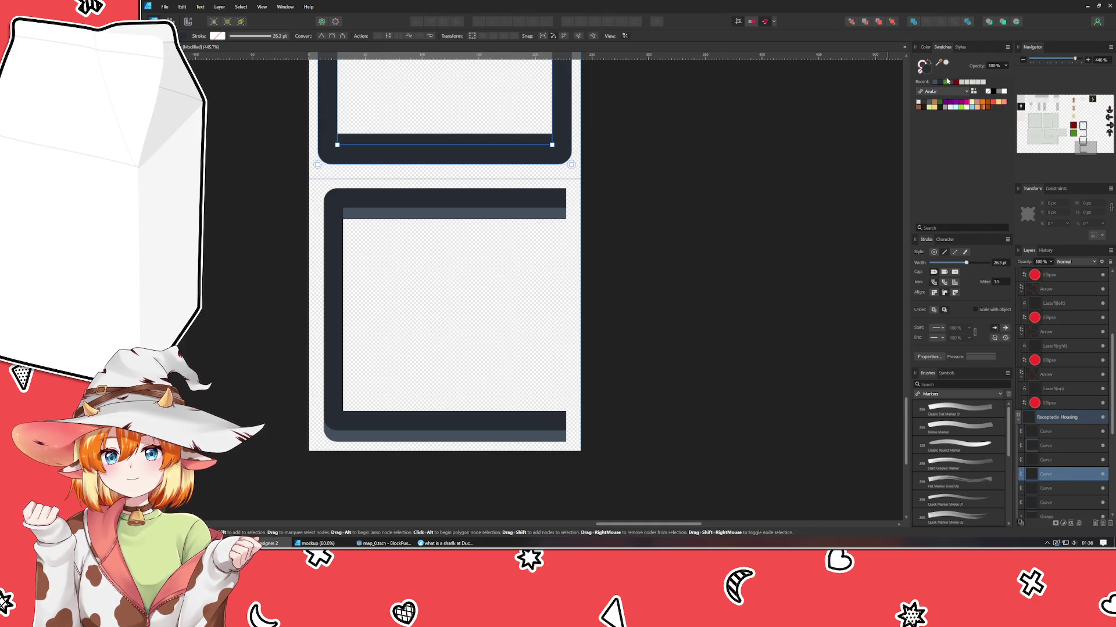
{"action": "scroll", "coordinate": [715, 151], "scroll_direction": "down", "scroll_amount": 3}
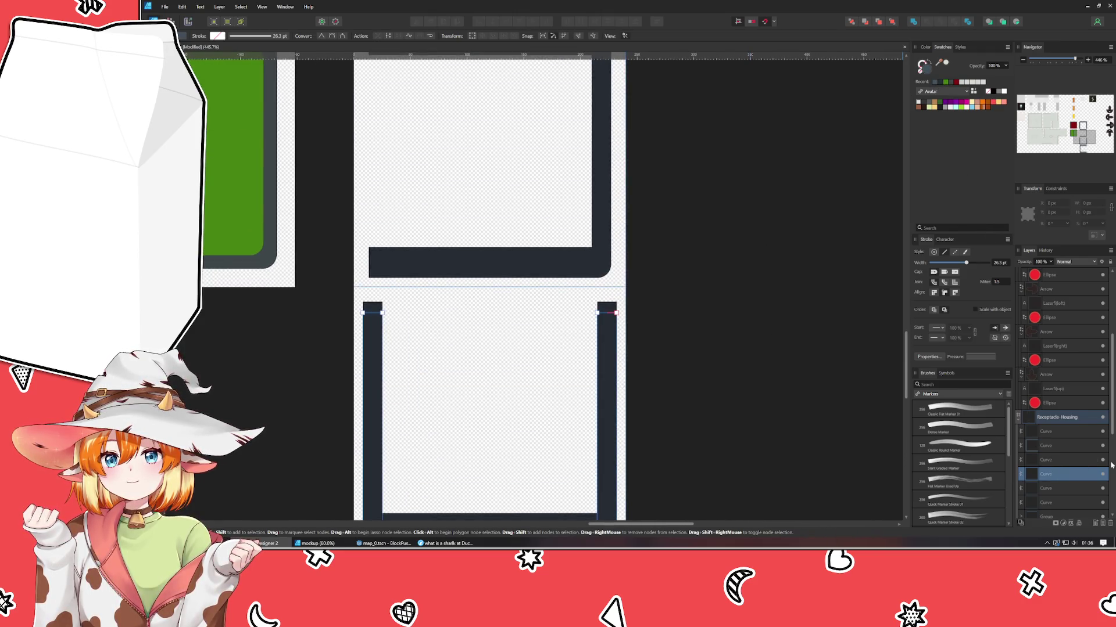
{"action": "scroll", "coordinate": [1088, 474], "scroll_direction": "down", "scroll_amount": 1}
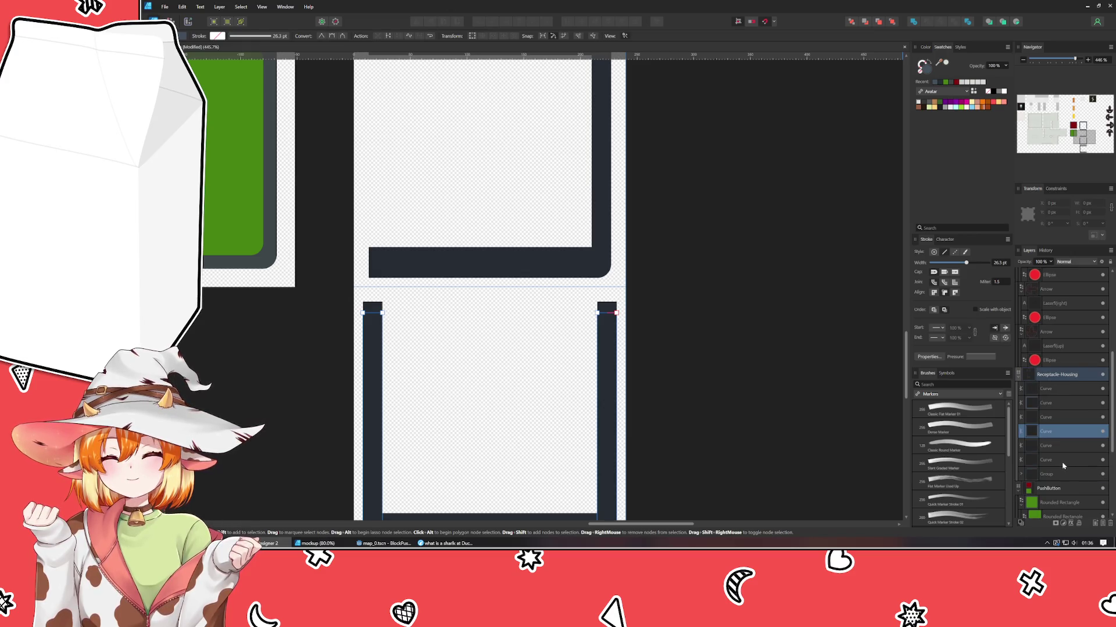
{"action": "left_click", "coordinate": [1063, 460]}
{"action": "left_click", "coordinate": [742, 232]}
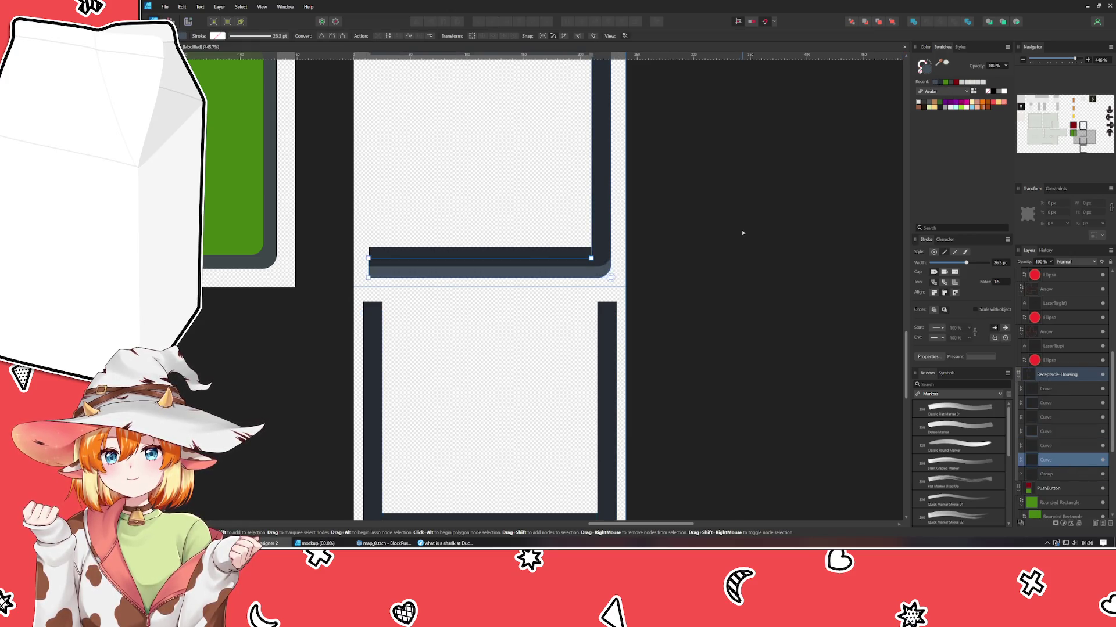
{"action": "scroll", "coordinate": [742, 232], "scroll_direction": "down", "scroll_amount": 4}
{"action": "mouse_move", "coordinate": [742, 231]}
{"action": "left_mouse_down"}
{"action": "mouse_move", "coordinate": [654, 361]}
{"action": "mouse_move", "coordinate": [627, 176]}
{"action": "mouse_move", "coordinate": [590, 209]}
{"action": "mouse_move", "coordinate": [577, 261]}
{"action": "left_mouse_up"}
{"action": "left_click", "coordinate": [1060, 400]}
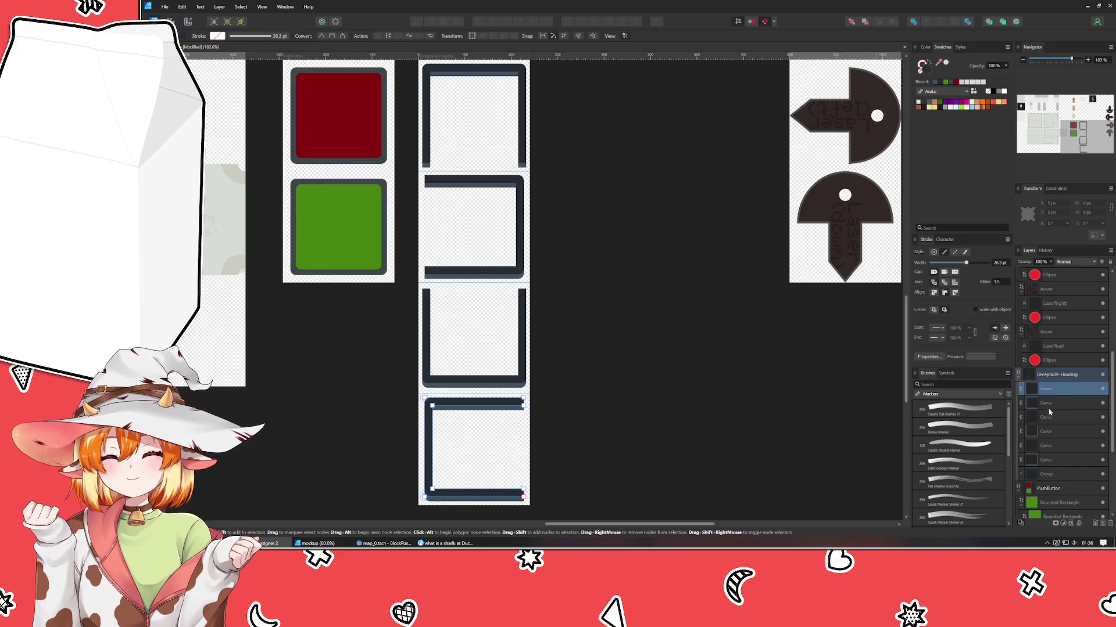
- Group each of the three remaining housing pieces' curve pairs with Ctrl+G
{"action": "key", "text": "ctrl+g"}
{"action": "left_click", "coordinate": [1055, 402]}
{"action": "left_click", "coordinate": [1054, 417], "text": "shift"}
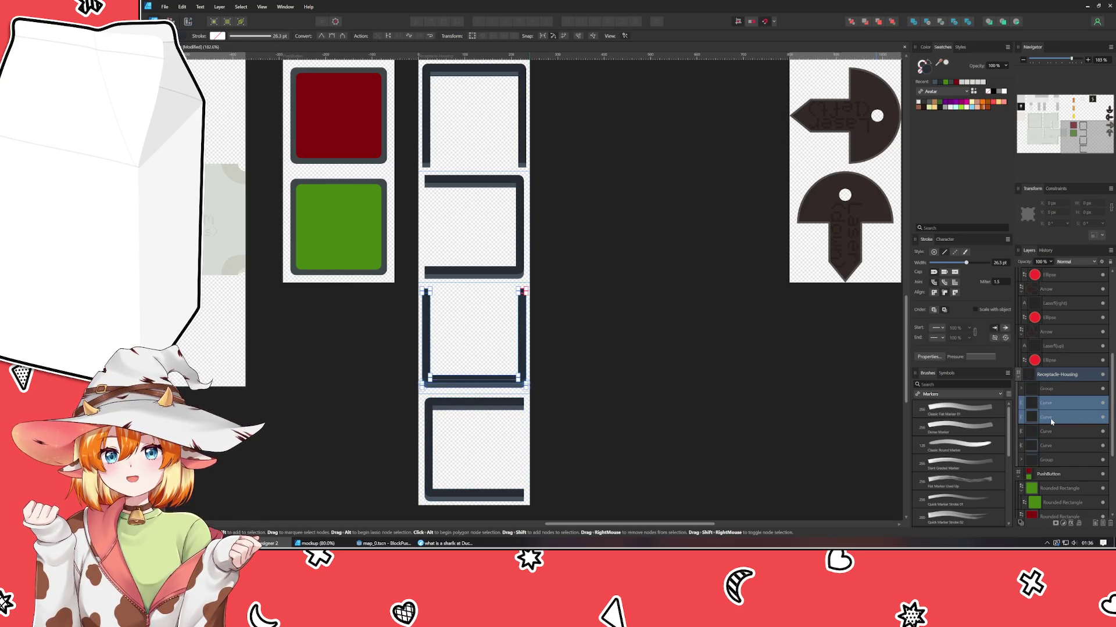
{"action": "key", "text": "ctrl+g"}
{"action": "left_click", "coordinate": [1051, 417]}
{"action": "left_click", "coordinate": [1051, 431], "text": "shift"}
{"action": "key", "text": "ctrl+g"}
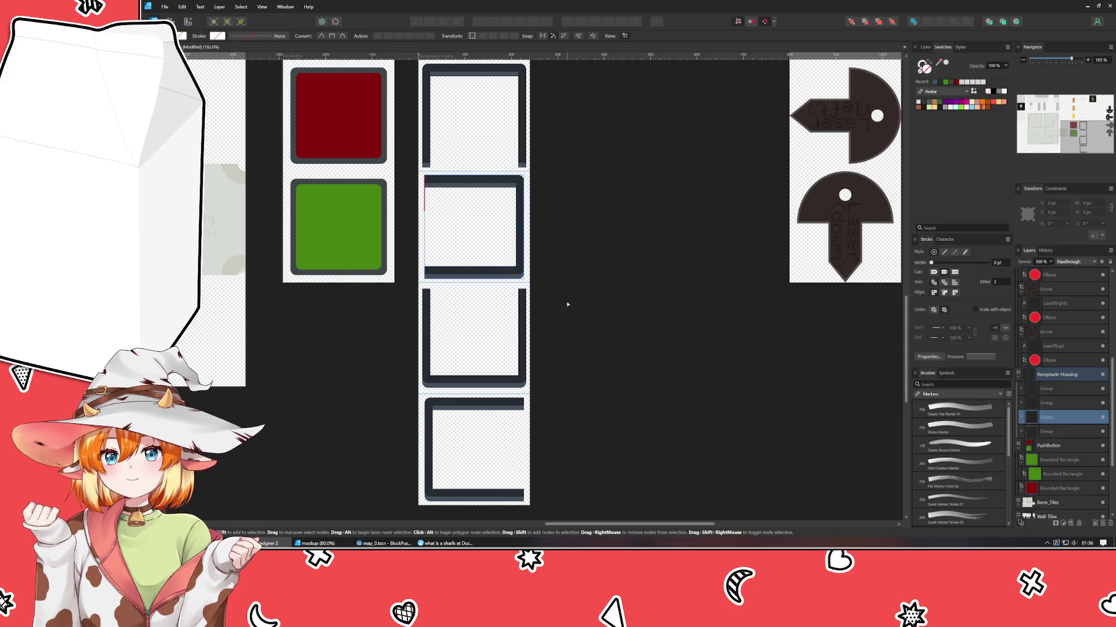
- Select the Receptacle-Housing artboard with the Artboard tool active
{"action": "left_click", "coordinate": [569, 302]}
{"action": "scroll", "coordinate": [604, 267], "scroll_direction": "up", "scroll_amount": 2}
{"action": "scroll", "coordinate": [482, 215], "scroll_direction": "right", "scroll_amount": 2}
{"action": "left_click", "coordinate": [384, 129]}
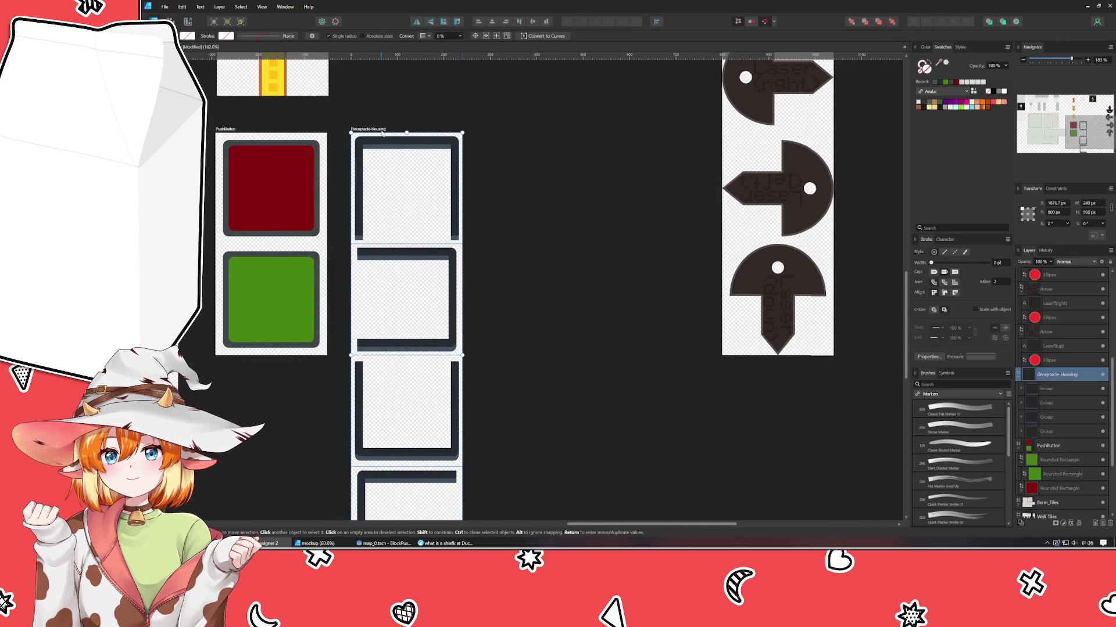
{"action": "key", "text": "shift+a"}
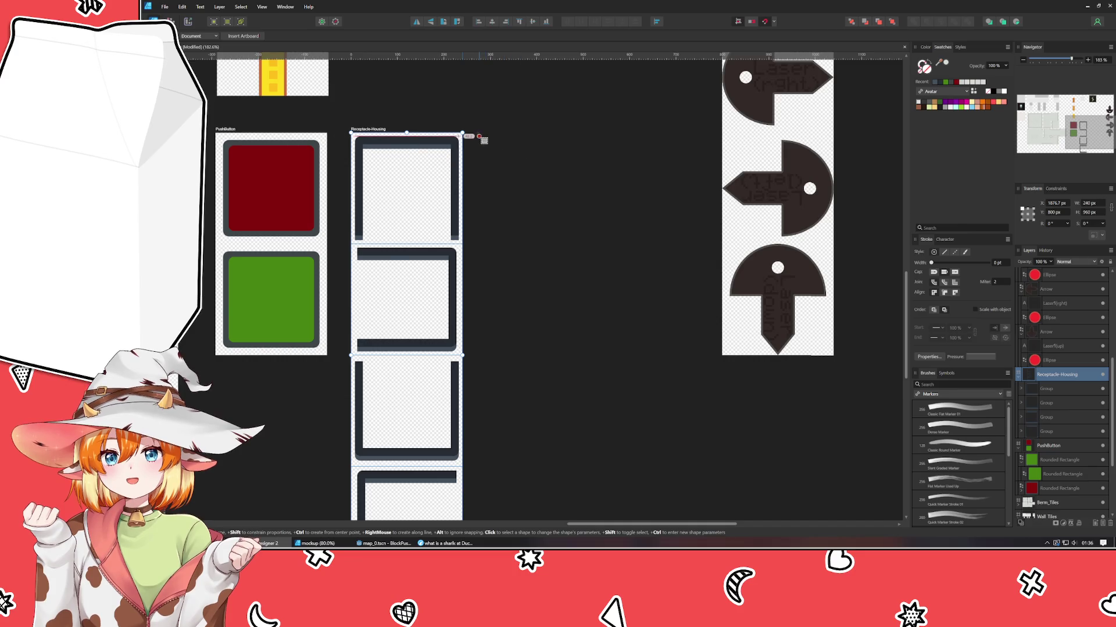
- Draw a new tall artboard beside Receptacle-Housing and narrow it to 240 px wide
{"action": "mouse_move", "coordinate": [475, 133]}
{"action": "left_mouse_down"}
{"action": "mouse_move", "coordinate": [584, 523]}
{"action": "mouse_move", "coordinate": [578, 496]}
{"action": "left_mouse_up"}
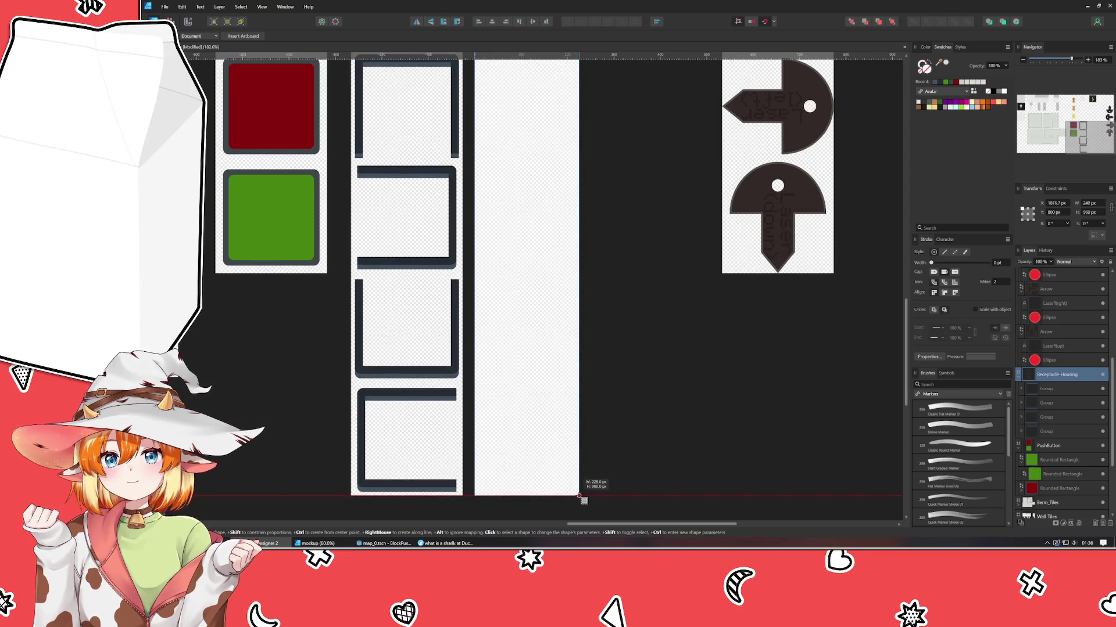
{"action": "left_click_drag", "start_coordinate": [579, 495], "coordinate": [588, 496]}
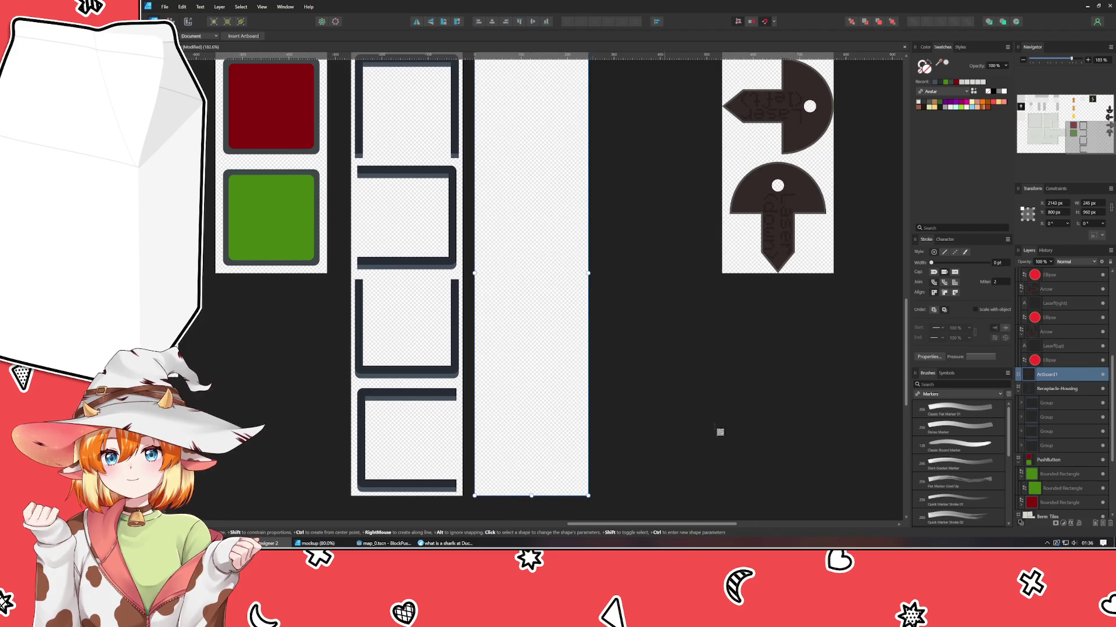
{"action": "left_click_drag", "start_coordinate": [1107, 207], "coordinate": [992, 212]}
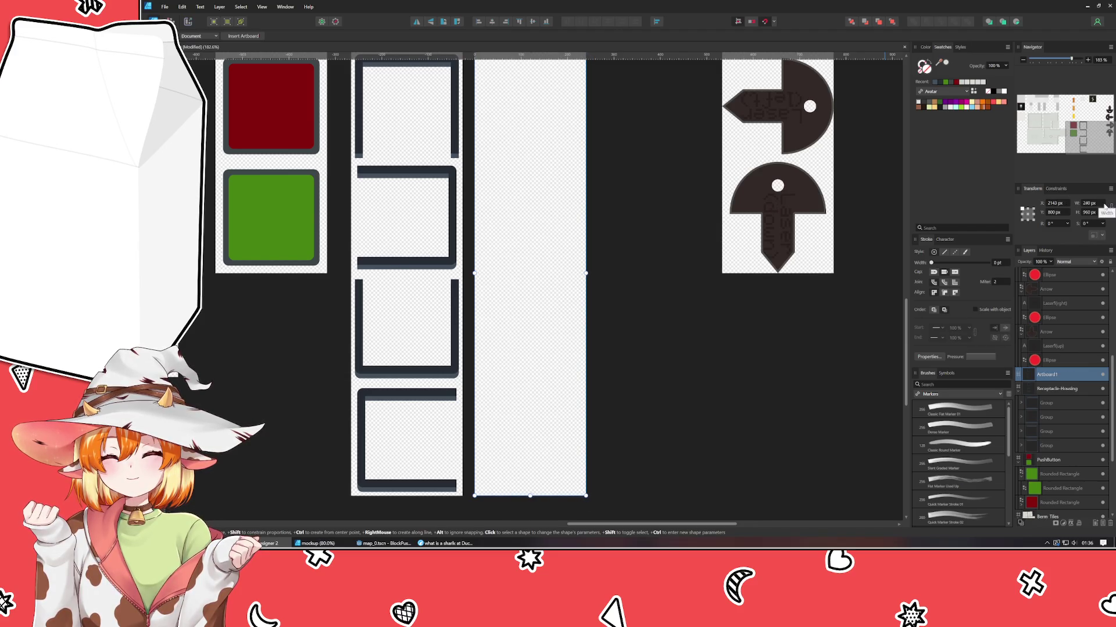
{"action": "left_click", "coordinate": [655, 252]}
{"action": "scroll", "coordinate": [575, 356], "scroll_direction": "up", "scroll_amount": 5}
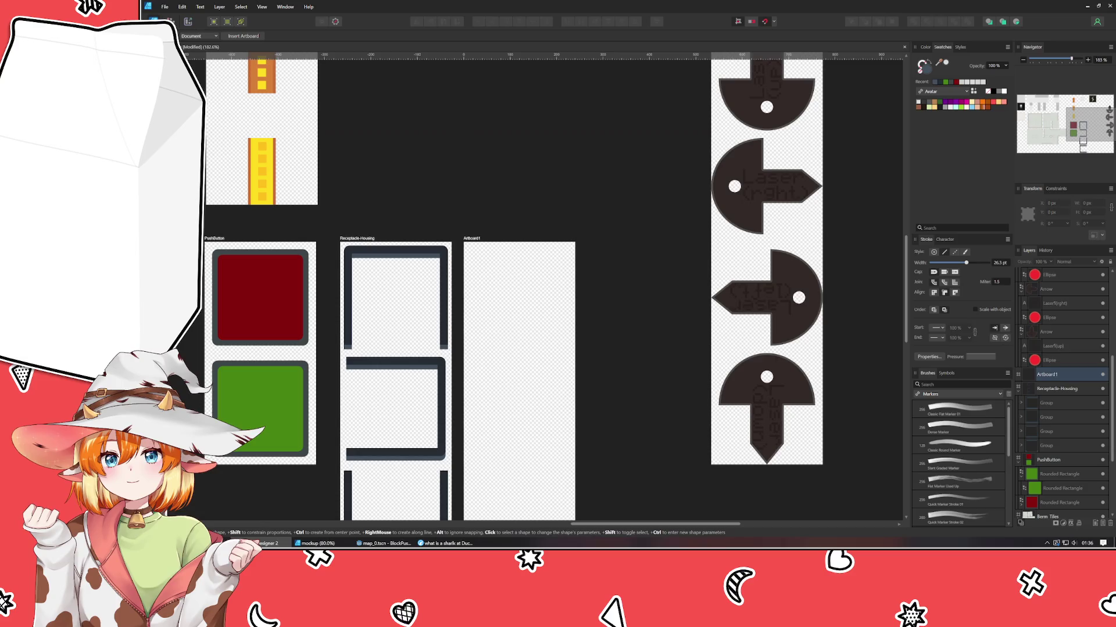
{"action": "key", "text": "v"}
- Shorten the new artboard to 240 px tall and rename it Receptacle-Button
{"action": "double_click", "coordinate": [468, 239]}
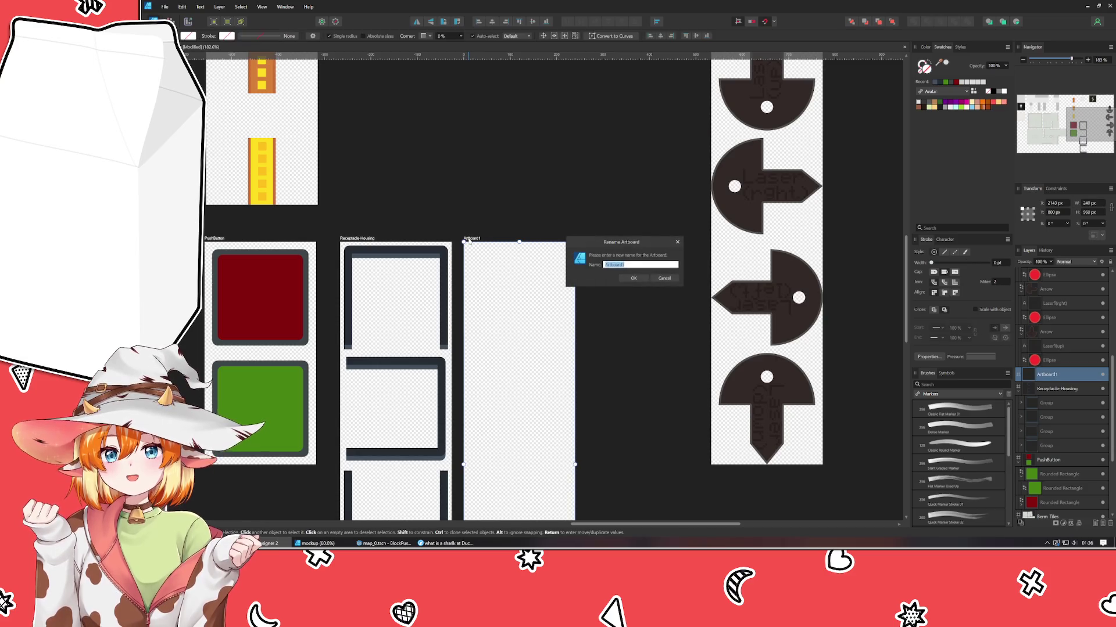
{"action": "key", "text": "Escape"}
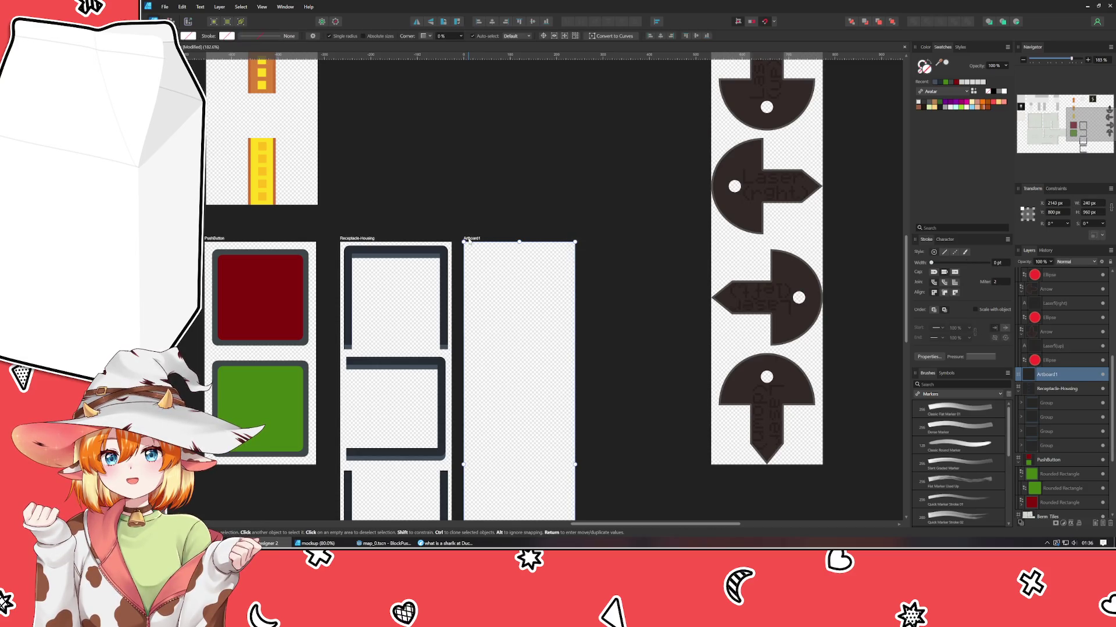
{"action": "scroll", "coordinate": [483, 348], "scroll_direction": "down", "scroll_amount": 6}
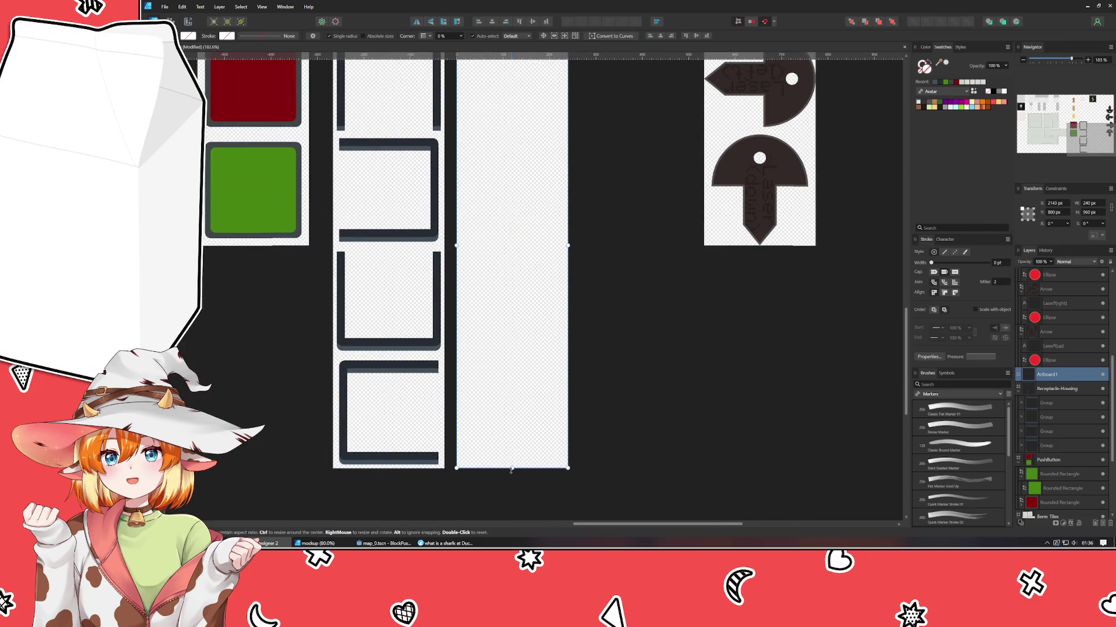
{"action": "left_click_drag", "start_coordinate": [513, 470], "coordinate": [483, 137]}
{"action": "scroll", "coordinate": [483, 419], "scroll_direction": "up", "scroll_amount": 6}
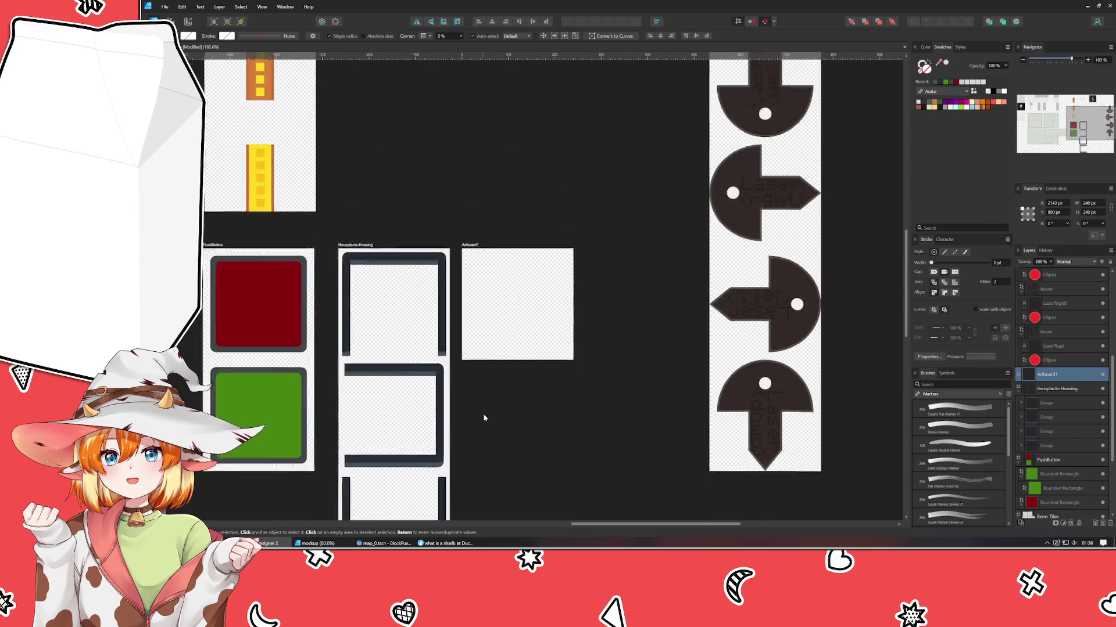
{"action": "double_click", "coordinate": [476, 273]}
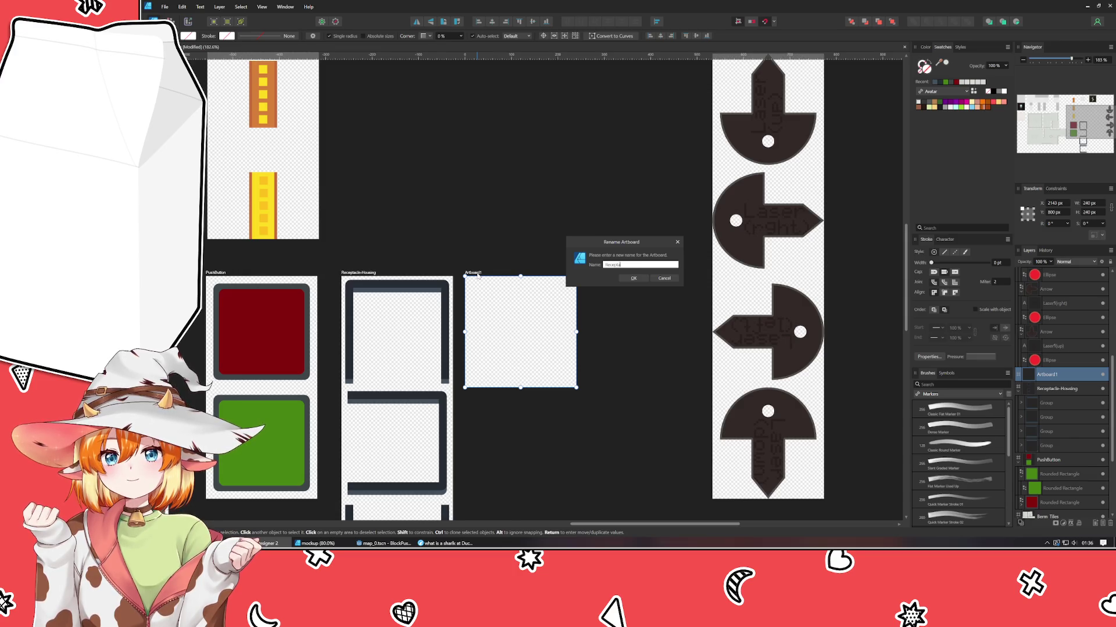
{"action": "type", "text": "e-H"}
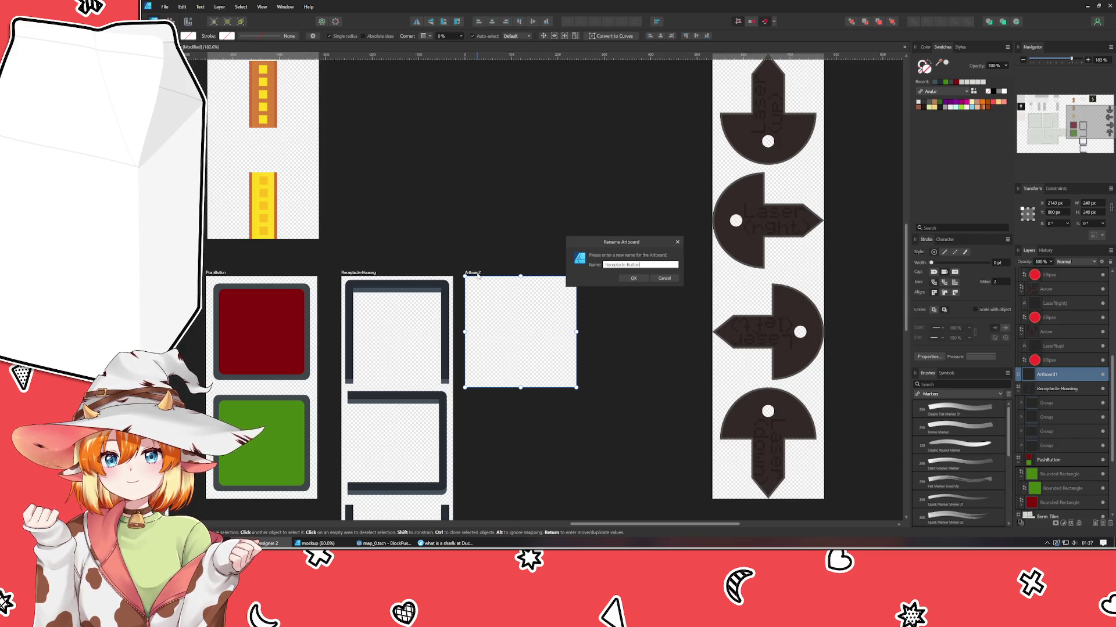
{"action": "key", "text": "Return"}
{"action": "left_click", "coordinate": [480, 473]}
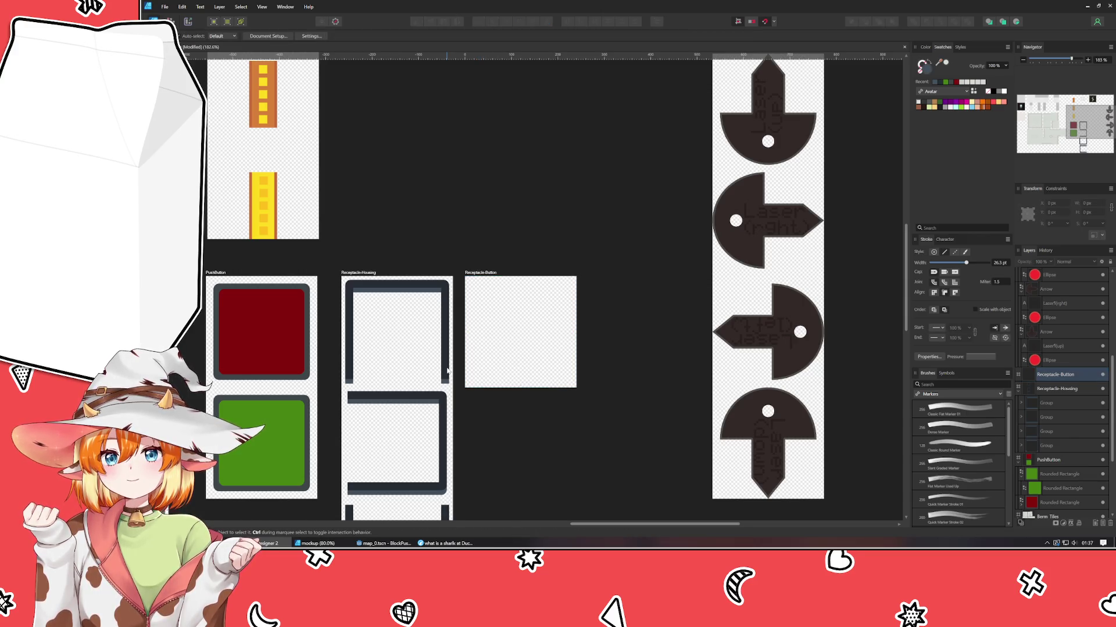
- Alt-drag a copy of the Receptacle-Housing frame group into the Receptacle-Button artboard
{"action": "scroll", "coordinate": [453, 383], "scroll_direction": "up", "scroll_amount": 3}
{"action": "left_click_drag", "start_coordinate": [509, 339], "coordinate": [374, 238]}
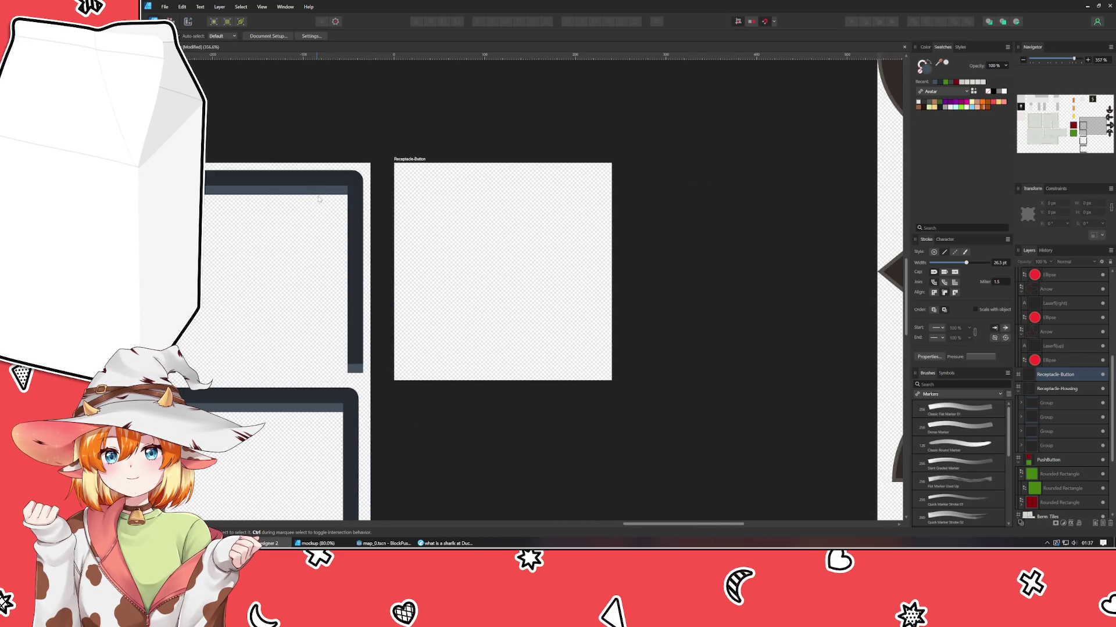
{"action": "left_click", "coordinate": [234, 184]}
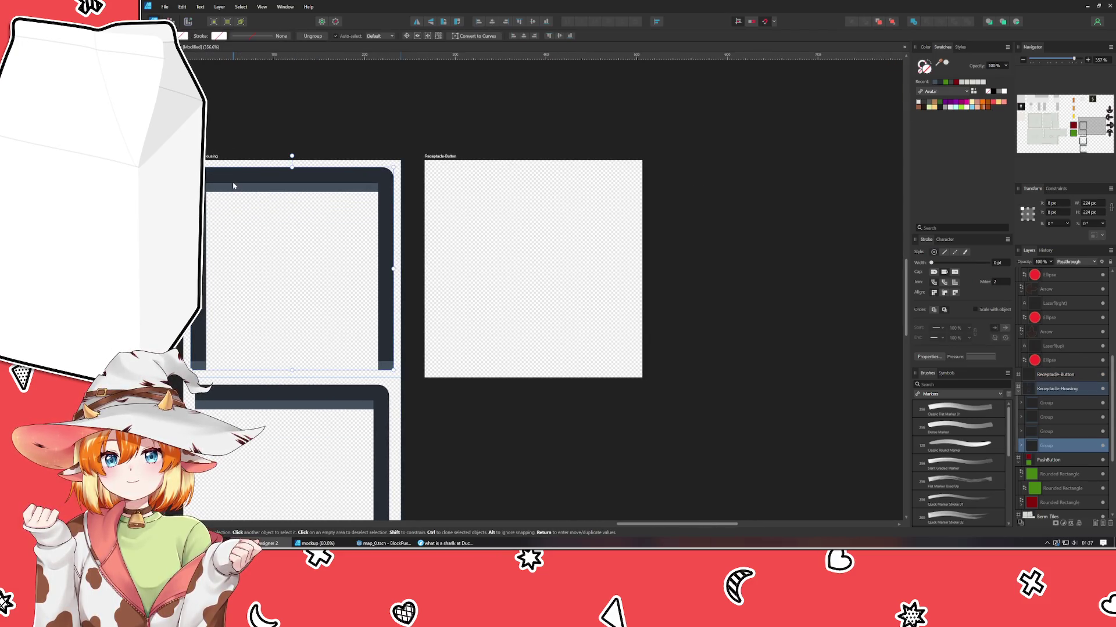
{"action": "left_click_drag", "start_coordinate": [234, 185], "coordinate": [476, 187]}
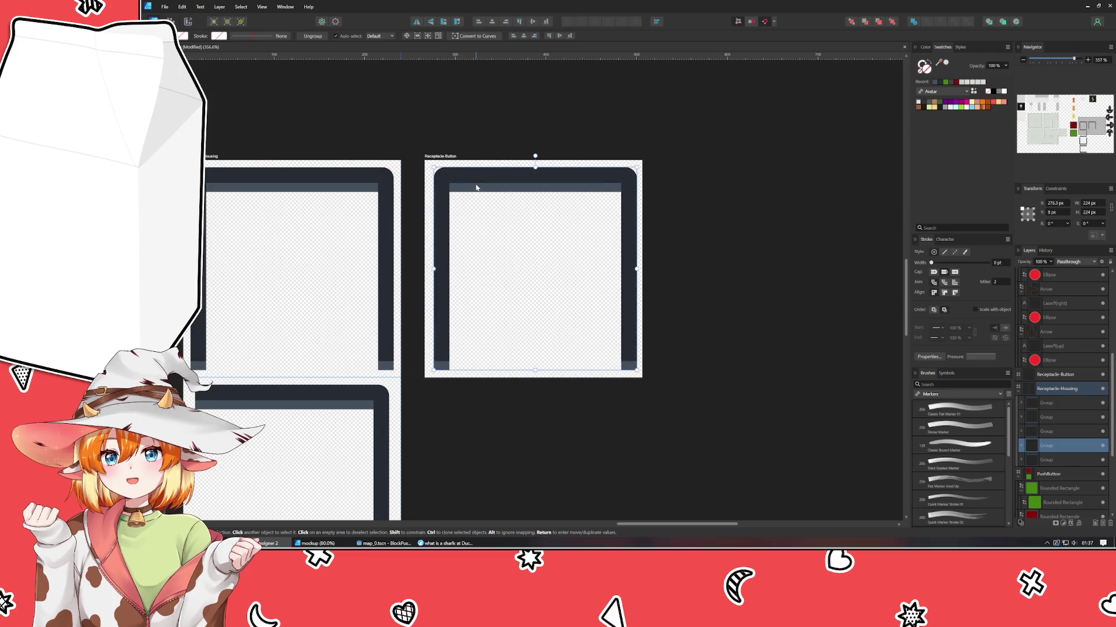
- Align the copied frame to the artboard and draw a full-width 240 × 32 px bar across its middle
{"action": "left_click", "coordinate": [492, 26]}
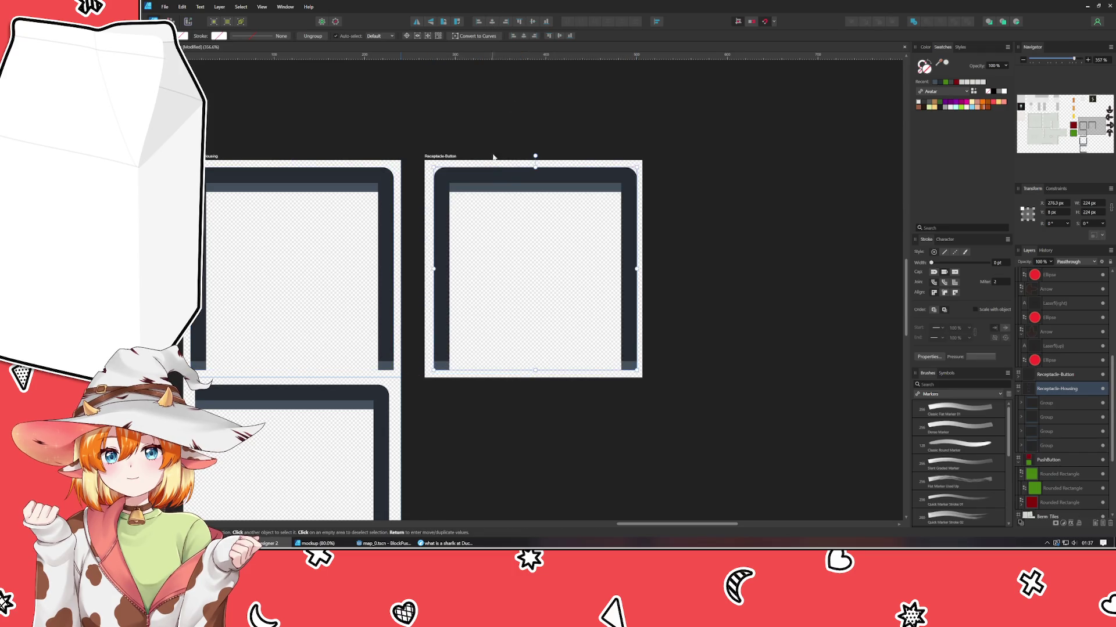
{"action": "left_click", "coordinate": [506, 26]}
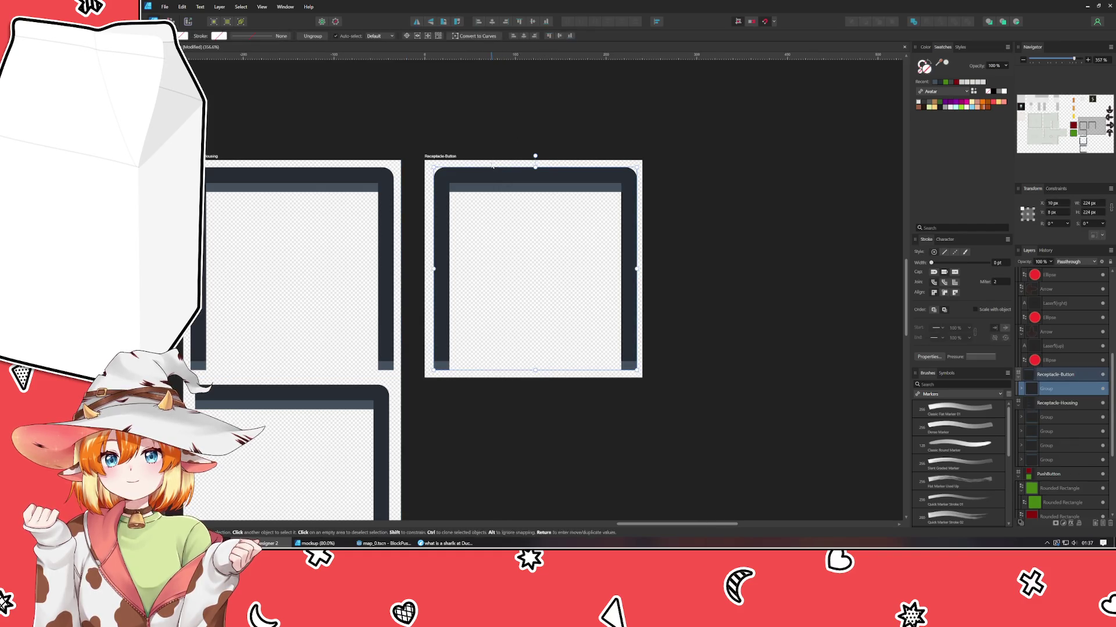
{"action": "key", "text": "m"}
{"action": "left_click_drag", "start_coordinate": [424, 251], "coordinate": [642, 281]}
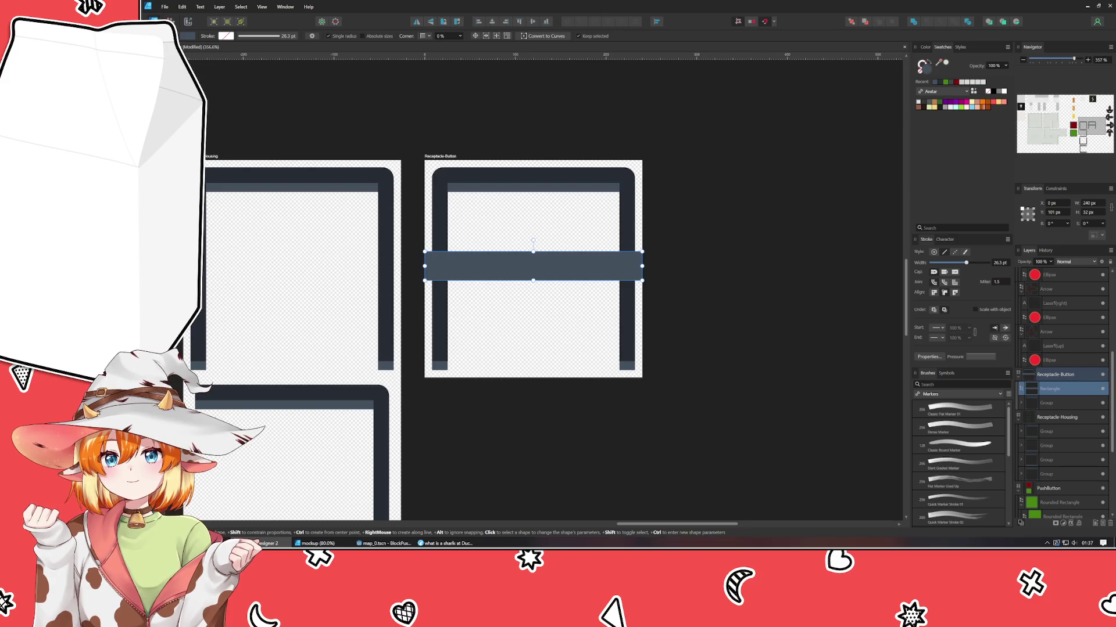
- Trim the slate bar to 200 px and add a copy rotated -90° to form a plus
{"action": "key", "text": "v"}
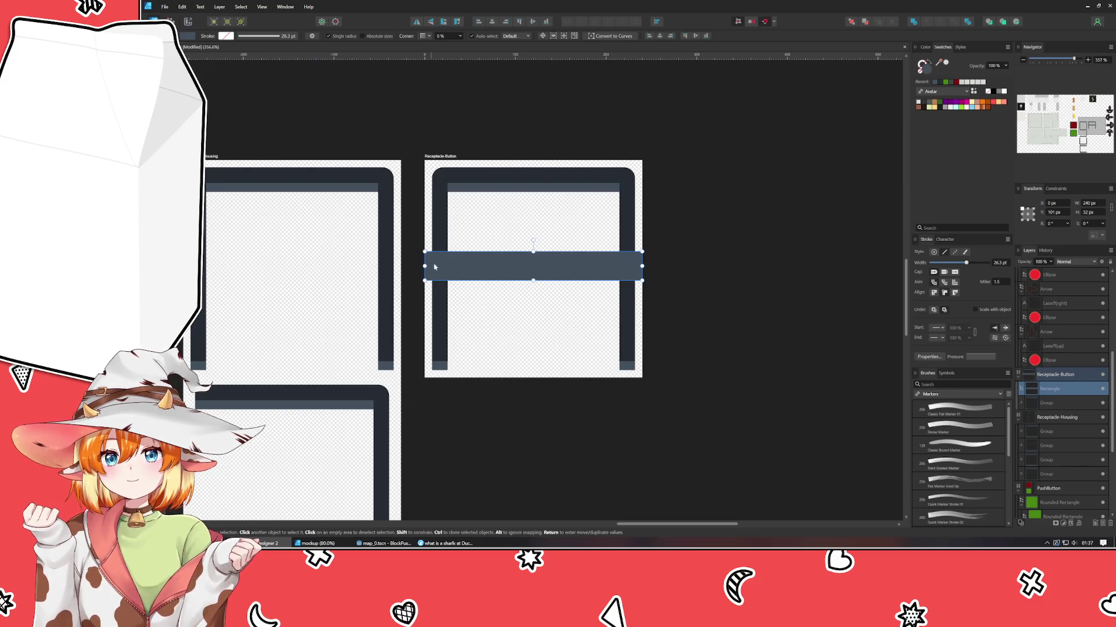
{"action": "left_click_drag", "start_coordinate": [424, 266], "coordinate": [443, 265]}
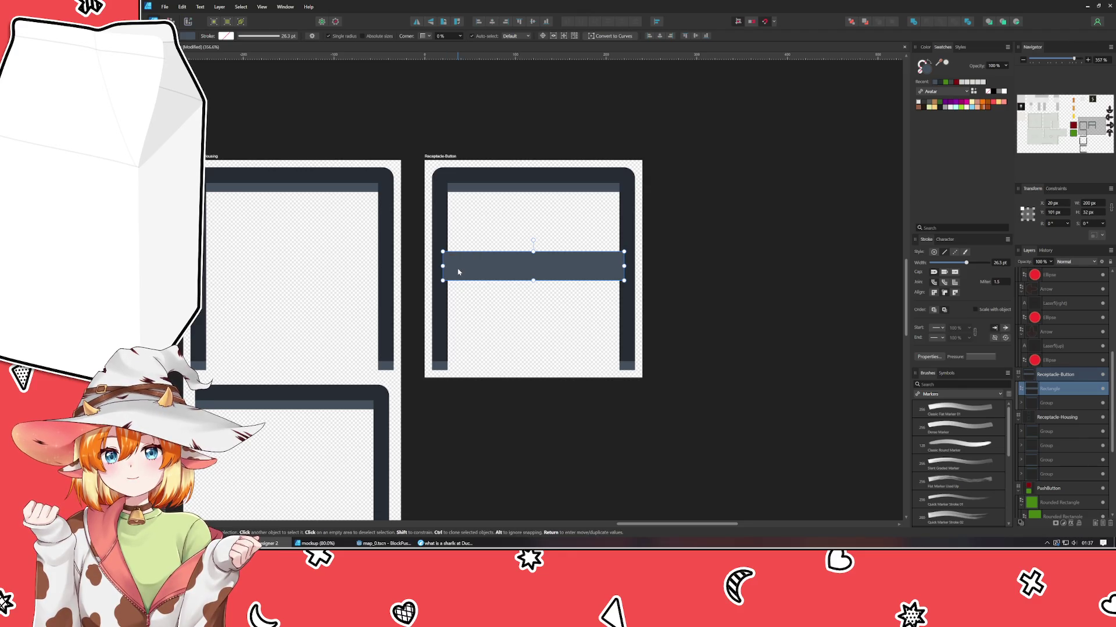
{"action": "key", "text": "ctrl+j"}
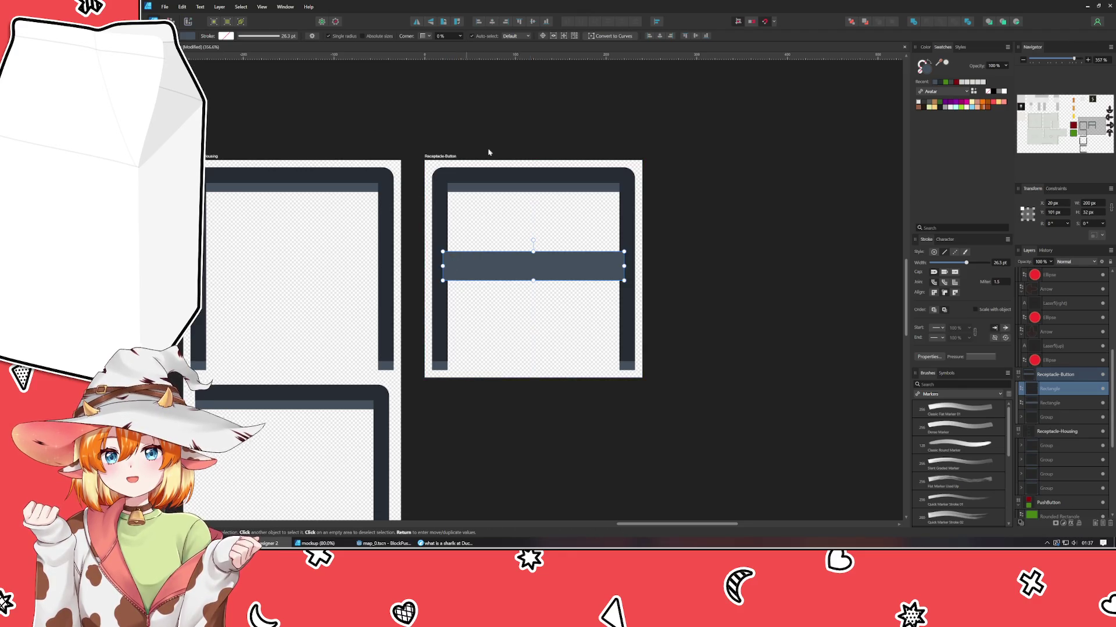
{"action": "left_click_drag", "start_coordinate": [533, 242], "coordinate": [595, 270]}
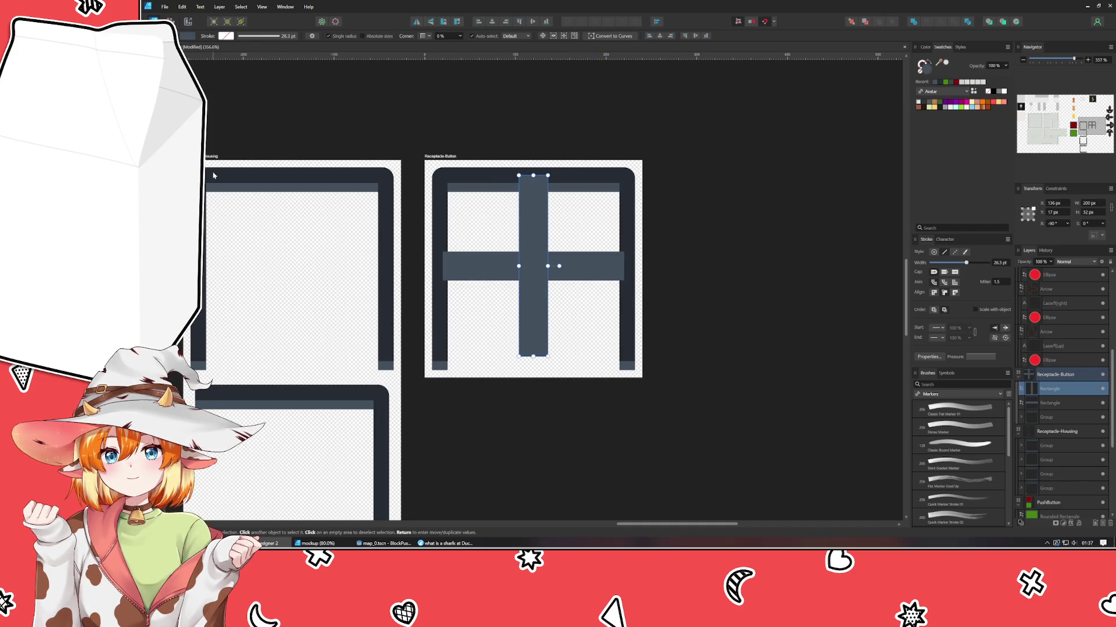
{"action": "scroll", "coordinate": [523, 149], "scroll_direction": "right", "scroll_amount": 5}
{"action": "left_click", "coordinate": [283, 205]}
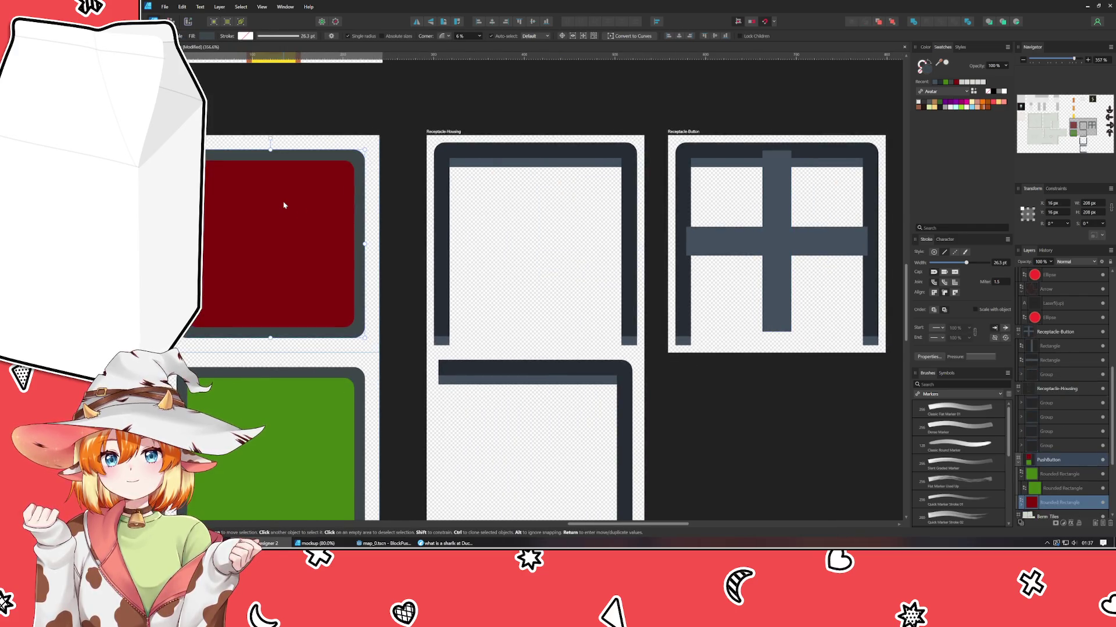
- Copy the red rounded square into Receptacle-Button, scale it to 96 px and centre it on the cross
{"action": "left_click_drag", "start_coordinate": [284, 205], "coordinate": [766, 220]}
{"action": "scroll", "coordinate": [708, 261], "scroll_direction": "right", "scroll_amount": 4}
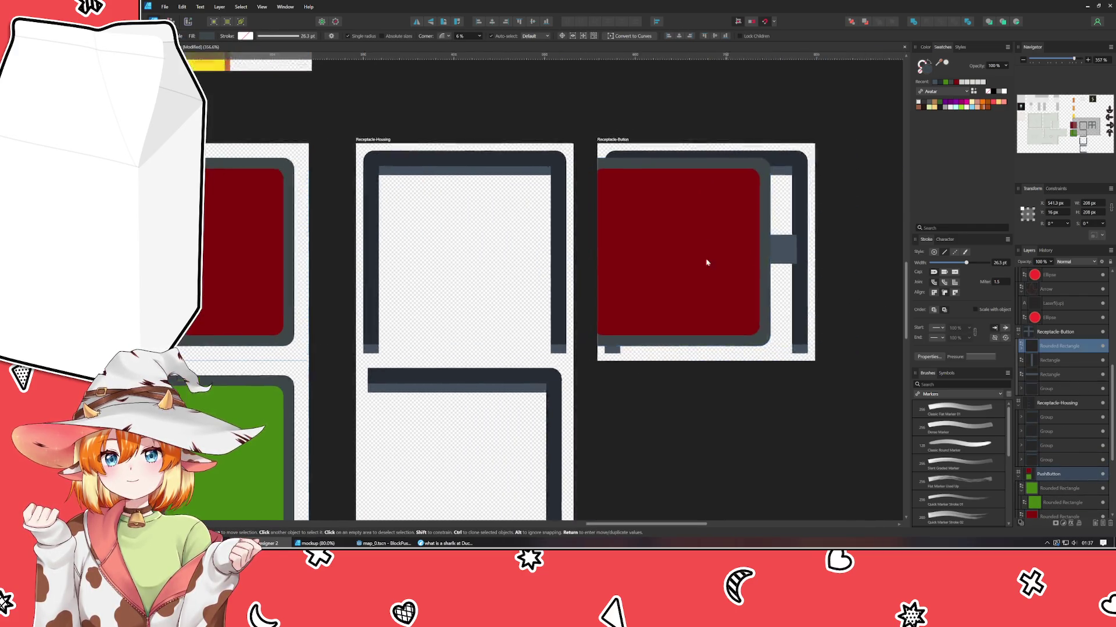
{"action": "mouse_move", "coordinate": [499, 156]}
{"action": "left_mouse_down"}
{"action": "mouse_move", "coordinate": [624, 246]}
{"action": "mouse_move", "coordinate": [614, 245]}
{"action": "left_mouse_up"}
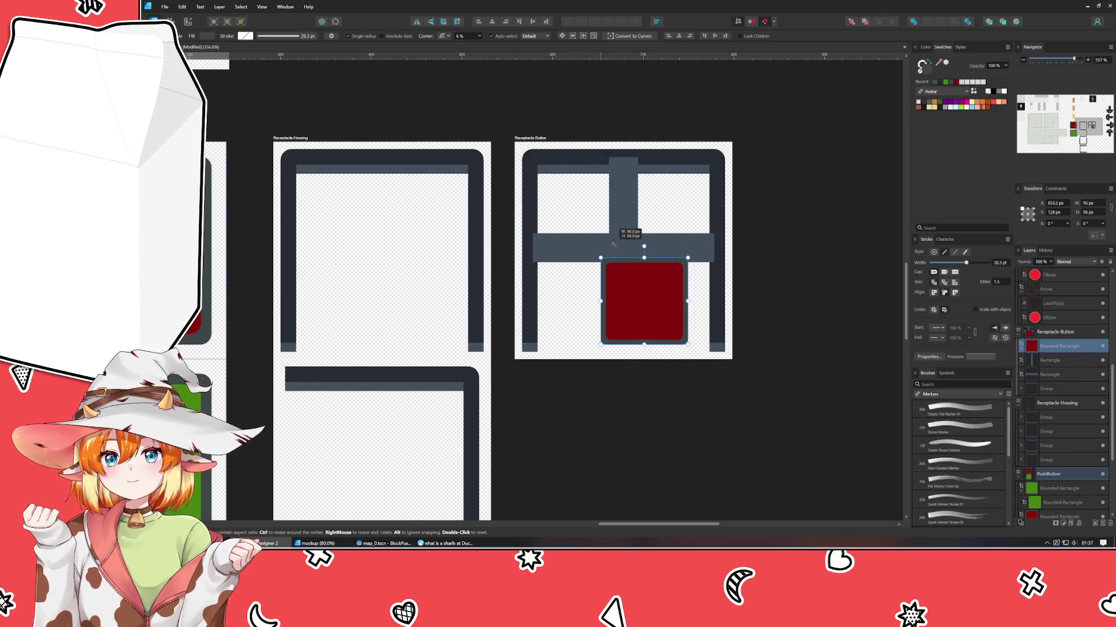
{"action": "left_click_drag", "start_coordinate": [642, 291], "coordinate": [640, 242]}
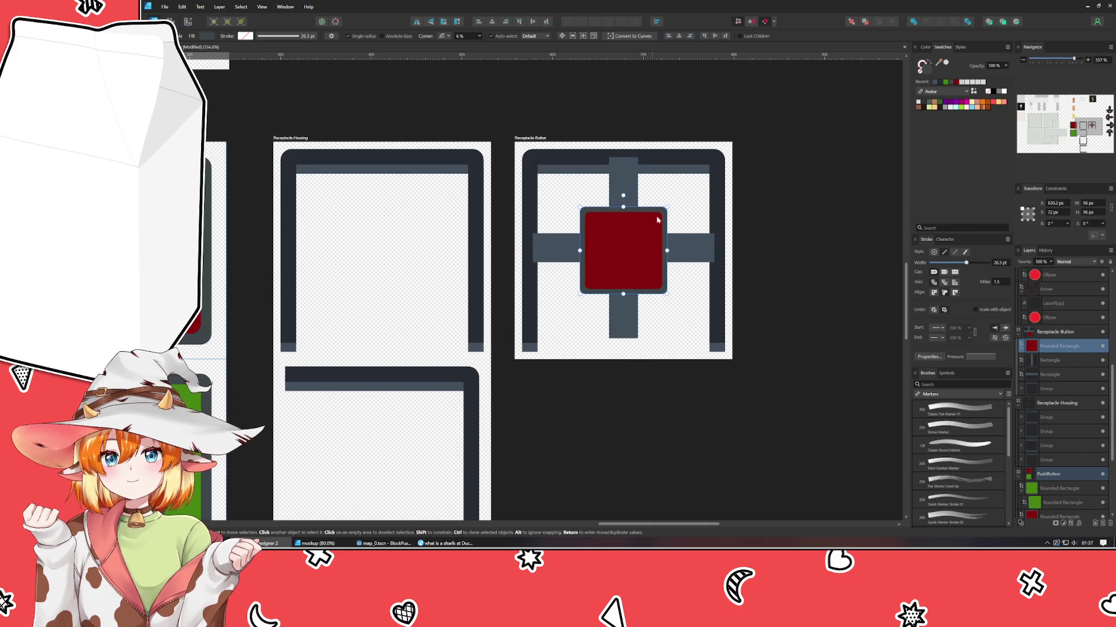
- Delete the dark housing frame from Receptacle-Button and recentre the view on the artboards
{"action": "left_click", "coordinate": [682, 159]}
{"action": "key", "text": "Delete"}
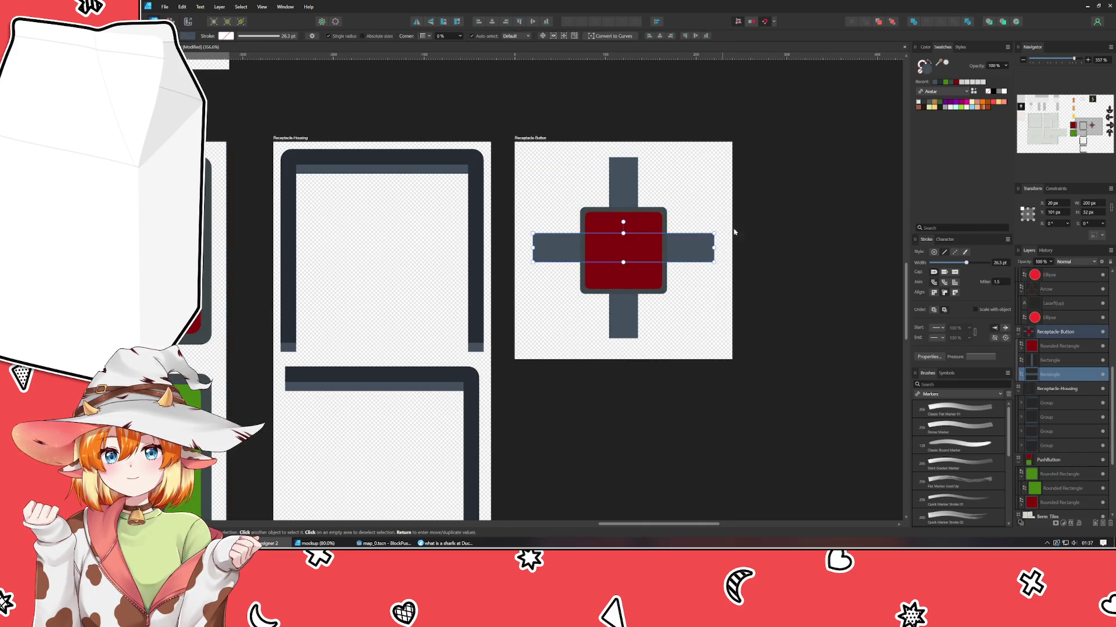
{"action": "left_click", "coordinate": [777, 319]}
{"action": "left_click_drag", "start_coordinate": [777, 319], "coordinate": [696, 247]}
{"action": "scroll", "coordinate": [697, 251], "scroll_direction": "down", "scroll_amount": 5}
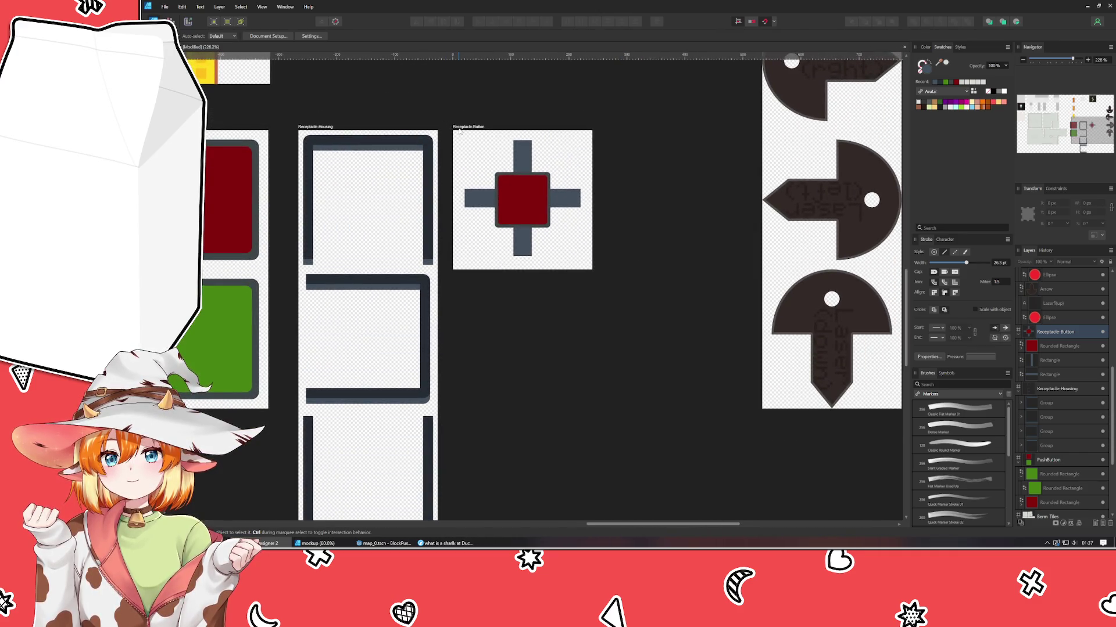
- Group the slate cross and red button, test it over Receptacle-Housing, then undo back into Receptacle-Button
{"action": "left_click_drag", "start_coordinate": [459, 144], "coordinate": [584, 251]}
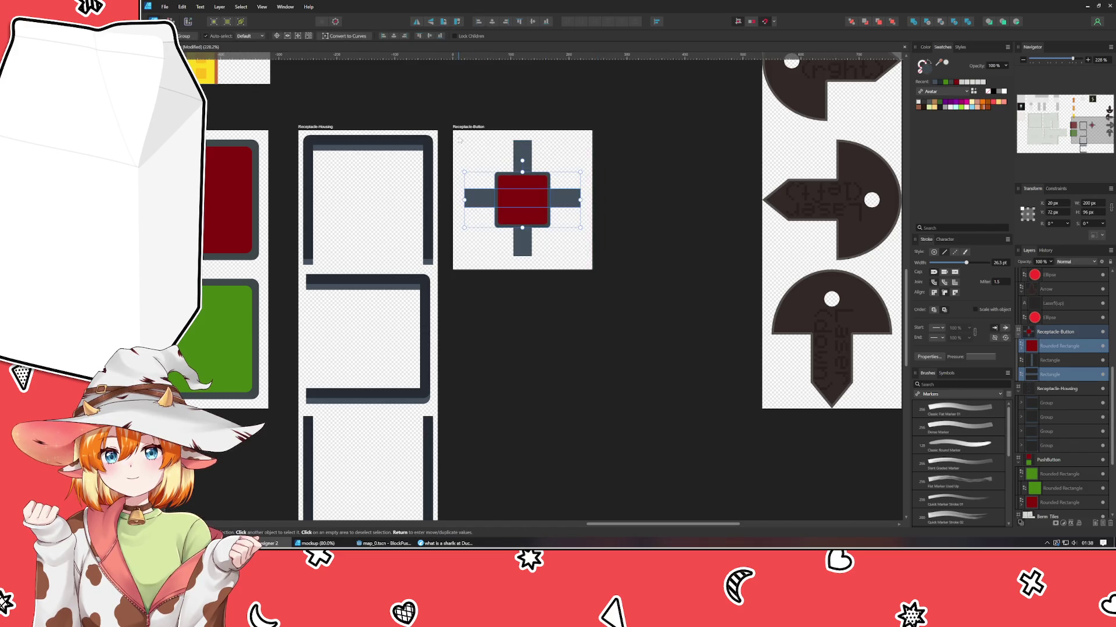
{"action": "left_click_drag", "start_coordinate": [454, 132], "coordinate": [644, 260]}
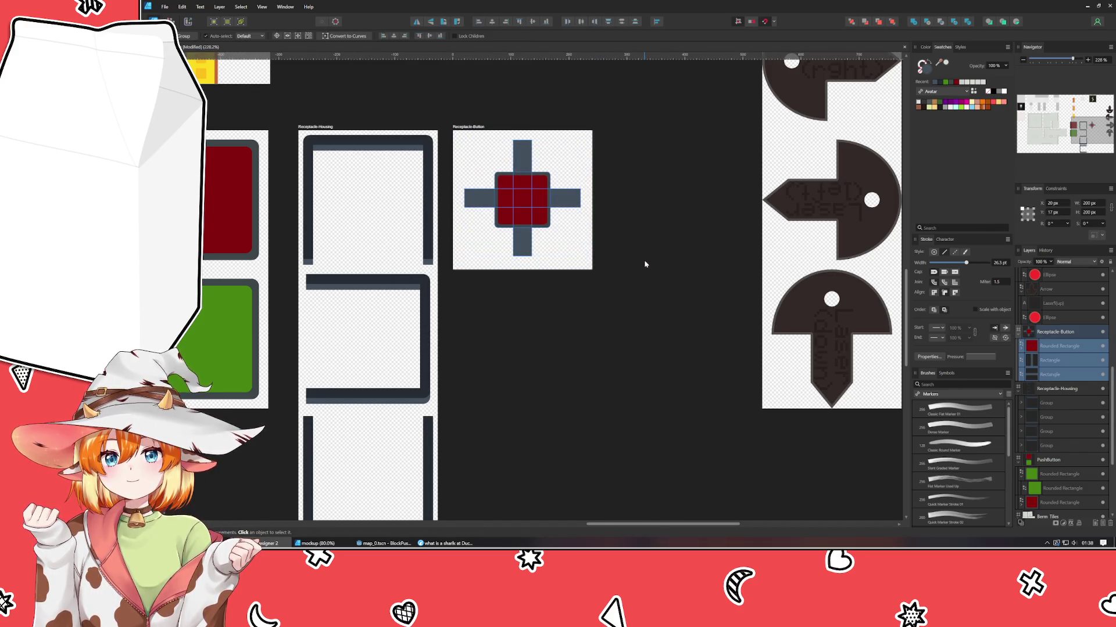
{"action": "key", "text": "ctrl+g"}
{"action": "left_click_drag", "start_coordinate": [521, 188], "coordinate": [372, 198]}
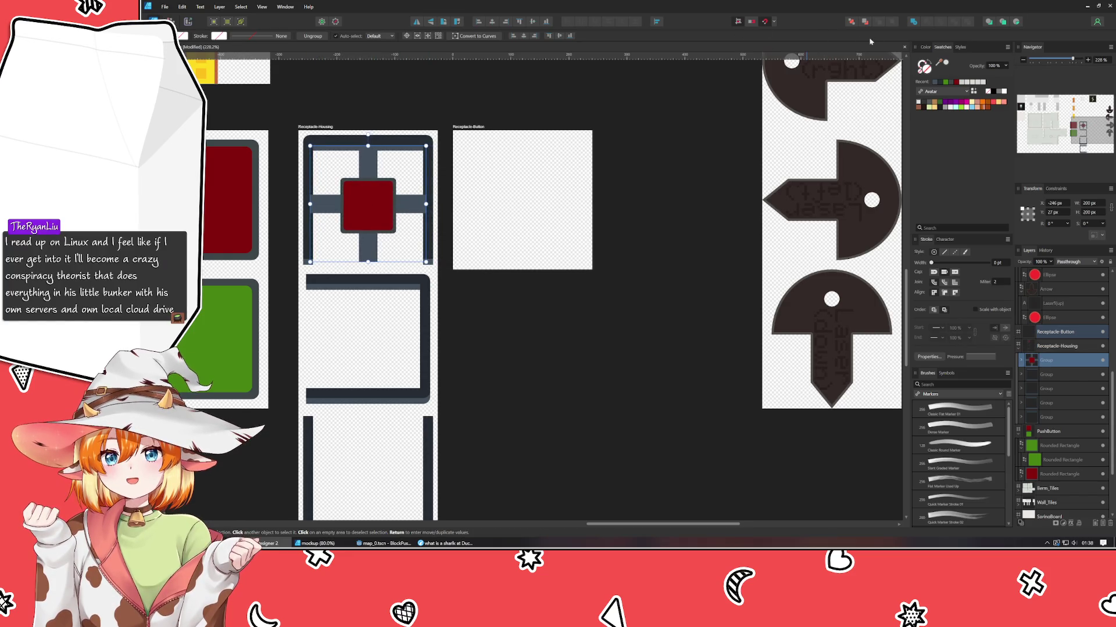
{"action": "left_click", "coordinate": [553, 372]}
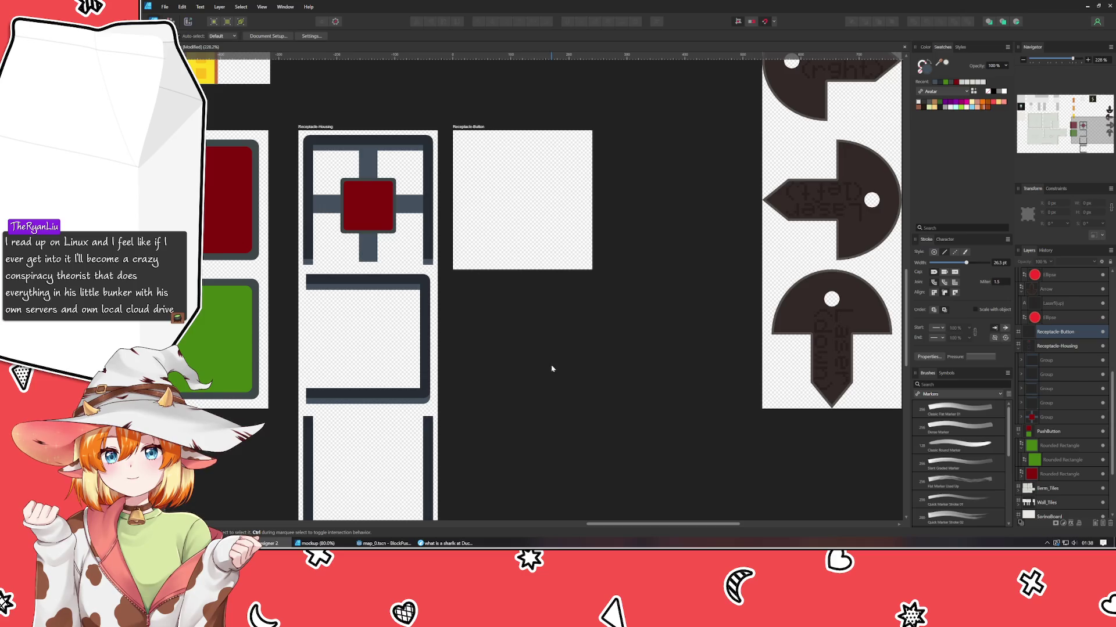
{"action": "key", "text": "ctrl+z"}
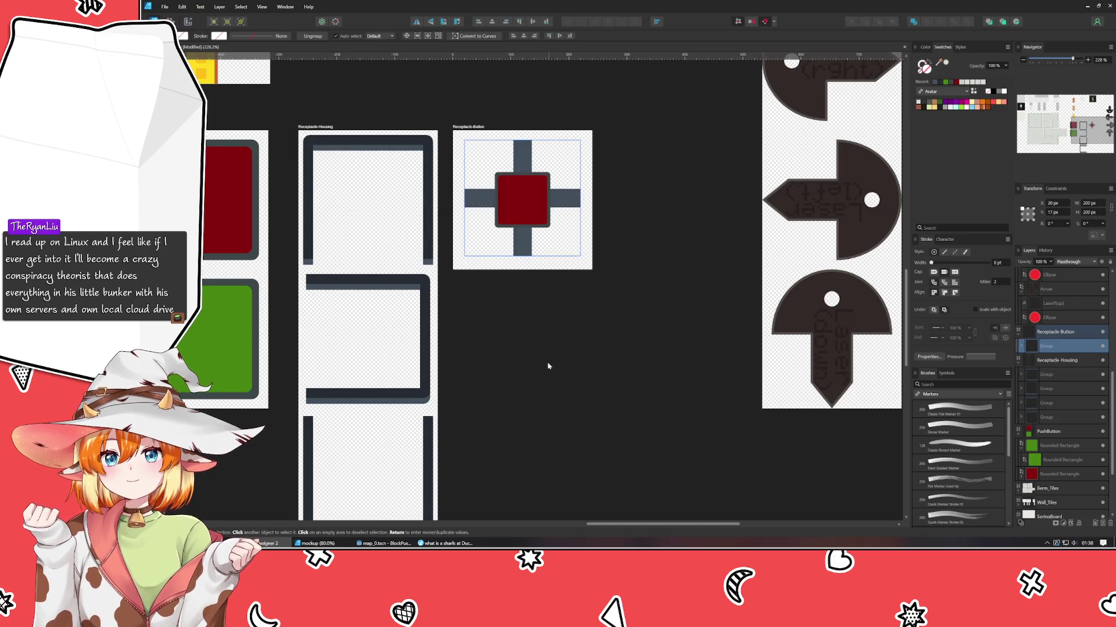
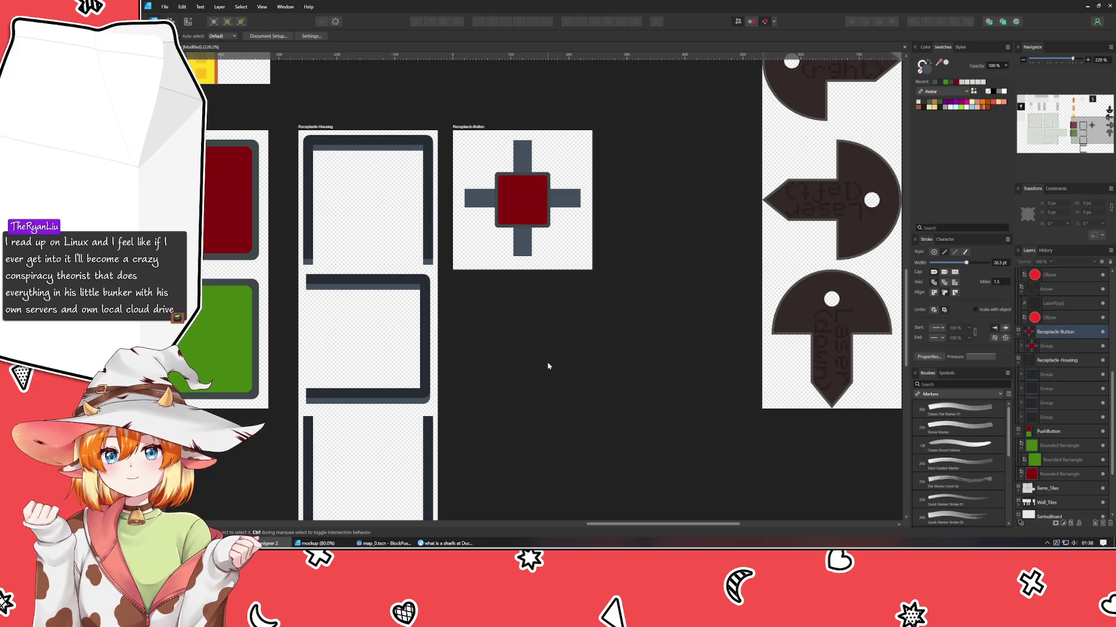
- Stretch the Receptacle-Button artboard to 480 px tall
{"action": "left_click", "coordinate": [526, 266]}
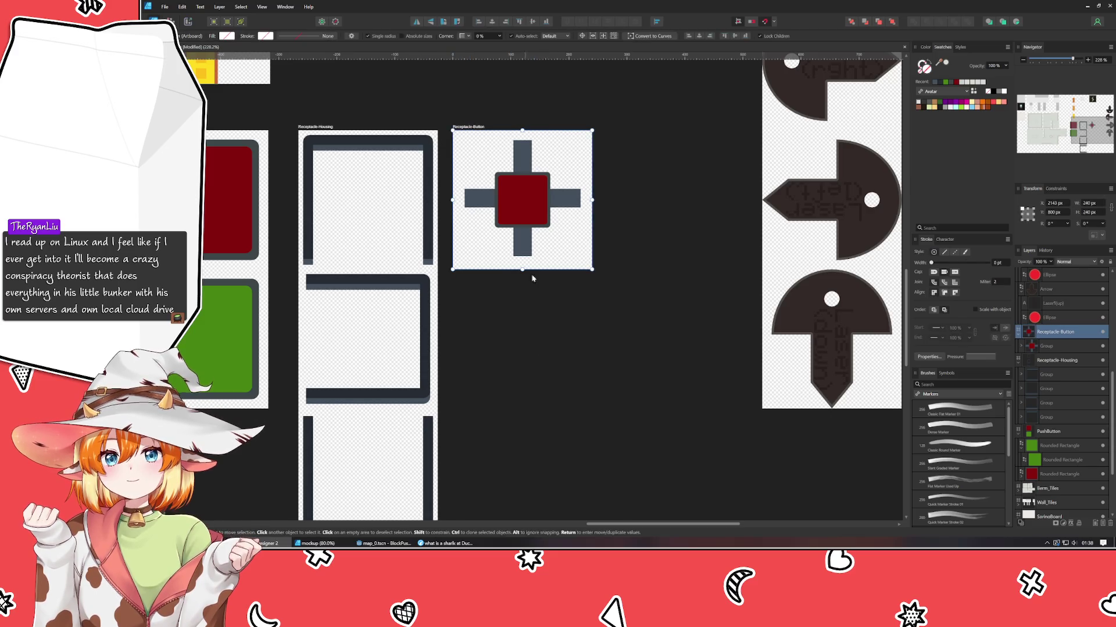
{"action": "left_click_drag", "start_coordinate": [523, 269], "coordinate": [525, 397]}
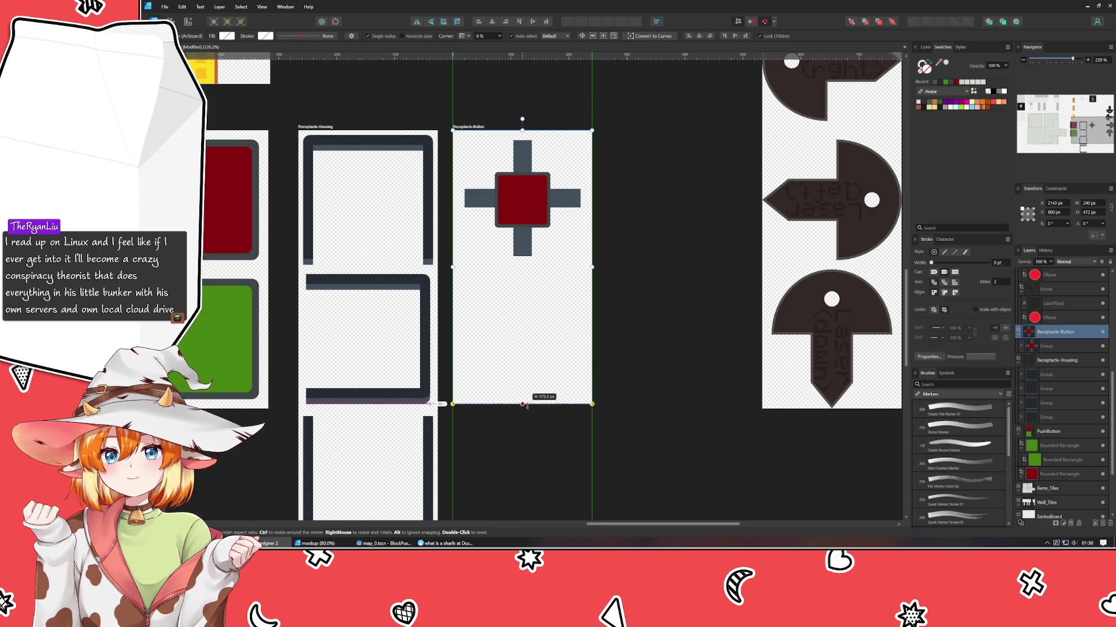
{"action": "left_click_drag", "start_coordinate": [525, 397], "coordinate": [524, 409]}
- Add a guide at Y 240 and duplicate the cross group into the lower half
{"action": "left_click", "coordinate": [530, 192]}
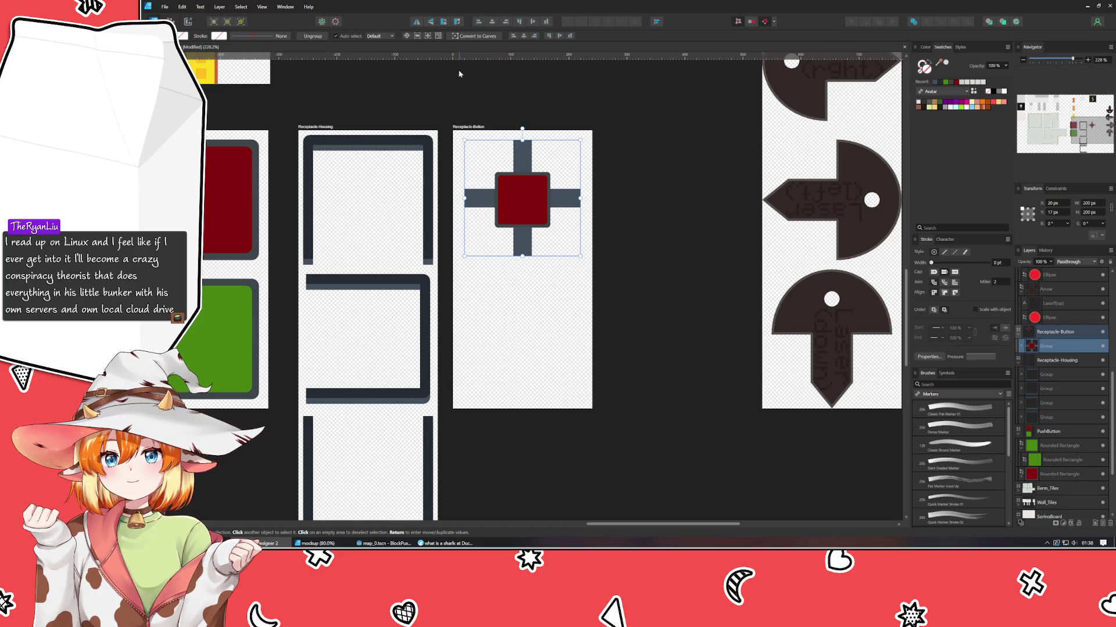
{"action": "left_click_drag", "start_coordinate": [522, 55], "coordinate": [530, 269]}
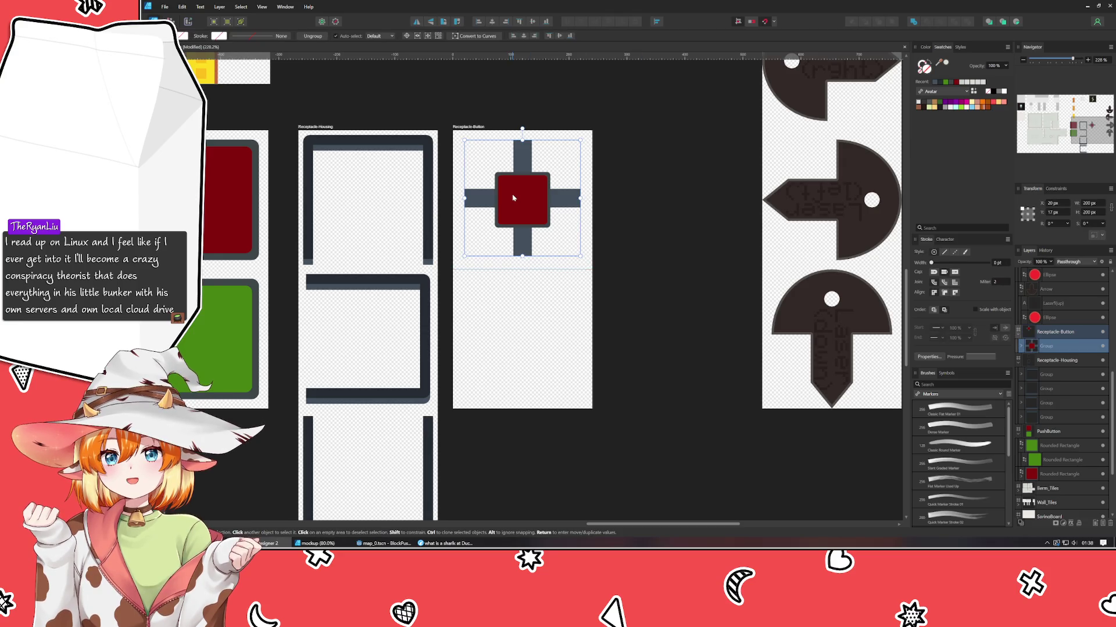
{"action": "mouse_move", "coordinate": [507, 188]}
{"action": "left_mouse_down"}
{"action": "mouse_move", "coordinate": [521, 360]}
{"action": "mouse_move", "coordinate": [501, 337]}
{"action": "left_mouse_up"}
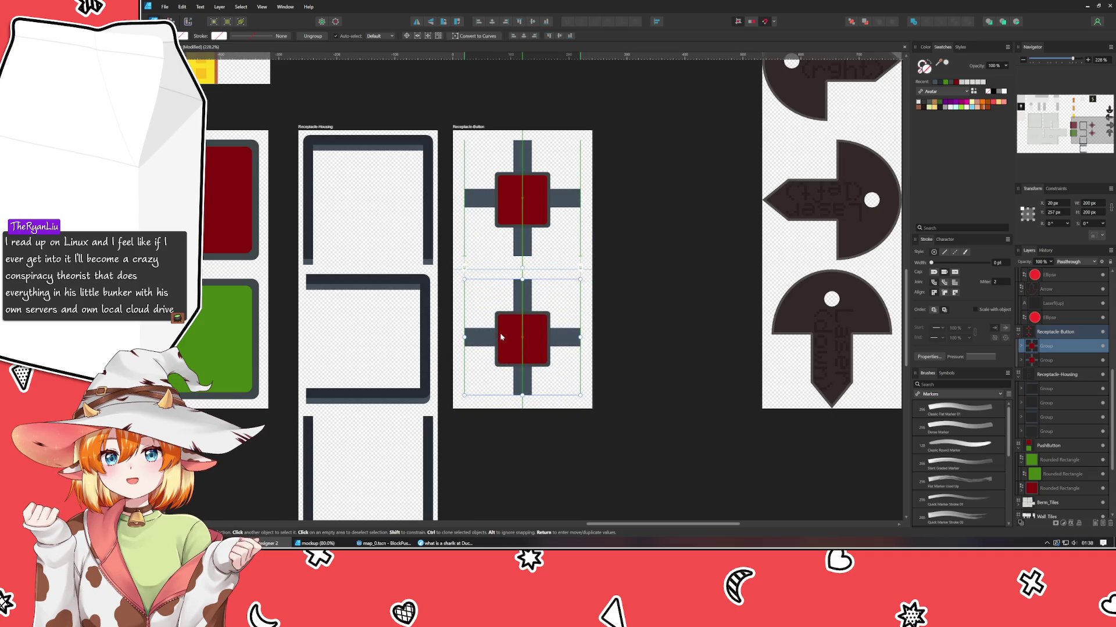
{"action": "left_click_drag", "start_coordinate": [501, 337], "coordinate": [500, 339]}
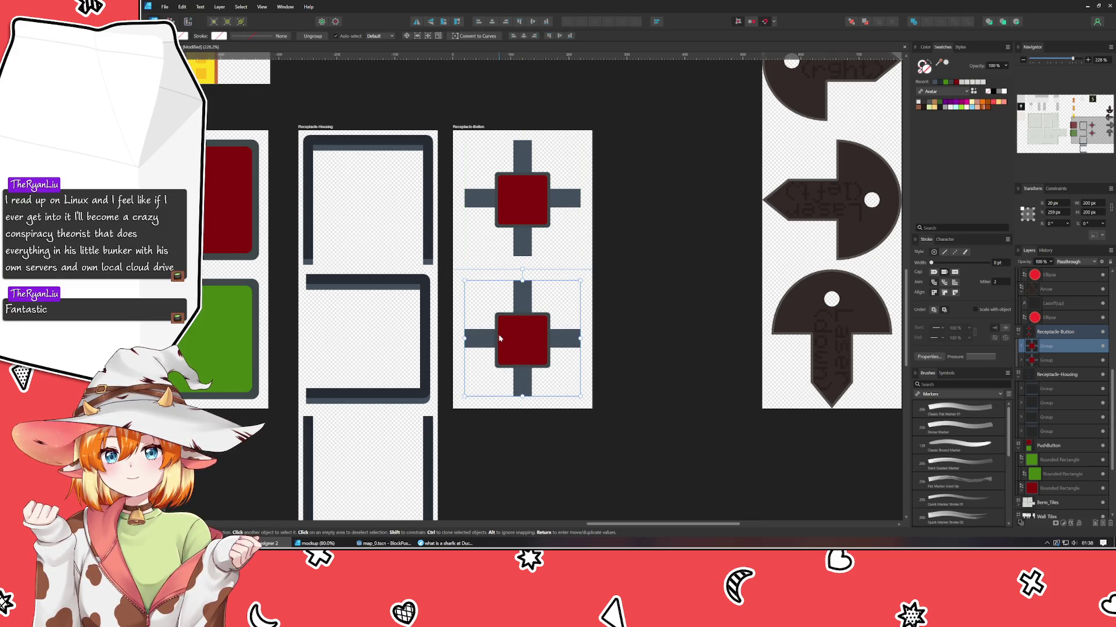
{"action": "left_click", "coordinate": [592, 323]}
- Fill the lower cross's inner square with green
{"action": "scroll", "coordinate": [592, 324], "scroll_direction": "up", "scroll_amount": 3}
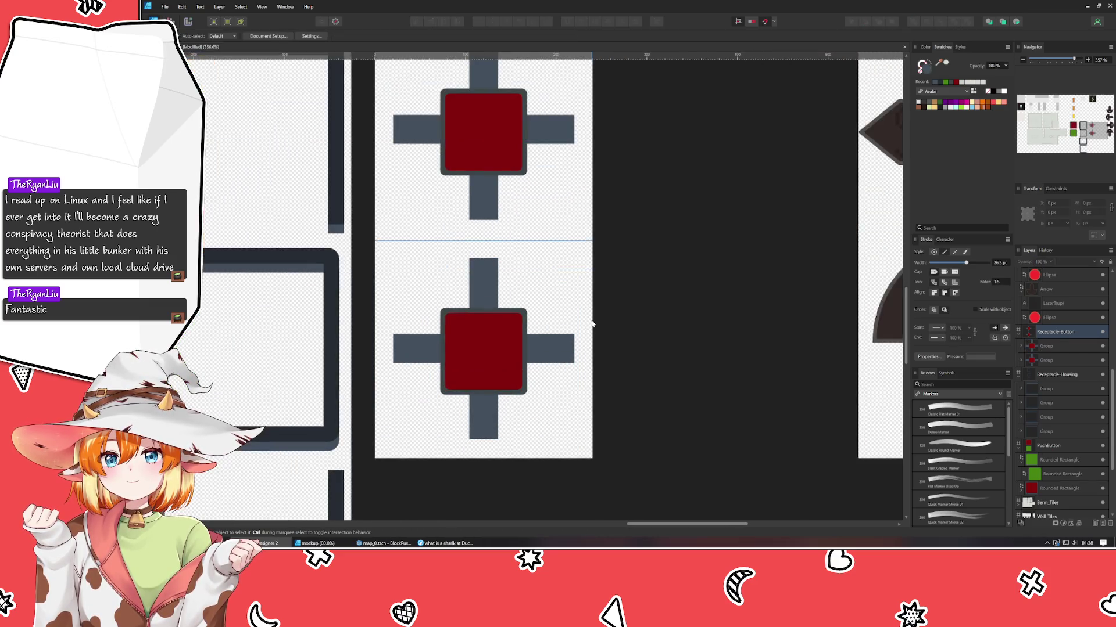
{"action": "left_click", "coordinate": [474, 358]}
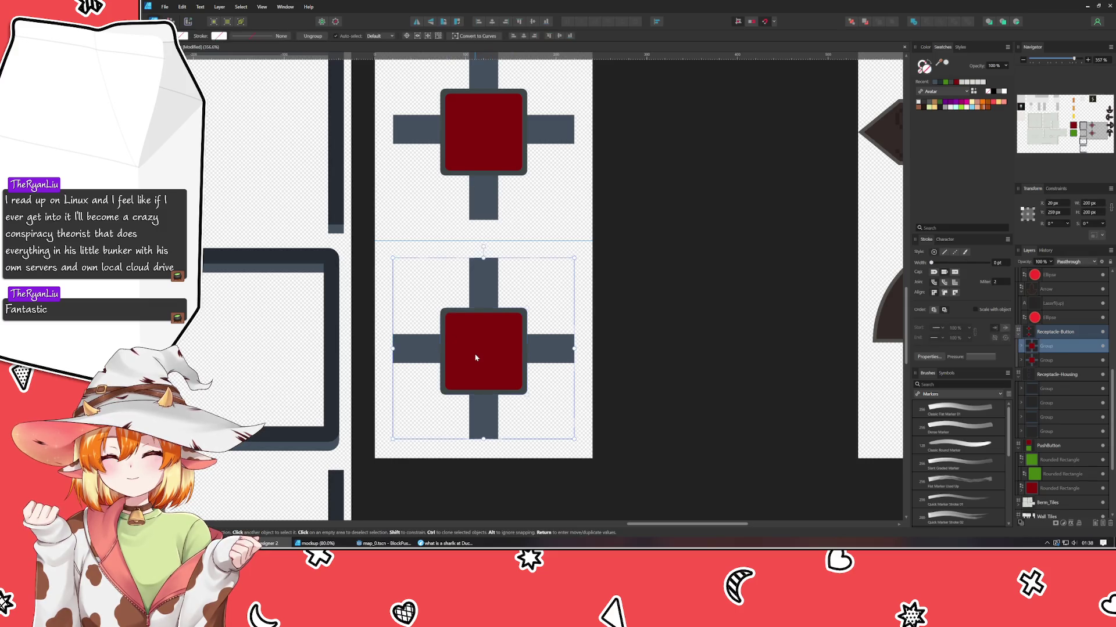
{"action": "double_click", "coordinate": [474, 358]}
{"action": "scroll", "coordinate": [475, 358], "scroll_direction": "down", "scroll_amount": 3}
{"action": "left_click_drag", "start_coordinate": [476, 358], "coordinate": [576, 311]}
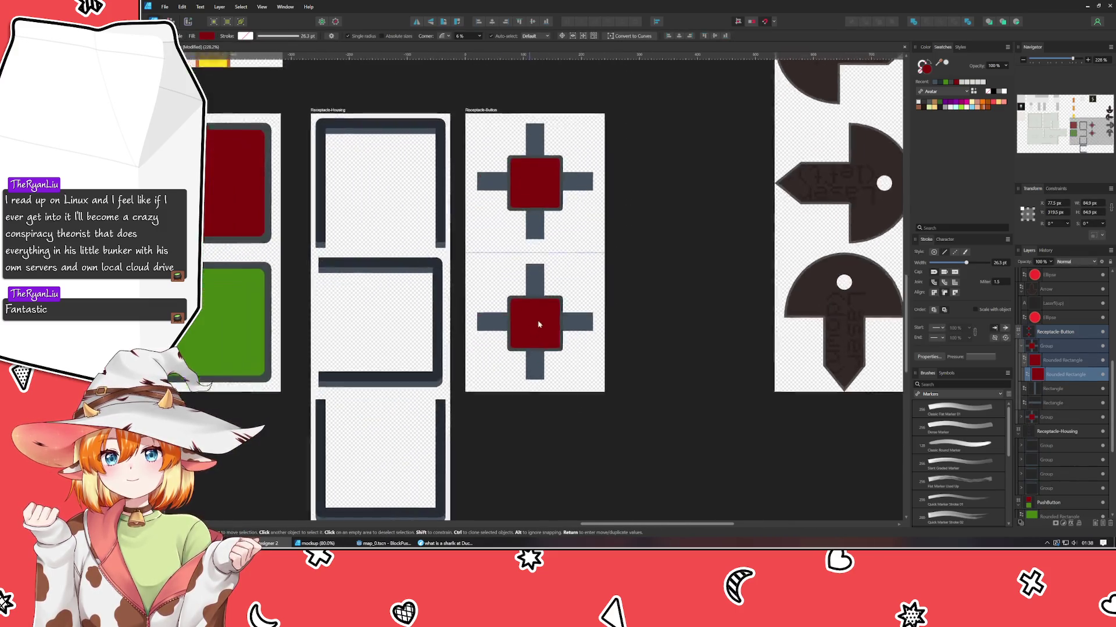
{"action": "left_click", "coordinate": [946, 82]}
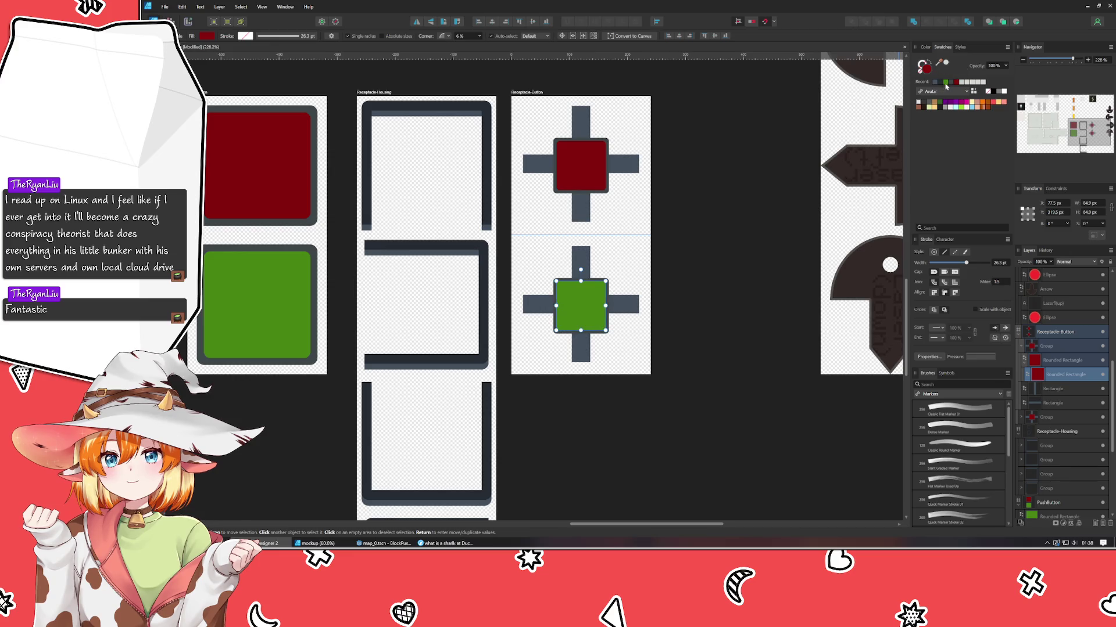
{"action": "left_click", "coordinate": [718, 256]}
{"action": "scroll", "coordinate": [694, 282], "scroll_direction": "down", "scroll_amount": 2}
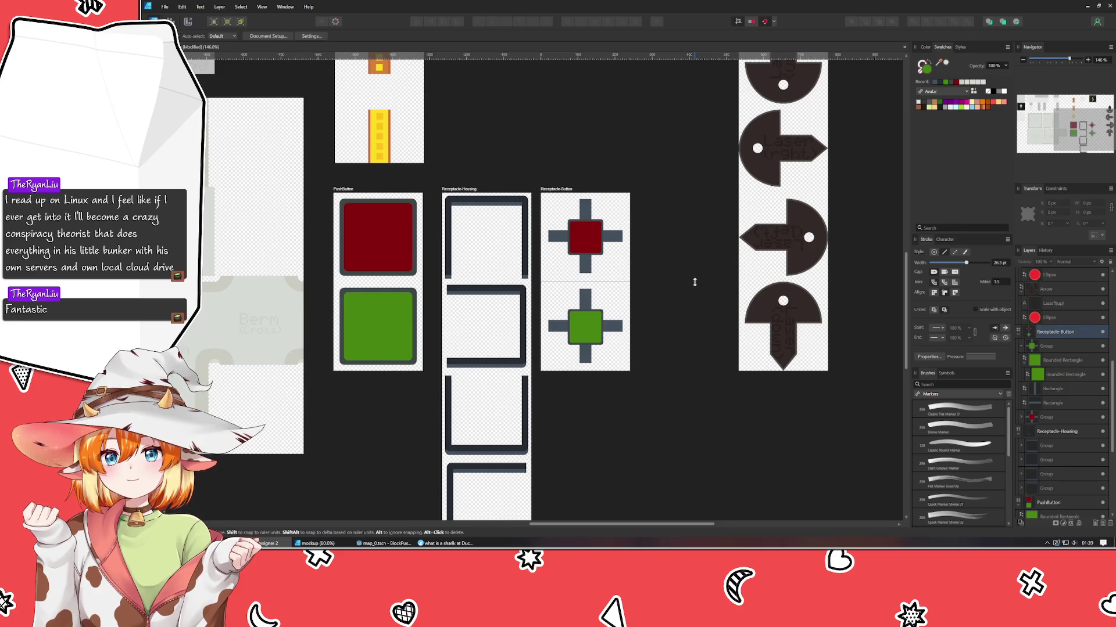
- Move the Laser artboard right to free space beside Receptacle-Button, then switch to Godot's map_0 scene
{"action": "scroll", "coordinate": [694, 282], "scroll_direction": "down", "scroll_amount": 2}
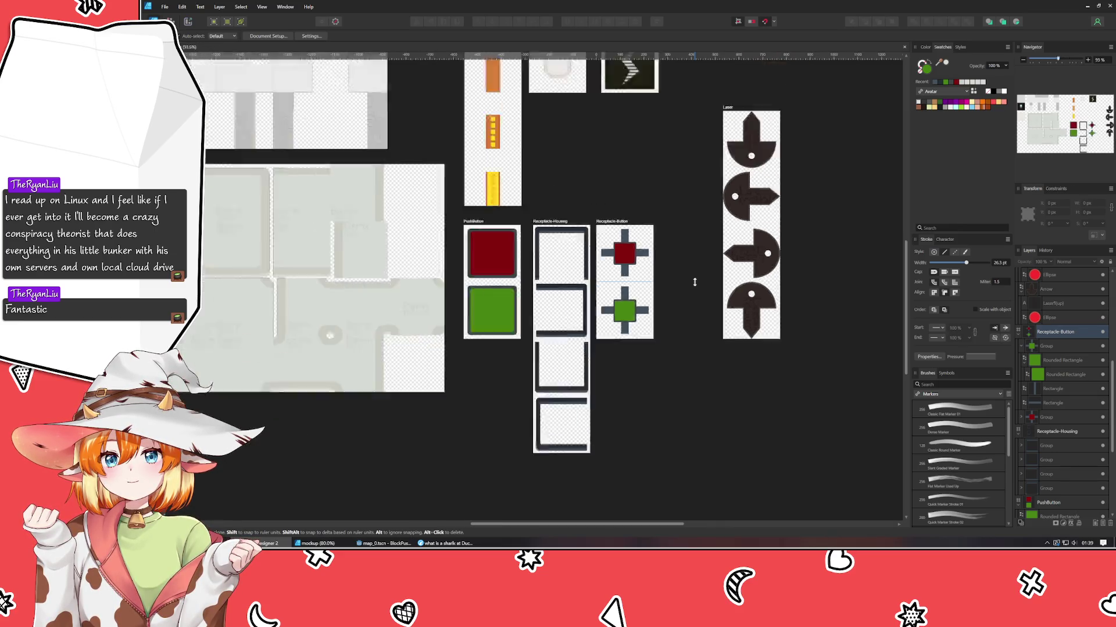
{"action": "scroll", "coordinate": [694, 282], "scroll_direction": "up", "scroll_amount": 2}
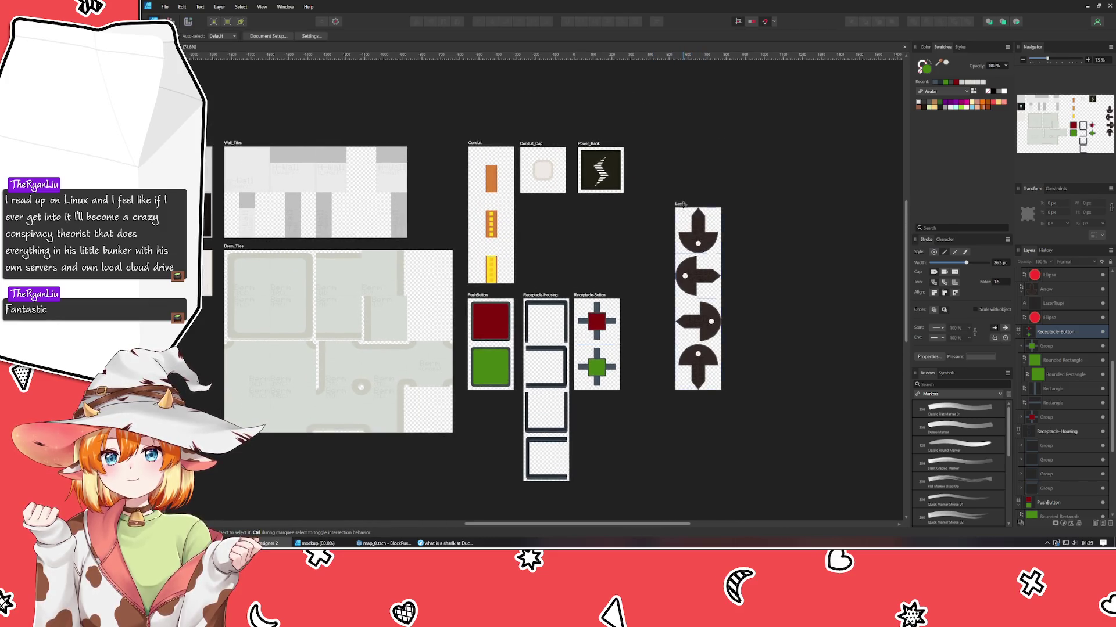
{"action": "mouse_move", "coordinate": [683, 203]}
{"action": "left_mouse_down"}
{"action": "mouse_move", "coordinate": [730, 295]}
{"action": "mouse_move", "coordinate": [780, 295]}
{"action": "left_mouse_up"}
{"action": "left_click", "coordinate": [703, 263]}
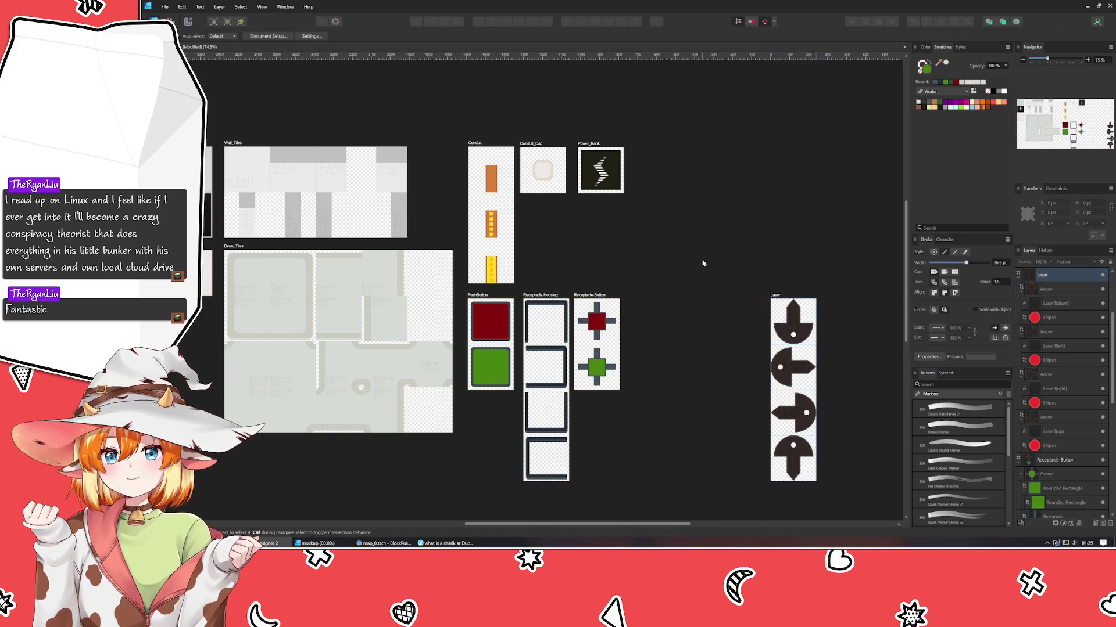
{"action": "scroll", "coordinate": [703, 264], "scroll_direction": "down", "scroll_amount": 1}
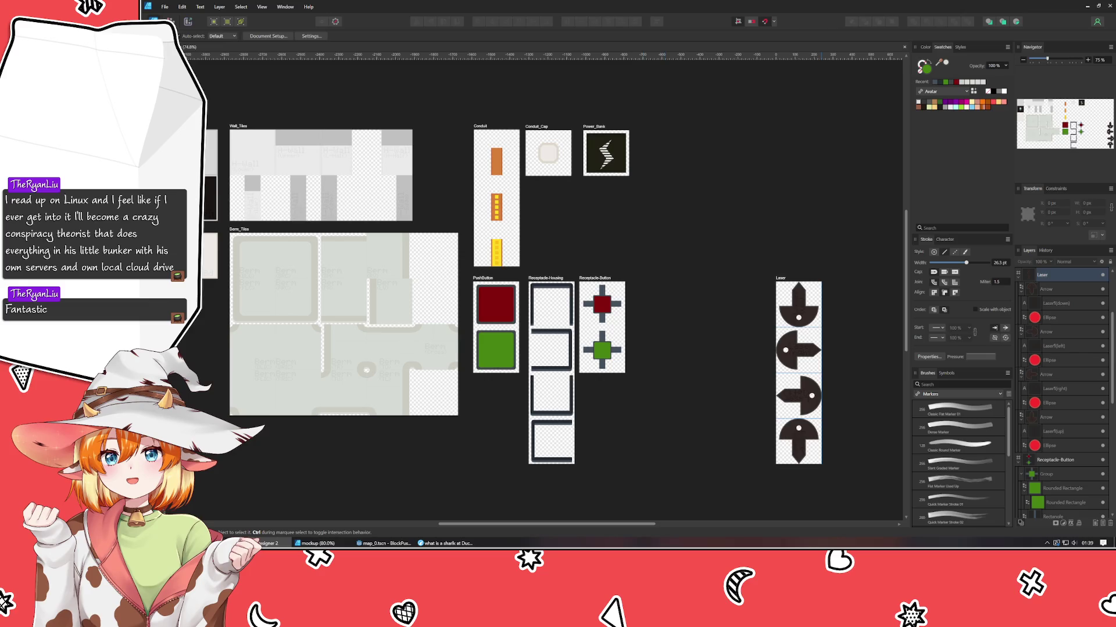
{"action": "left_click_drag", "start_coordinate": [706, 417], "coordinate": [573, 373]}
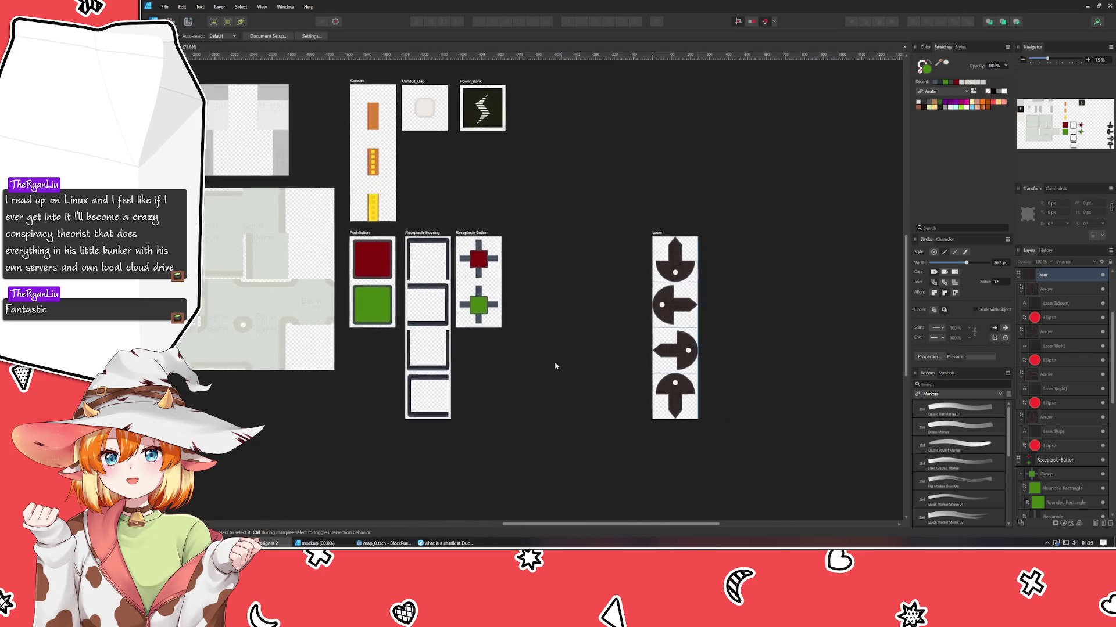
{"action": "key", "text": "alt+Tab"}
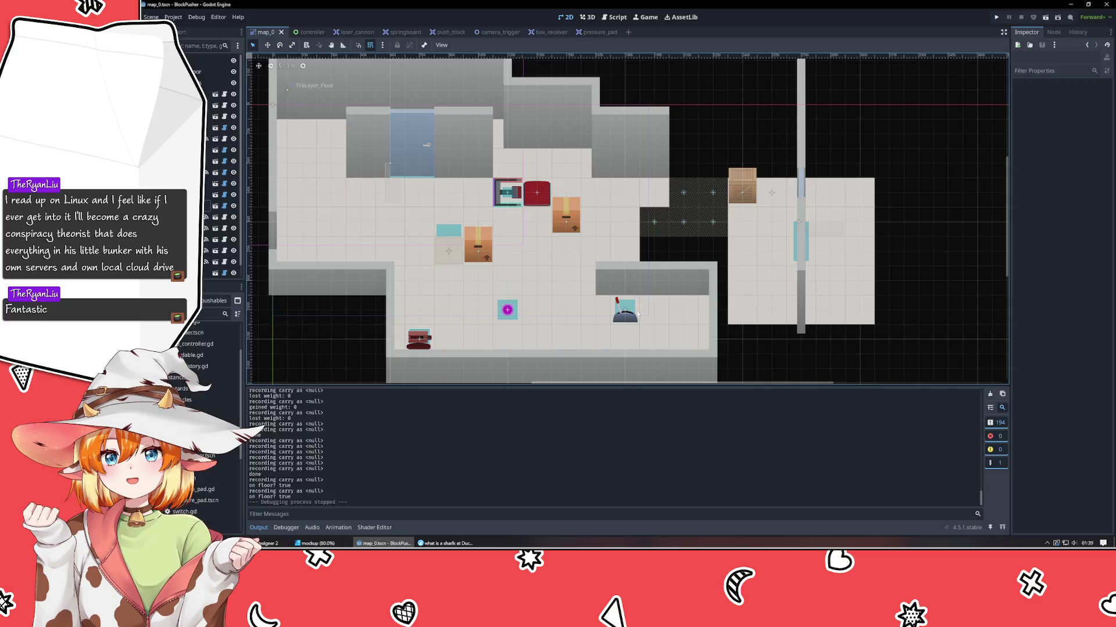
- Zoom in on the lever in Godot's map_0 viewport, then return to Affinity Designer
{"action": "scroll", "coordinate": [624, 324], "scroll_direction": "up", "scroll_amount": 3}
{"action": "scroll", "coordinate": [625, 325], "scroll_direction": "up", "scroll_amount": 3}
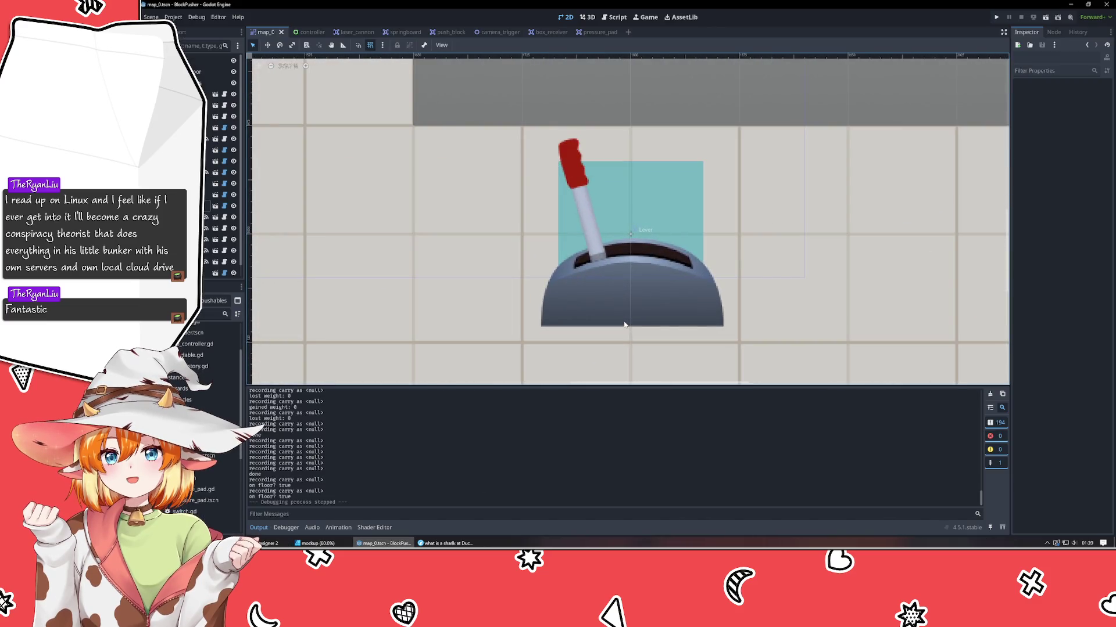
{"action": "key", "text": "alt+Tab"}
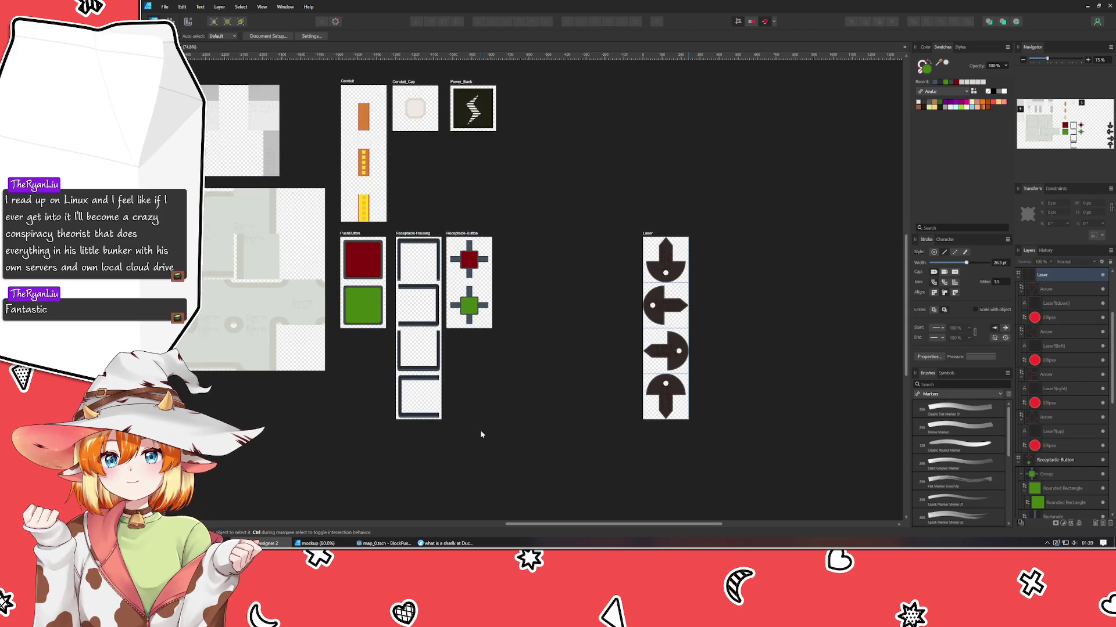
- Create a new blank artboard beside Receptacle-Button
{"action": "scroll", "coordinate": [482, 434], "scroll_direction": "up", "scroll_amount": 2}
{"action": "scroll", "coordinate": [520, 401], "scroll_direction": "up", "scroll_amount": 2}
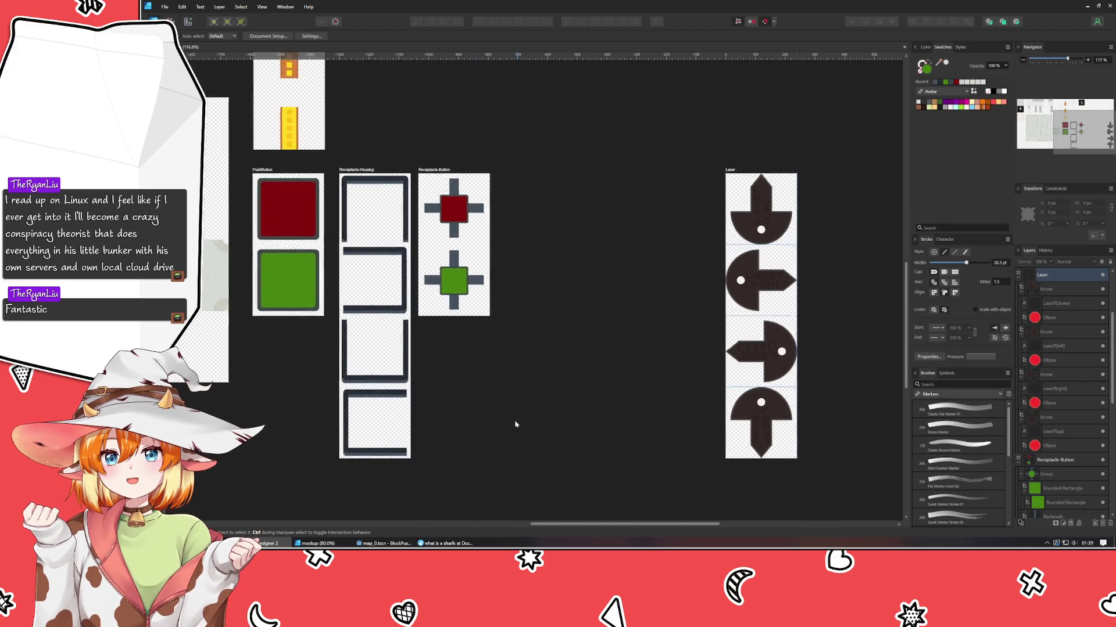
{"action": "scroll", "coordinate": [506, 423], "scroll_direction": "right", "scroll_amount": 1}
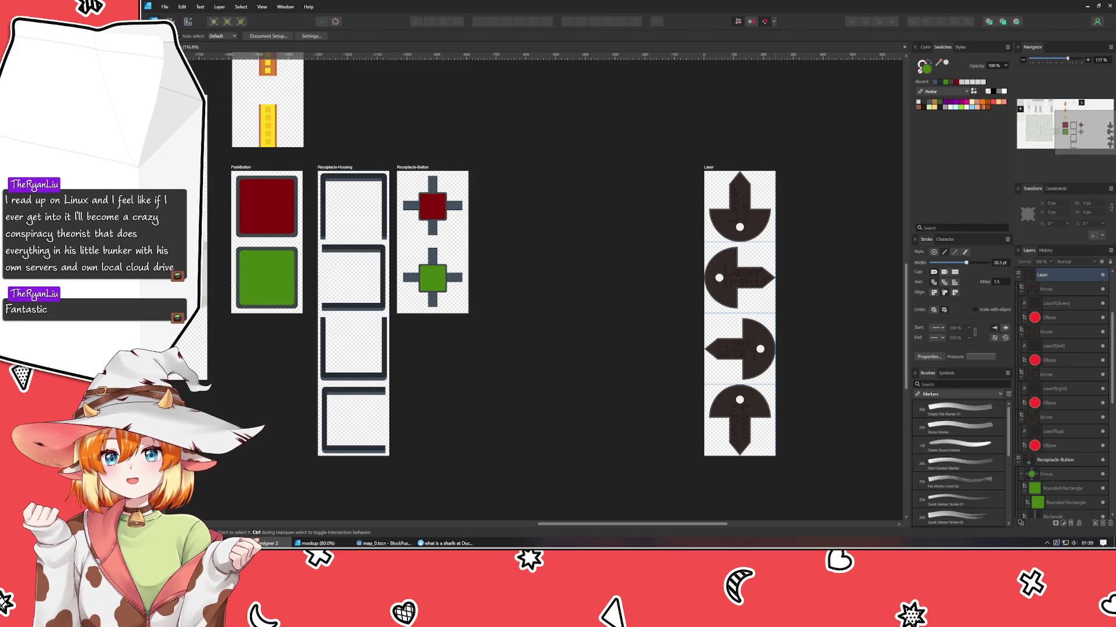
{"action": "key", "text": "shift+a"}
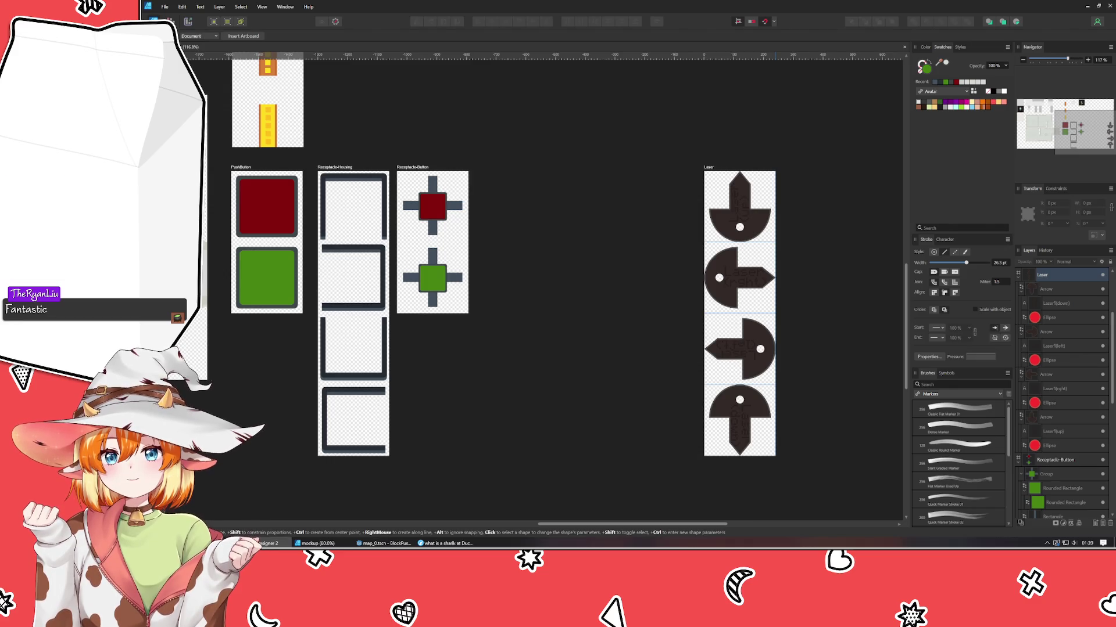
{"action": "left_click_drag", "start_coordinate": [488, 166], "coordinate": [559, 310]}
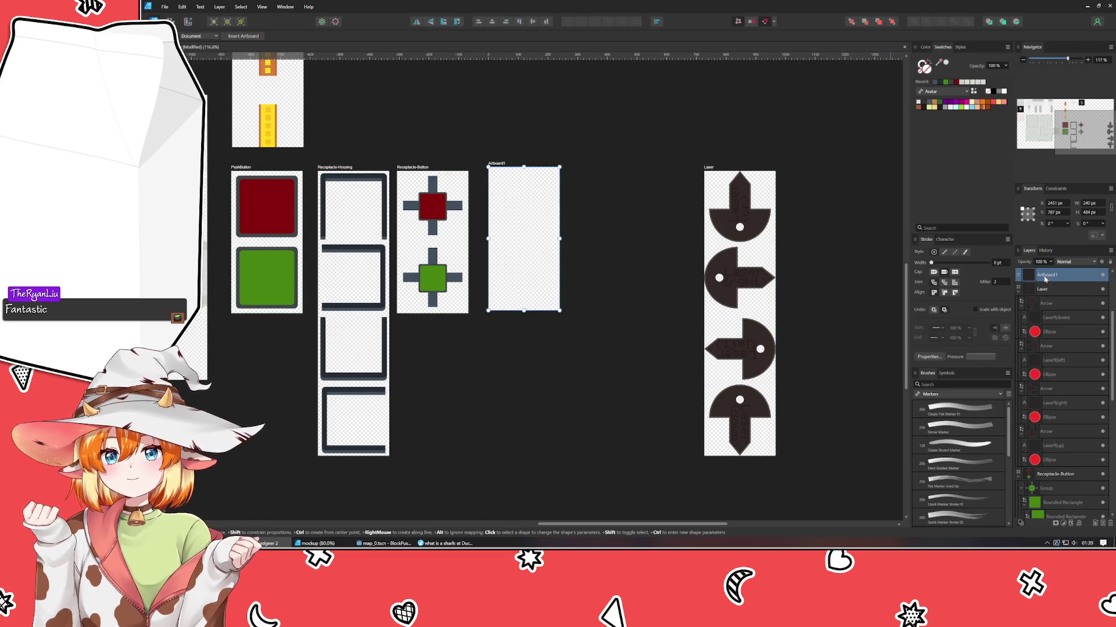
- Name the new artboard LeverSwitch
{"action": "double_click", "coordinate": [522, 174]}
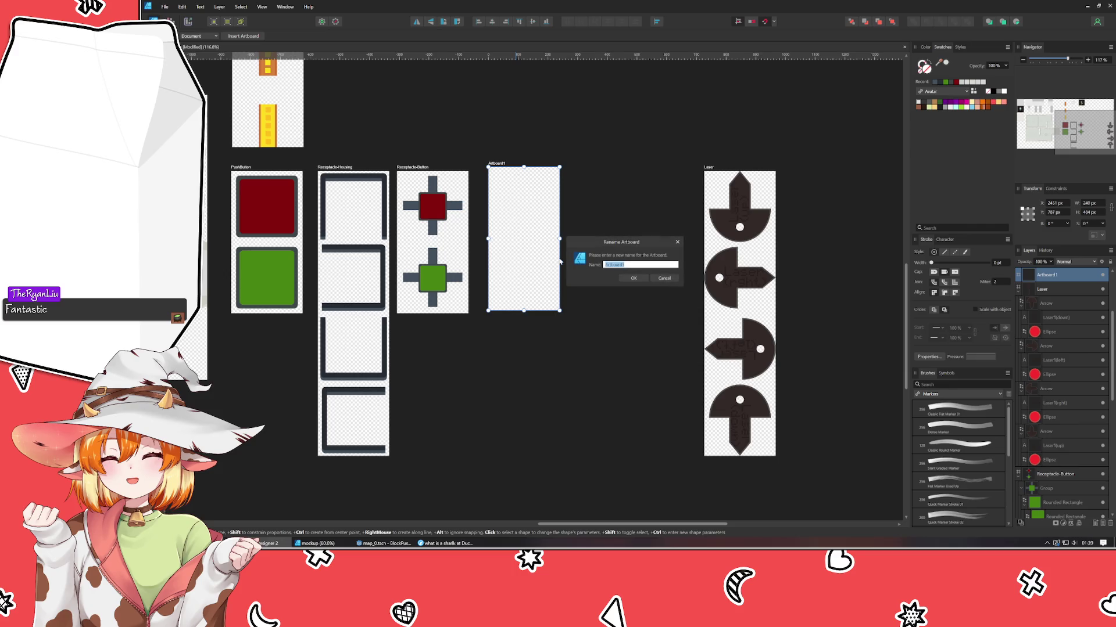
{"action": "type", "text": "Level"}
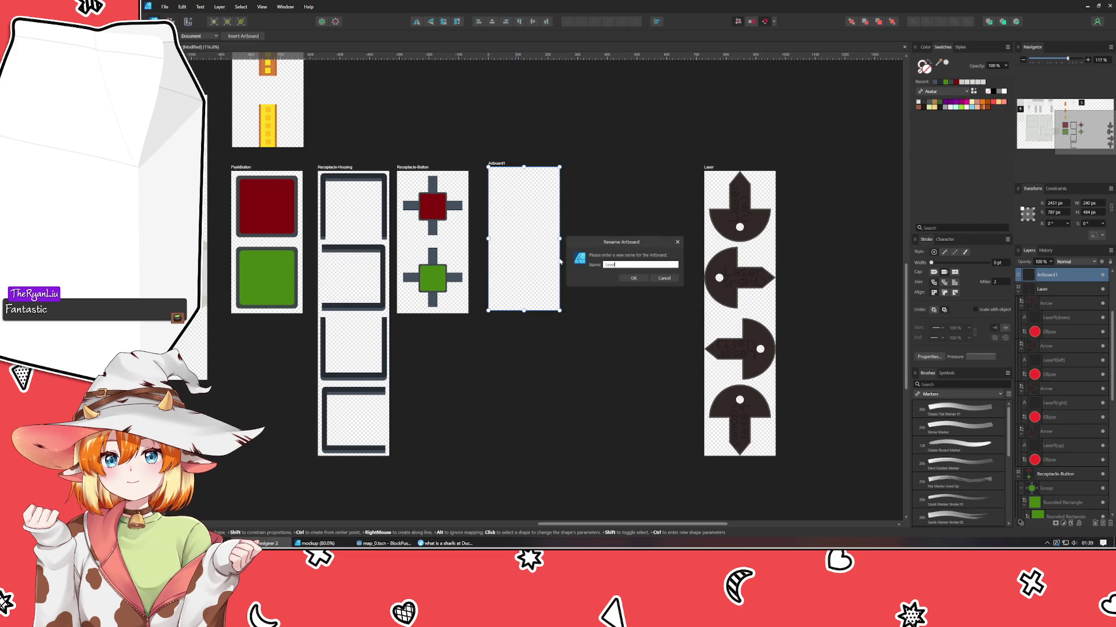
{"action": "type", "text": "Switch"}
{"action": "key", "text": "Return"}
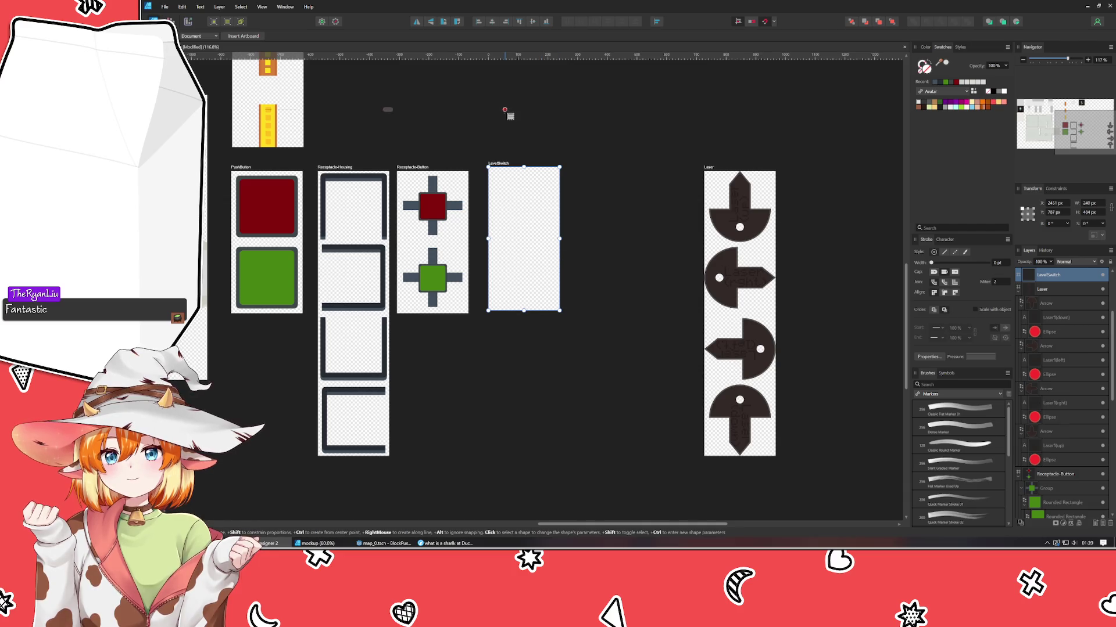
{"action": "key", "text": "F2"}
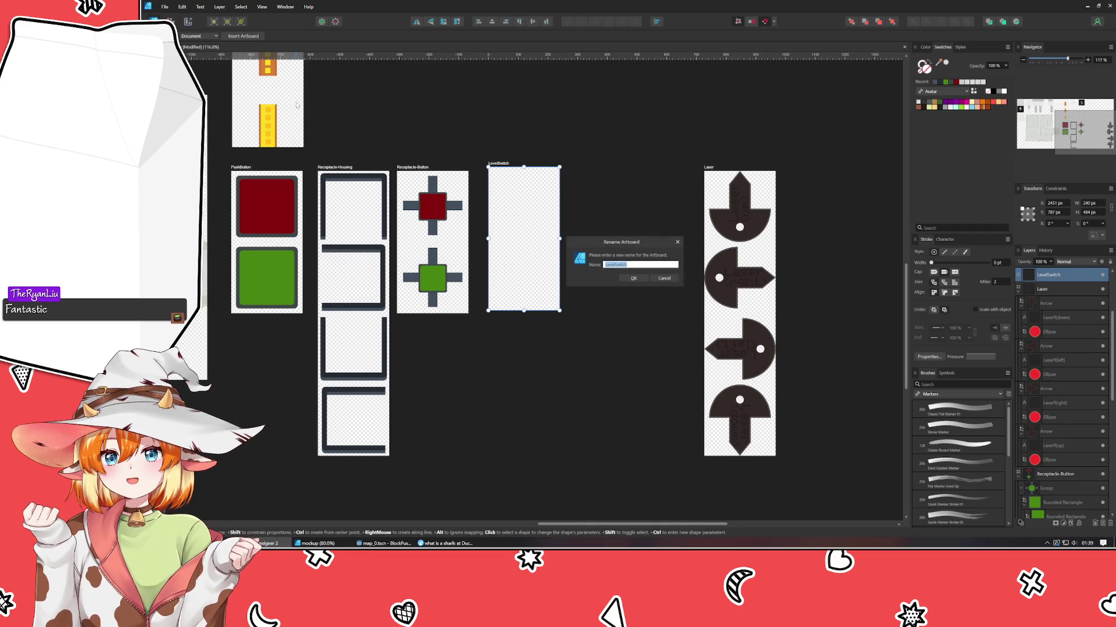
{"action": "key", "text": "Return"}
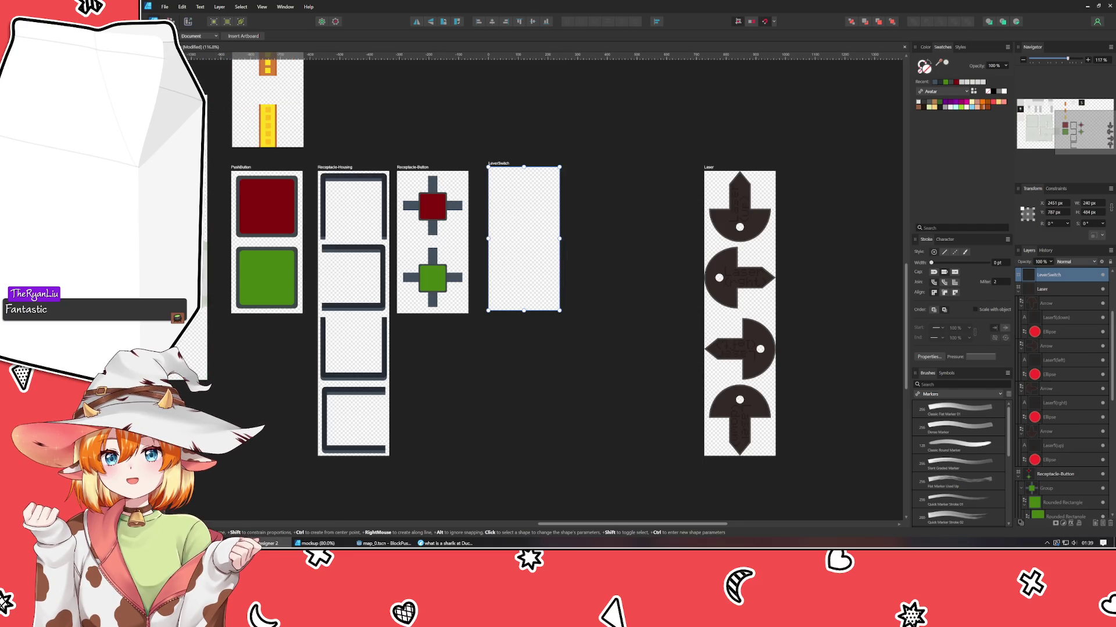
- Set LeverSwitch's height to 480 px and place it next to Receptacle-Button
{"action": "key", "text": "v"}
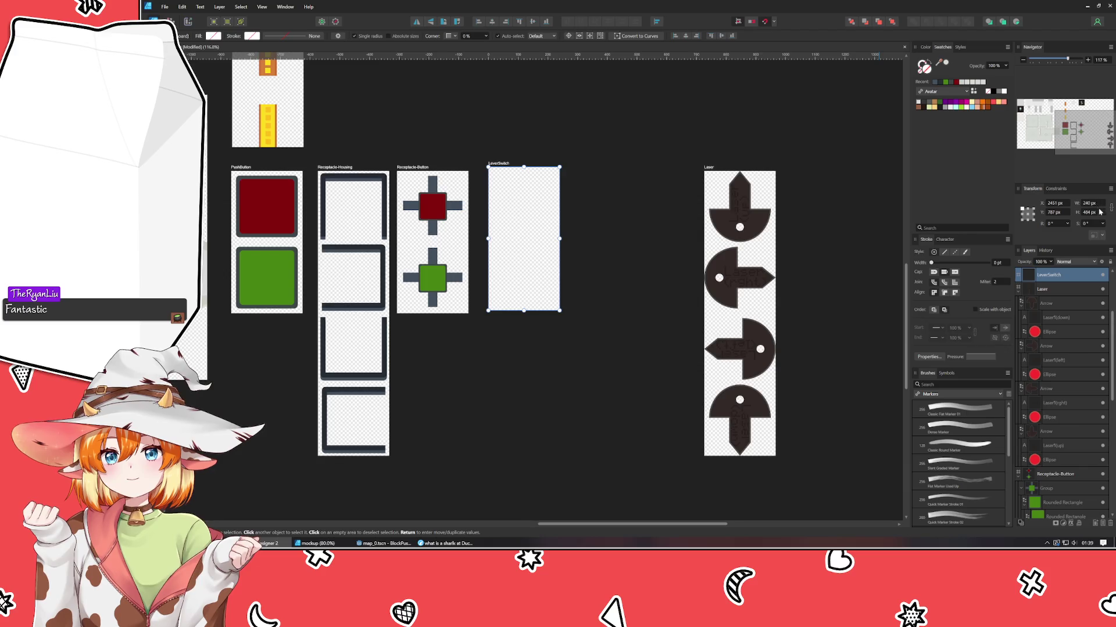
{"action": "type", "text": "480"}
{"action": "key", "text": "Return"}
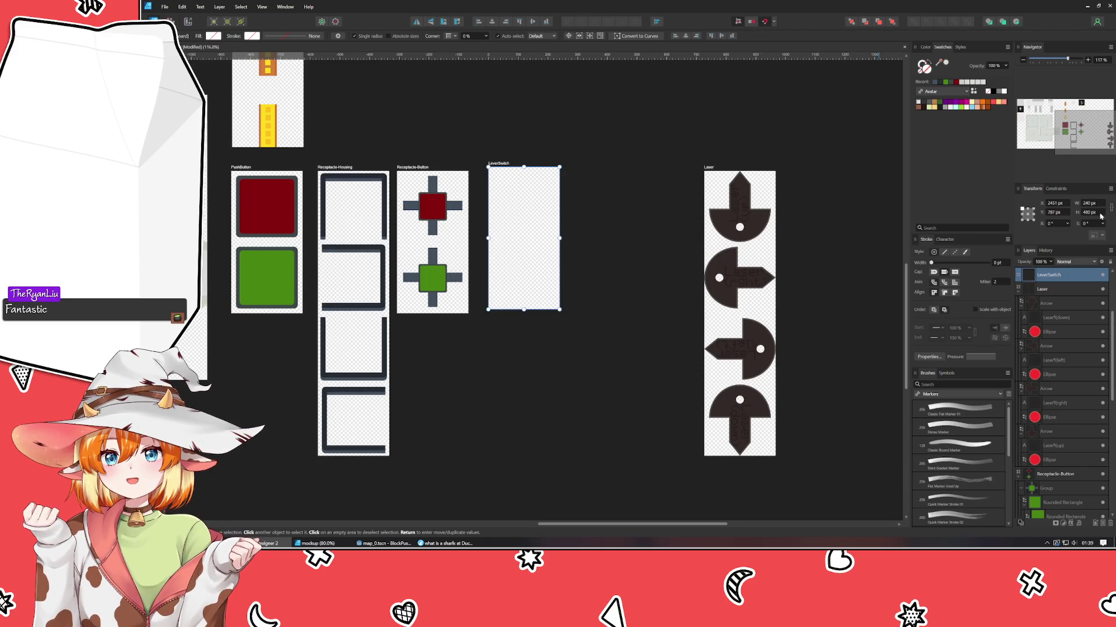
{"action": "left_click_drag", "start_coordinate": [515, 189], "coordinate": [504, 193]}
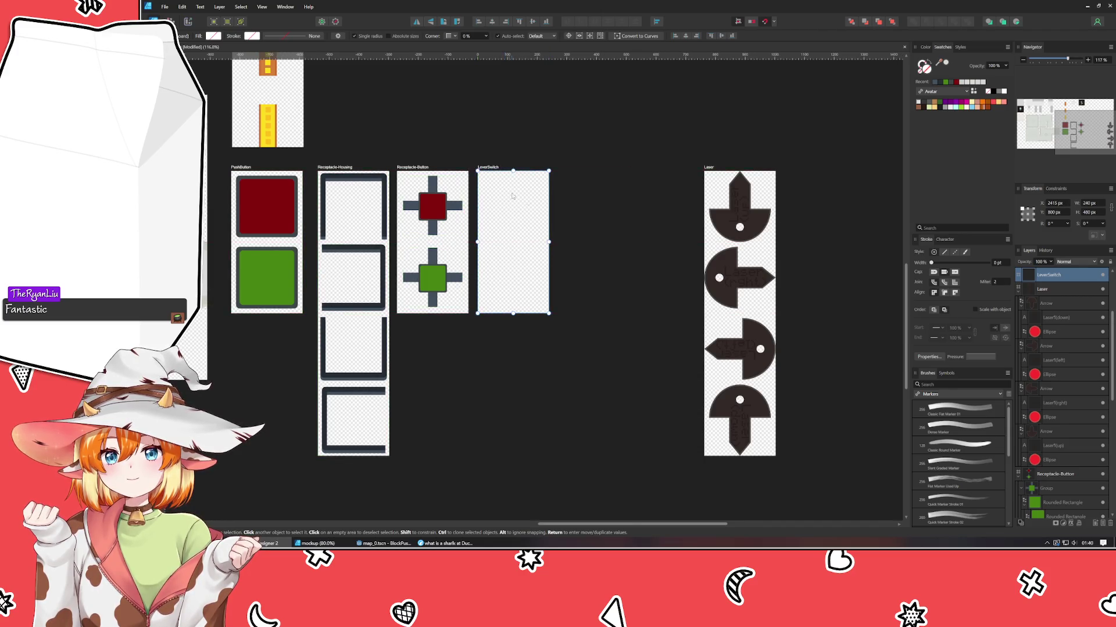
{"action": "left_click", "coordinate": [623, 210]}
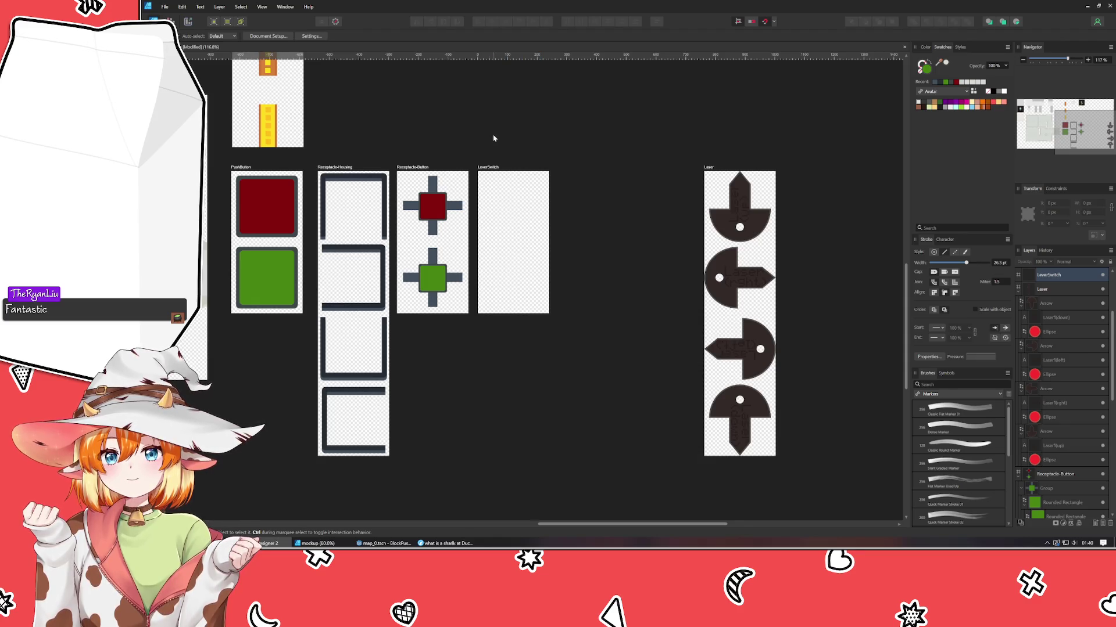
- Deselect the LeverSwitch artboard, back on the Move tool, and zoom in on it
{"action": "left_click", "coordinate": [497, 185]}
{"action": "key", "text": "m"}
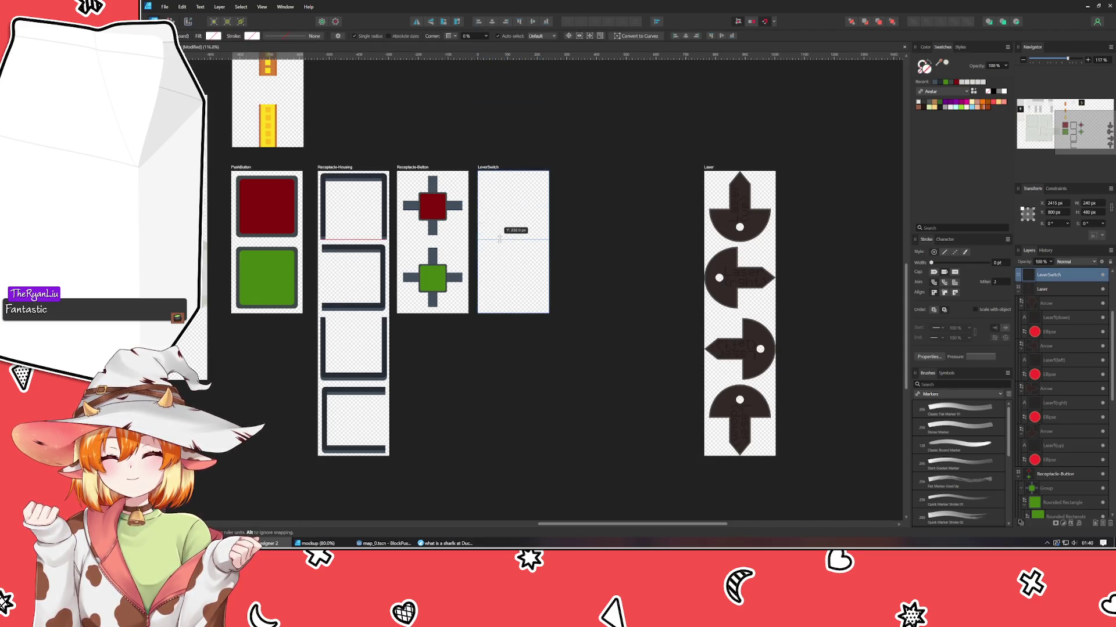
{"action": "key", "text": "v"}
{"action": "left_click", "coordinate": [617, 246]}
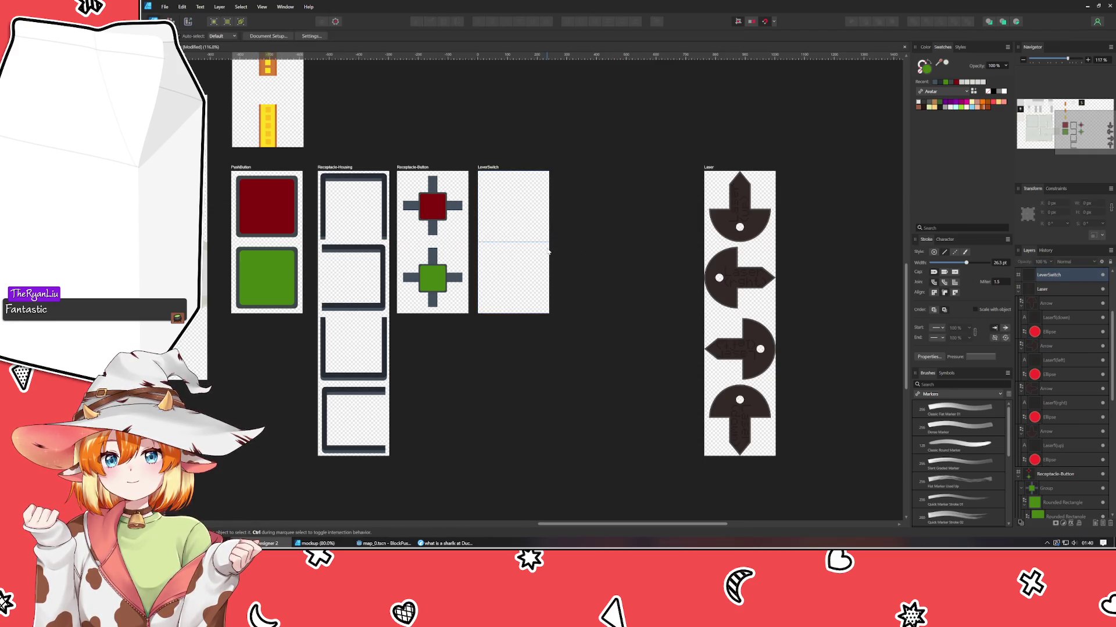
{"action": "scroll", "coordinate": [547, 251], "scroll_direction": "up", "scroll_amount": 2}
{"action": "scroll", "coordinate": [552, 291], "scroll_direction": "up", "scroll_amount": 2}
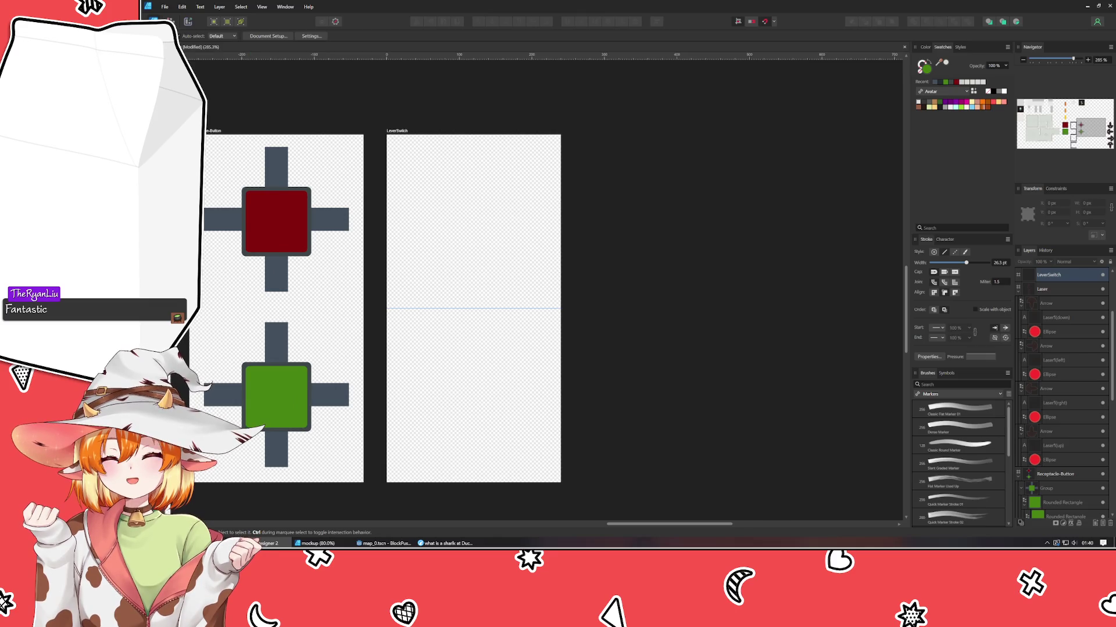
- Draw a green segment shape on LeverSwitch and move it lower
{"action": "key", "text": "m"}
{"action": "left_click_drag", "start_coordinate": [407, 288], "coordinate": [545, 194]}
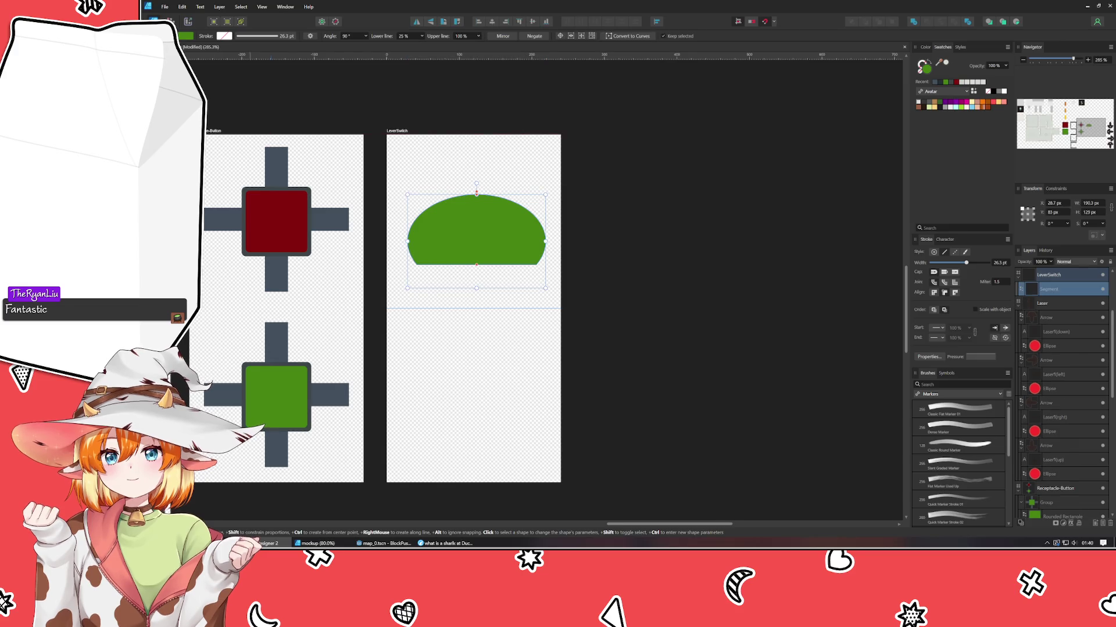
{"action": "key", "text": "v"}
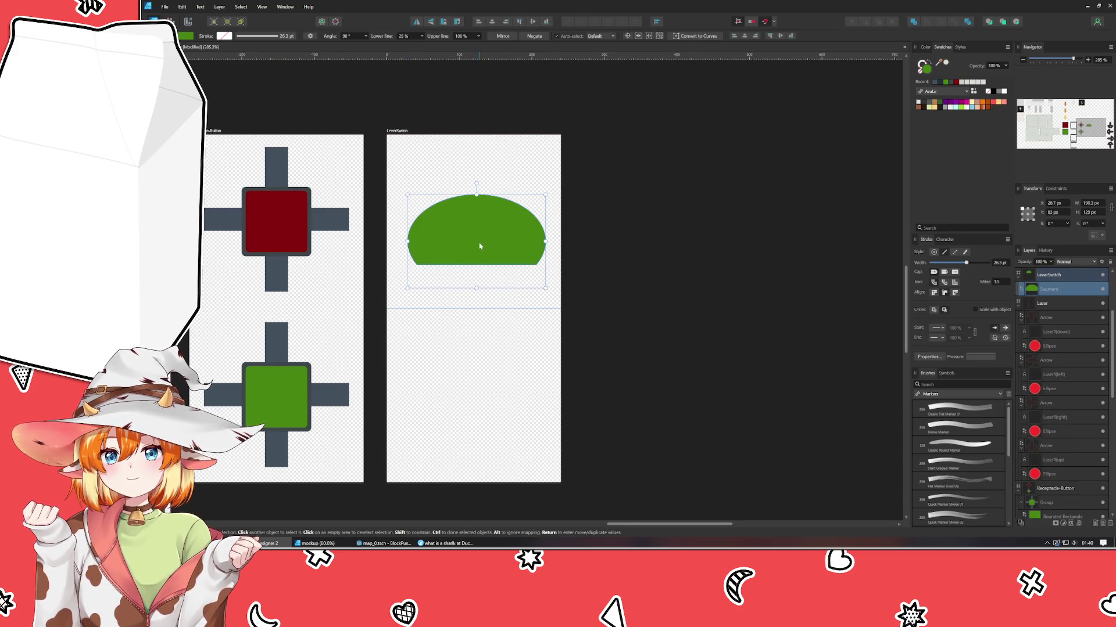
{"action": "left_click_drag", "start_coordinate": [482, 247], "coordinate": [477, 275]}
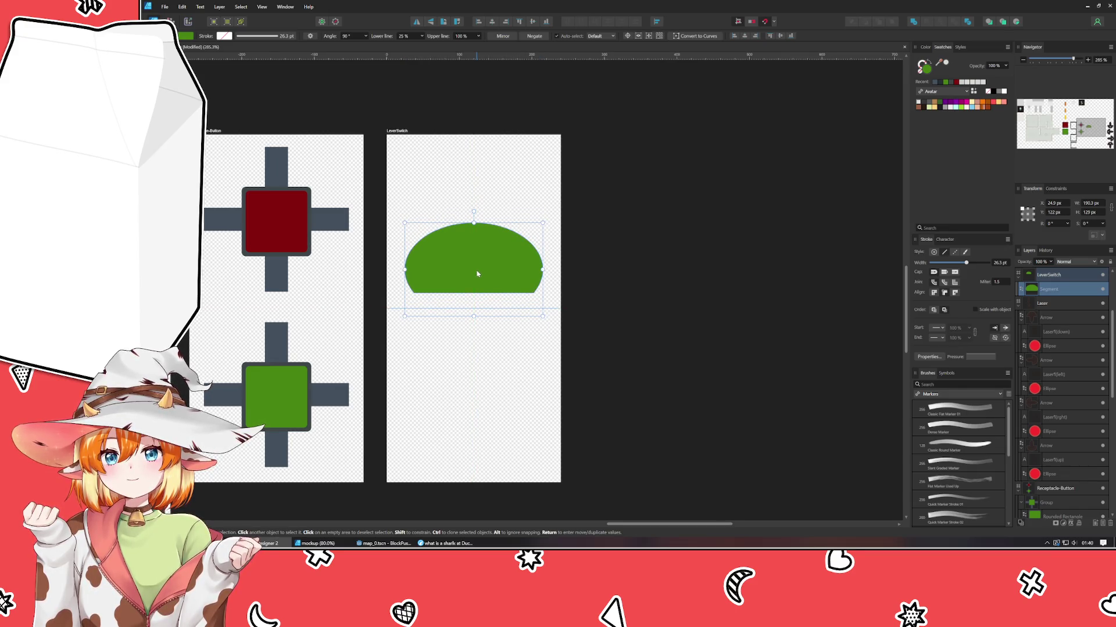
- Duplicate the segment, stretch the copy to 155 px tall, and place it behind the original
{"action": "left_click_drag", "start_coordinate": [477, 275], "coordinate": [474, 258]}
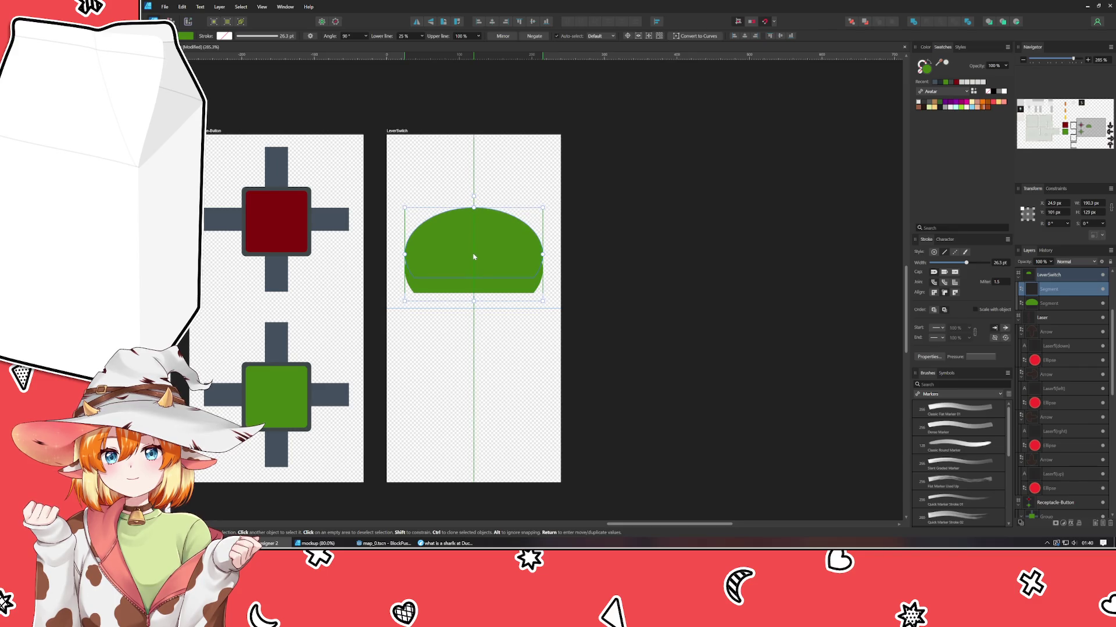
{"action": "left_click_drag", "start_coordinate": [473, 301], "coordinate": [472, 318]}
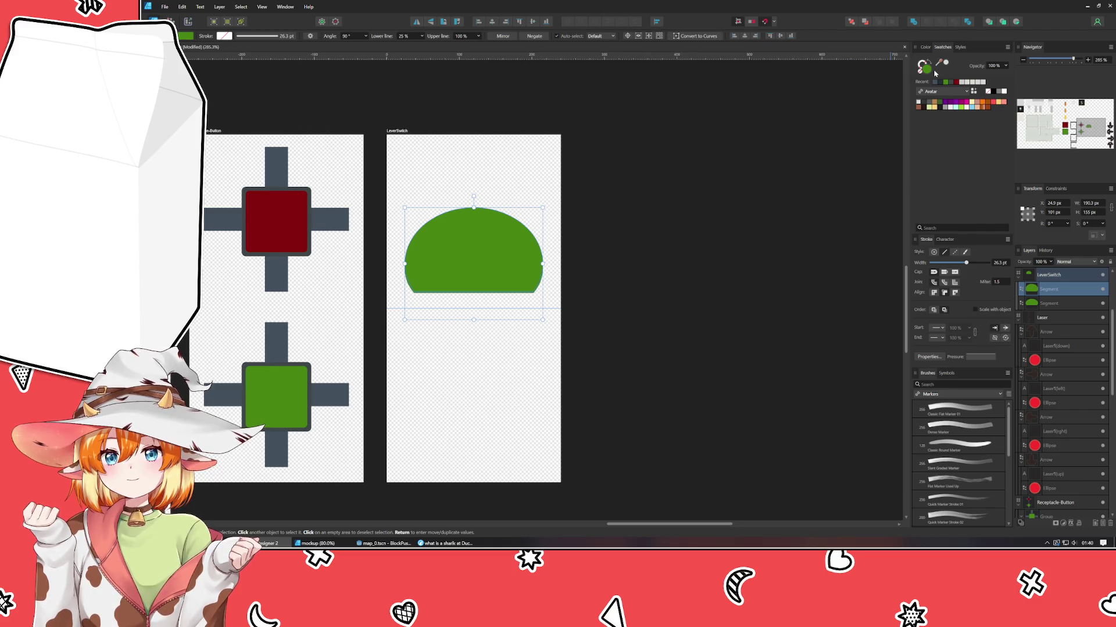
{"action": "left_click_drag", "start_coordinate": [1057, 292], "coordinate": [1057, 311]}
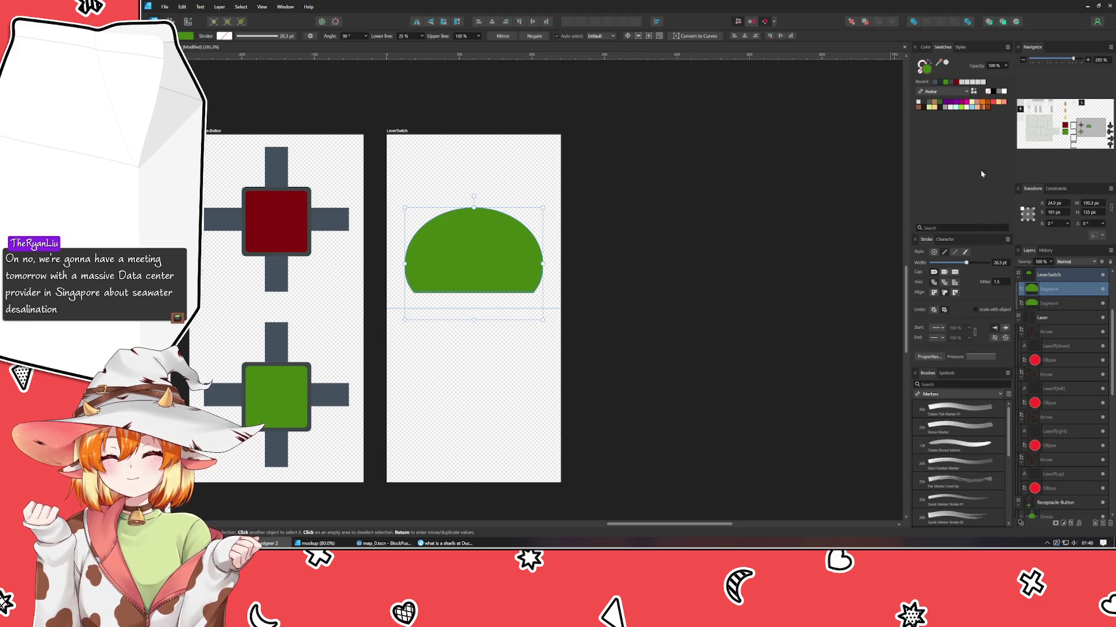
{"action": "left_click", "coordinate": [927, 48]}
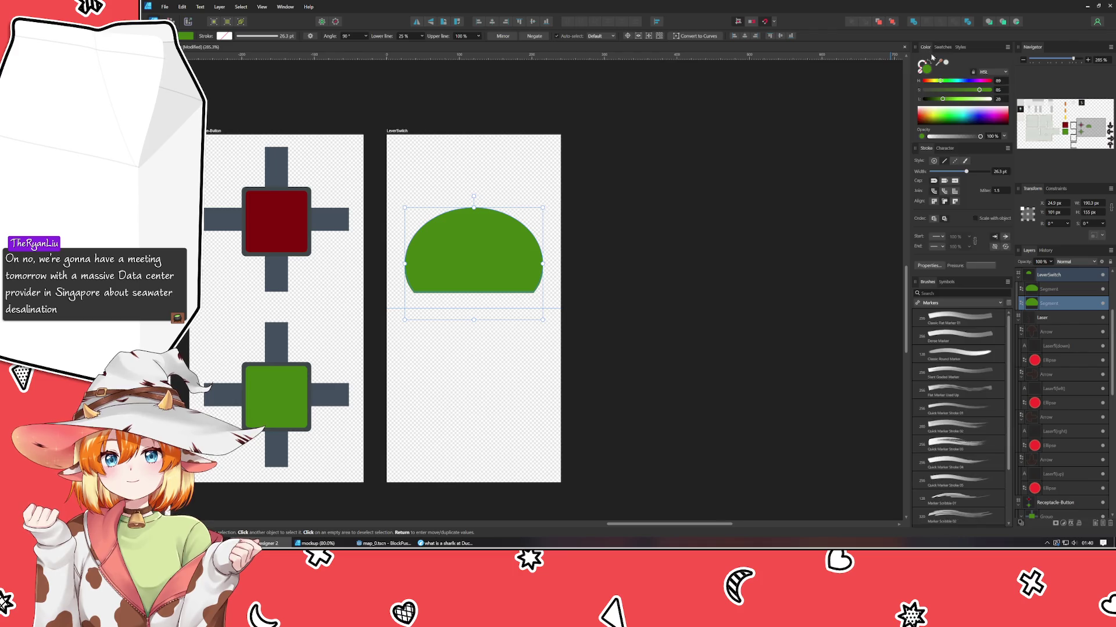
- Recolour the back segment a light bluish grey using the HSL sliders
{"action": "left_click", "coordinate": [957, 82]}
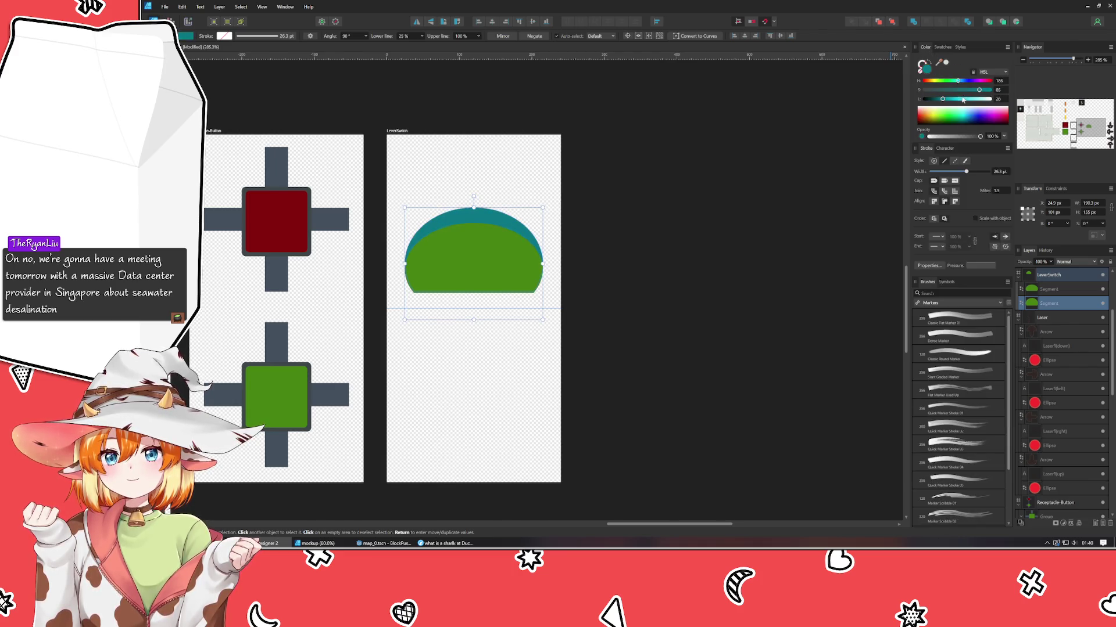
{"action": "mouse_move", "coordinate": [943, 98]}
{"action": "left_mouse_down"}
{"action": "mouse_move", "coordinate": [977, 98]}
{"action": "mouse_move", "coordinate": [935, 93]}
{"action": "left_mouse_up"}
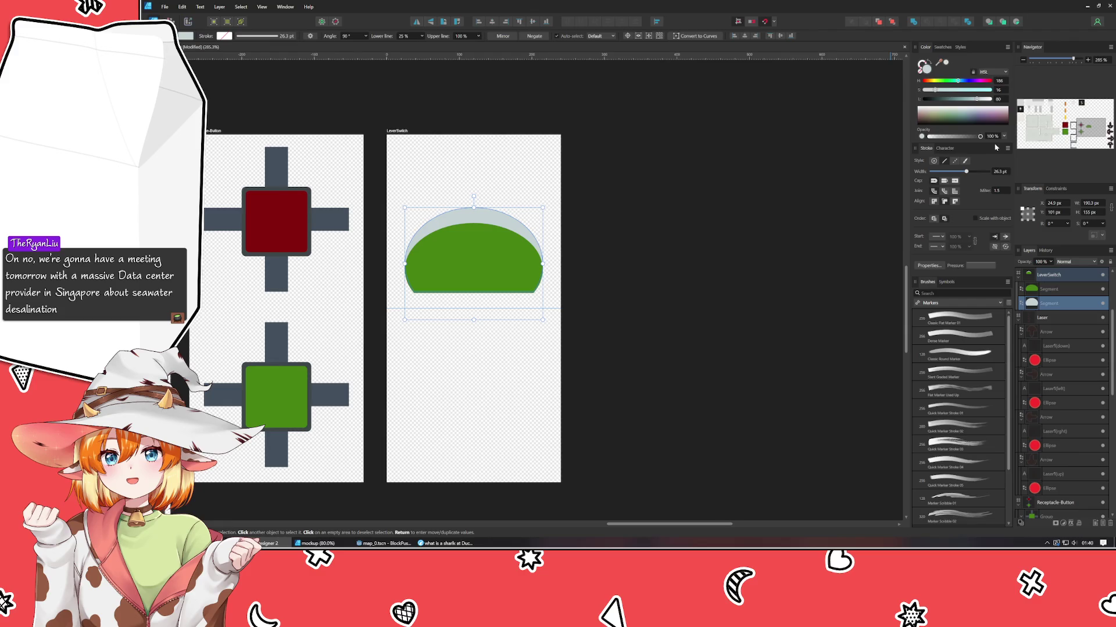
{"action": "left_click_drag", "start_coordinate": [970, 102], "coordinate": [958, 103]}
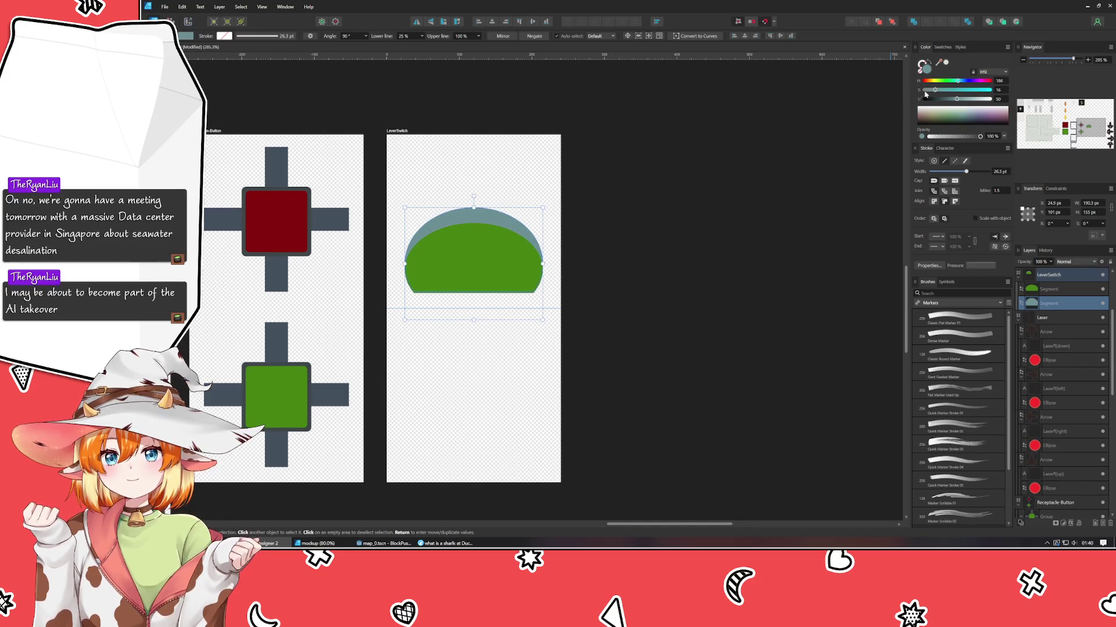
{"action": "left_click_drag", "start_coordinate": [934, 90], "coordinate": [928, 91]}
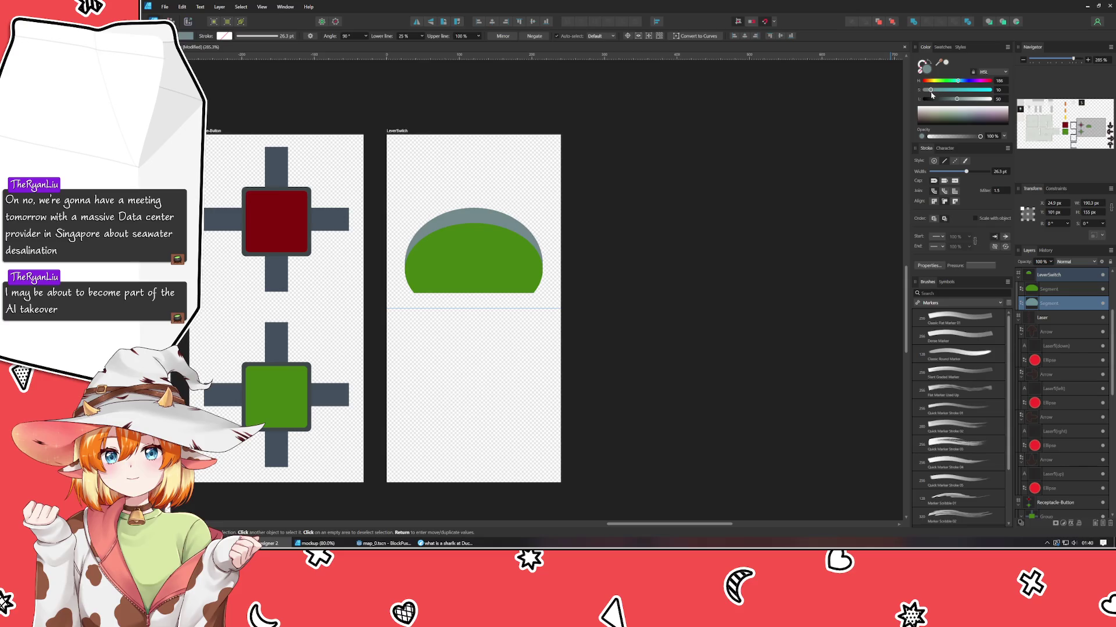
{"action": "left_click_drag", "start_coordinate": [957, 80], "coordinate": [959, 81]}
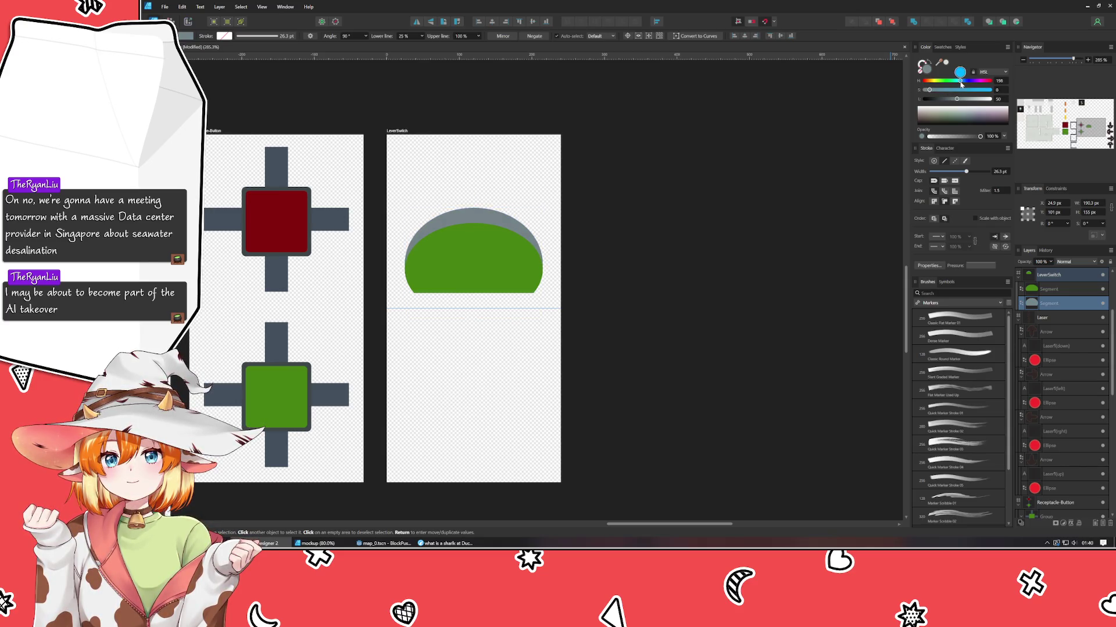
- Make the front segment grey, 122 px tall, with Upper line 72% and Angle 92°
{"action": "left_click", "coordinate": [1051, 290]}
{"action": "left_click_drag", "start_coordinate": [938, 62], "coordinate": [479, 216]}
{"action": "left_click_drag", "start_coordinate": [959, 100], "coordinate": [953, 104]}
{"action": "left_click_drag", "start_coordinate": [473, 223], "coordinate": [474, 223]}
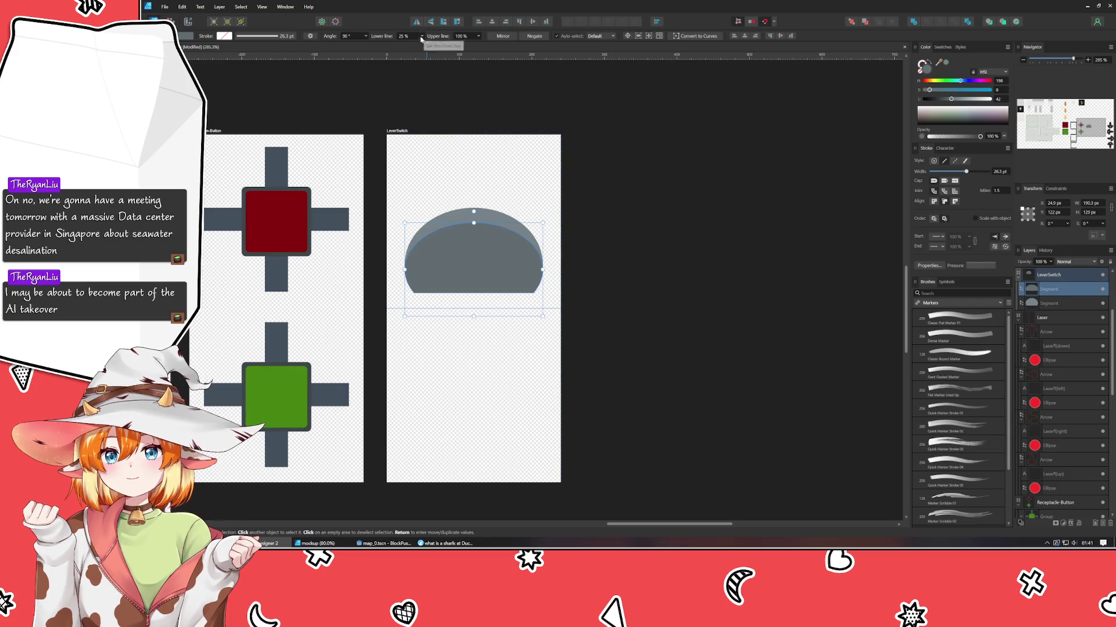
{"action": "mouse_move", "coordinate": [438, 36]}
{"action": "left_mouse_down"}
{"action": "mouse_move", "coordinate": [427, 40]}
{"action": "mouse_move", "coordinate": [455, 46]}
{"action": "left_mouse_up"}
{"action": "left_click_drag", "start_coordinate": [327, 39], "coordinate": [349, 50]}
{"action": "left_click", "coordinate": [662, 236]}
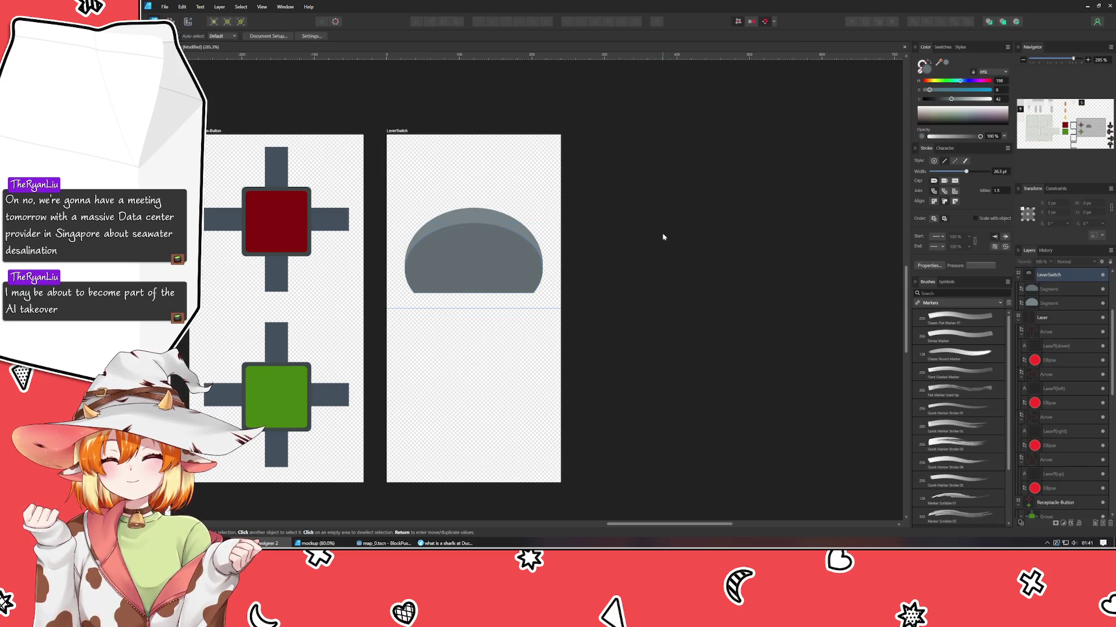
- Shorten the front grey segment to 101 px tall by lowering its top edge
{"action": "scroll", "coordinate": [500, 257], "scroll_direction": "up", "scroll_amount": 2}
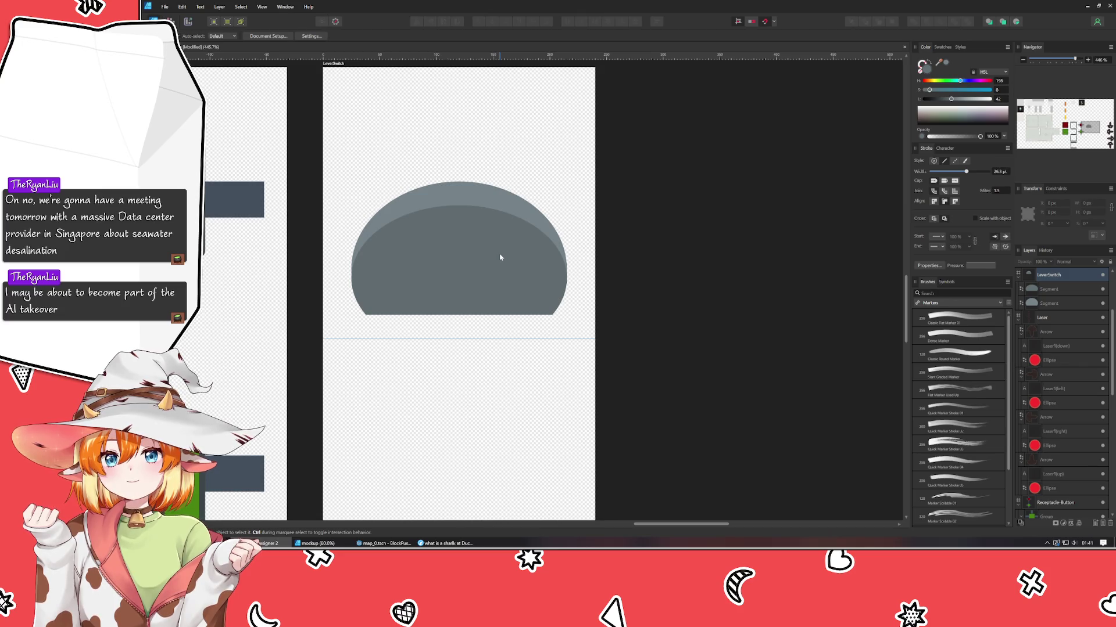
{"action": "left_click_drag", "start_coordinate": [500, 257], "coordinate": [519, 278]}
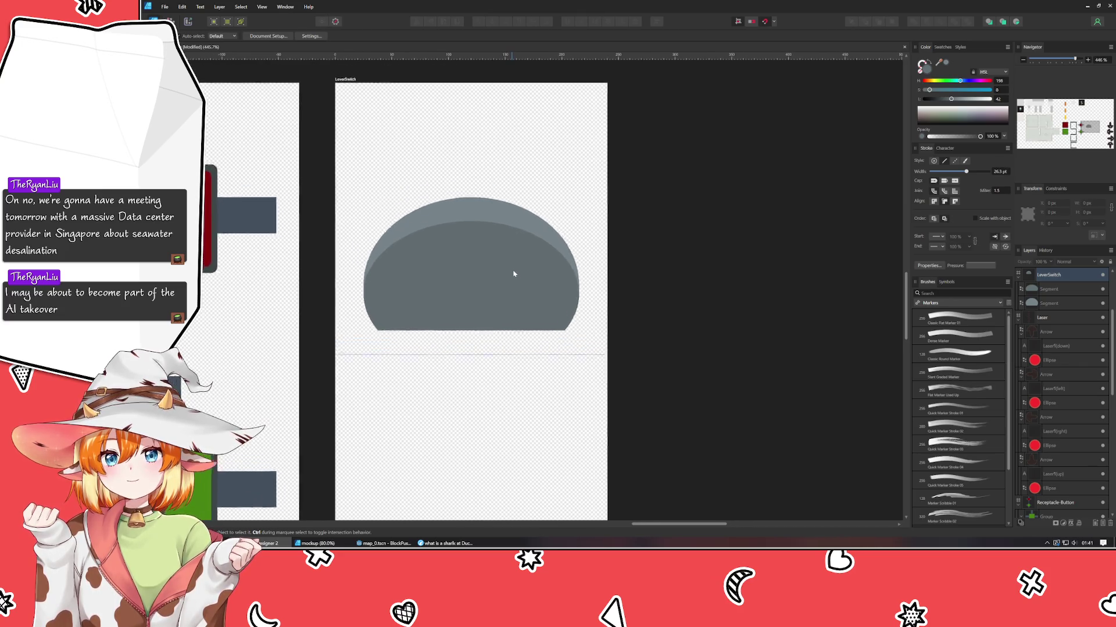
{"action": "left_click", "coordinate": [514, 281]}
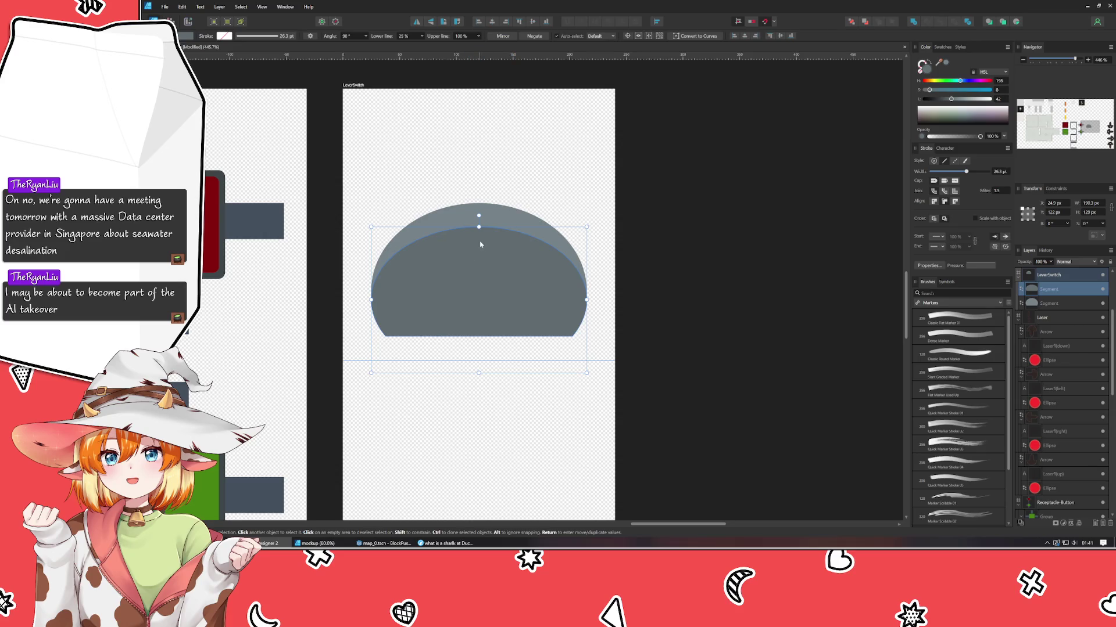
{"action": "mouse_move", "coordinate": [478, 228]}
{"action": "left_mouse_down"}
{"action": "mouse_move", "coordinate": [471, 260]}
{"action": "mouse_move", "coordinate": [459, 231]}
{"action": "left_mouse_up"}
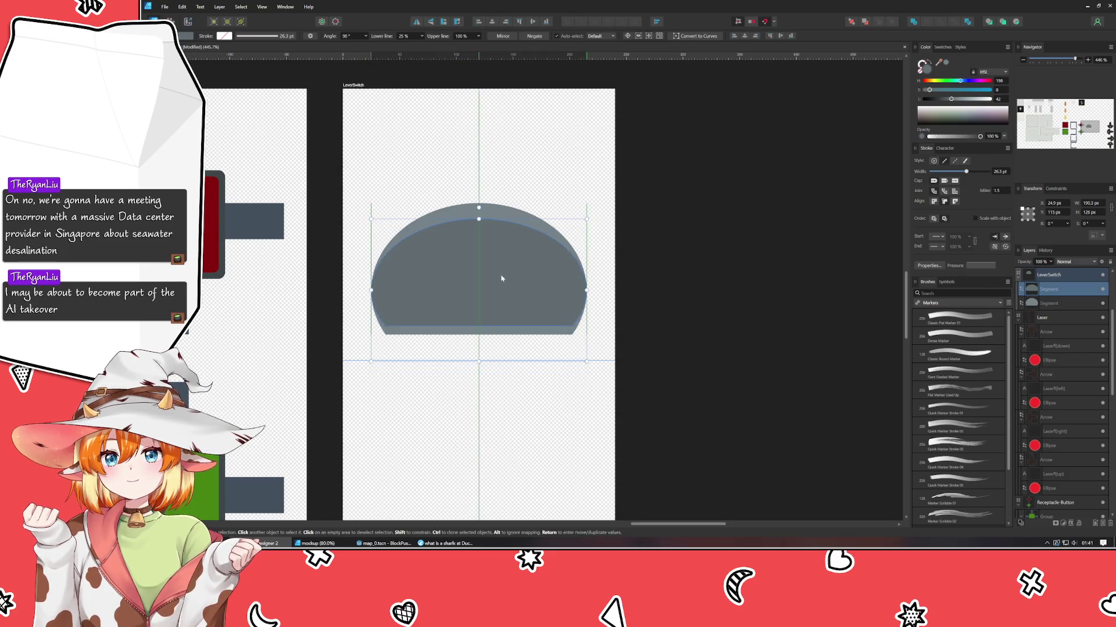
{"action": "left_click", "coordinate": [768, 342]}
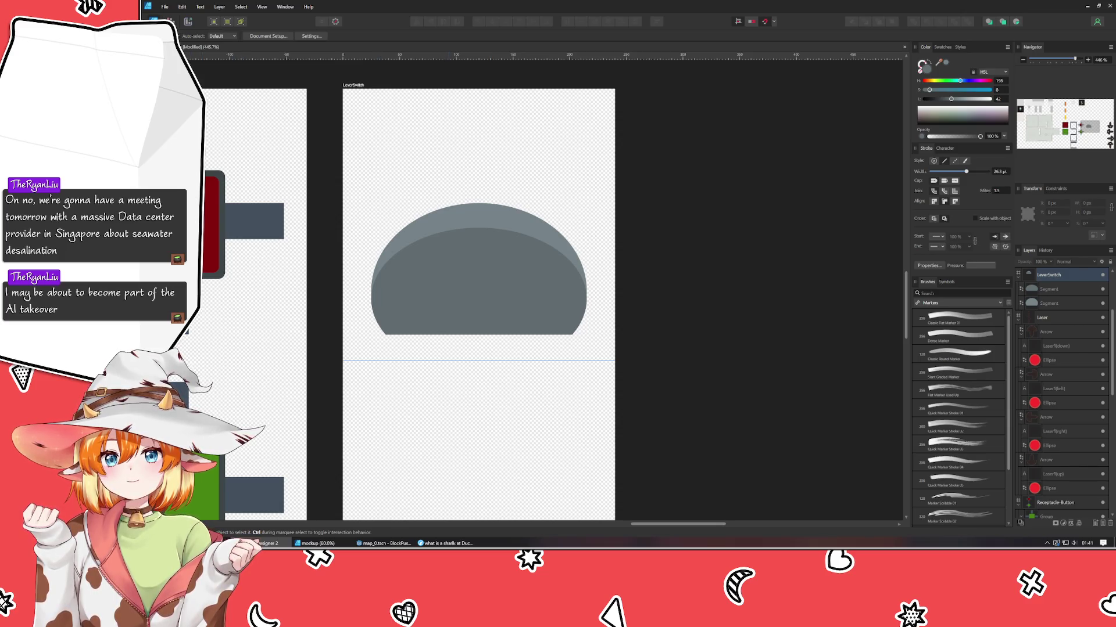
{"action": "key", "text": "p"}
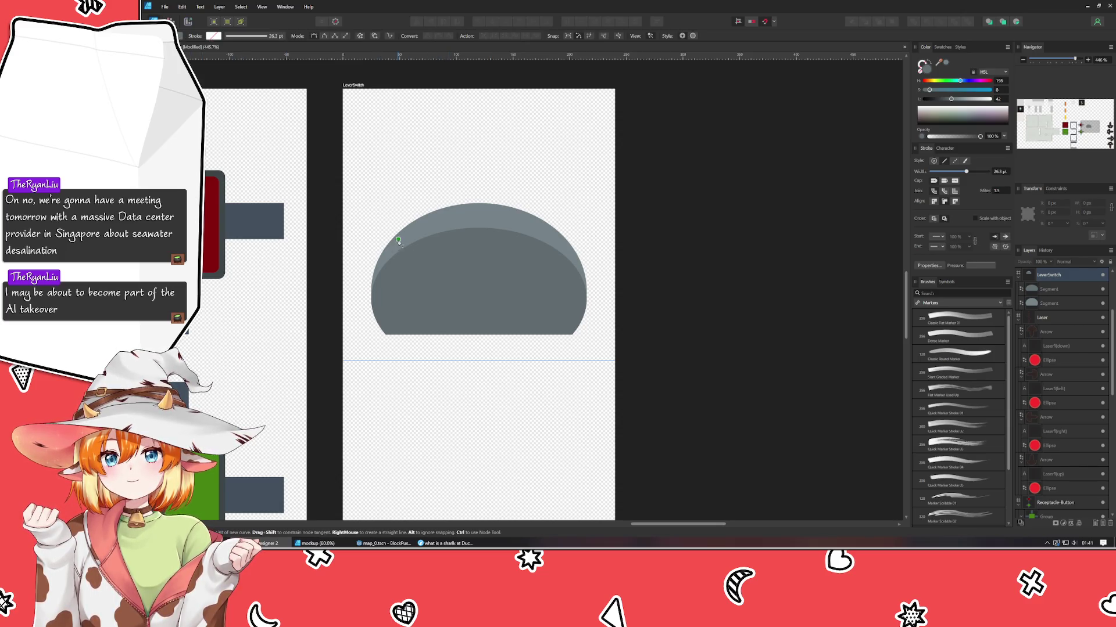
- Draw a Pen curve from the dome's top toward its right side
{"action": "left_click", "coordinate": [474, 218]}
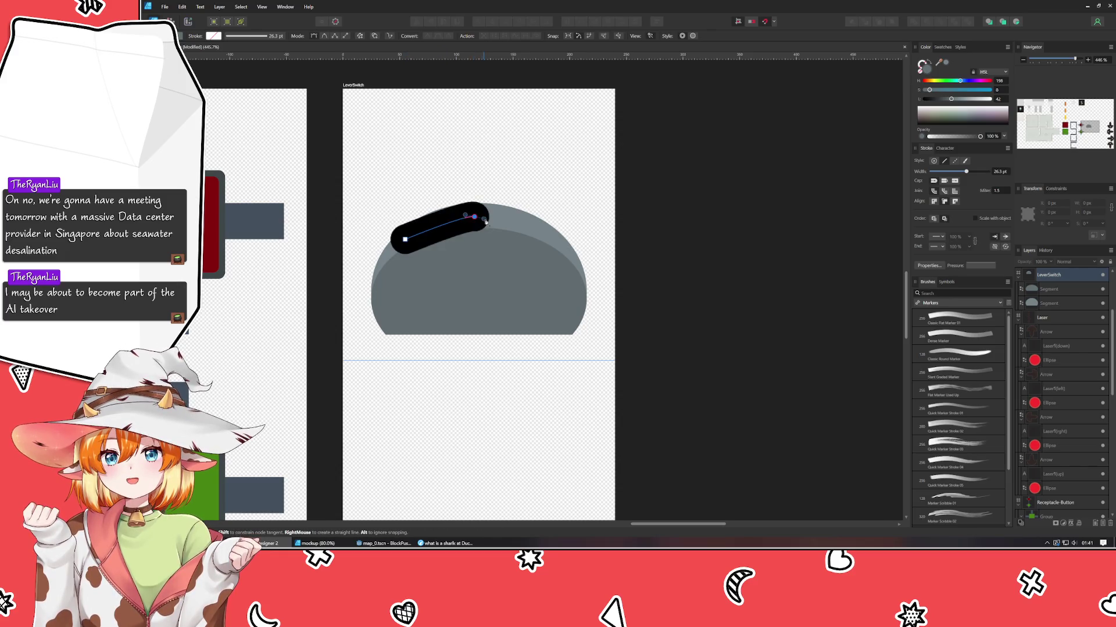
{"action": "left_click", "coordinate": [557, 251]}
{"action": "key", "text": "ctrl+z"}
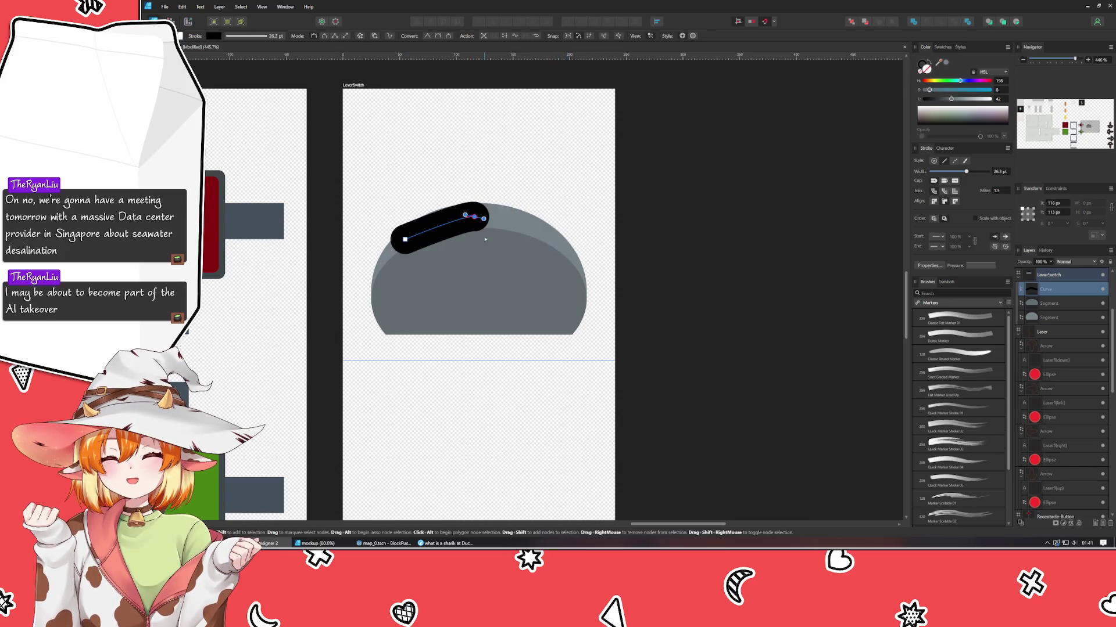
{"action": "key", "text": "ctrl+z"}
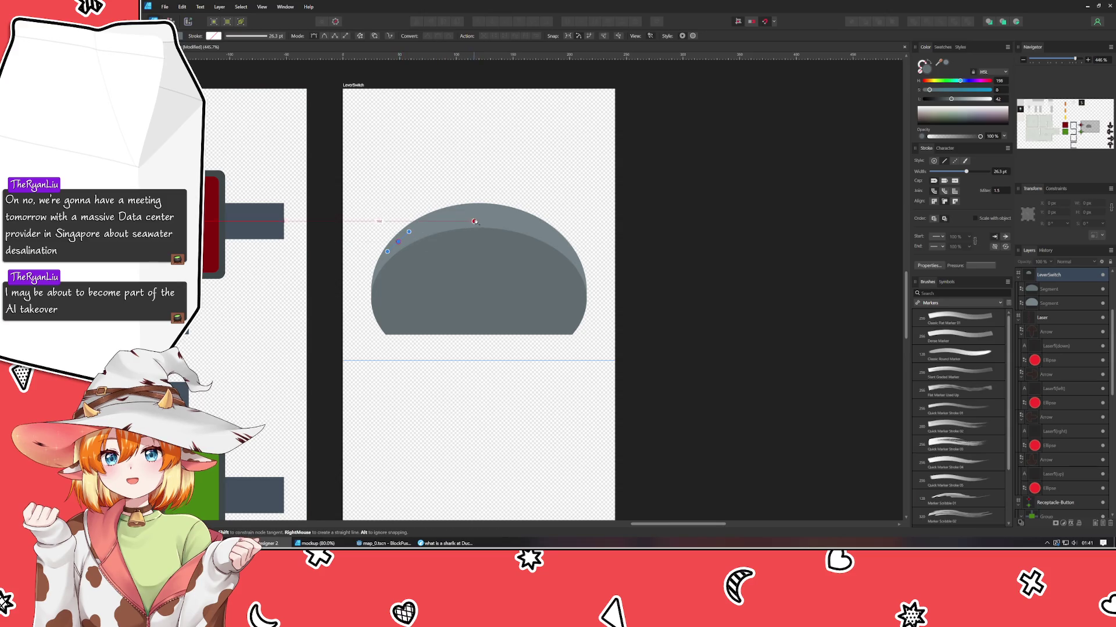
{"action": "left_click", "coordinate": [475, 218]}
{"action": "left_click_drag", "start_coordinate": [553, 237], "coordinate": [562, 246]}
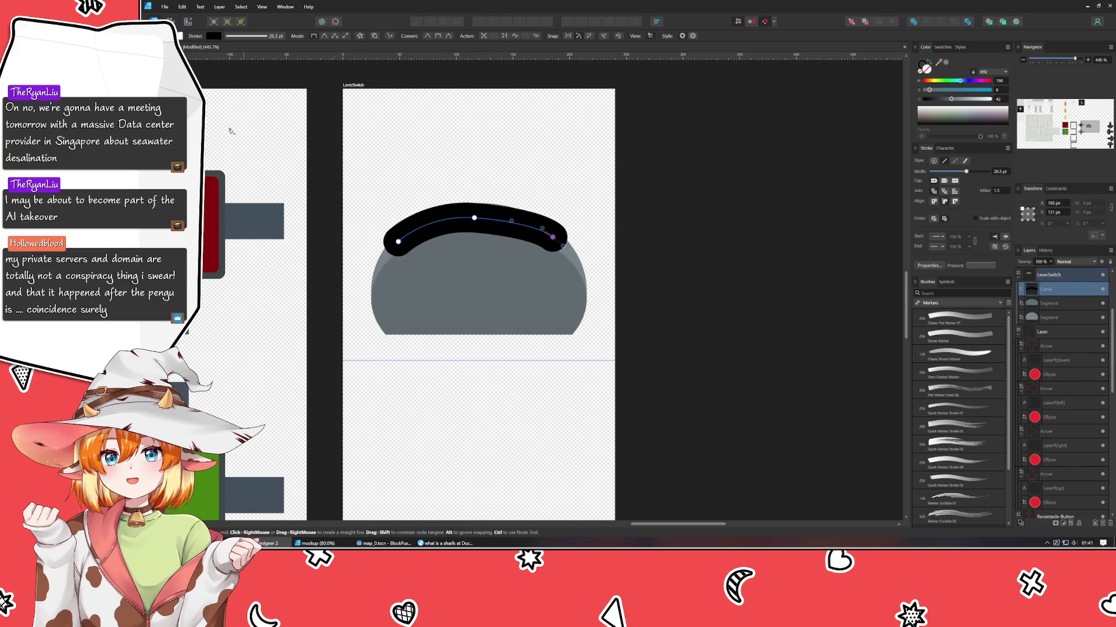
- Reshape the curve's tangent and set its stroke width to 5.3 pt
{"action": "key", "text": "a"}
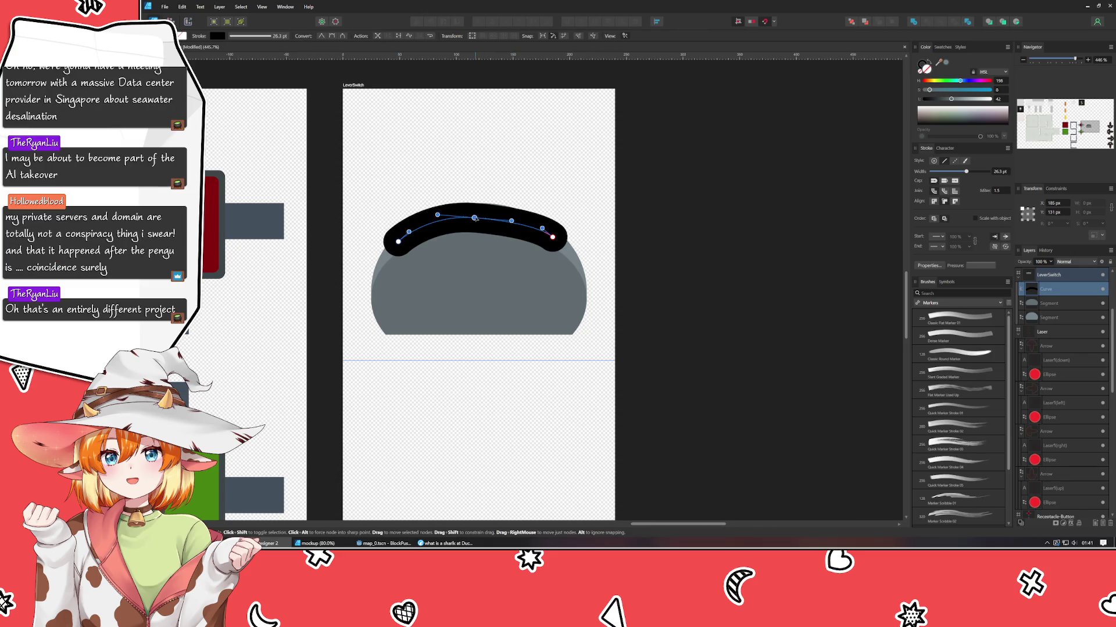
{"action": "left_click_drag", "start_coordinate": [512, 221], "coordinate": [501, 219]}
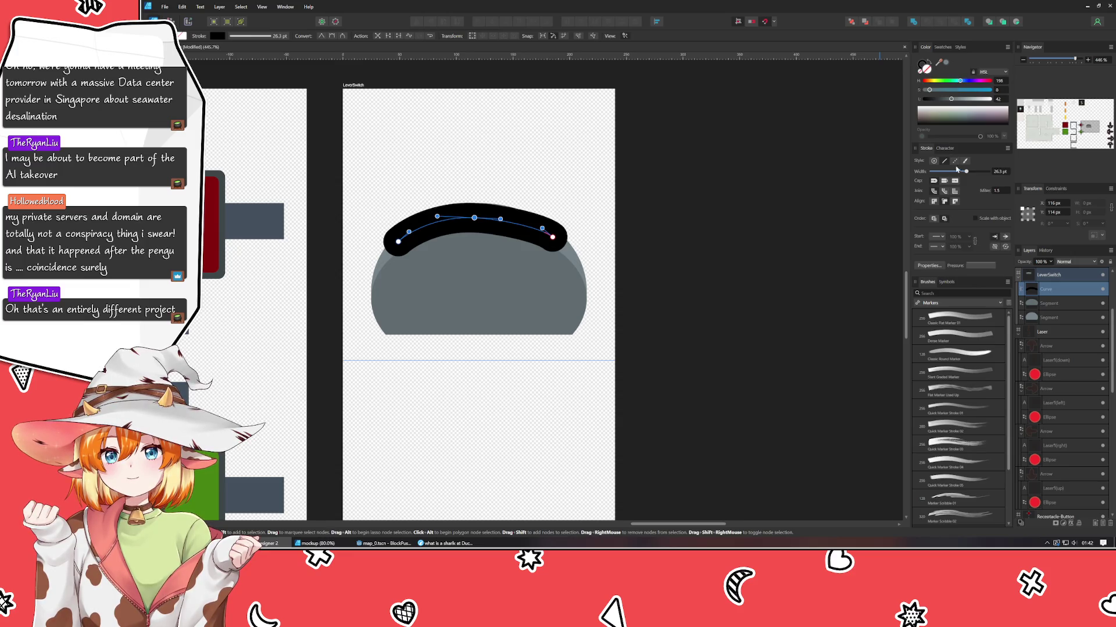
{"action": "left_click_drag", "start_coordinate": [943, 172], "coordinate": [950, 172]}
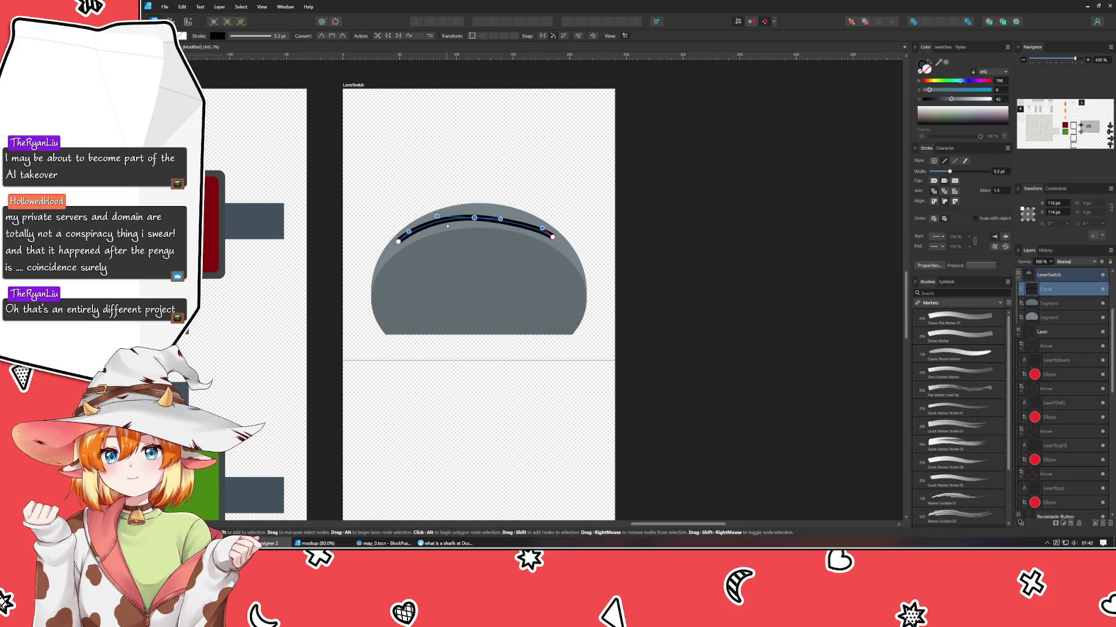
- Adjust the arc's end, middle and top nodes so it follows the dome's top edge
{"action": "scroll", "coordinate": [444, 241], "scroll_direction": "up", "scroll_amount": 1}
{"action": "scroll", "coordinate": [444, 244], "scroll_direction": "up", "scroll_amount": 1}
{"action": "scroll", "coordinate": [444, 247], "scroll_direction": "up", "scroll_amount": 1}
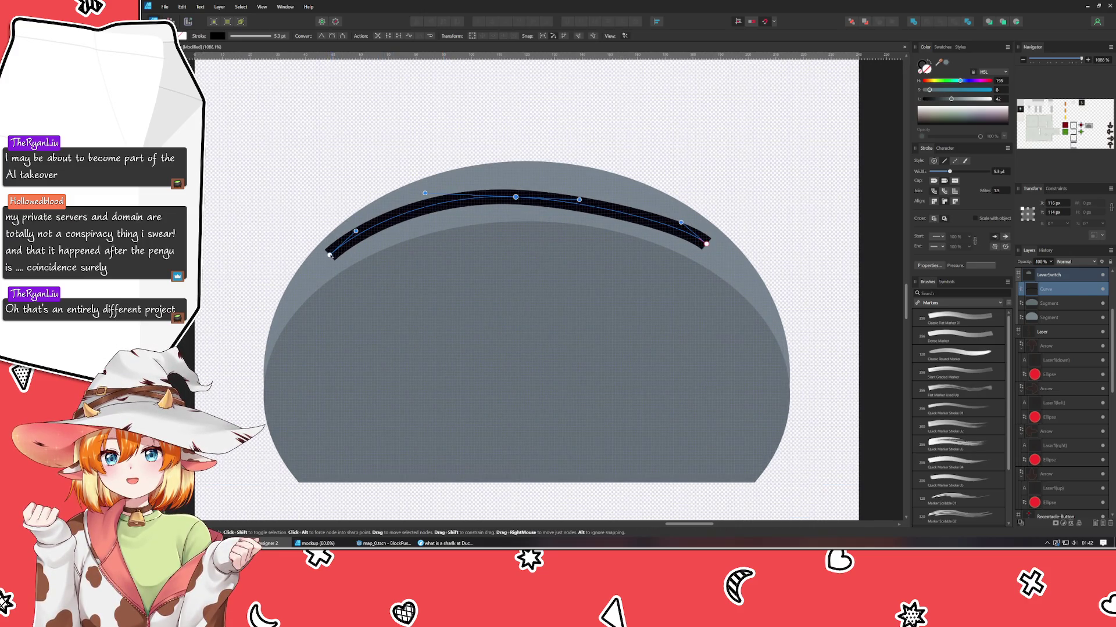
{"action": "left_click_drag", "start_coordinate": [330, 254], "coordinate": [391, 214]}
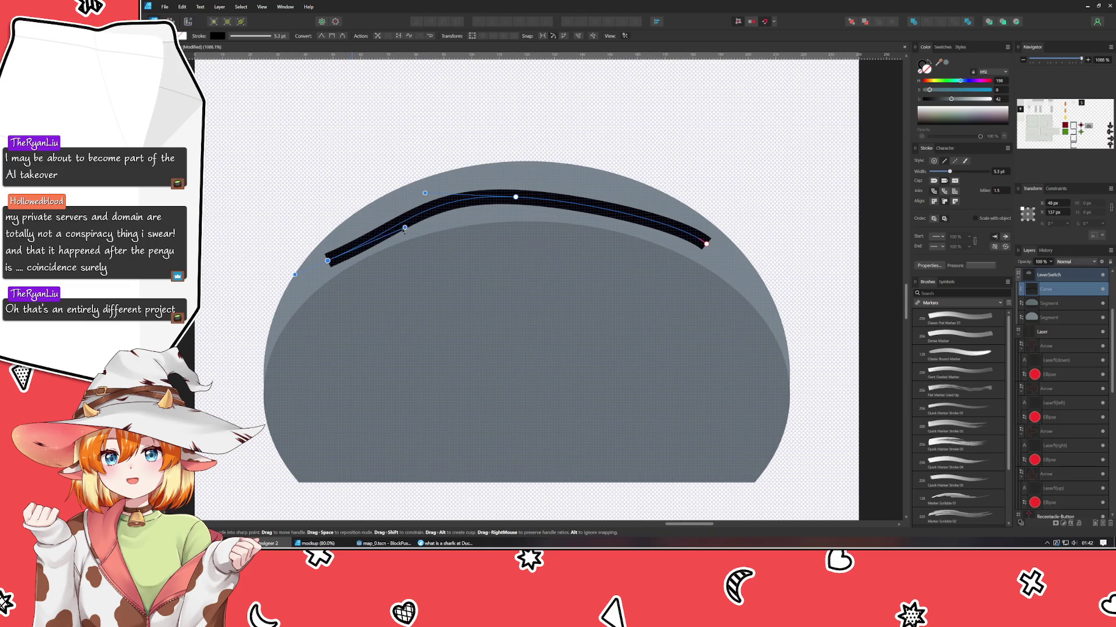
{"action": "left_click_drag", "start_coordinate": [515, 197], "coordinate": [532, 194]}
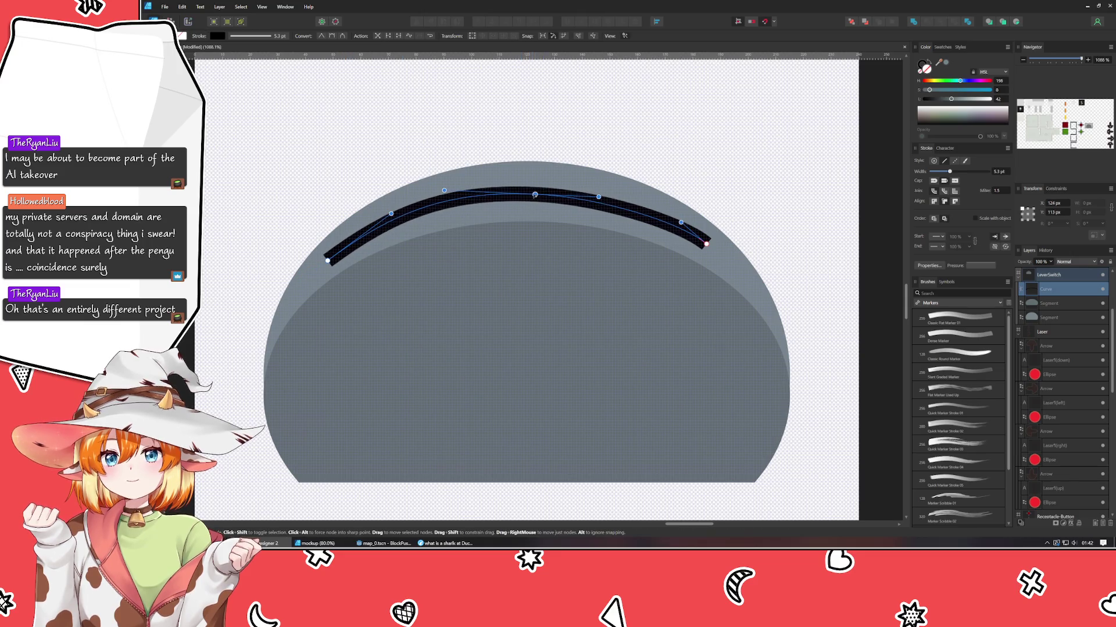
{"action": "left_click_drag", "start_coordinate": [442, 191], "coordinate": [452, 194]}
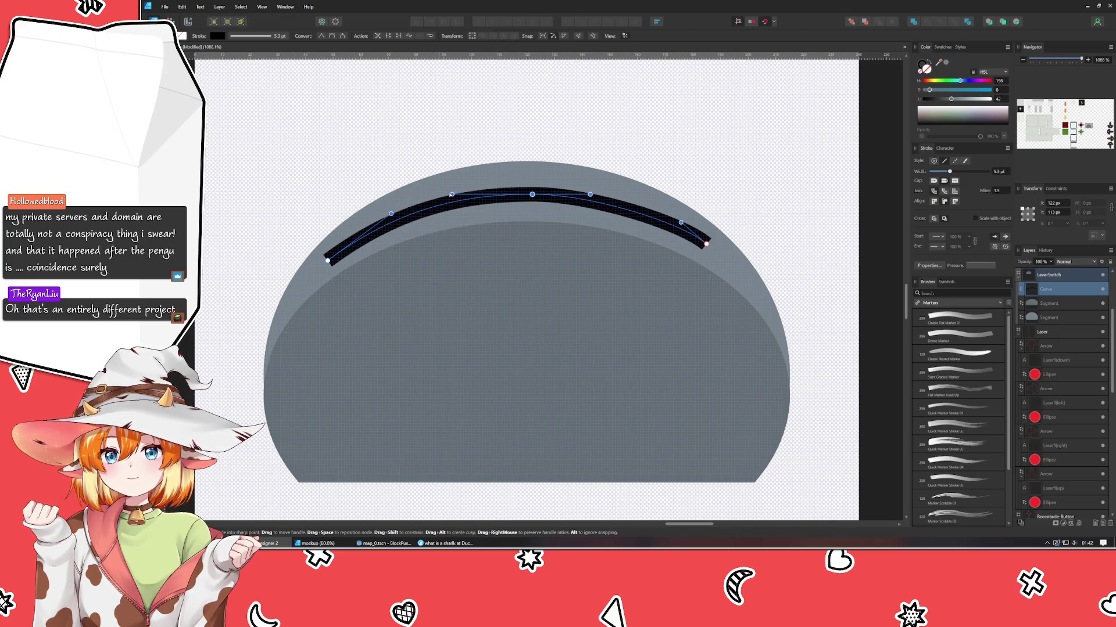
{"action": "left_click_drag", "start_coordinate": [590, 194], "coordinate": [598, 194]}
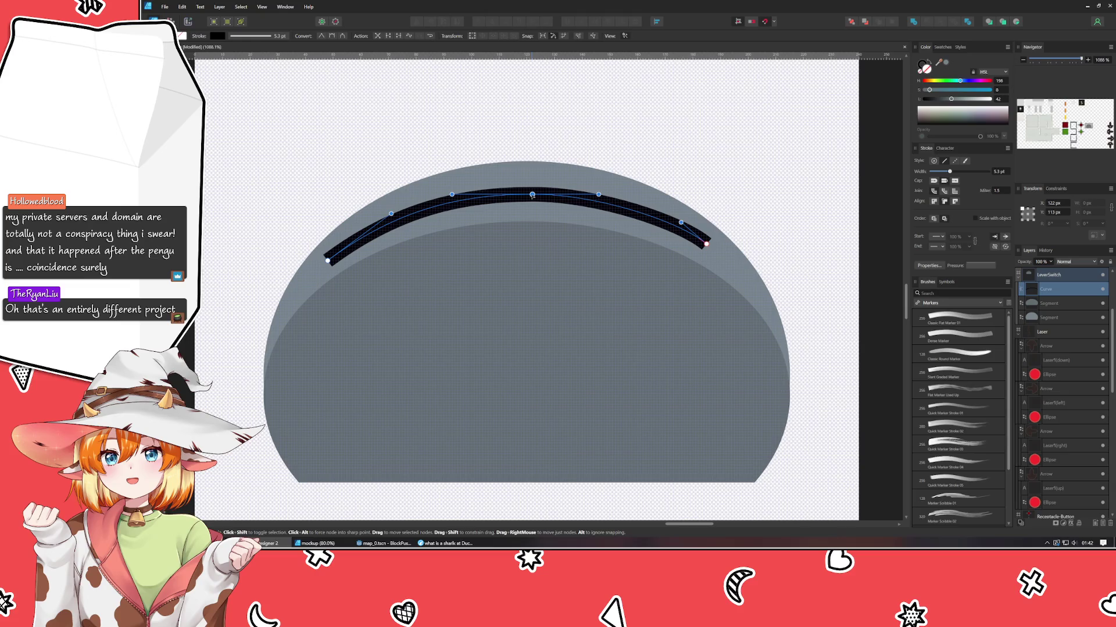
{"action": "left_click_drag", "start_coordinate": [533, 194], "coordinate": [526, 194]}
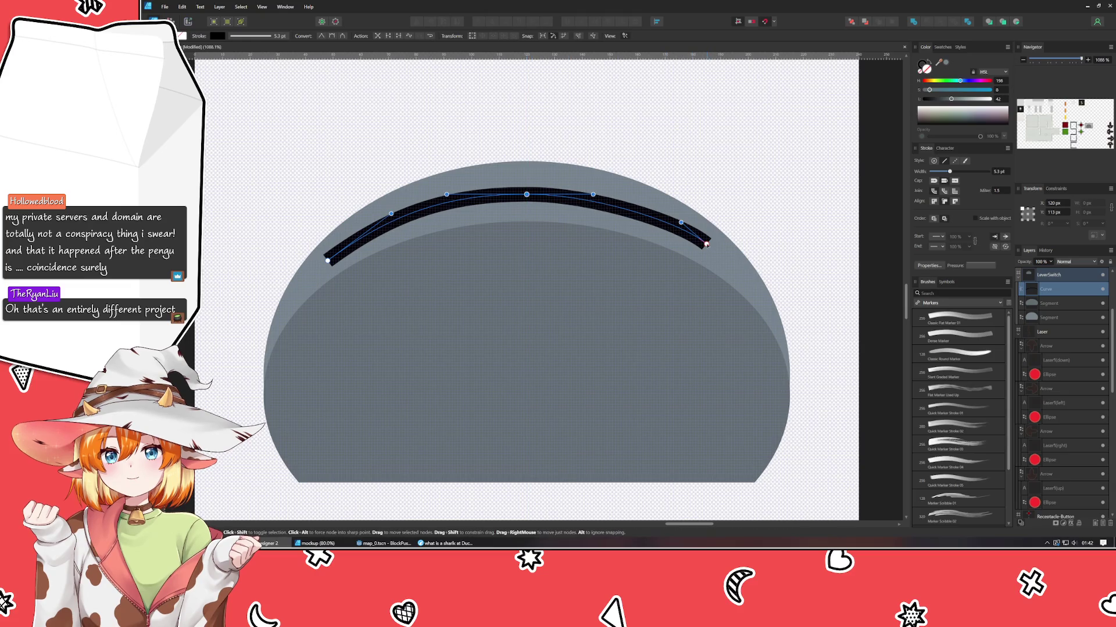
{"action": "left_click_drag", "start_coordinate": [704, 243], "coordinate": [713, 253]}
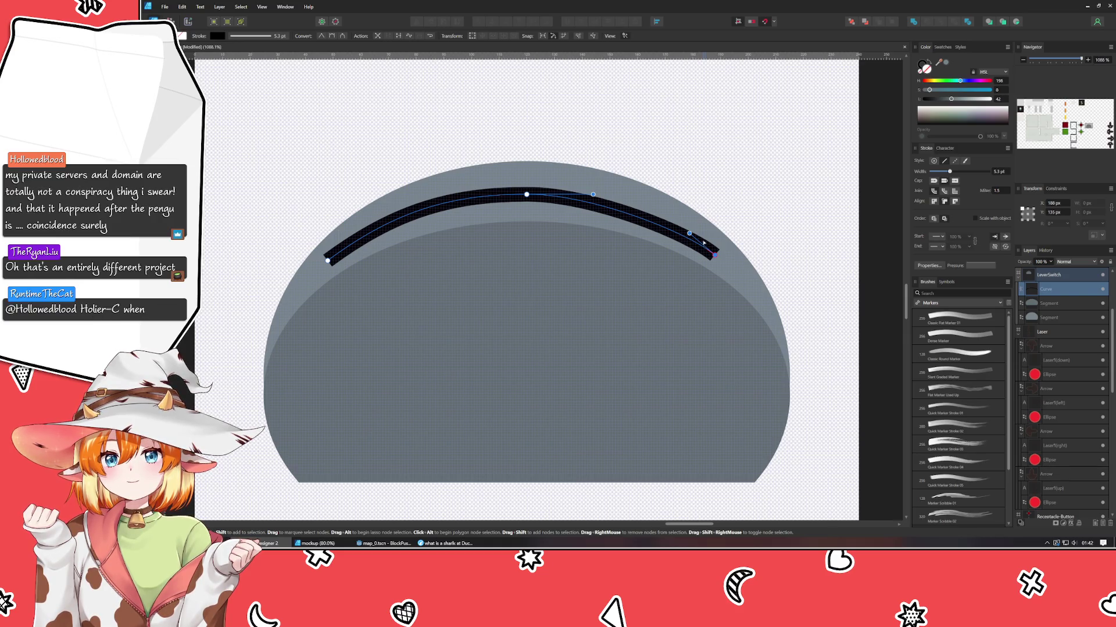
- Align the arc's right end at 137 px and refine the top point's curvature
{"action": "left_click_drag", "start_coordinate": [360, 55], "coordinate": [352, 260]}
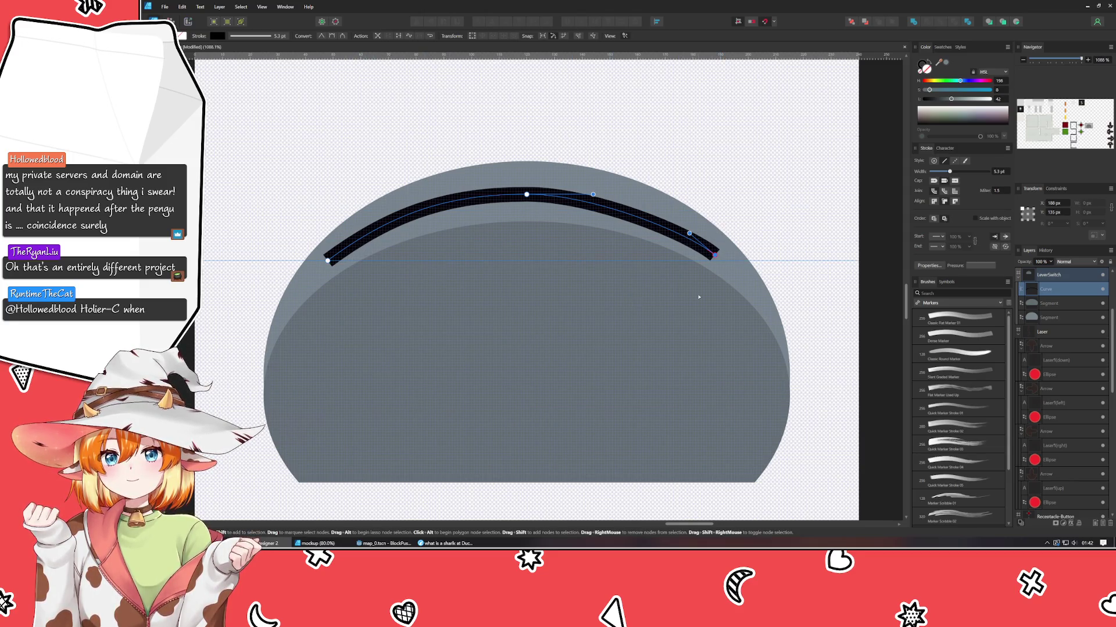
{"action": "left_click_drag", "start_coordinate": [714, 255], "coordinate": [727, 263]}
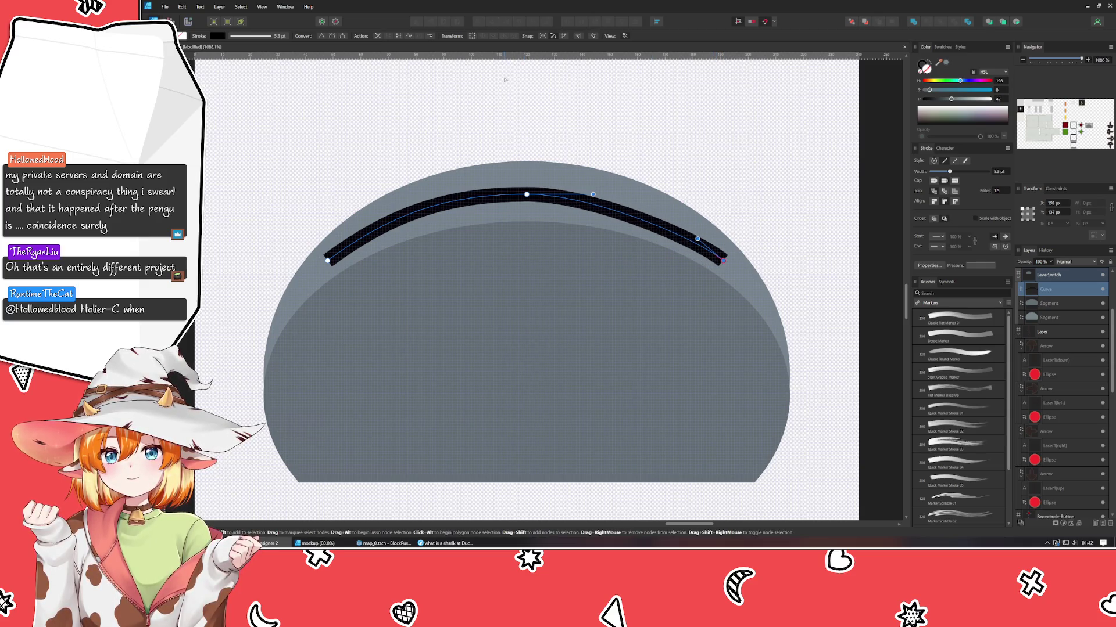
{"action": "mouse_move", "coordinate": [493, 56]}
{"action": "left_mouse_down"}
{"action": "mouse_move", "coordinate": [465, 258]}
{"action": "mouse_move", "coordinate": [476, 261]}
{"action": "left_mouse_up"}
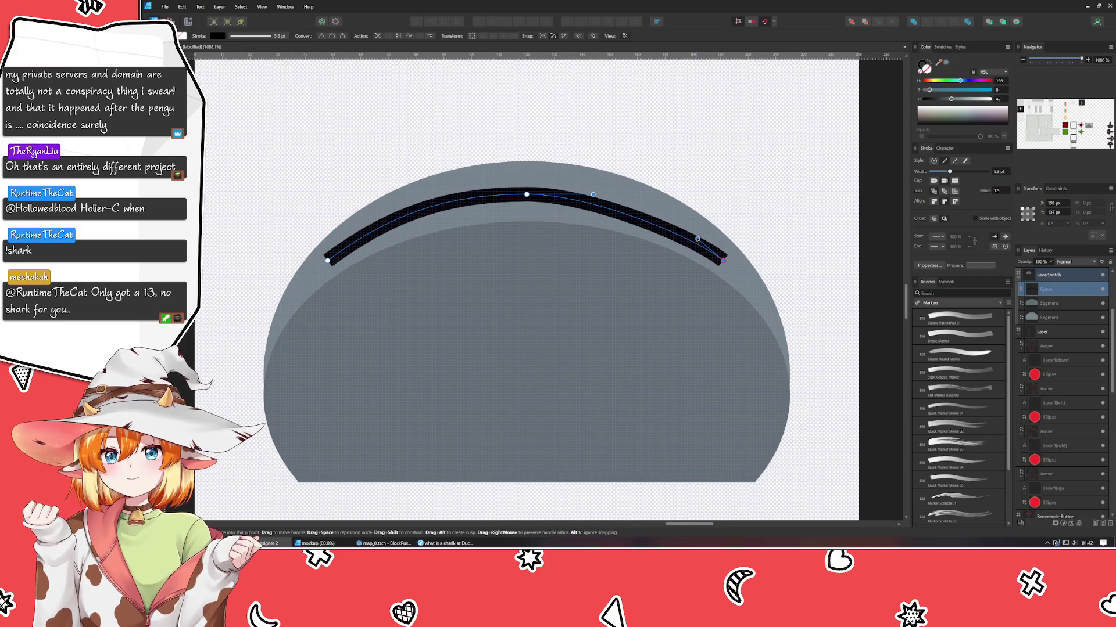
{"action": "left_click_drag", "start_coordinate": [697, 239], "coordinate": [687, 225]}
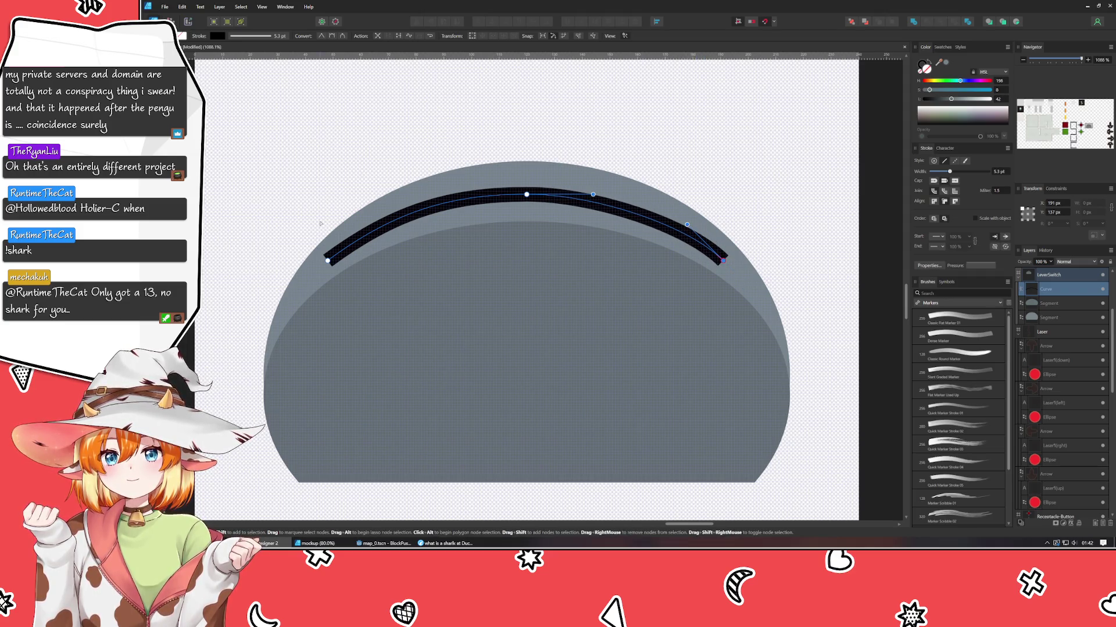
{"action": "left_click", "coordinate": [329, 261]}
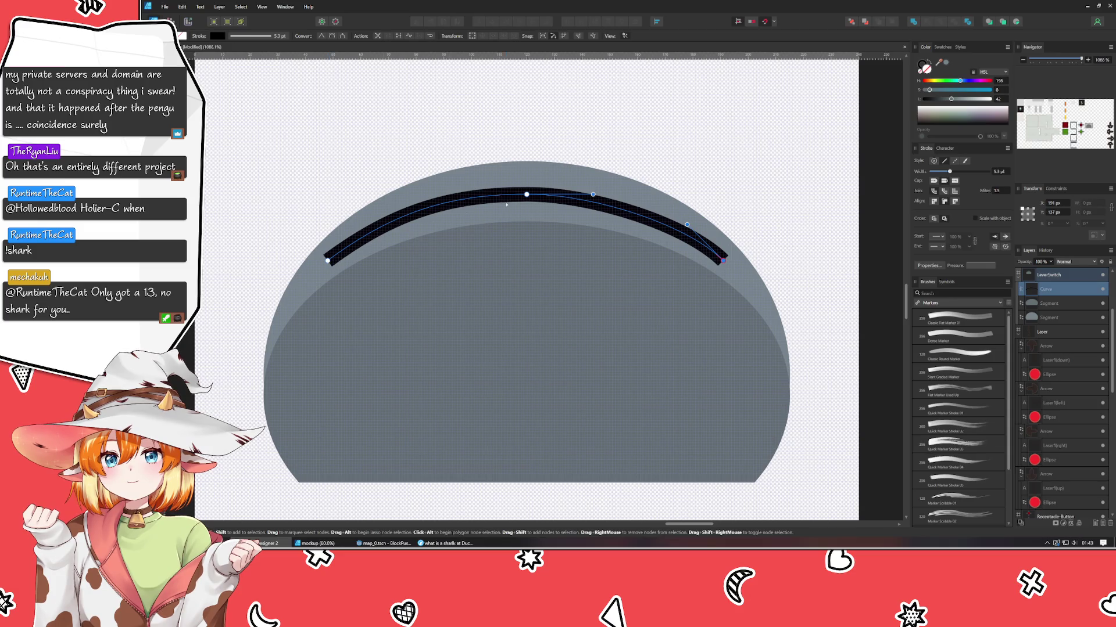
{"action": "left_click", "coordinate": [526, 194]}
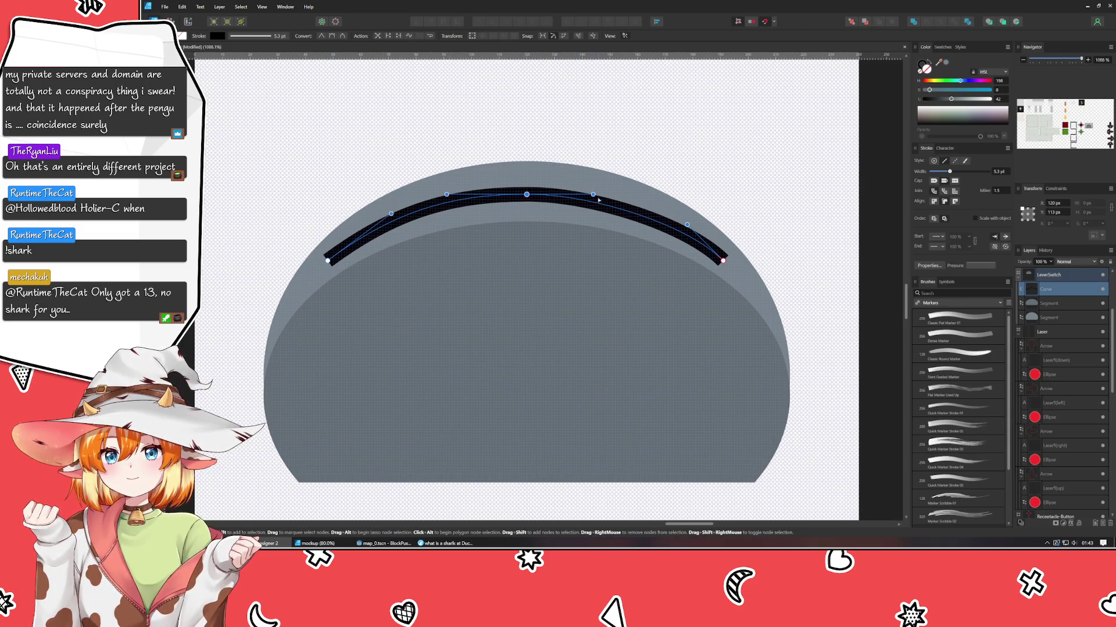
{"action": "left_click_drag", "start_coordinate": [593, 195], "coordinate": [598, 195]}
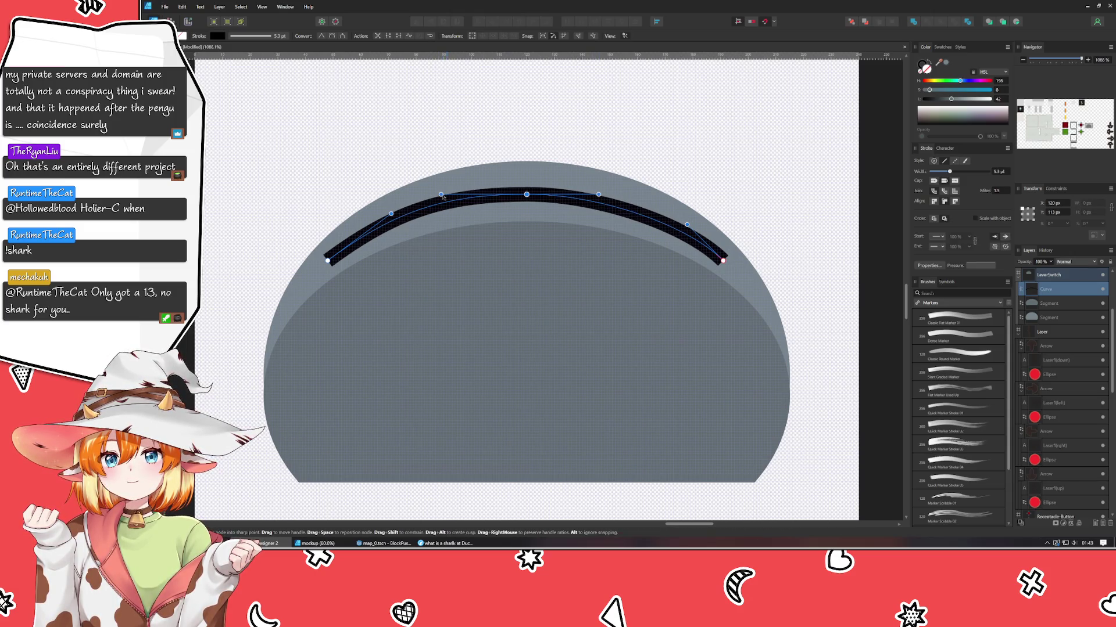
{"action": "key", "text": "Escape"}
- Expand the black arc's stroke into a filled shape and raise its left corner and top-middle edge
{"action": "scroll", "coordinate": [379, 122], "scroll_direction": "down", "scroll_amount": 3}
{"action": "scroll", "coordinate": [379, 122], "scroll_direction": "down", "scroll_amount": 2}
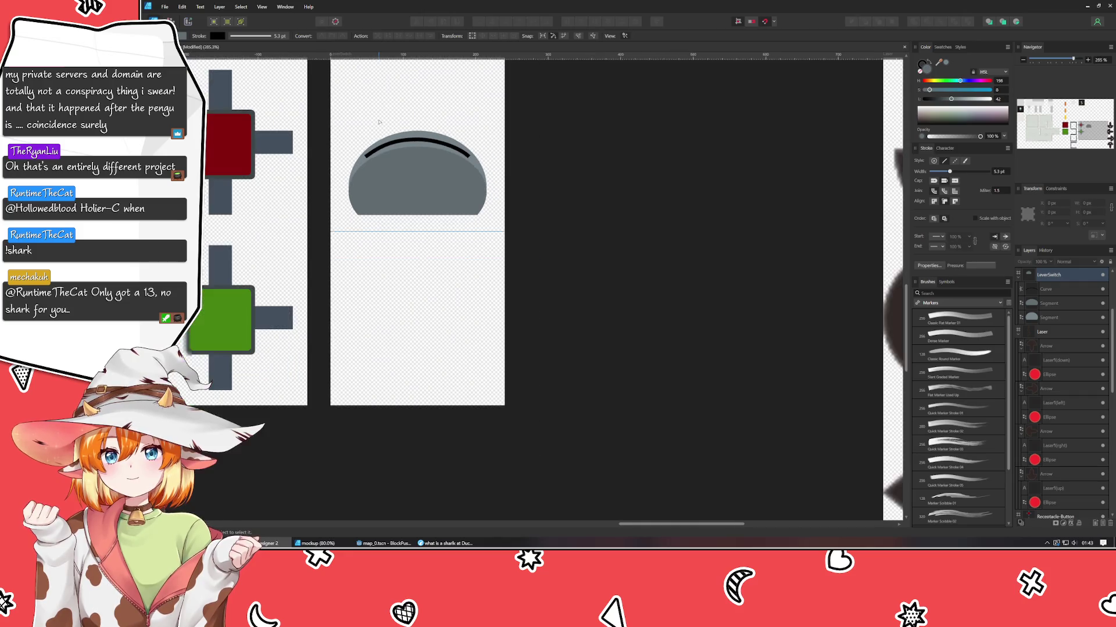
{"action": "scroll", "coordinate": [378, 122], "scroll_direction": "up", "scroll_amount": 4}
{"action": "scroll", "coordinate": [430, 193], "scroll_direction": "up", "scroll_amount": 1}
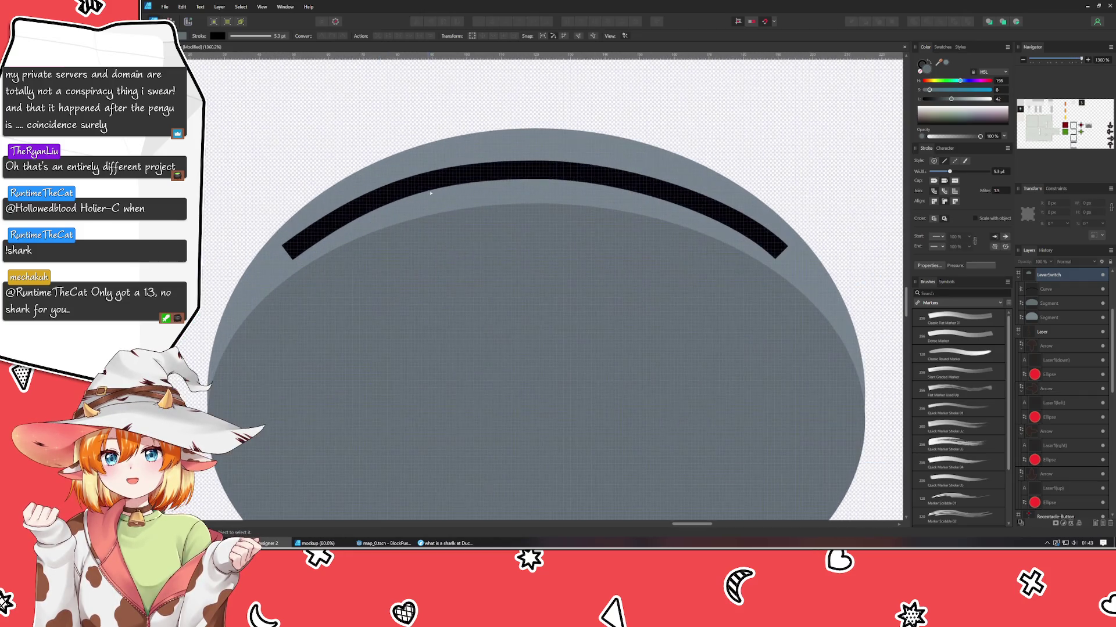
{"action": "left_click", "coordinate": [436, 179]}
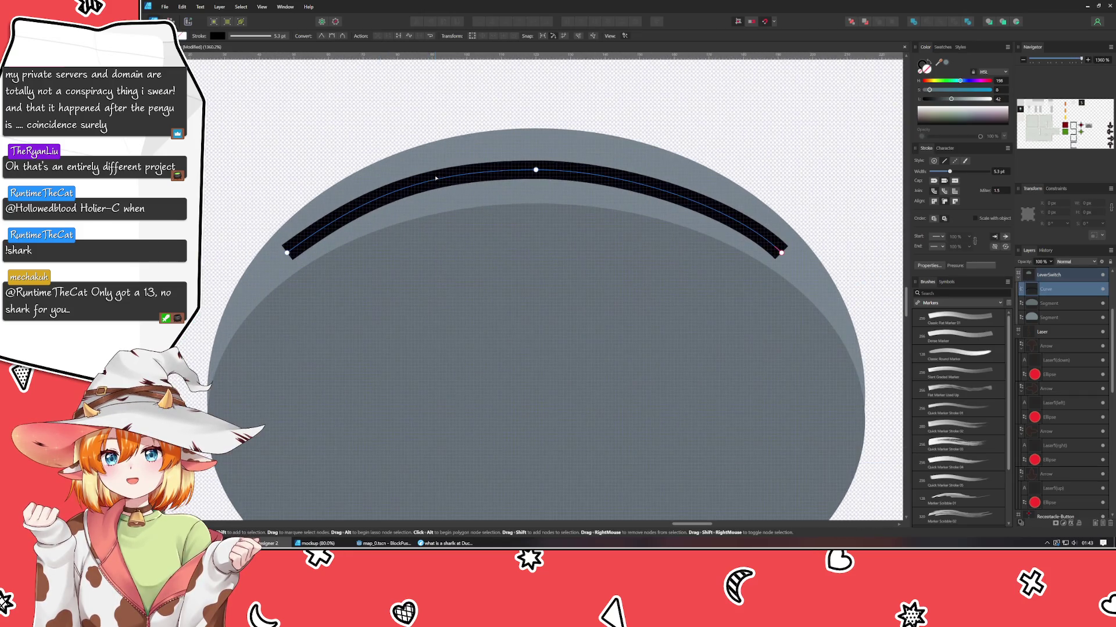
{"action": "left_click", "coordinate": [221, 7]}
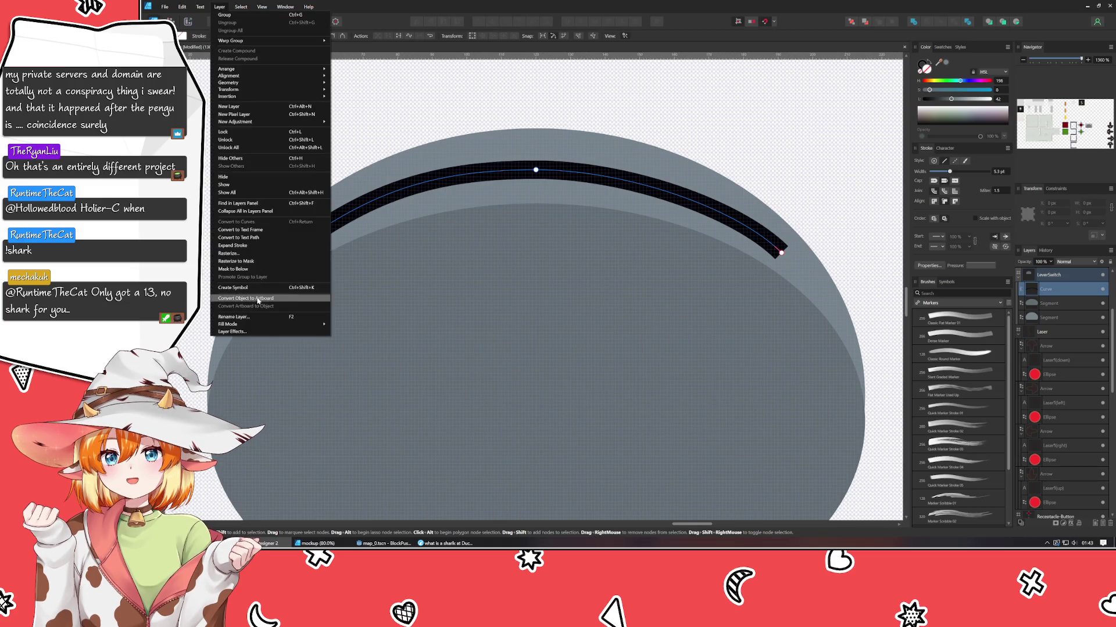
{"action": "left_click", "coordinate": [243, 148]}
{"action": "left_click", "coordinate": [241, 7]}
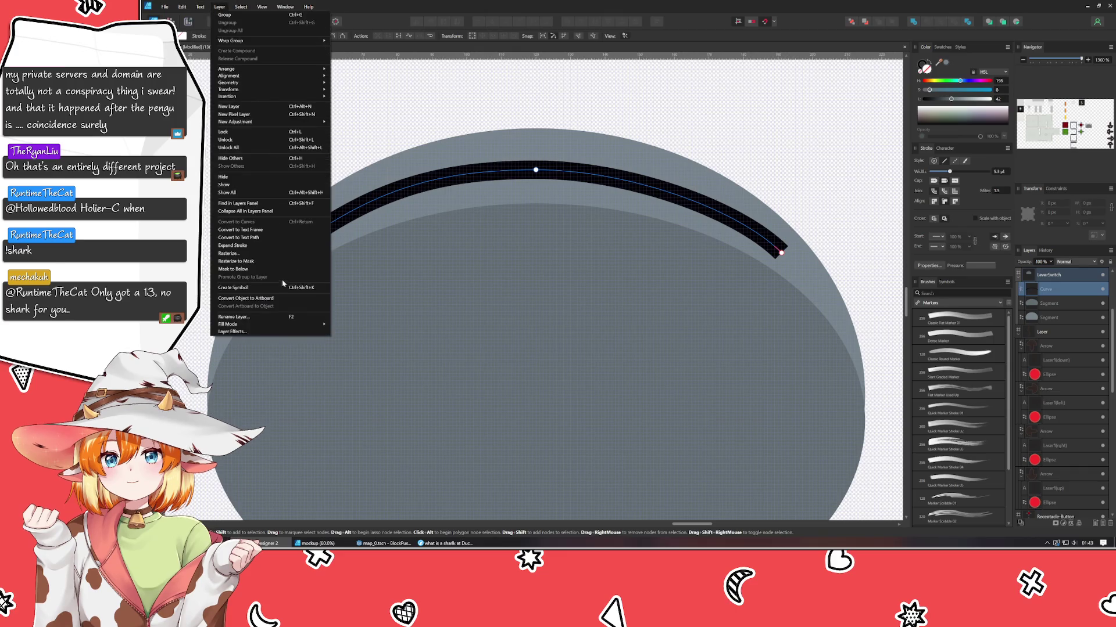
{"action": "left_click", "coordinate": [273, 245]}
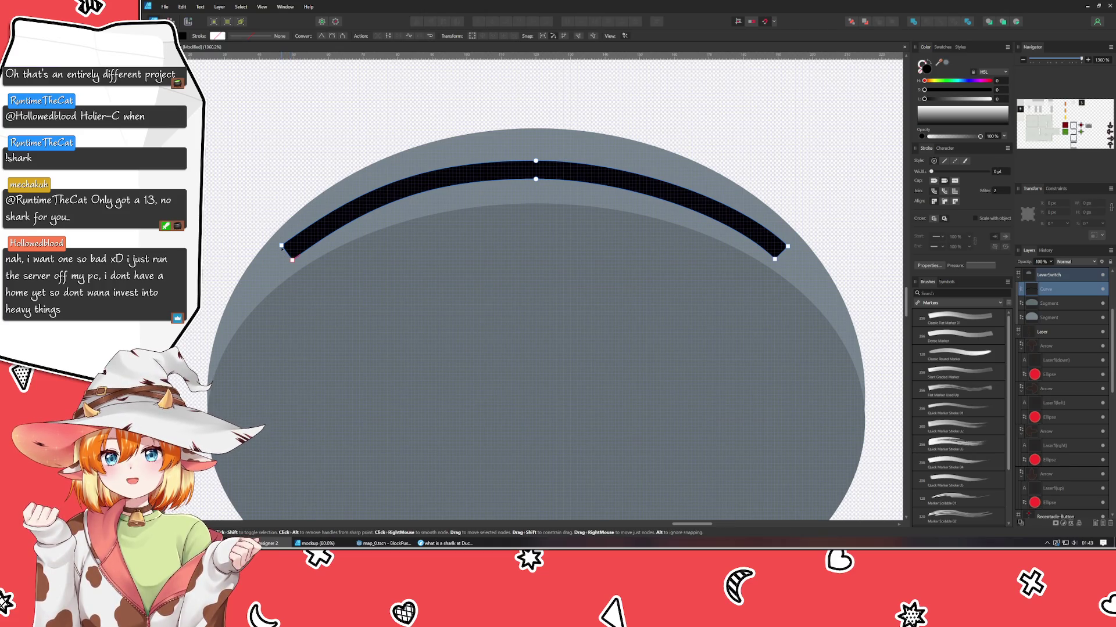
{"action": "left_click_drag", "start_coordinate": [284, 243], "coordinate": [295, 237]}
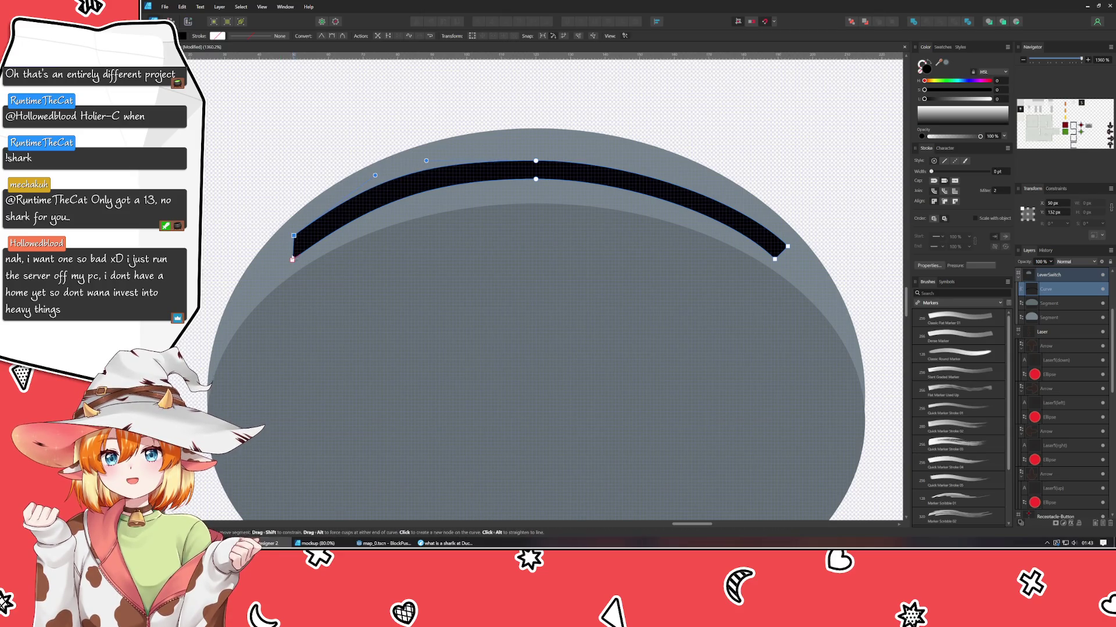
{"action": "left_click_drag", "start_coordinate": [536, 161], "coordinate": [536, 153]}
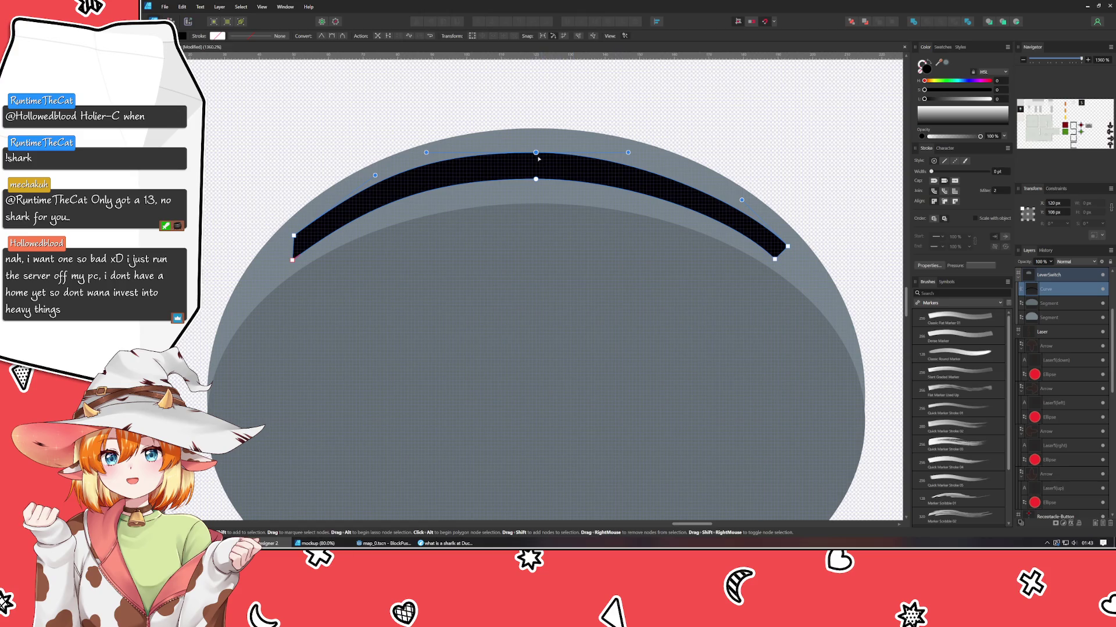
- Raise the slot arc's top middle and pull its right end in and up
{"action": "left_click_drag", "start_coordinate": [536, 153], "coordinate": [536, 150]}
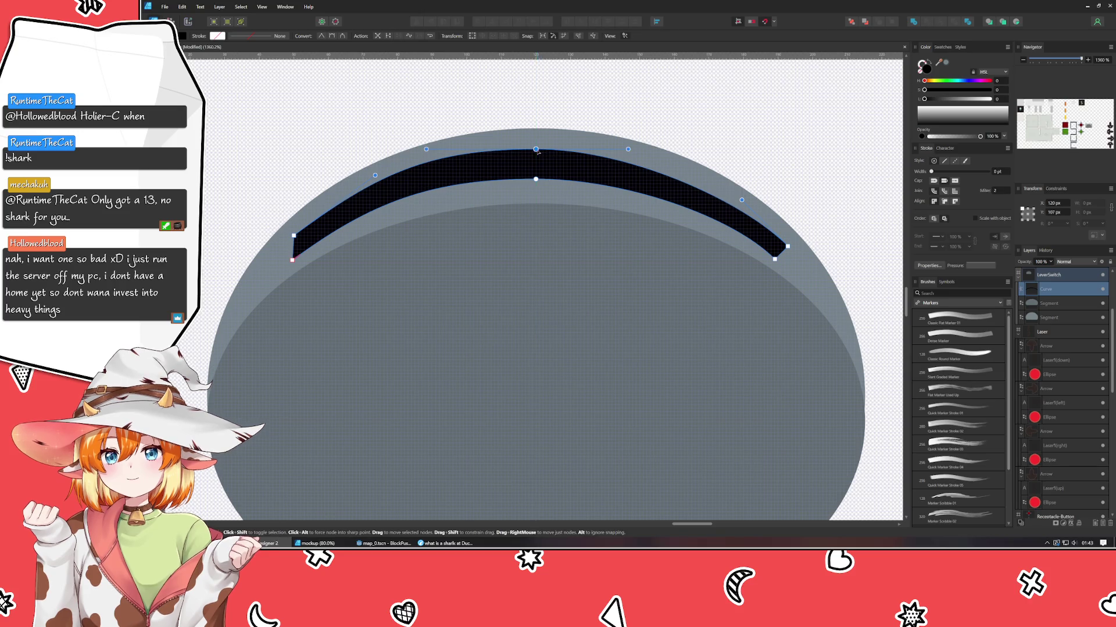
{"action": "left_click_drag", "start_coordinate": [793, 250], "coordinate": [783, 243]}
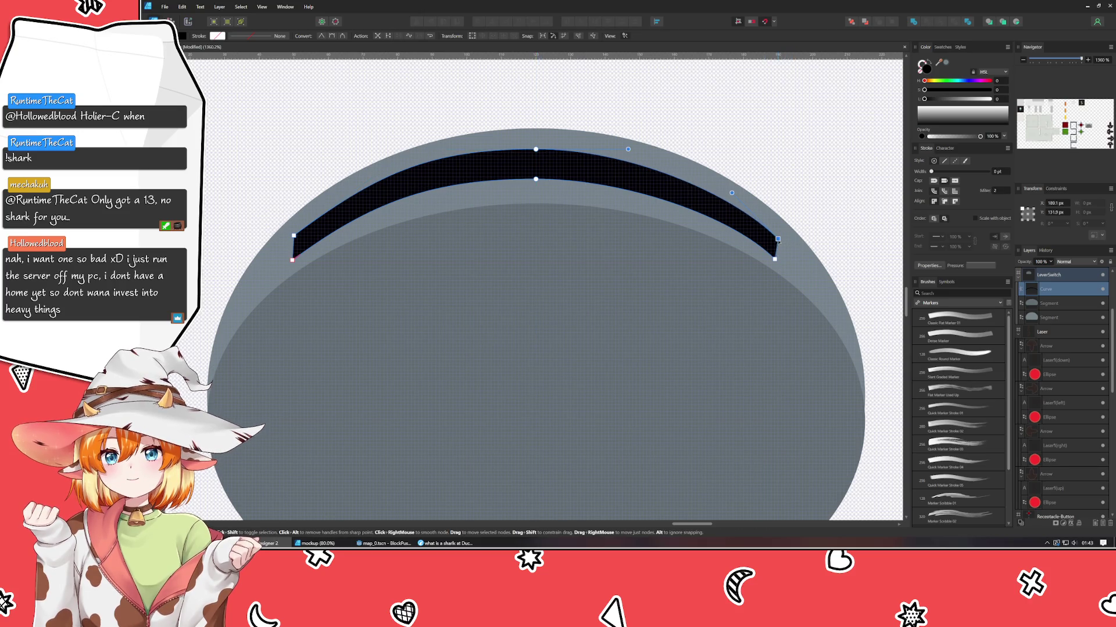
{"action": "key", "text": "Left"}
{"action": "key", "text": "Up"}
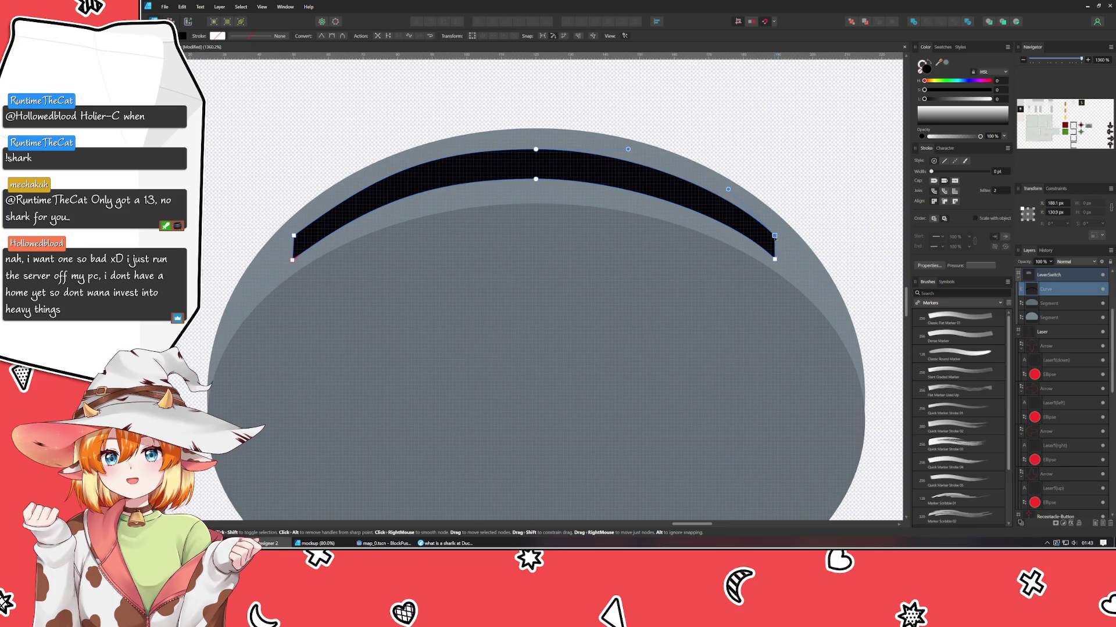
{"action": "left_click", "coordinate": [772, 152]}
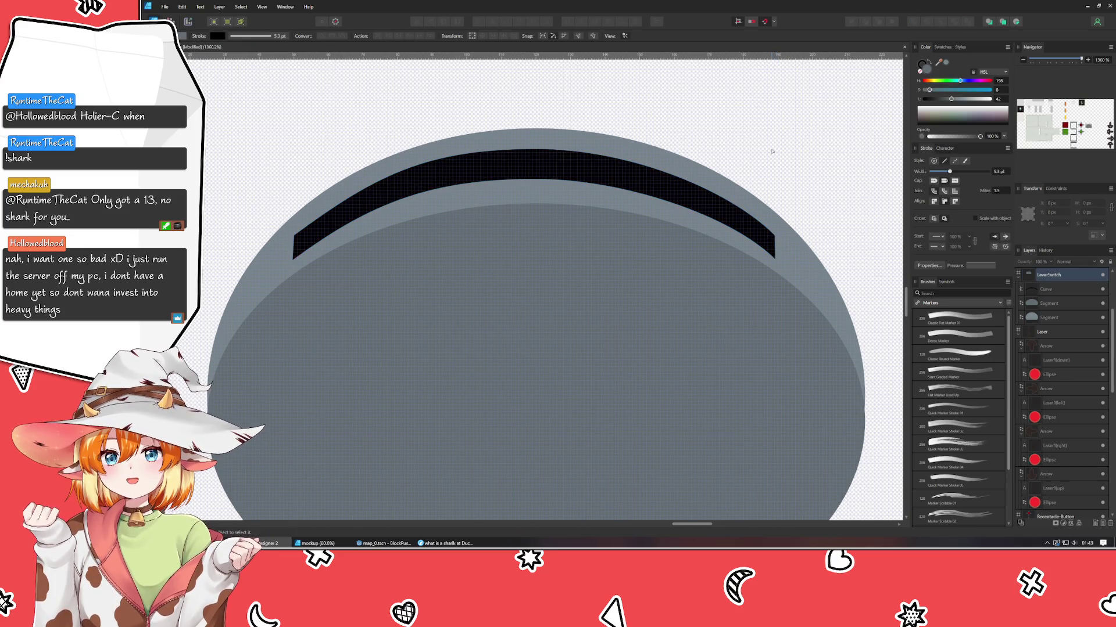
- Raise the slot's bottom-right corner and reshape the curvature at its left end
{"action": "left_click", "coordinate": [655, 188]}
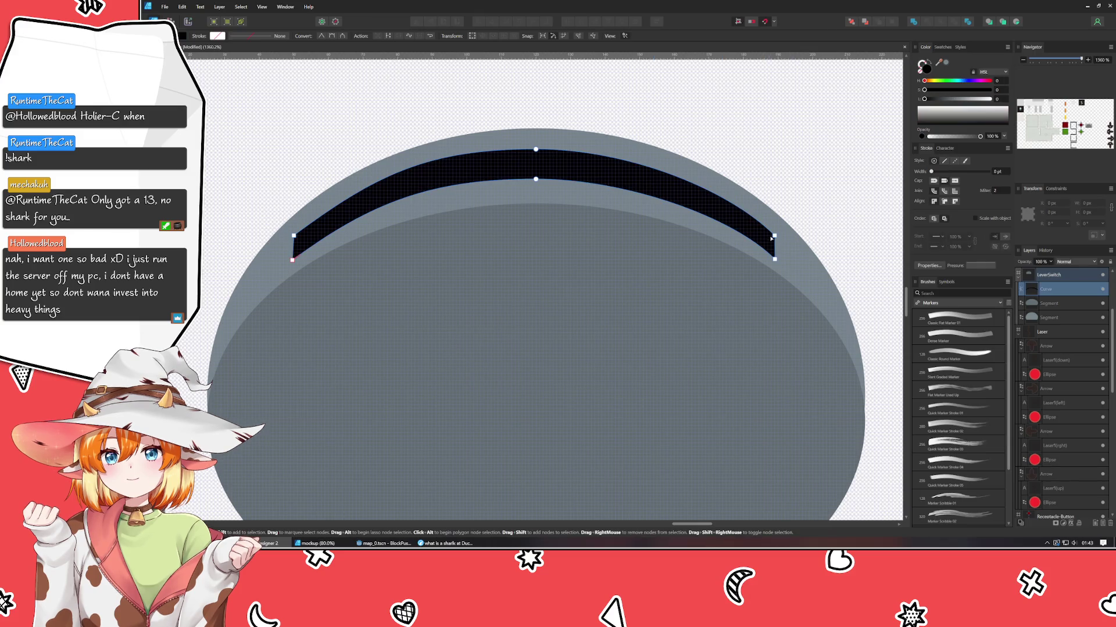
{"action": "left_click", "coordinate": [774, 260]}
{"action": "left_click", "coordinate": [774, 259]}
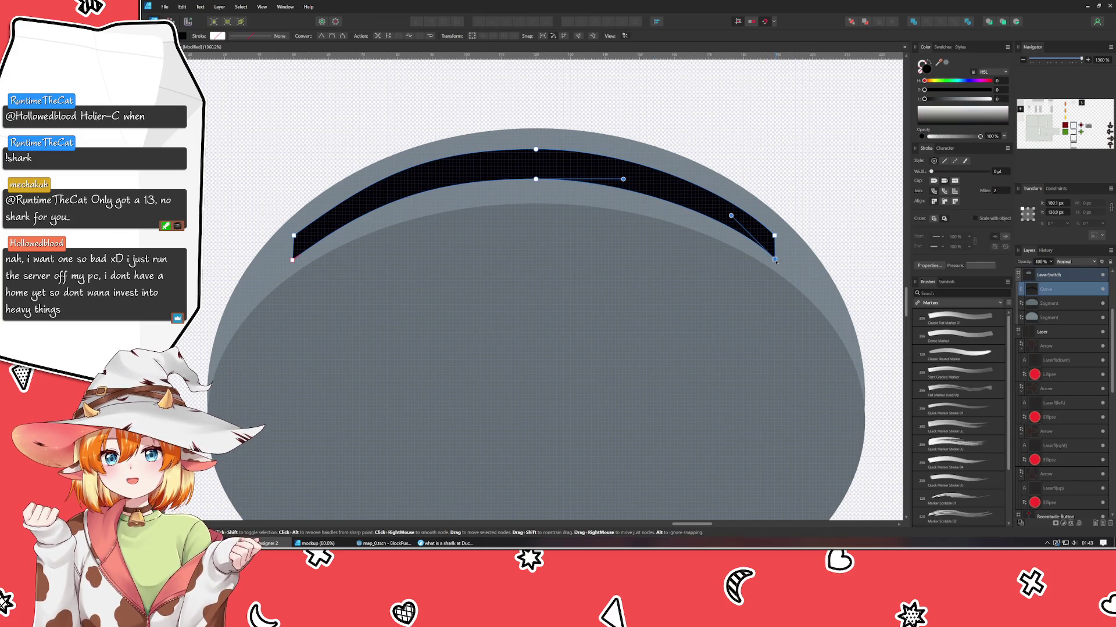
{"action": "left_click_drag", "start_coordinate": [775, 260], "coordinate": [774, 257]}
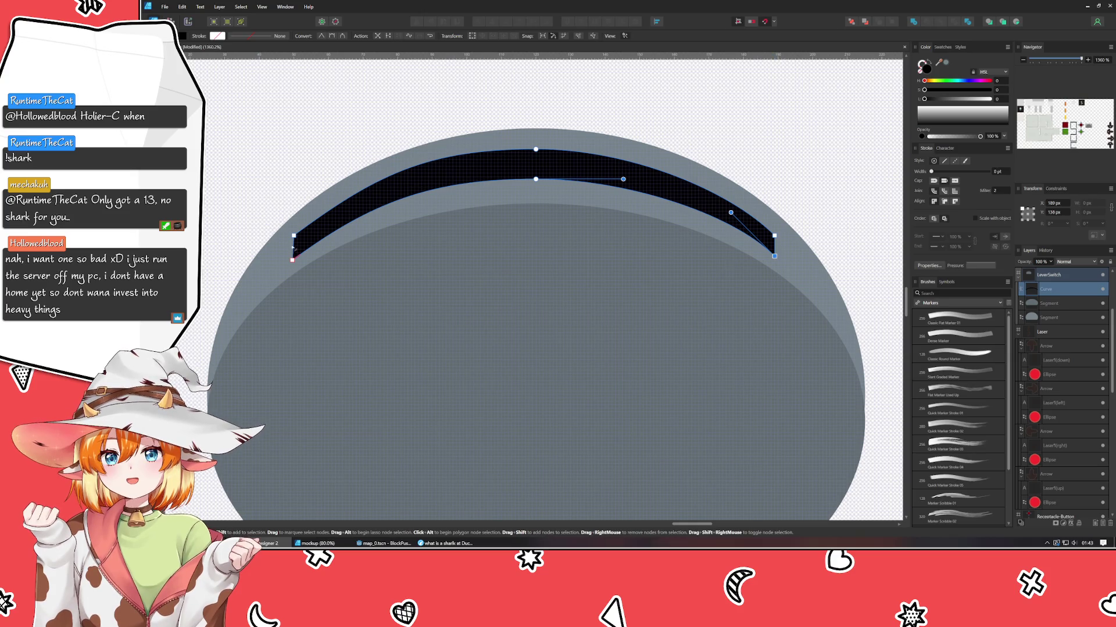
{"action": "left_click", "coordinate": [292, 259]}
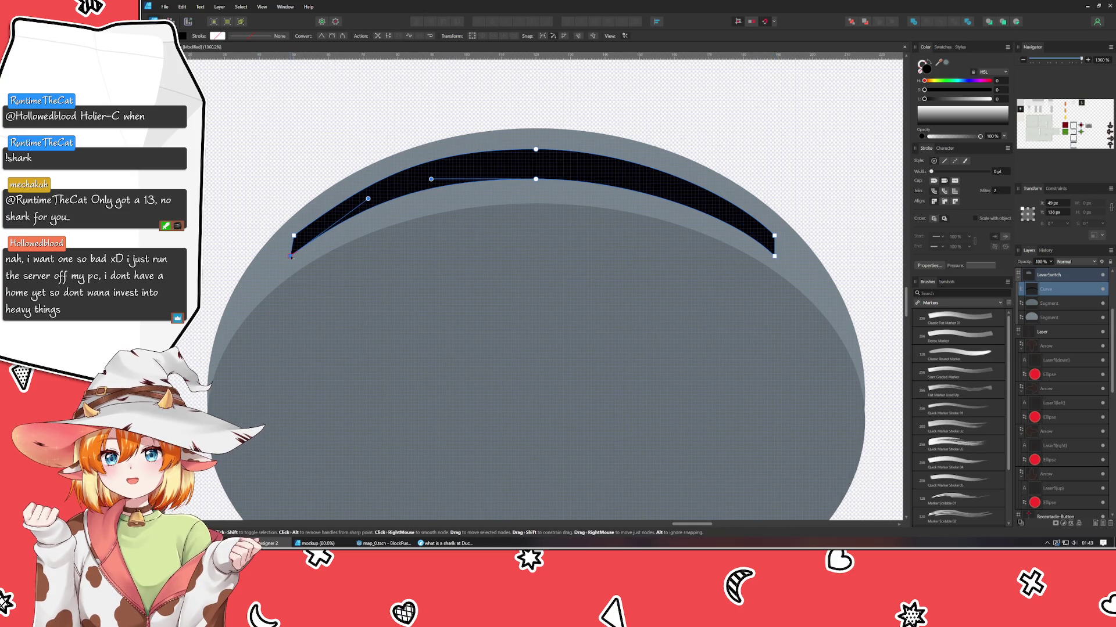
{"action": "left_click", "coordinate": [293, 236]}
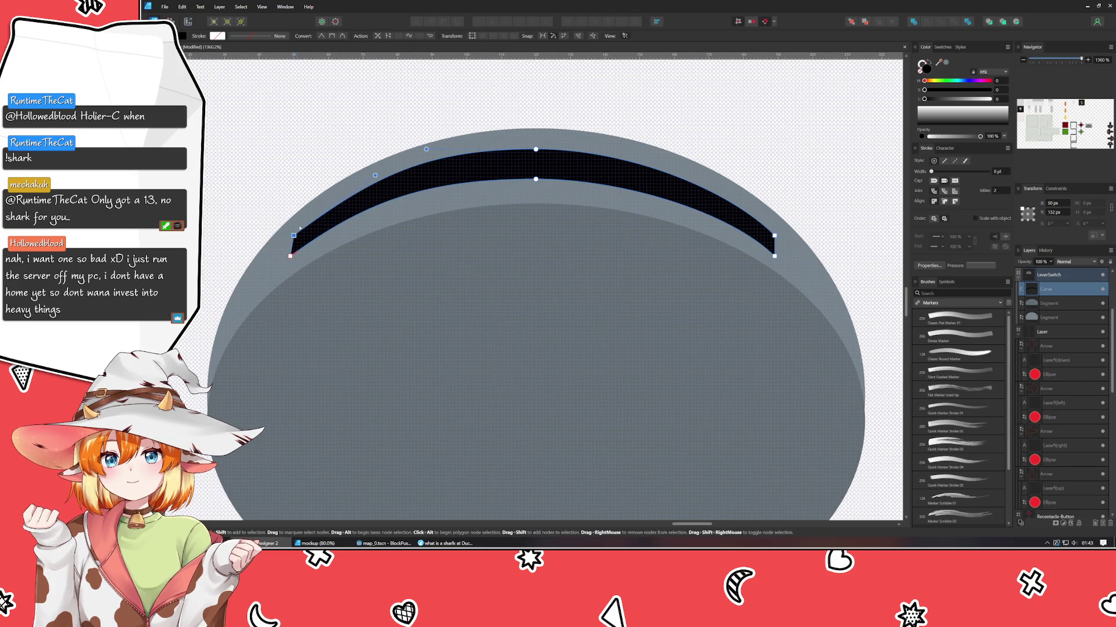
{"action": "left_click_drag", "start_coordinate": [375, 175], "coordinate": [332, 191]}
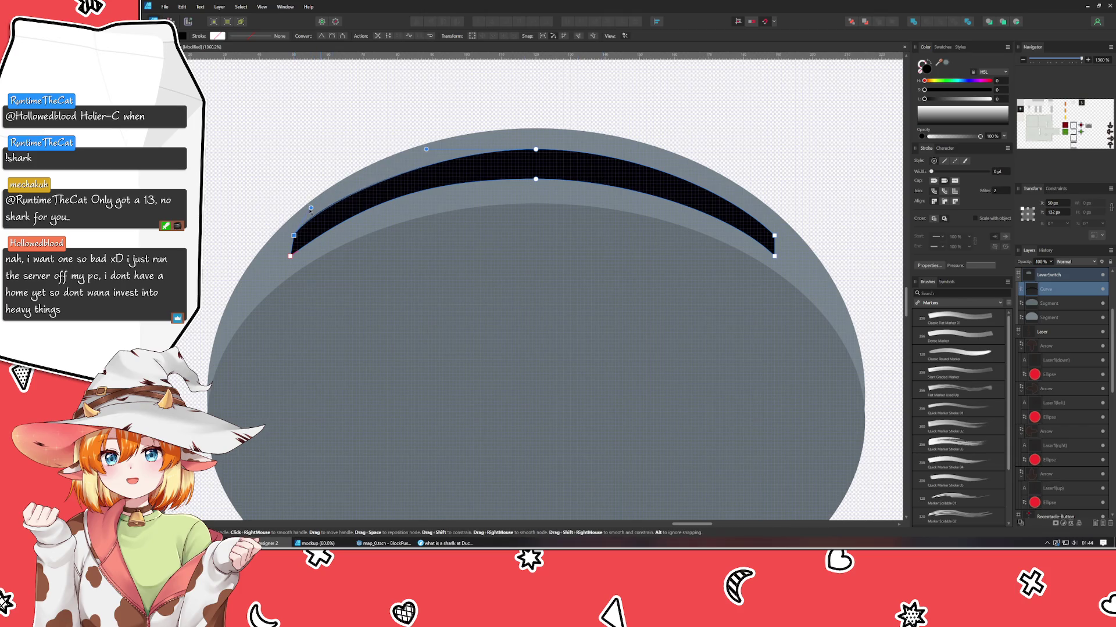
{"action": "left_click_drag", "start_coordinate": [310, 208], "coordinate": [336, 188]}
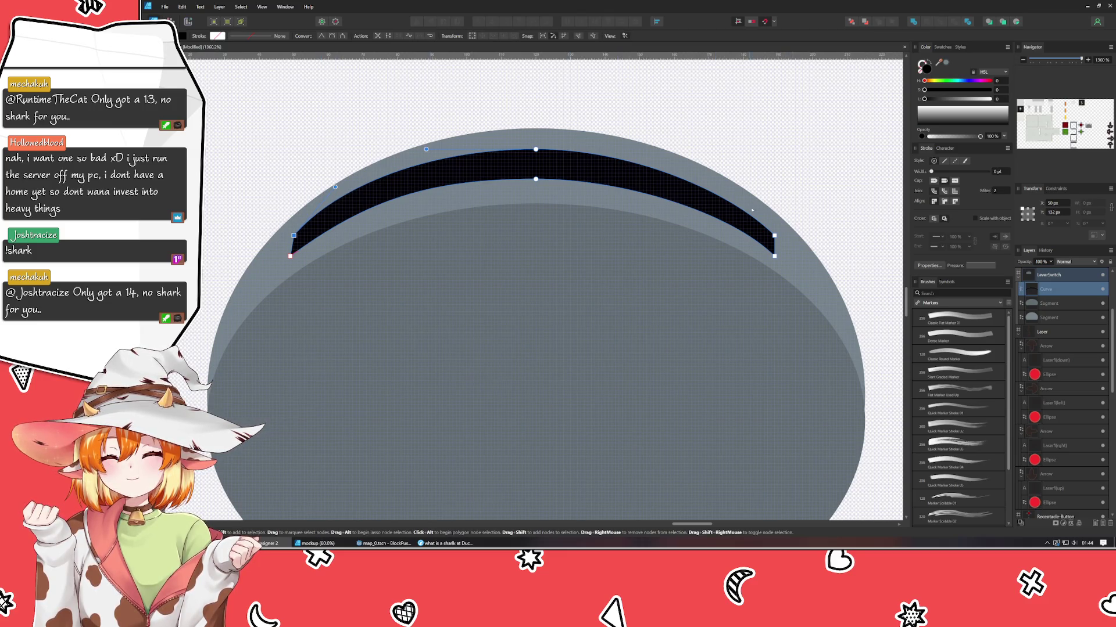
- Fine-tune the slot's right and left end points, nudging the left end outward
{"action": "left_click", "coordinate": [774, 234]}
{"action": "left_click_drag", "start_coordinate": [774, 231], "coordinate": [775, 232]}
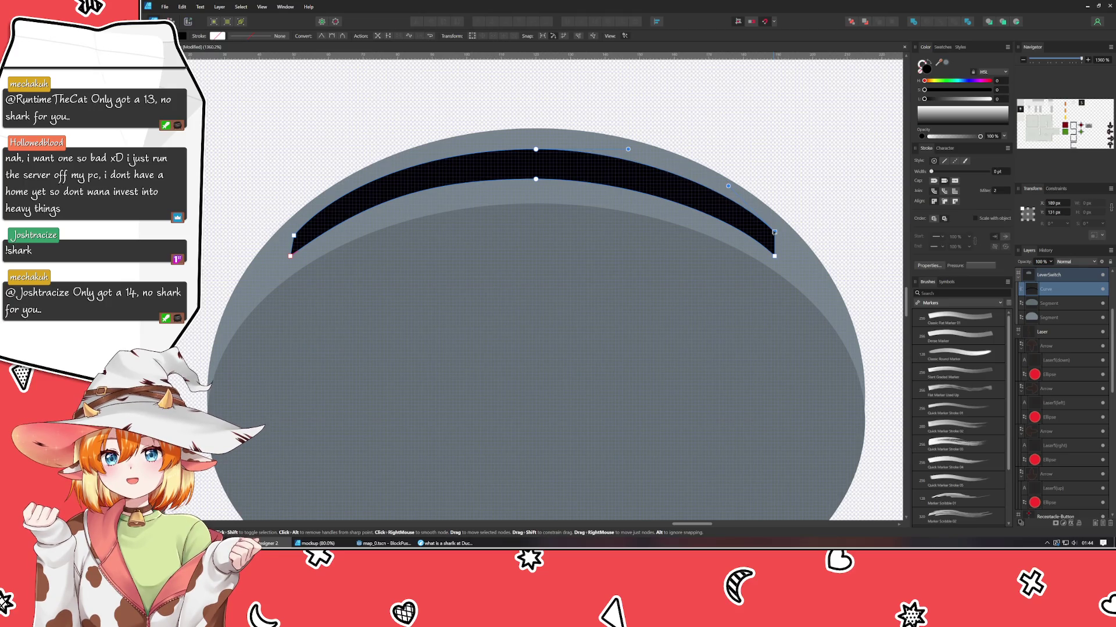
{"action": "left_click", "coordinate": [293, 236]}
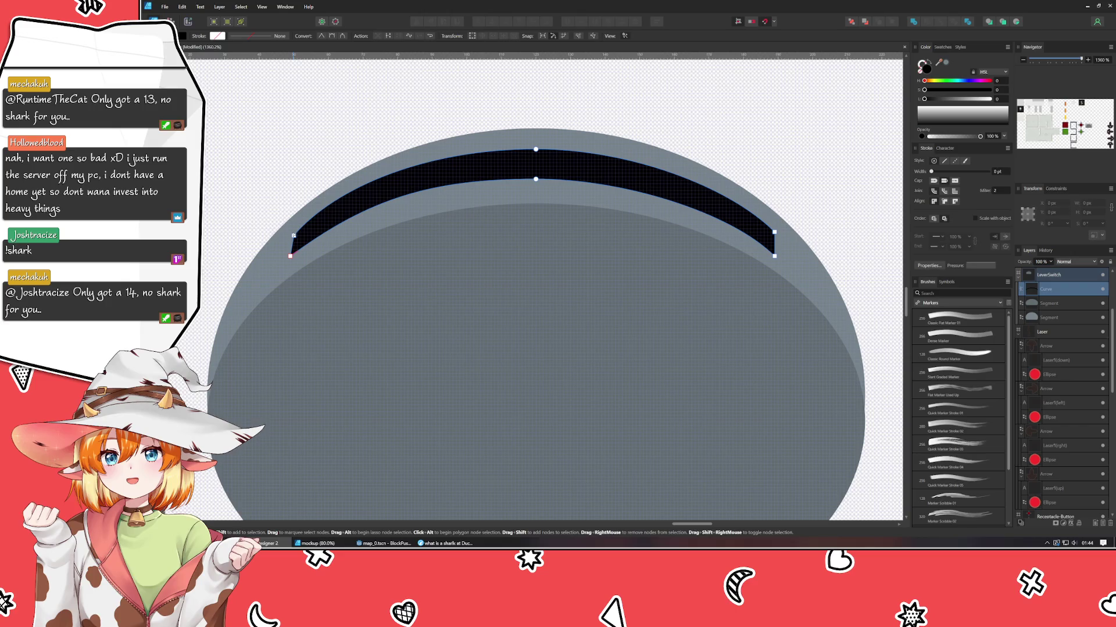
{"action": "left_click_drag", "start_coordinate": [293, 236], "coordinate": [290, 236]}
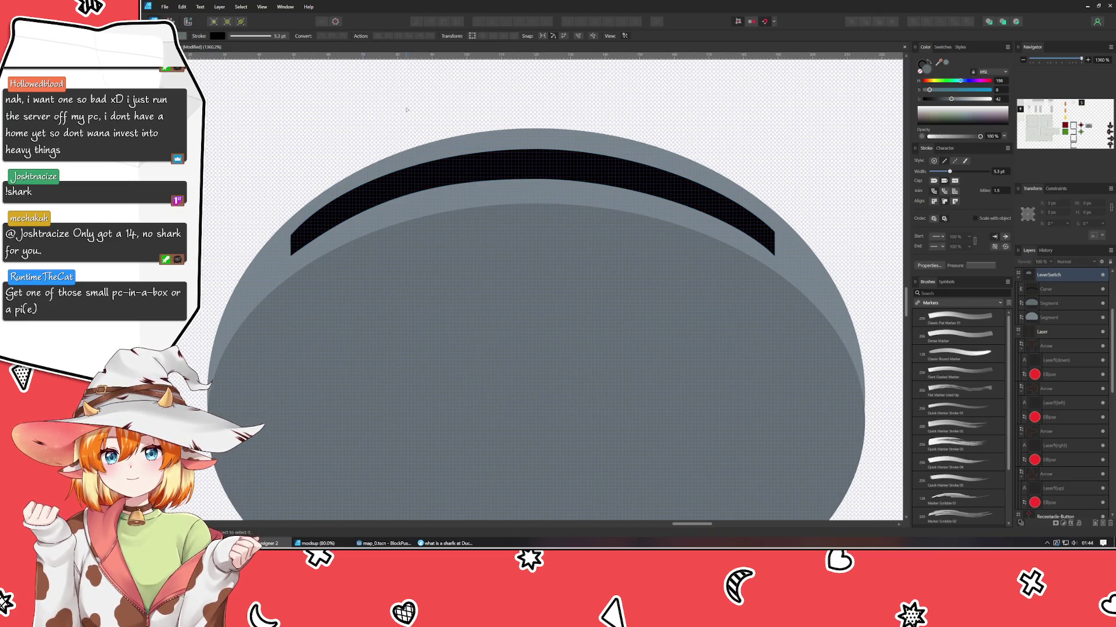
{"action": "key", "text": "Escape"}
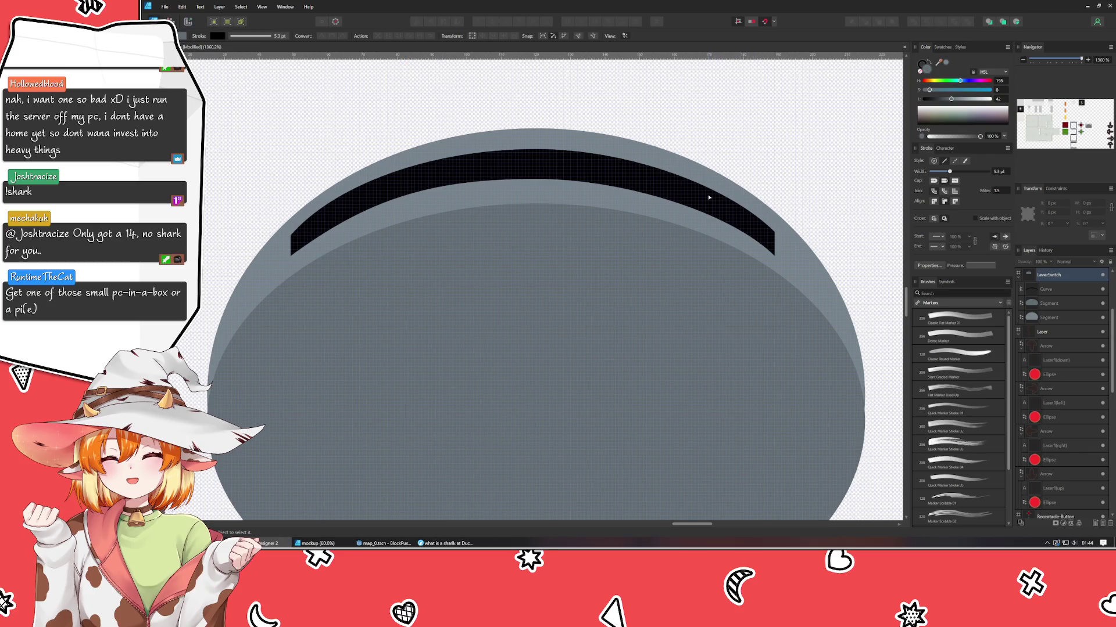
- Bulge the slot's upper arc slightly outward and raise its top point
{"action": "left_click", "coordinate": [675, 197]}
{"action": "left_click", "coordinate": [290, 235]}
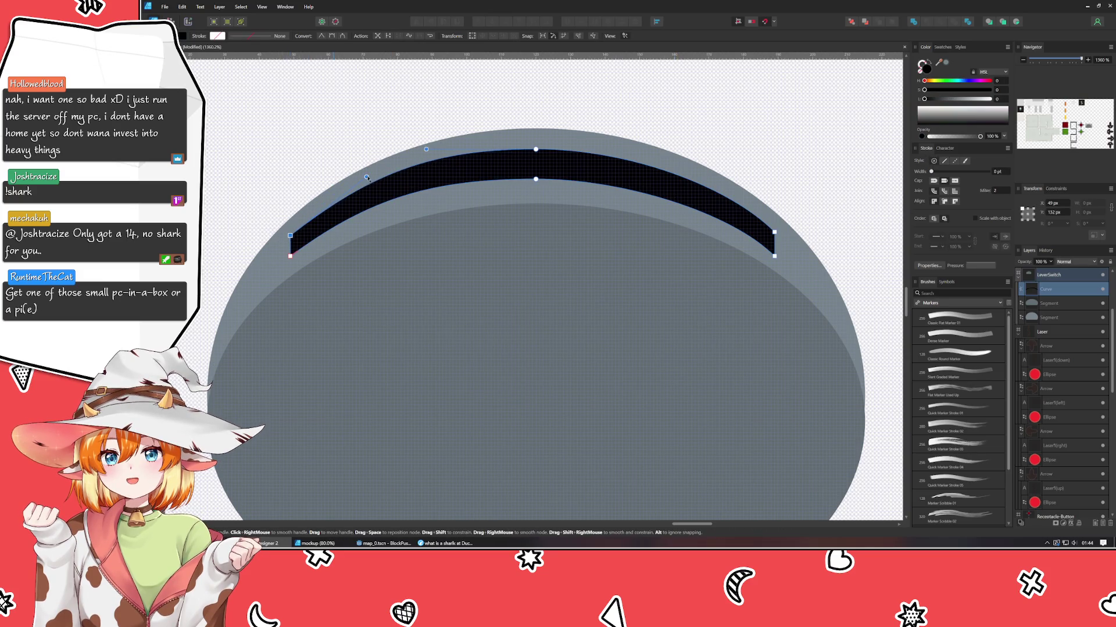
{"action": "left_click", "coordinate": [774, 231]}
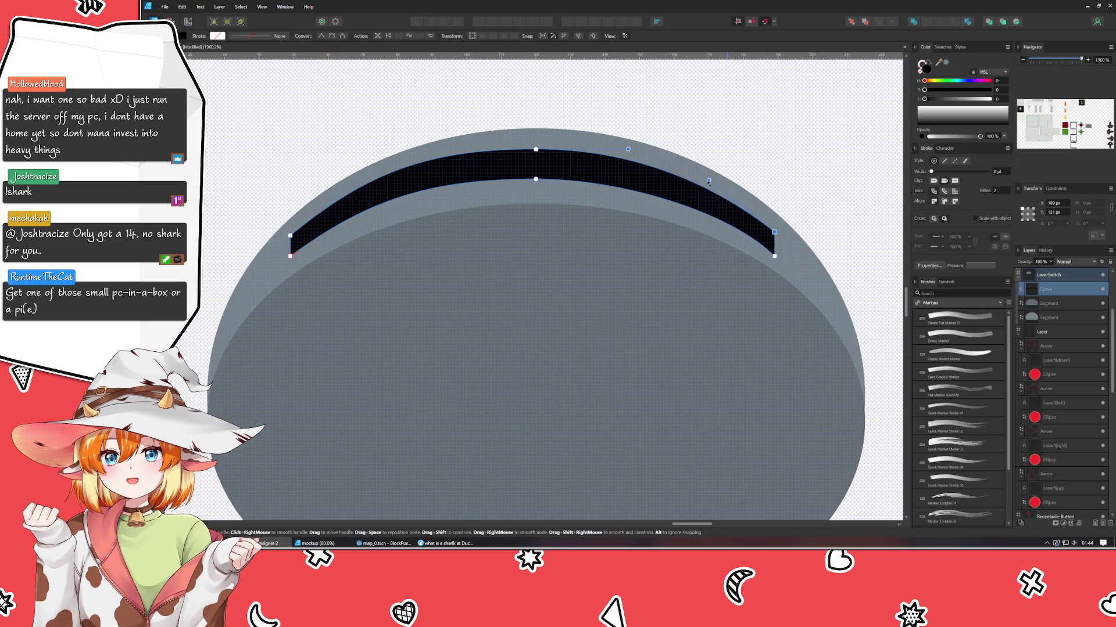
{"action": "left_click_drag", "start_coordinate": [708, 182], "coordinate": [715, 178]}
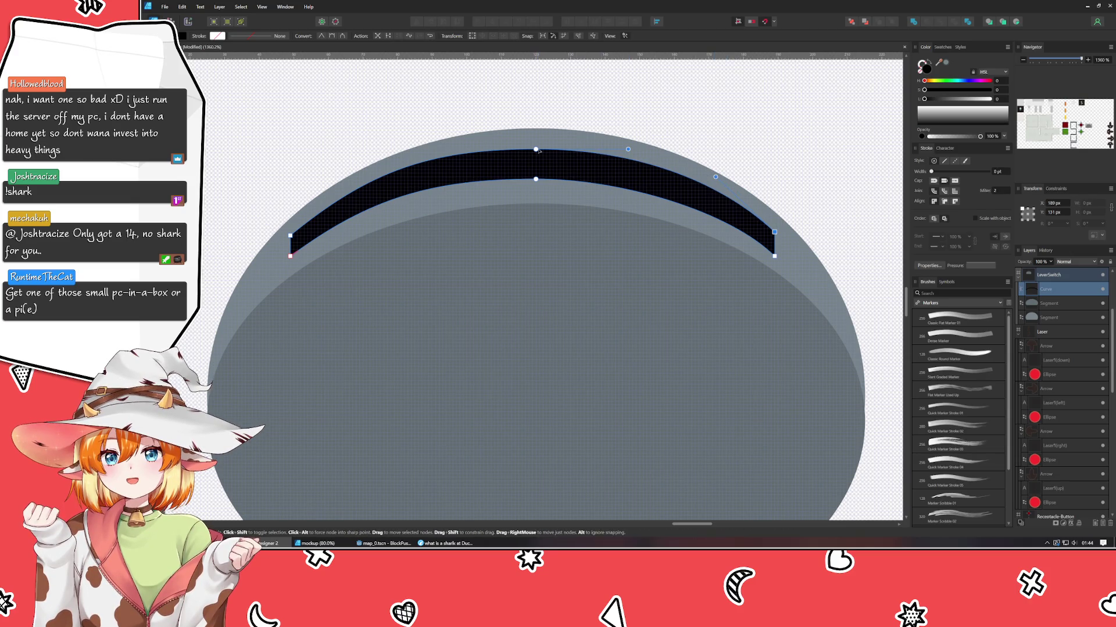
{"action": "left_click", "coordinate": [535, 150]}
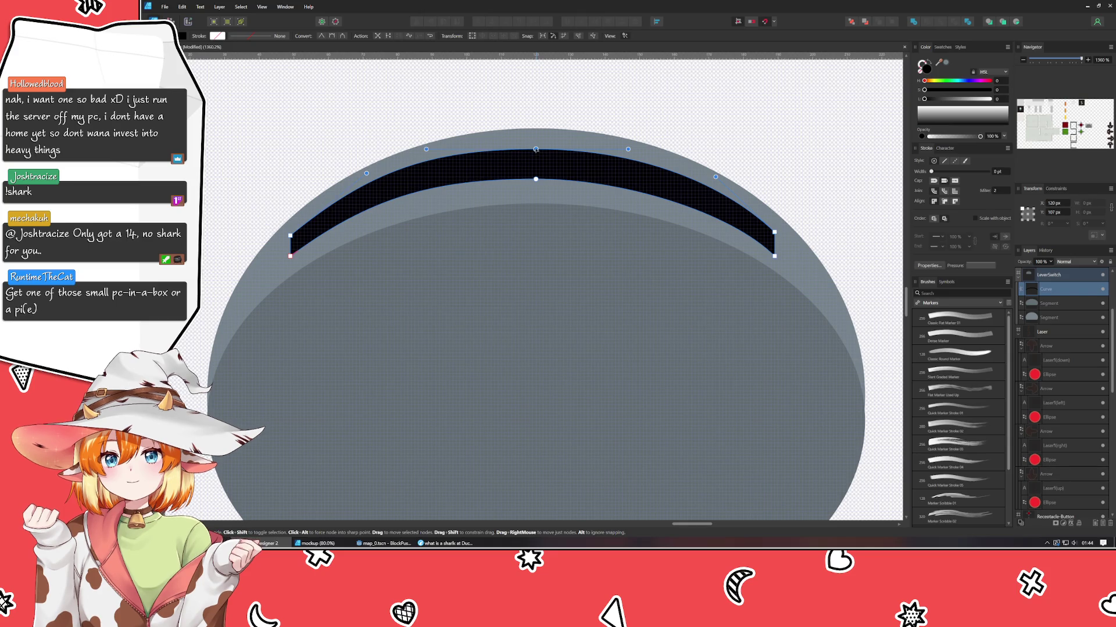
{"action": "left_click_drag", "start_coordinate": [536, 150], "coordinate": [536, 146]}
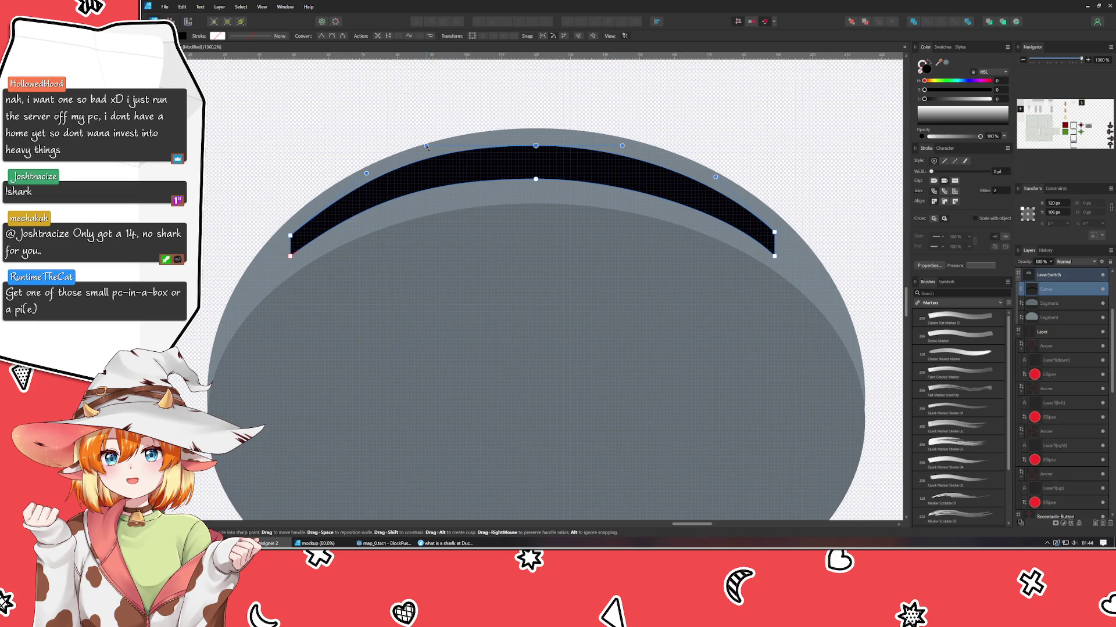
{"action": "left_click", "coordinate": [448, 129]}
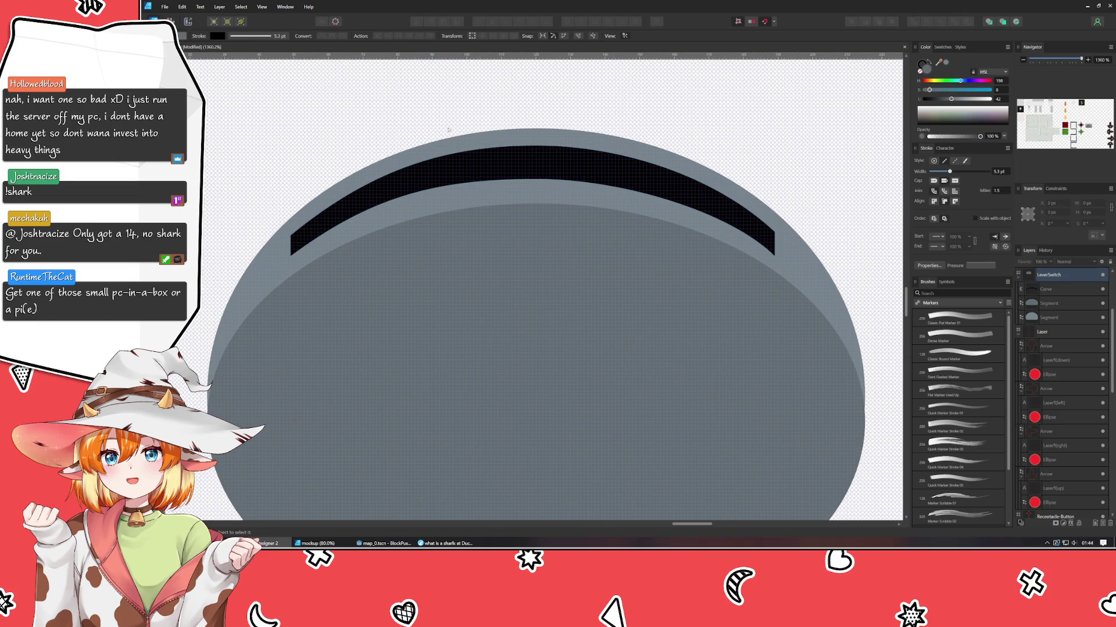
{"action": "scroll", "coordinate": [544, 166], "scroll_direction": "down", "scroll_amount": 6}
{"action": "scroll", "coordinate": [582, 314], "scroll_direction": "down", "scroll_amount": 1}
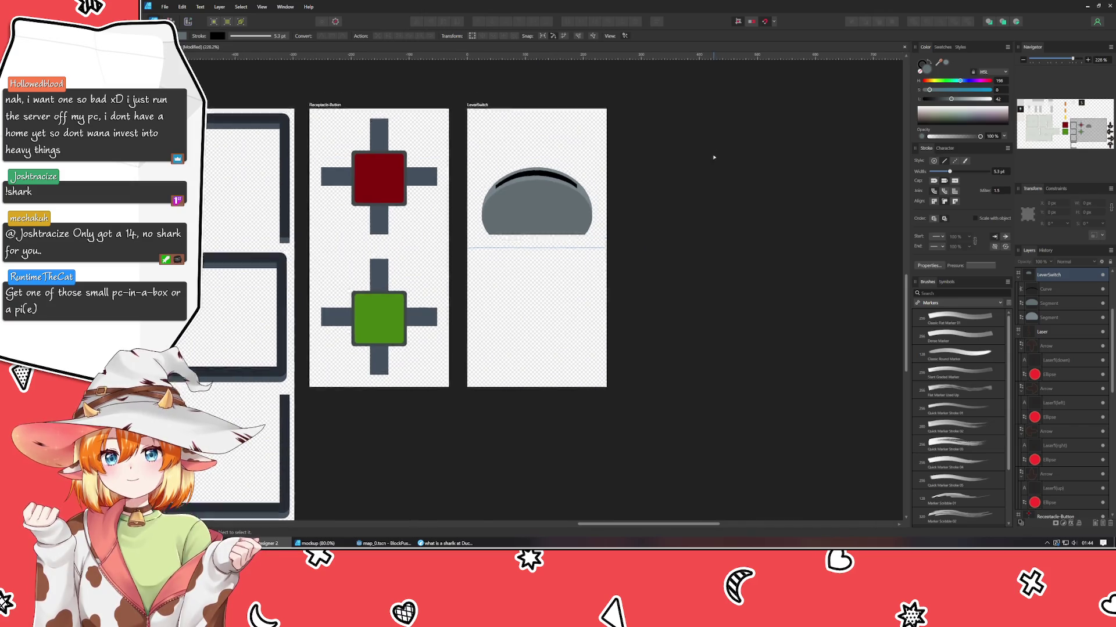
{"action": "scroll", "coordinate": [523, 311], "scroll_direction": "up", "scroll_amount": 5}
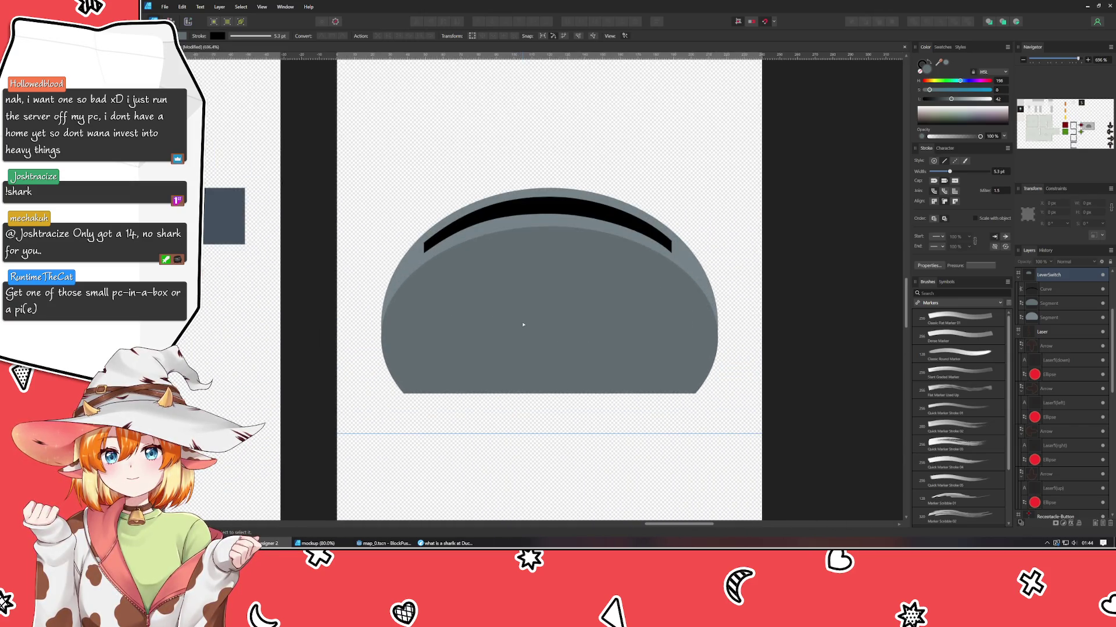
{"action": "left_click", "coordinate": [334, 258]}
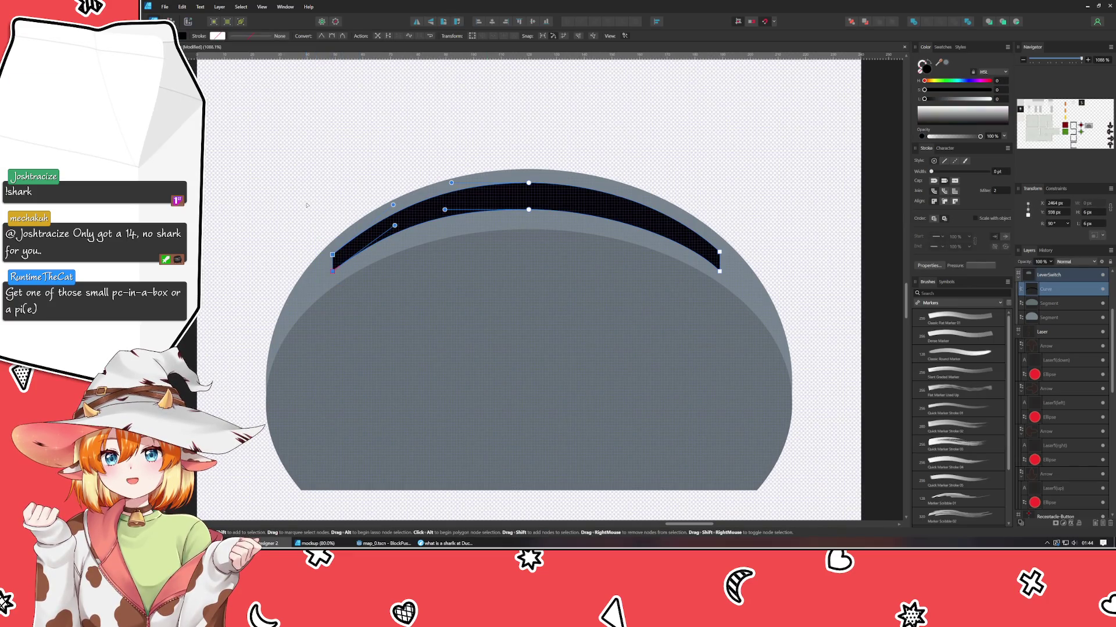
{"action": "key", "text": "ctrl+d"}
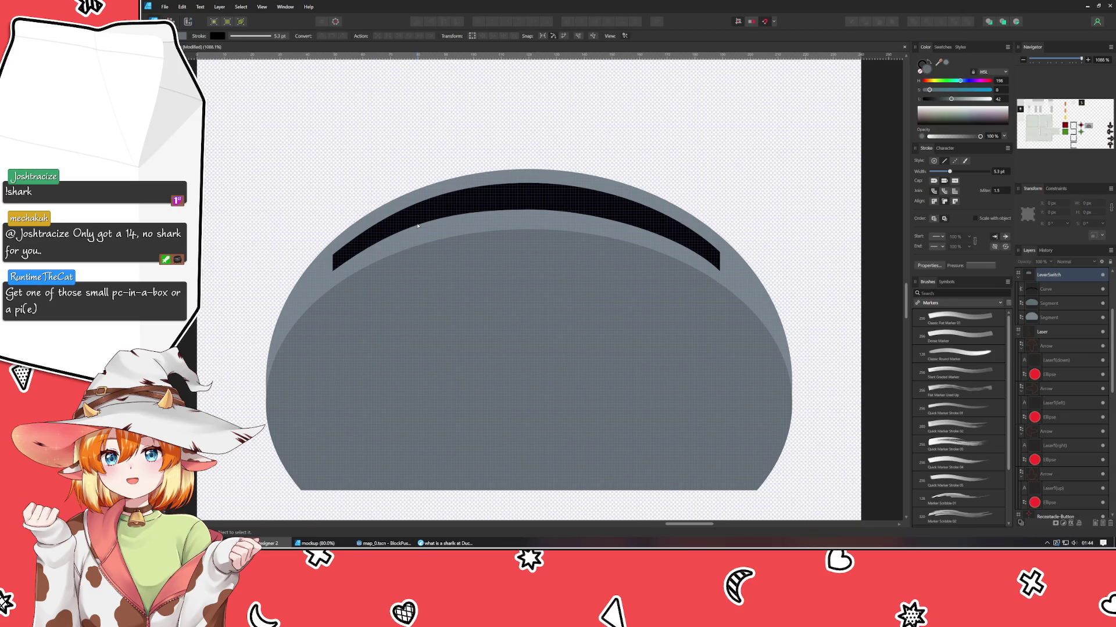
{"action": "left_click", "coordinate": [417, 225]}
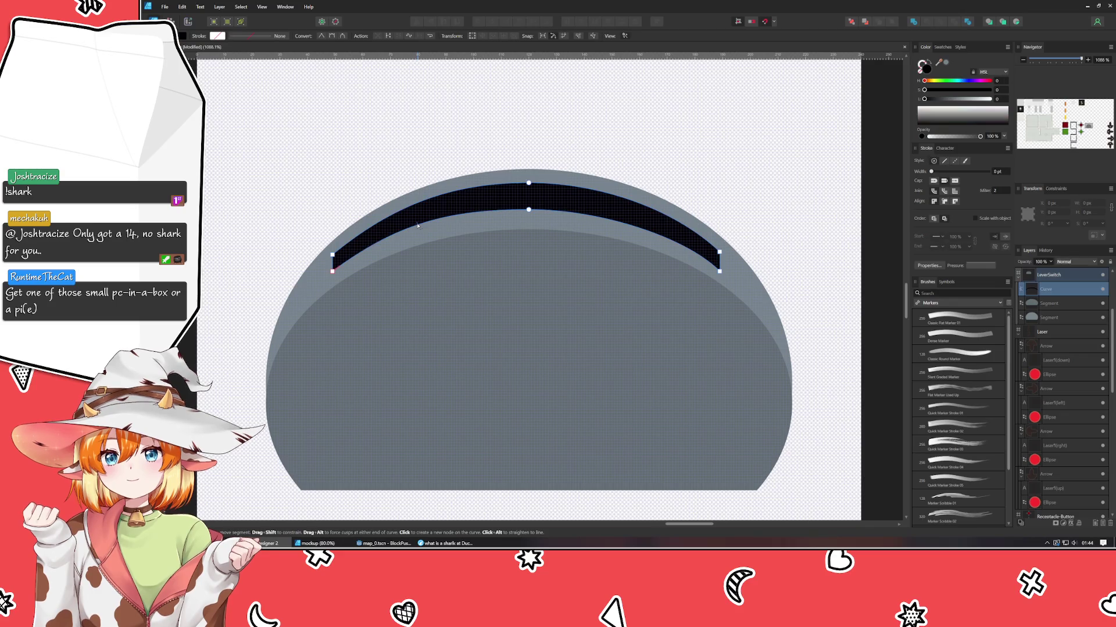
{"action": "left_click", "coordinate": [310, 160]}
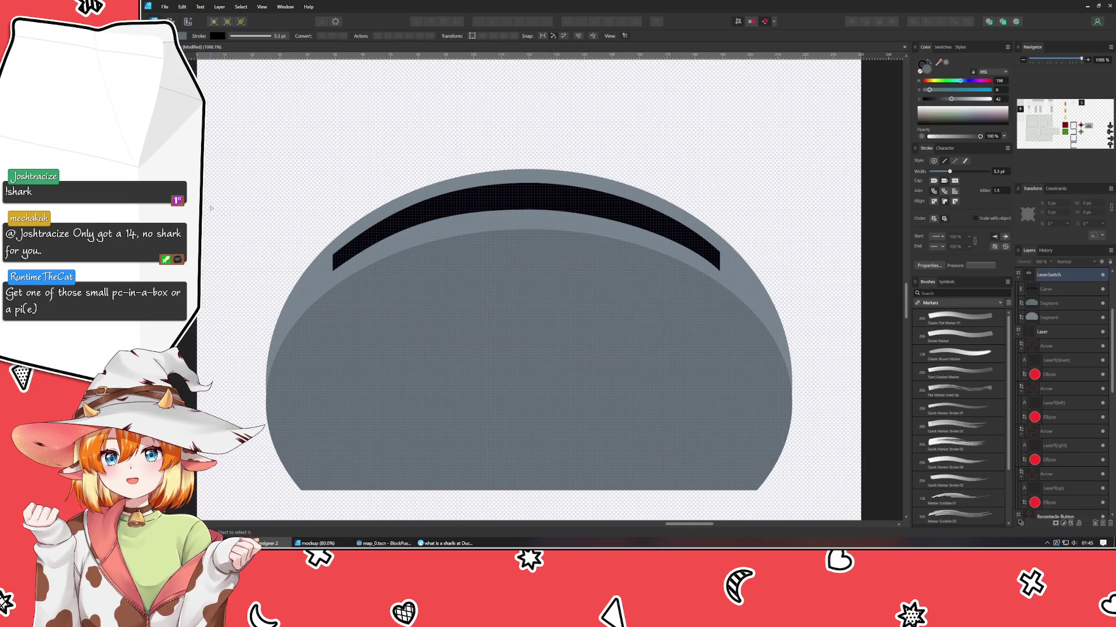
{"action": "scroll", "coordinate": [211, 207], "scroll_direction": "down", "scroll_amount": 1}
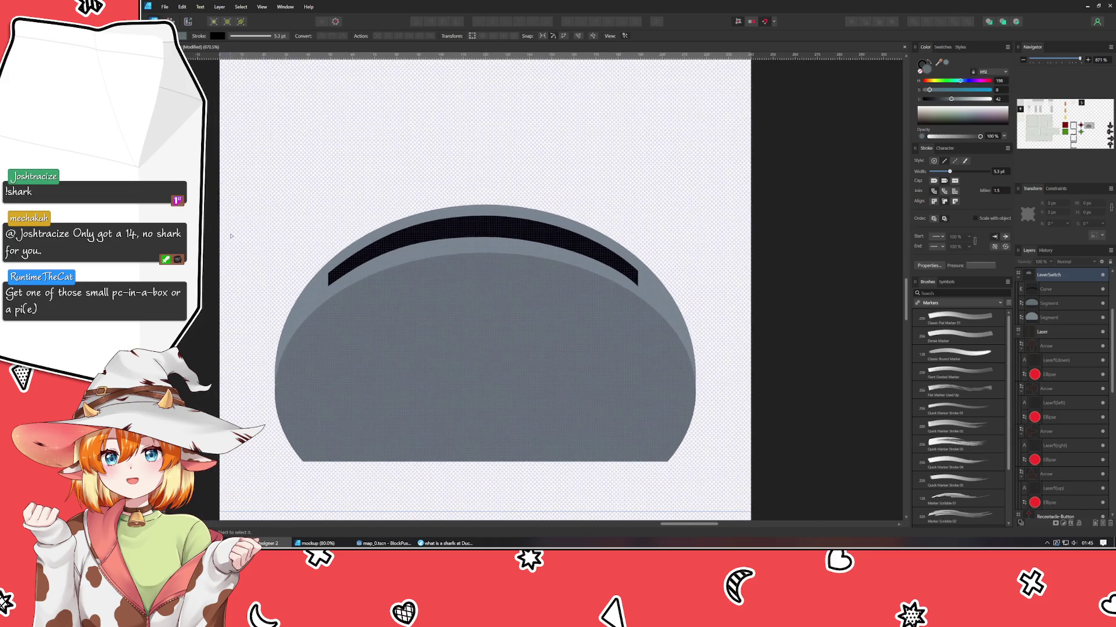
{"action": "scroll", "coordinate": [208, 237], "scroll_direction": "down", "scroll_amount": 1}
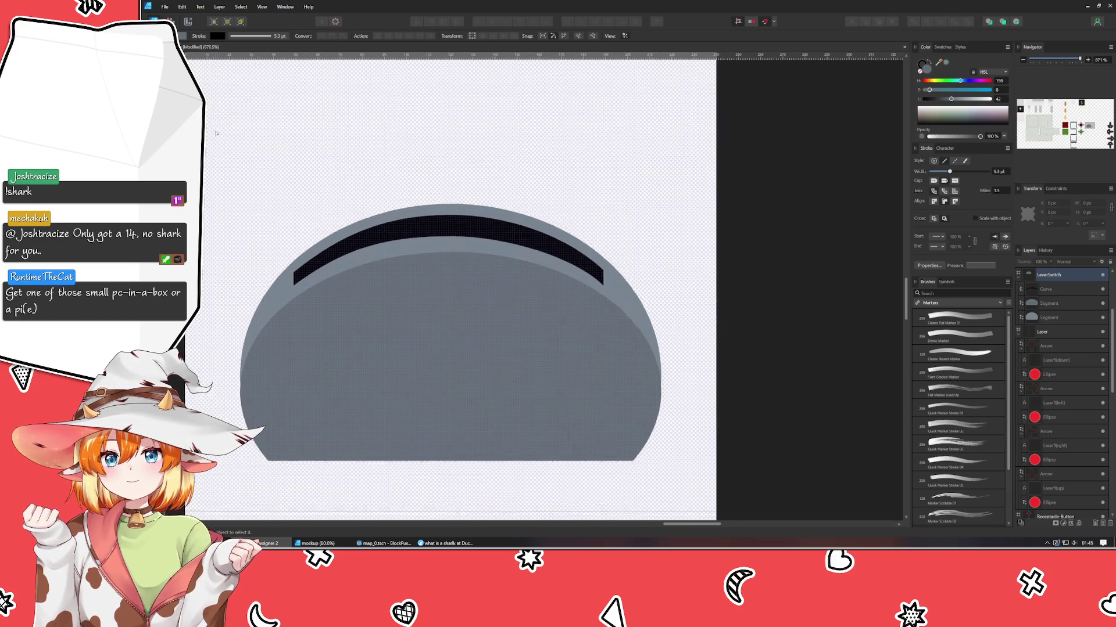
{"action": "left_click_drag", "start_coordinate": [223, 123], "coordinate": [231, 188]}
{"action": "scroll", "coordinate": [232, 183], "scroll_direction": "down", "scroll_amount": 2}
{"action": "scroll", "coordinate": [235, 177], "scroll_direction": "down", "scroll_amount": 2}
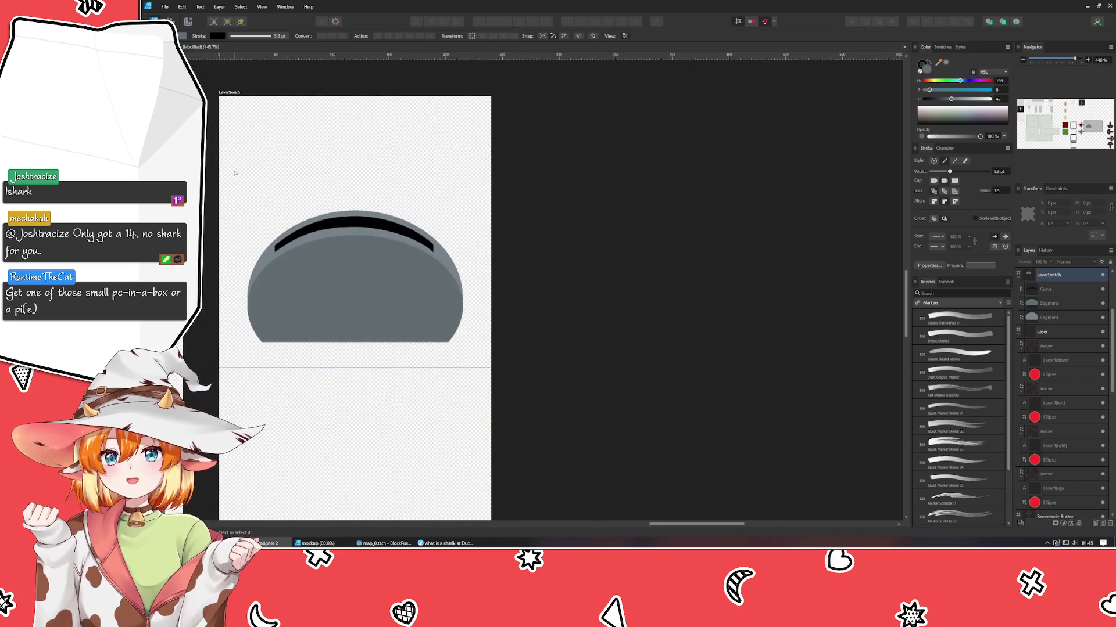
{"action": "scroll", "coordinate": [235, 173], "scroll_direction": "up", "scroll_amount": 2}
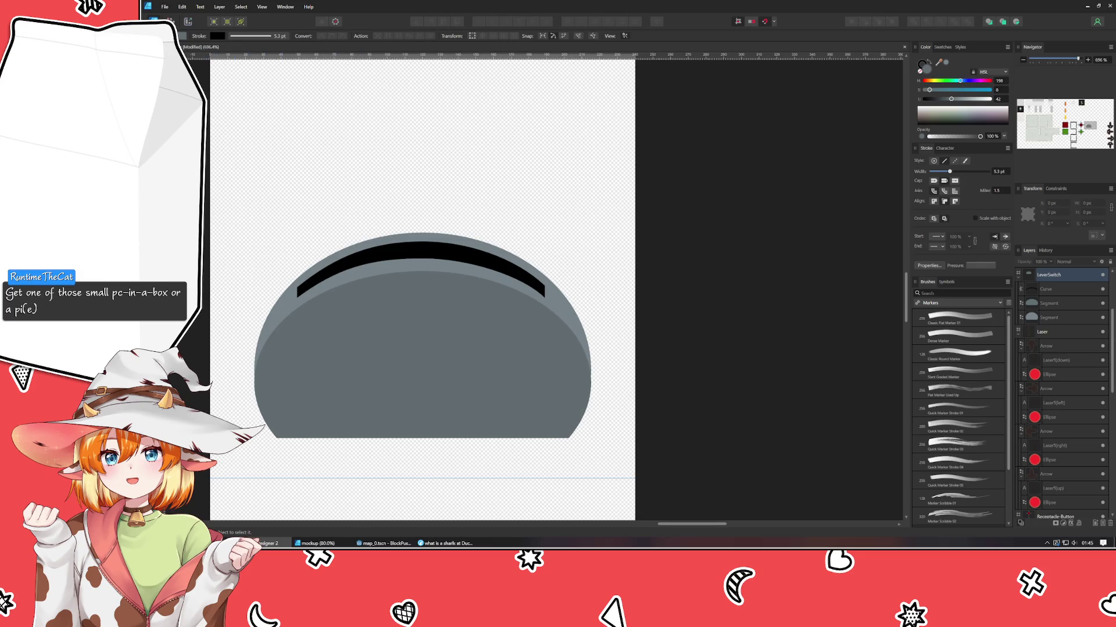
- Draw a closed four-point lever shape rising at an angle from the slot
{"action": "key", "text": "p"}
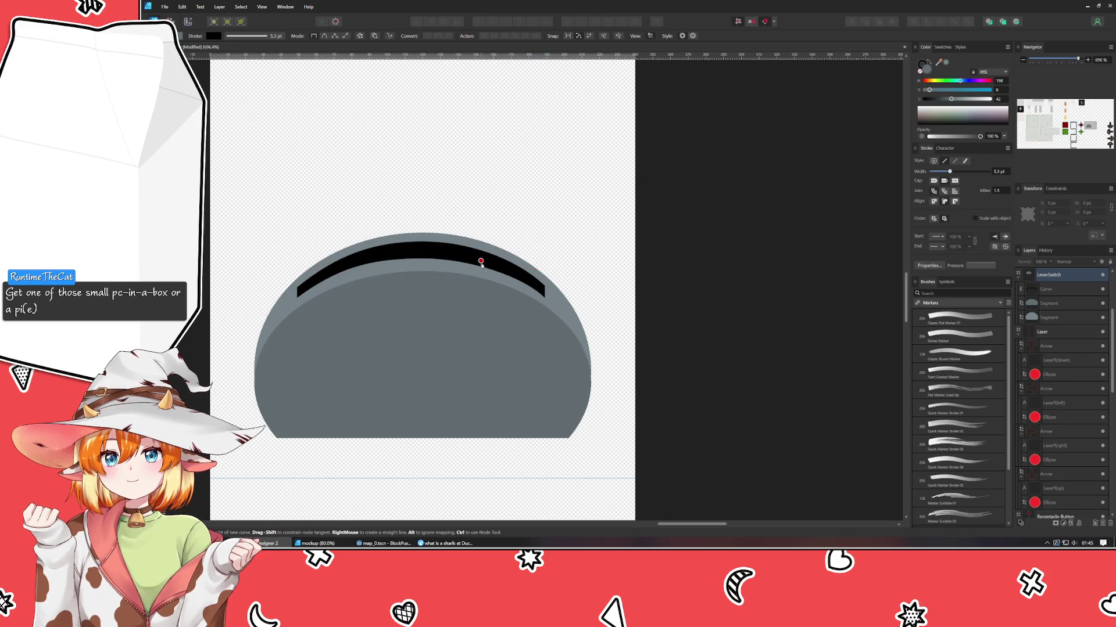
{"action": "left_click", "coordinate": [507, 268]}
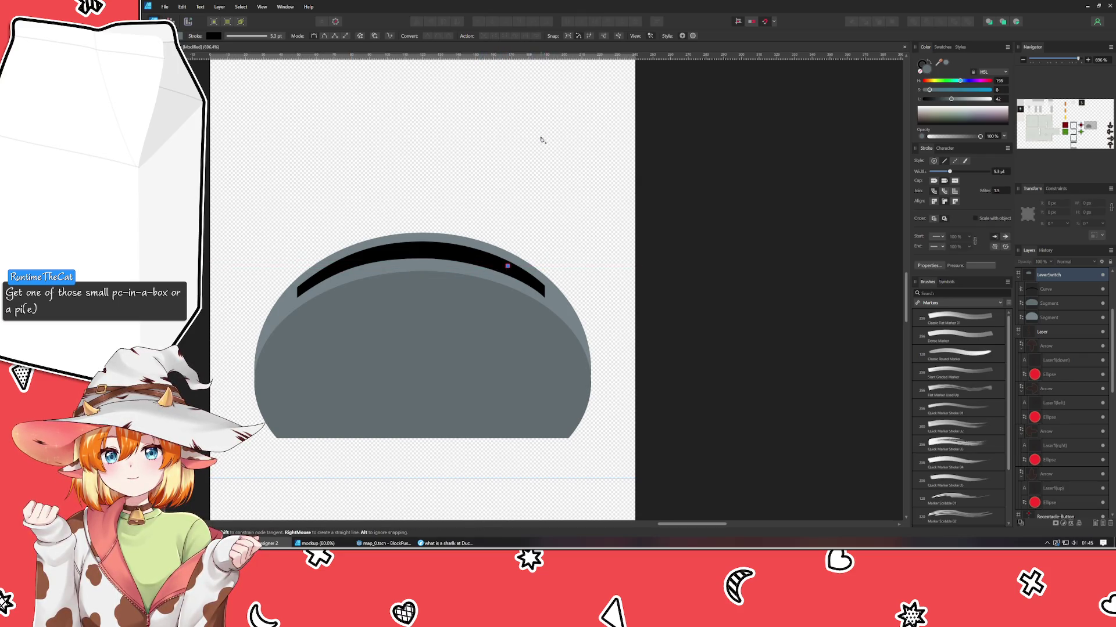
{"action": "left_click", "coordinate": [547, 131]}
{"action": "left_click", "coordinate": [569, 139]}
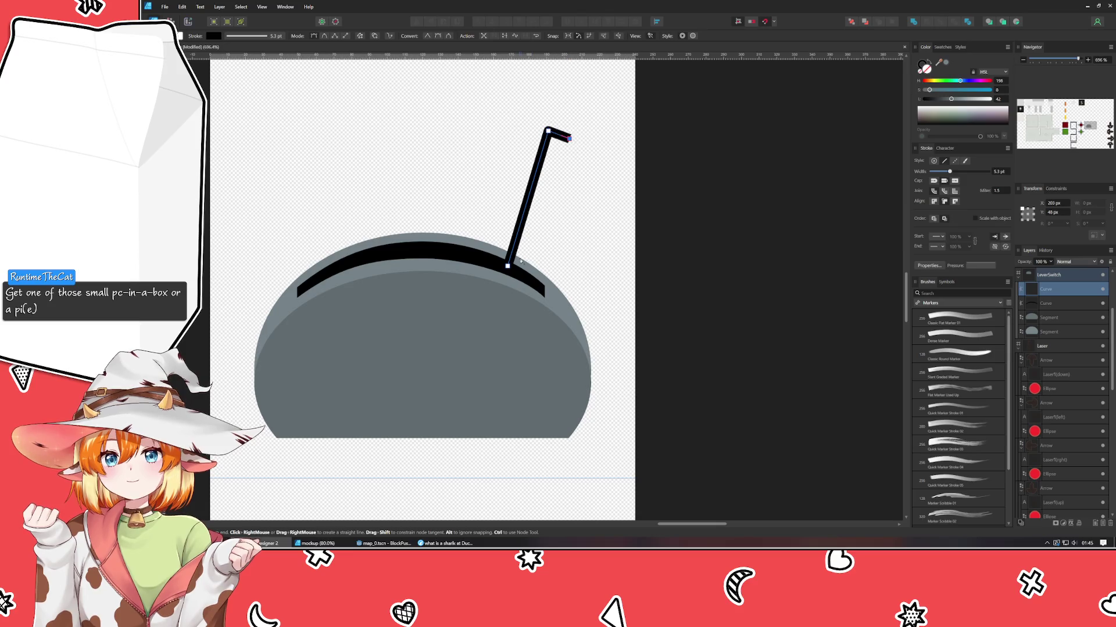
{"action": "left_click", "coordinate": [527, 277]}
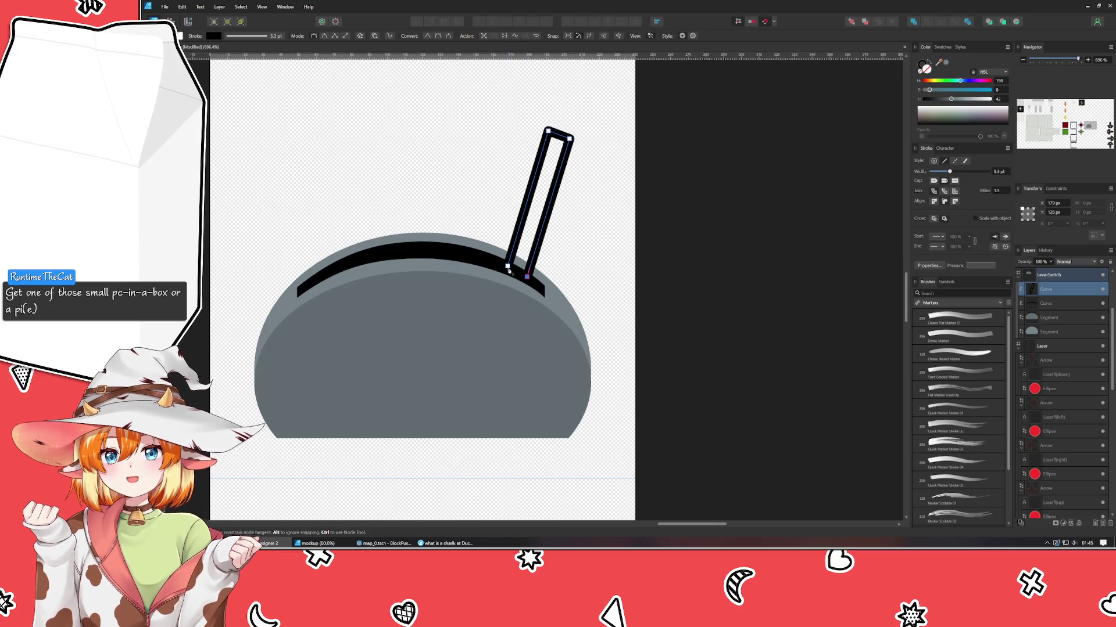
{"action": "left_click", "coordinate": [508, 266]}
- Remove the lever's outline and give it a dark brown fill
{"action": "key", "text": "a"}
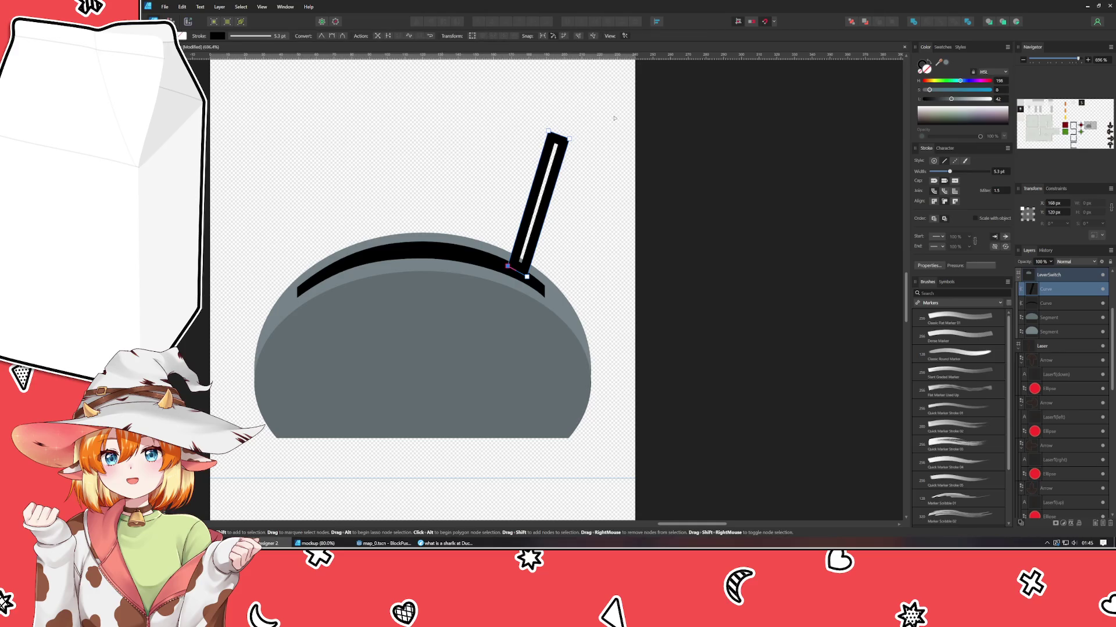
{"action": "left_click", "coordinate": [919, 74]}
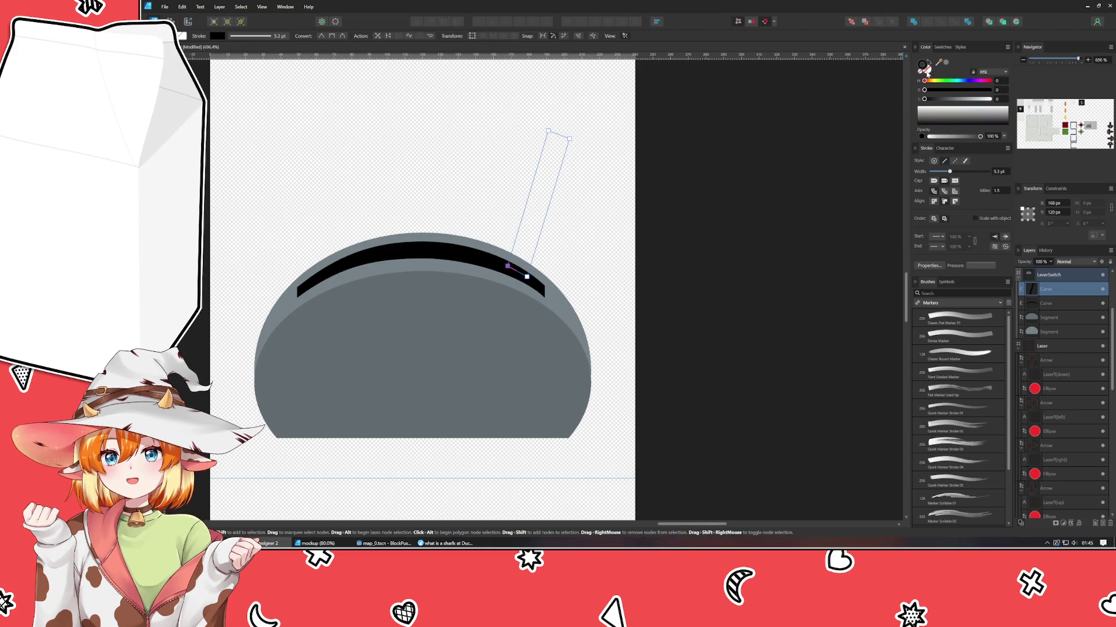
{"action": "left_click", "coordinate": [927, 81]}
{"action": "left_click_drag", "start_coordinate": [928, 81], "coordinate": [950, 90]}
{"action": "left_click", "coordinate": [941, 99]}
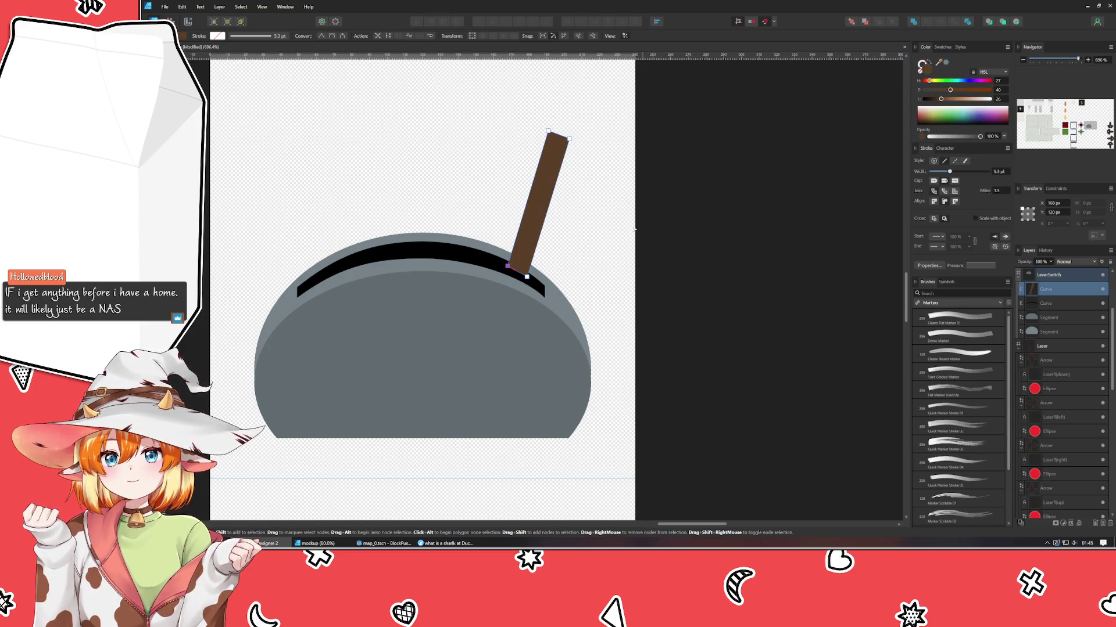
- Tuck the lever's bottom end into the slot and adjust its base node
{"action": "scroll", "coordinate": [547, 263], "scroll_direction": "up", "scroll_amount": 2}
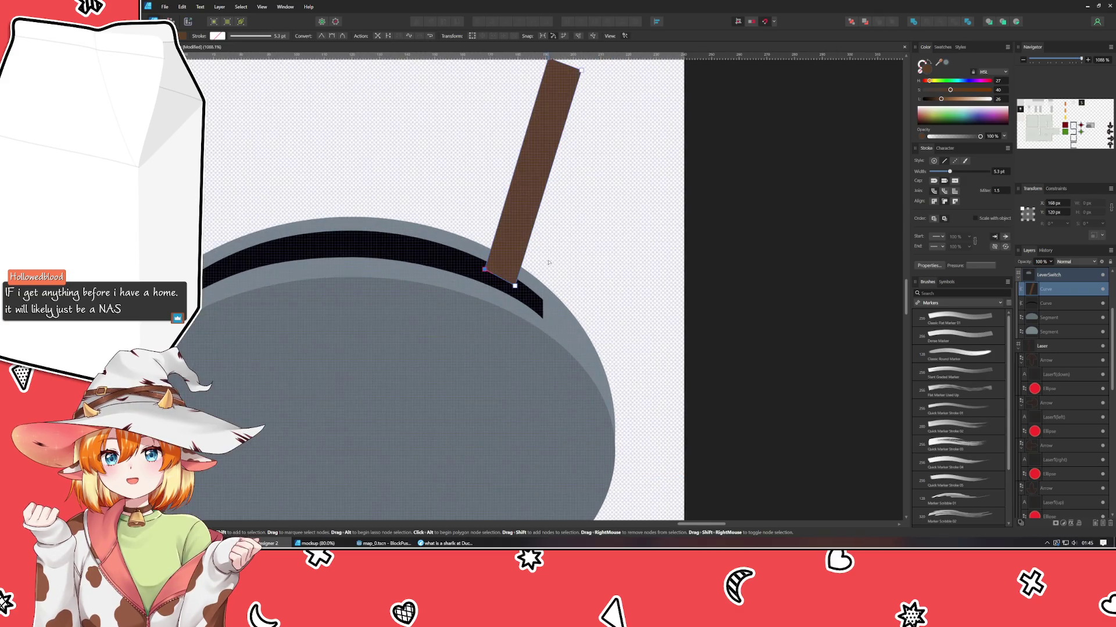
{"action": "left_click", "coordinate": [518, 256]}
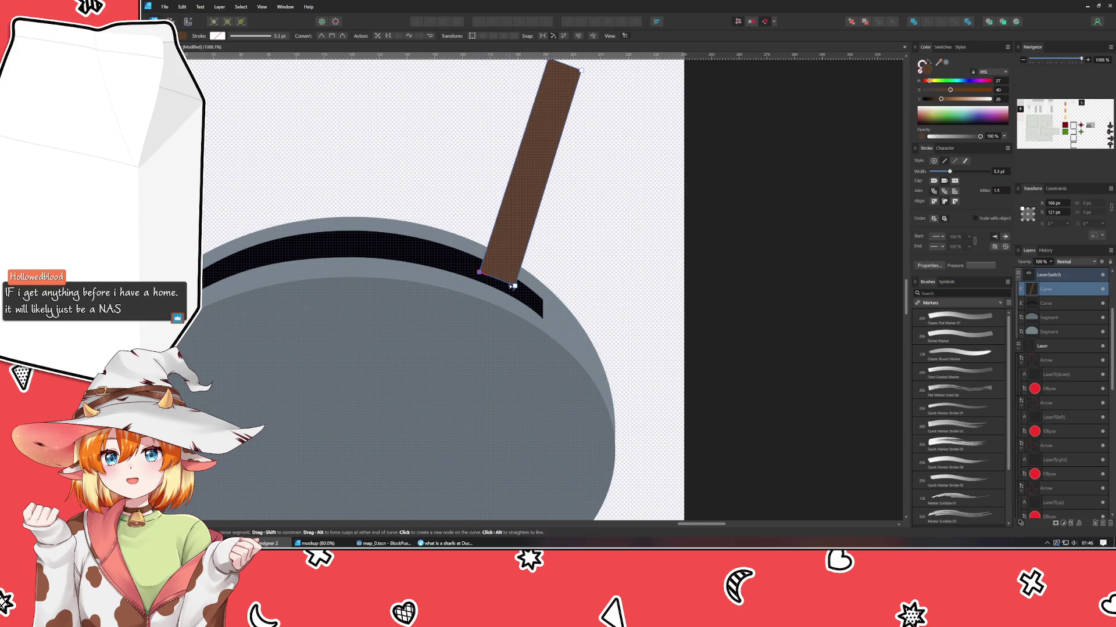
{"action": "left_click_drag", "start_coordinate": [515, 285], "coordinate": [494, 278]}
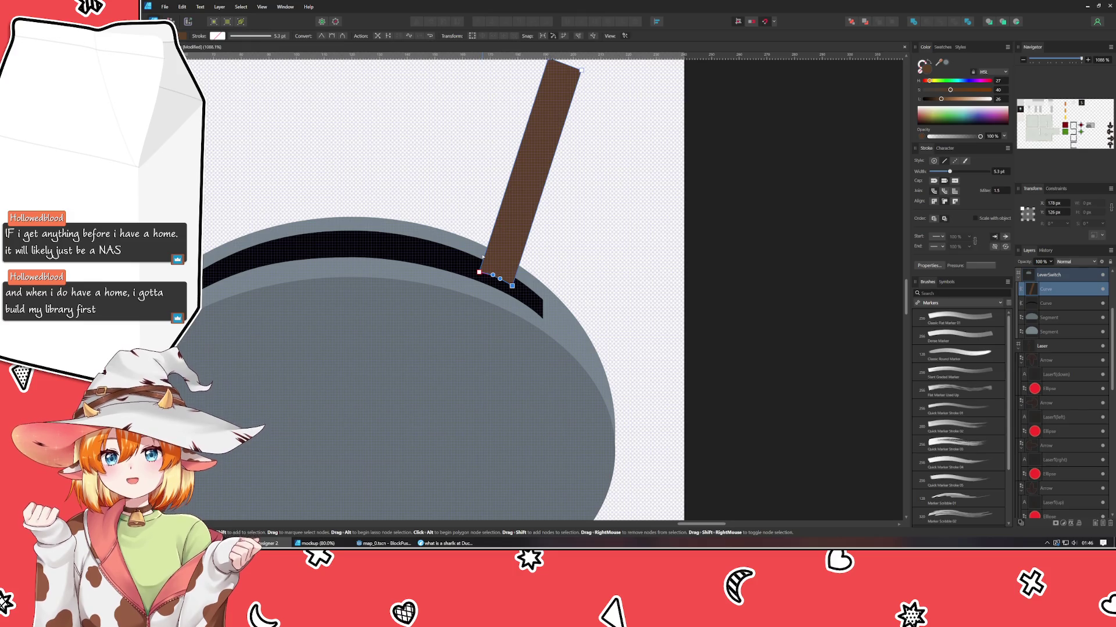
{"action": "left_click", "coordinate": [752, 184]}
{"action": "scroll", "coordinate": [744, 185], "scroll_direction": "up", "scroll_amount": 2}
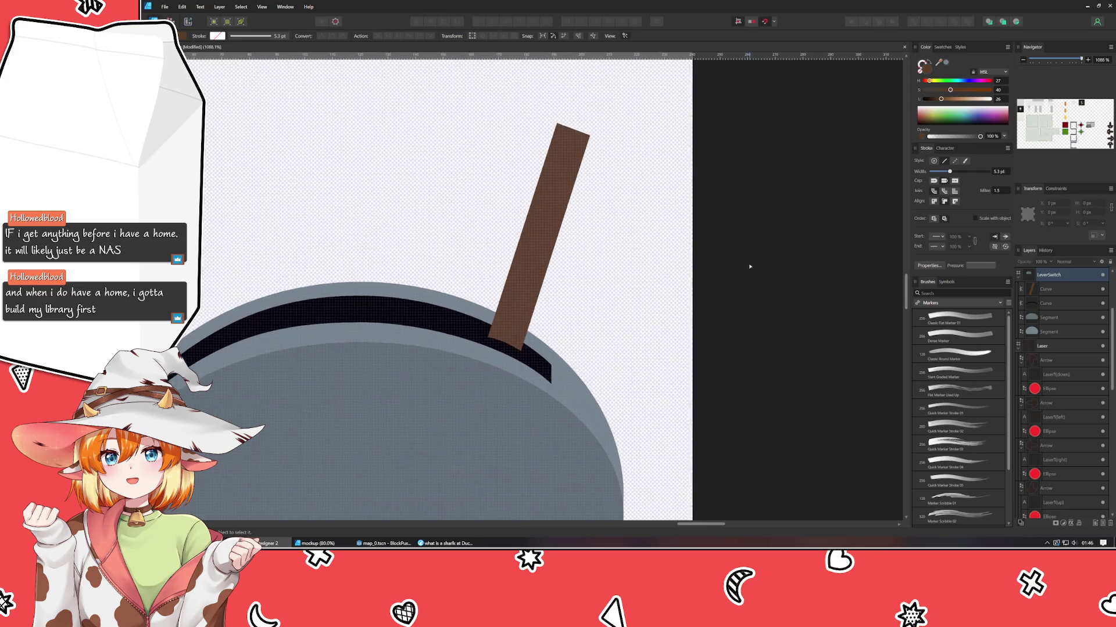
{"action": "left_click", "coordinate": [505, 333]}
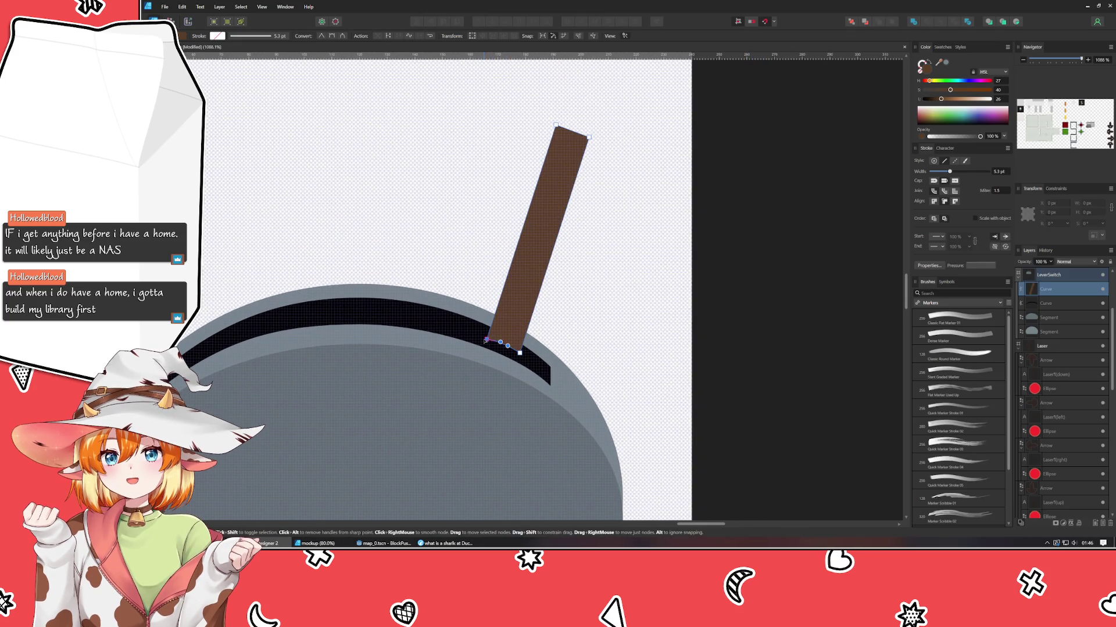
{"action": "left_click", "coordinate": [487, 339]}
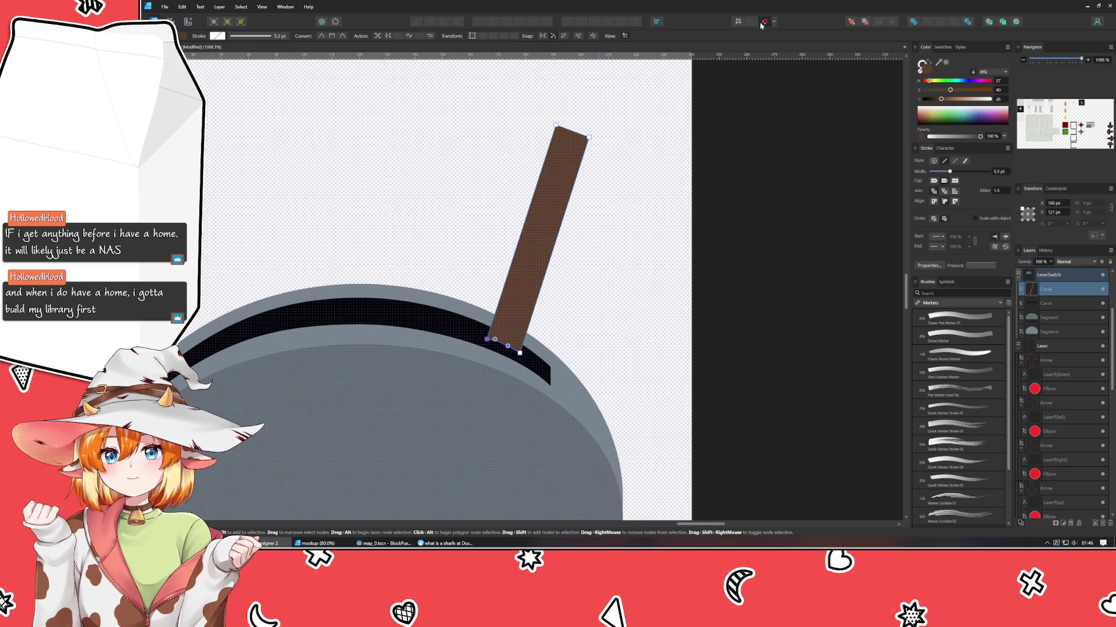
{"action": "left_click_drag", "start_coordinate": [497, 340], "coordinate": [500, 343]}
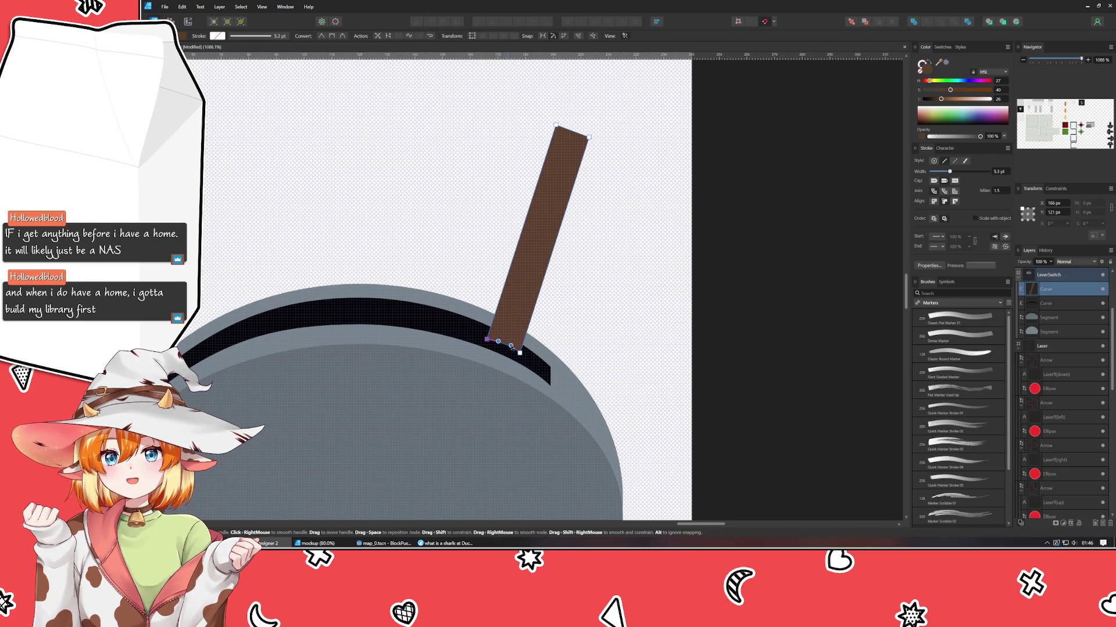
{"action": "left_click", "coordinate": [616, 322]}
{"action": "left_click", "coordinate": [506, 354]}
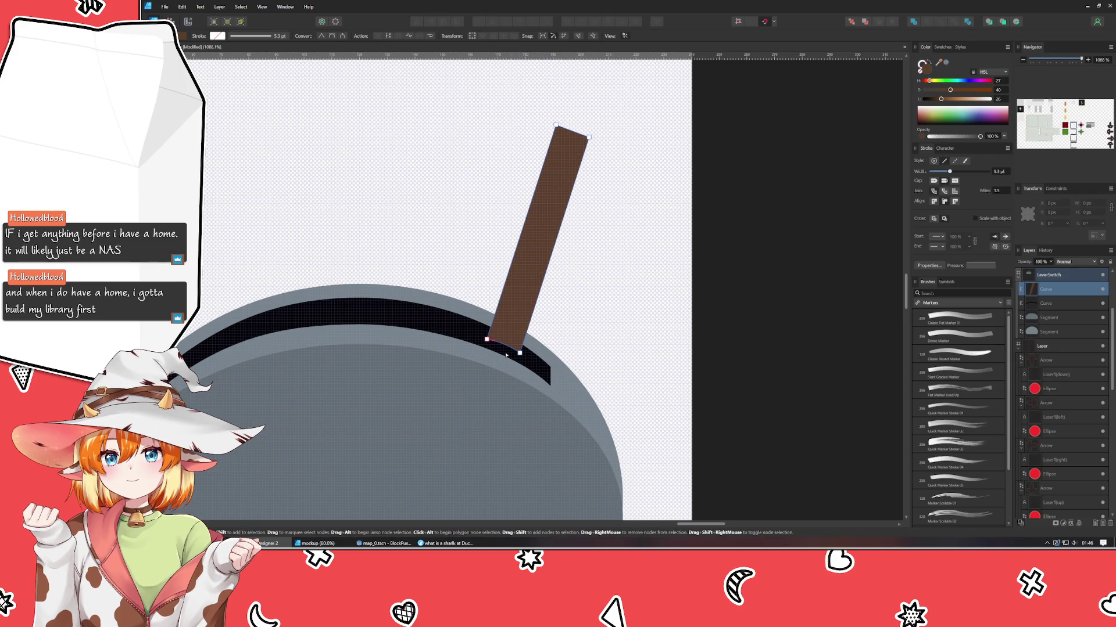
{"action": "left_click", "coordinate": [486, 339]}
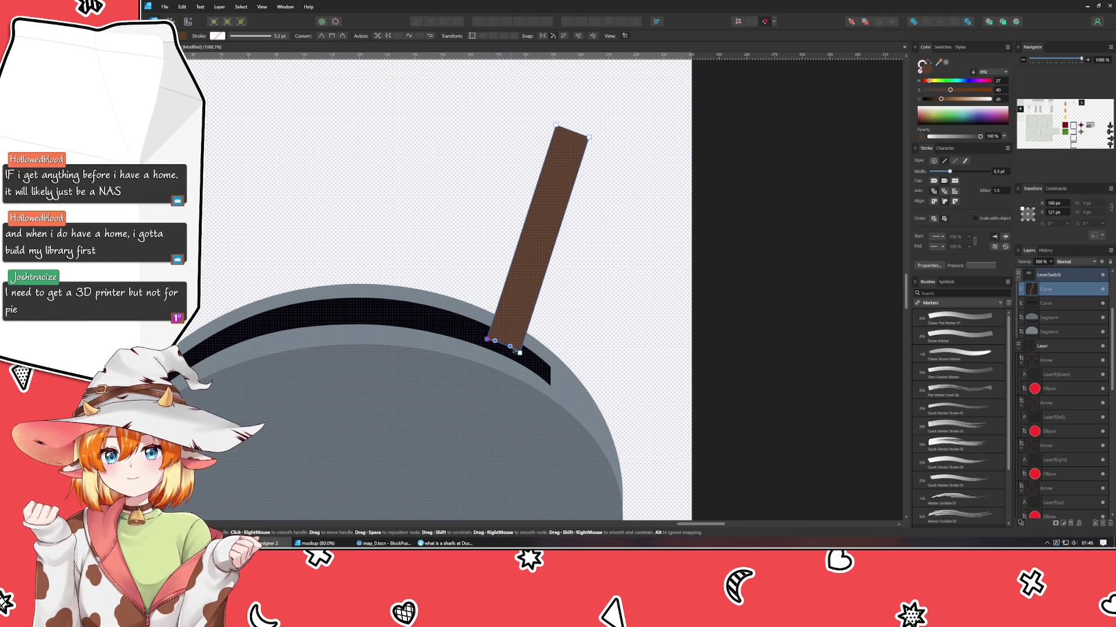
{"action": "left_click", "coordinate": [619, 309]}
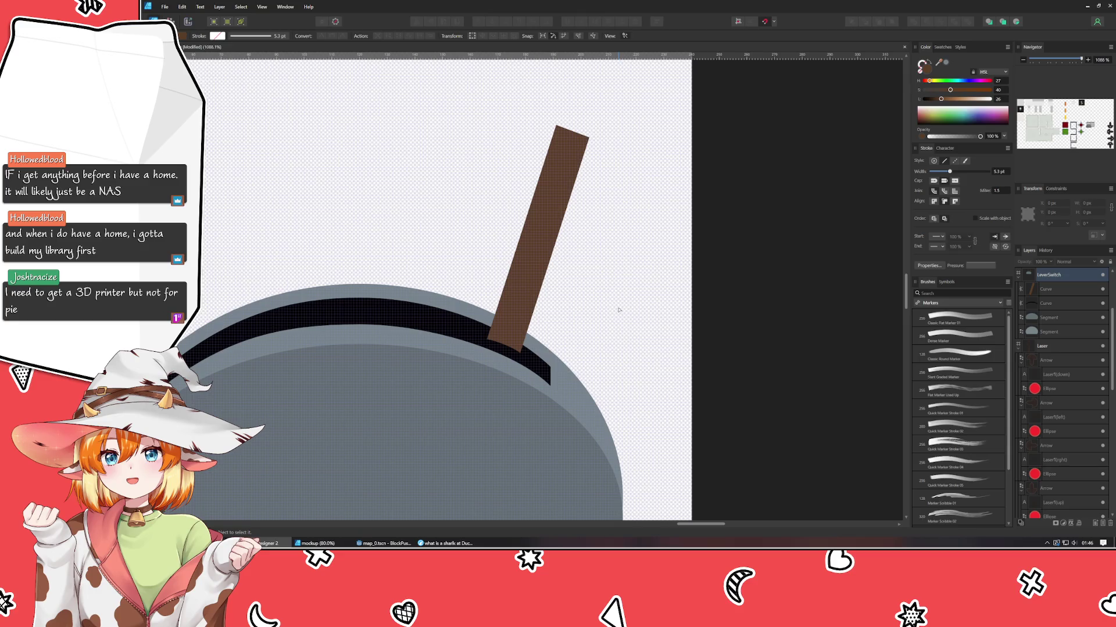
- Drag the lever's top end up and to the right to lengthen the stick
{"action": "scroll", "coordinate": [619, 309], "scroll_direction": "up", "scroll_amount": 1}
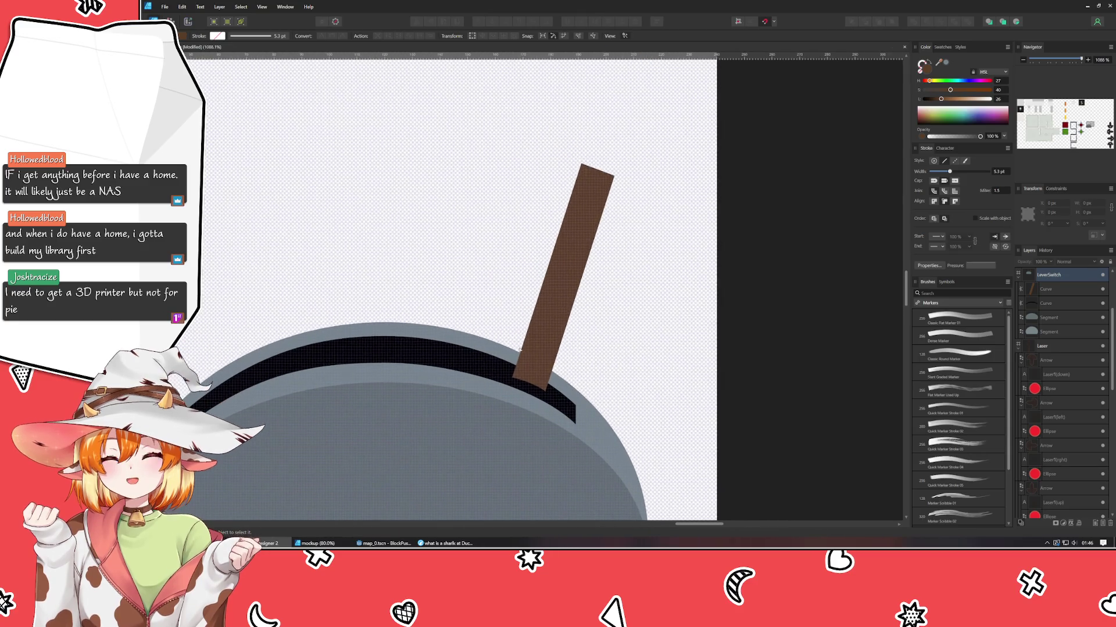
{"action": "left_click", "coordinate": [513, 377]}
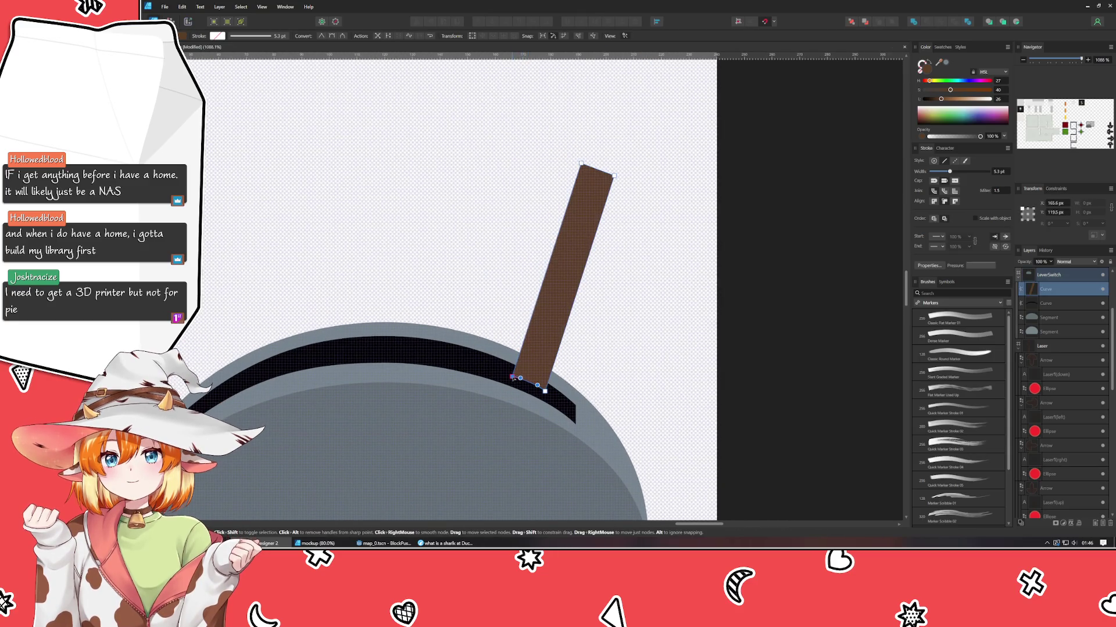
{"action": "left_click", "coordinate": [658, 336]}
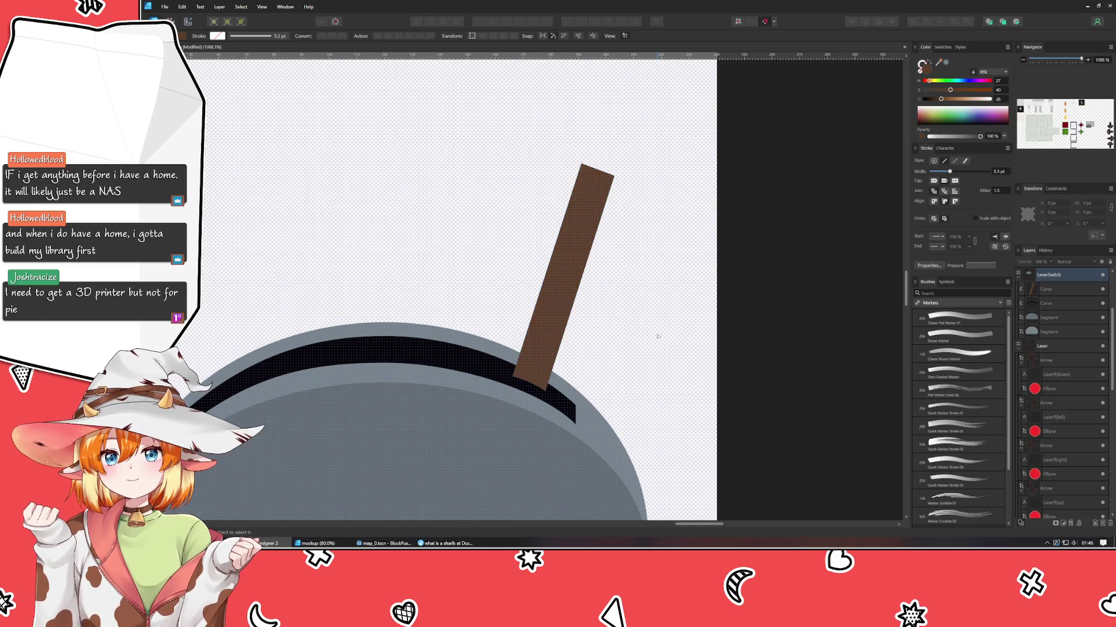
{"action": "left_click", "coordinate": [569, 283]}
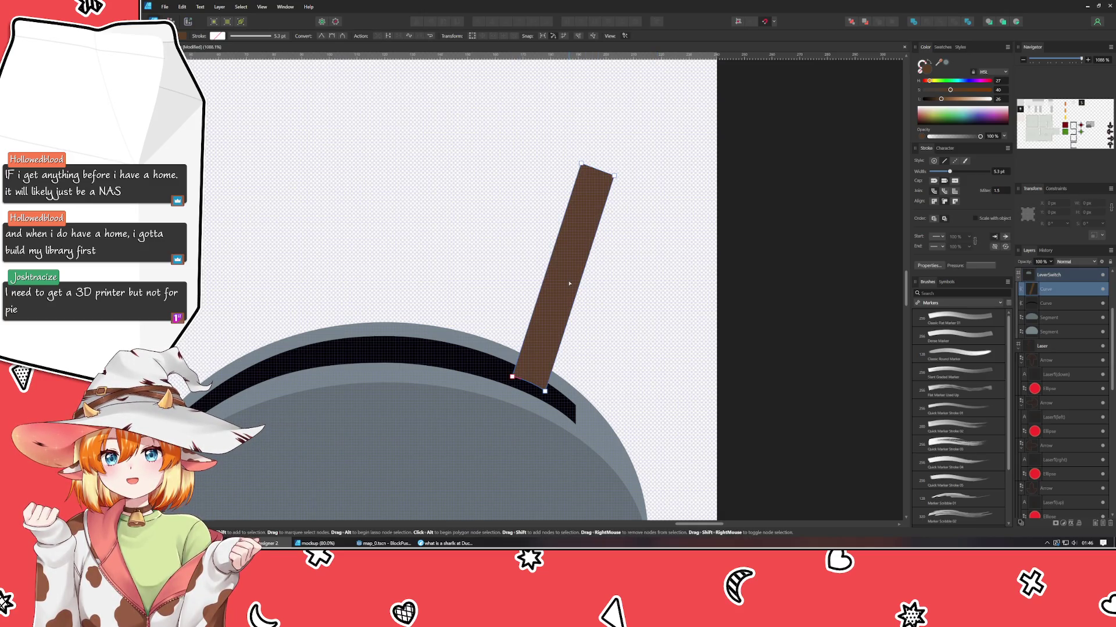
{"action": "mouse_move", "coordinate": [541, 141]}
{"action": "left_mouse_down"}
{"action": "mouse_move", "coordinate": [609, 179]}
{"action": "mouse_move", "coordinate": [623, 160]}
{"action": "left_mouse_up"}
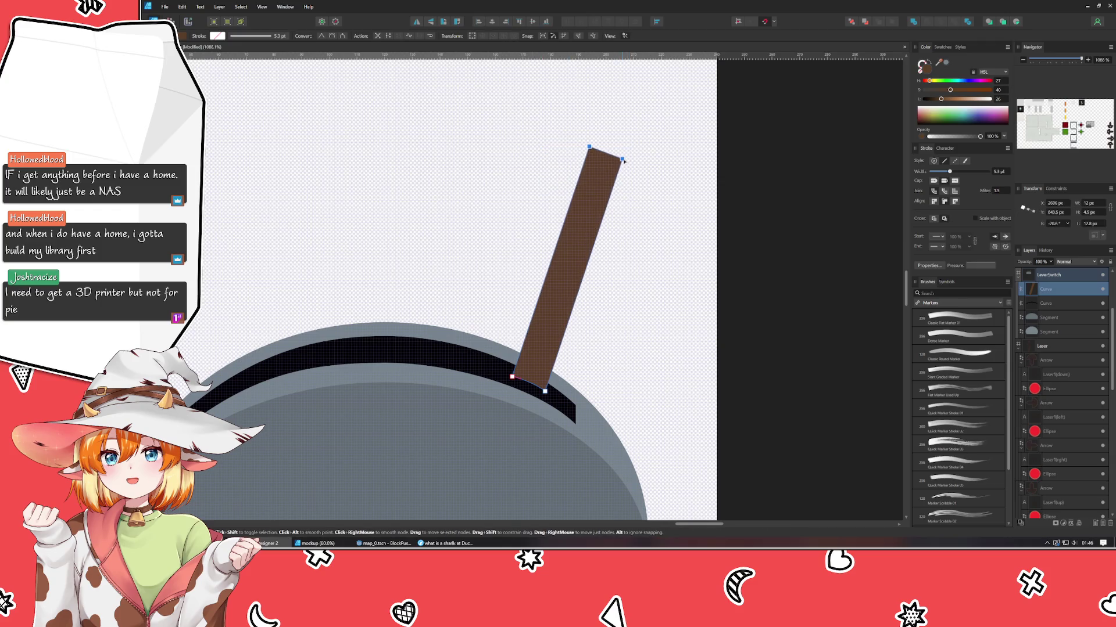
{"action": "left_click", "coordinate": [651, 196]}
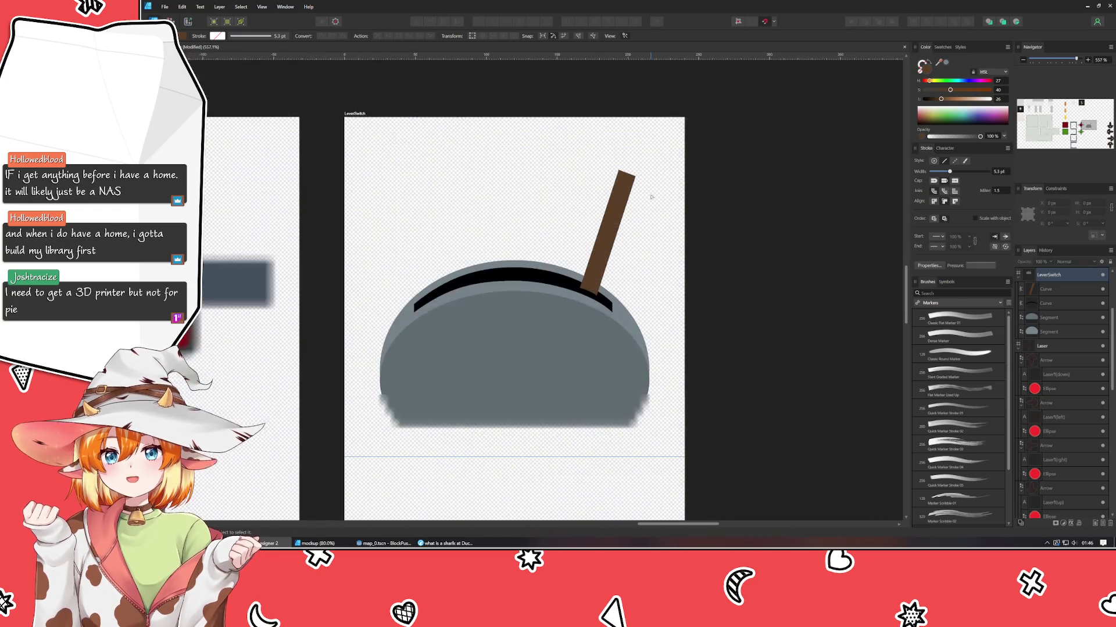
{"action": "scroll", "coordinate": [652, 197], "scroll_direction": "down", "scroll_amount": 3}
{"action": "left_click", "coordinate": [622, 186]}
{"action": "scroll", "coordinate": [622, 185], "scroll_direction": "up", "scroll_amount": 3}
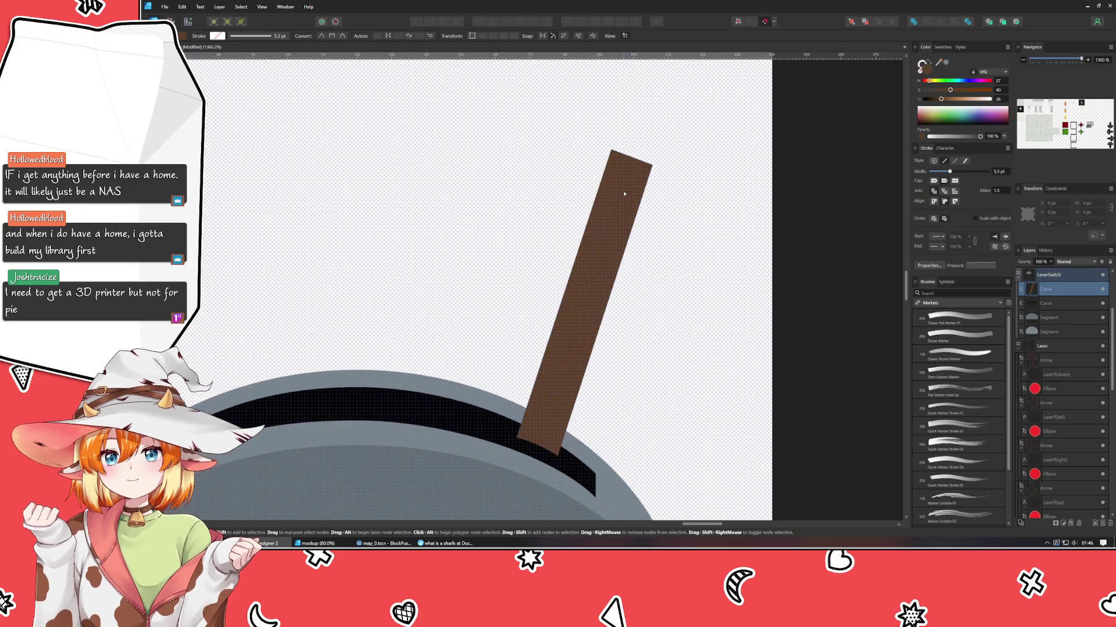
- Select the lever stick and all of its nodes for editing
{"action": "key", "text": "c"}
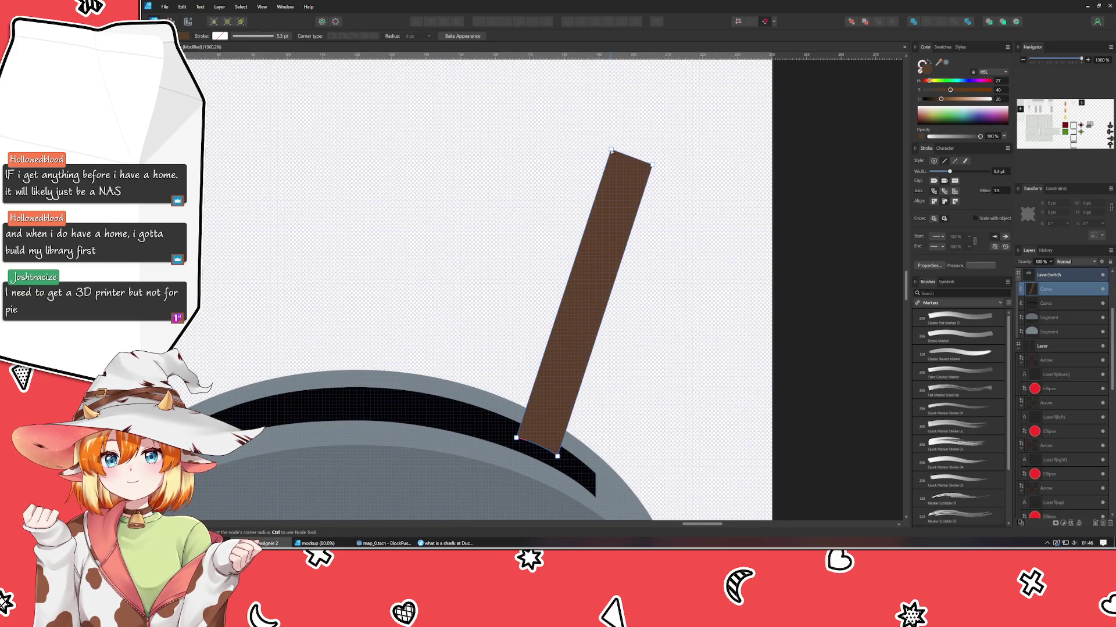
{"action": "left_click", "coordinate": [611, 150]}
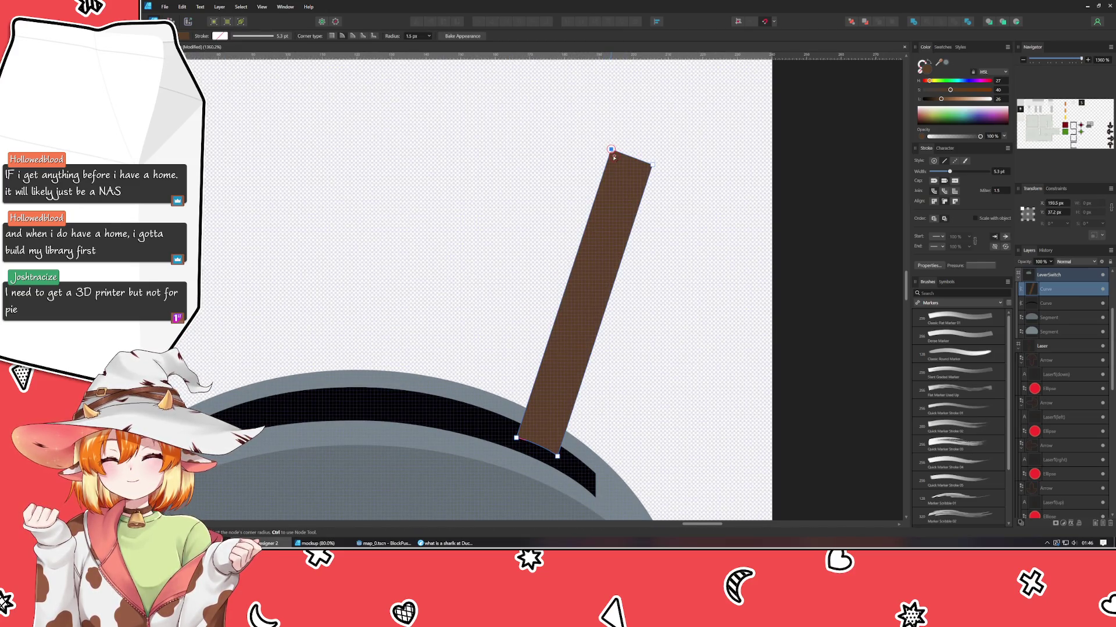
{"action": "left_click", "coordinate": [650, 167]}
{"action": "key", "text": "ctrl+d"}
{"action": "scroll", "coordinate": [668, 192], "scroll_direction": "down", "scroll_amount": 6}
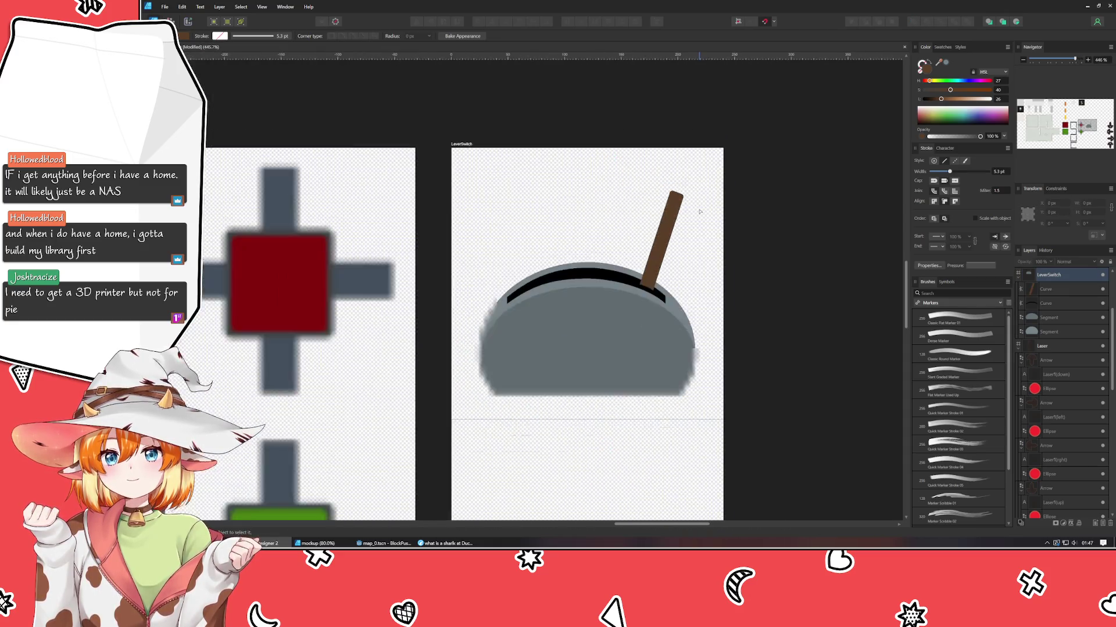
{"action": "left_click_drag", "start_coordinate": [700, 211], "coordinate": [619, 184]}
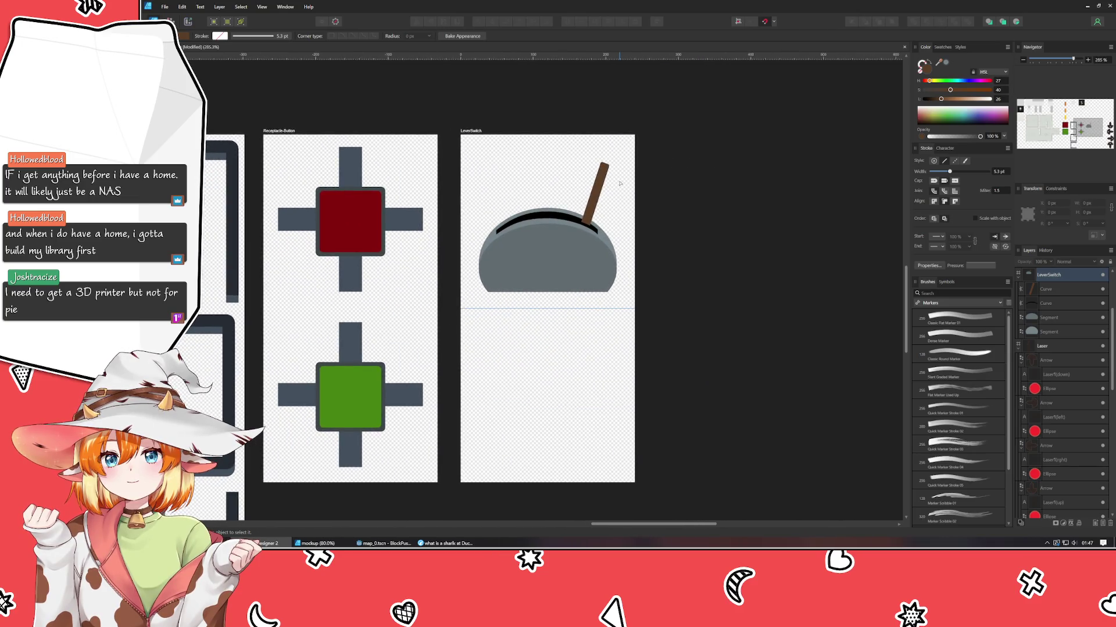
{"action": "left_click", "coordinate": [600, 199]}
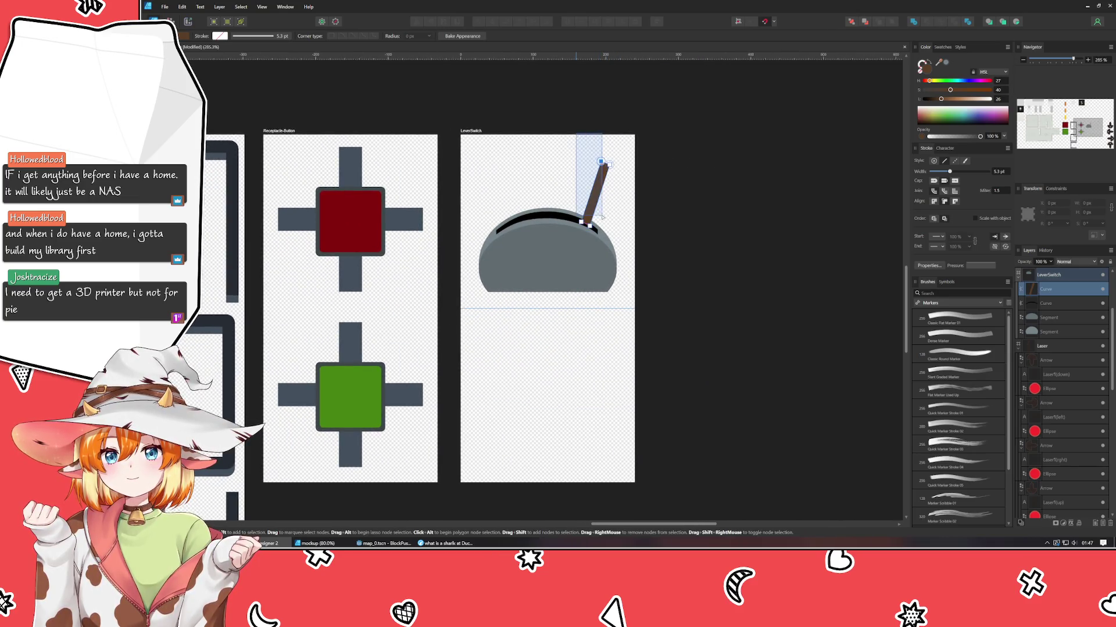
{"action": "left_click_drag", "start_coordinate": [602, 212], "coordinate": [576, 214]}
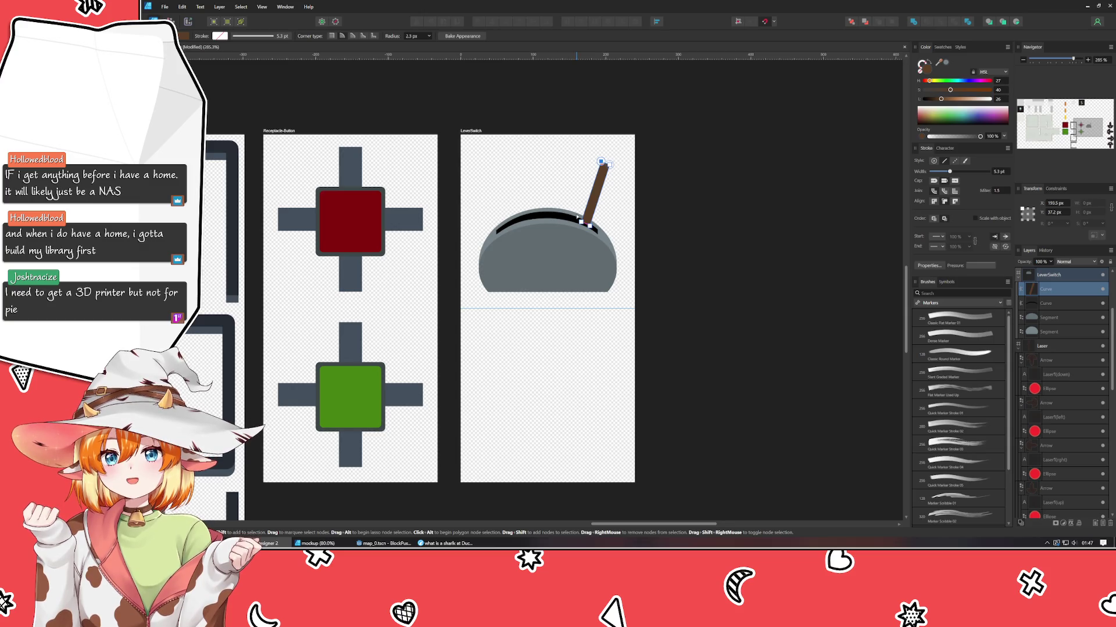
{"action": "key", "text": "ctrl+a"}
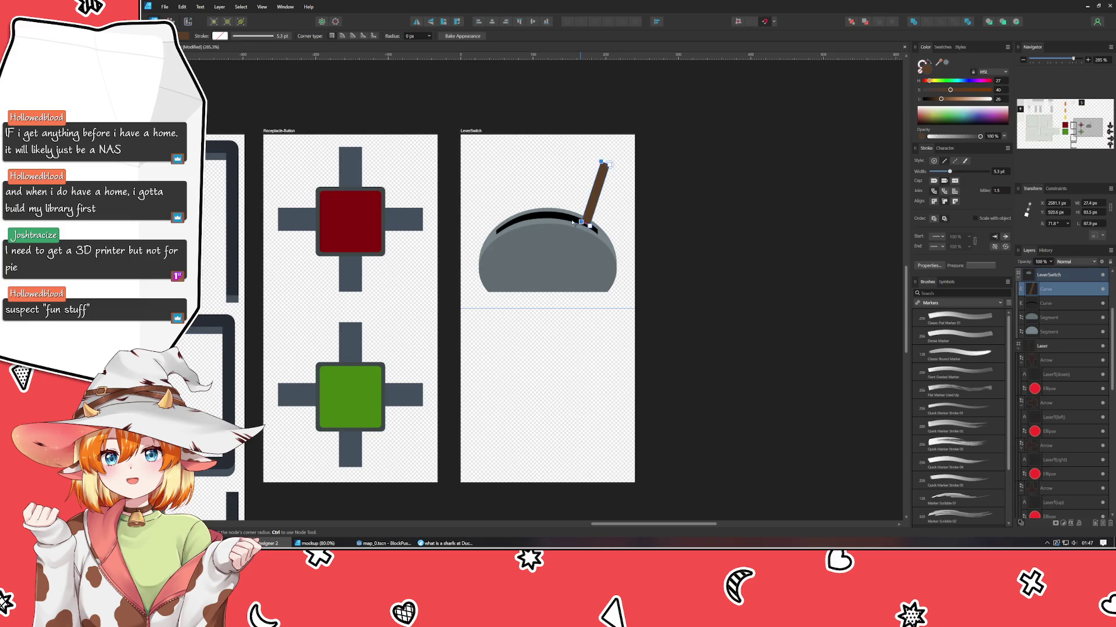
- Shift the lever's nodes up-left to tilt the stick slightly
{"action": "key", "text": "v"}
{"action": "scroll", "coordinate": [609, 164], "scroll_direction": "up", "scroll_amount": 5}
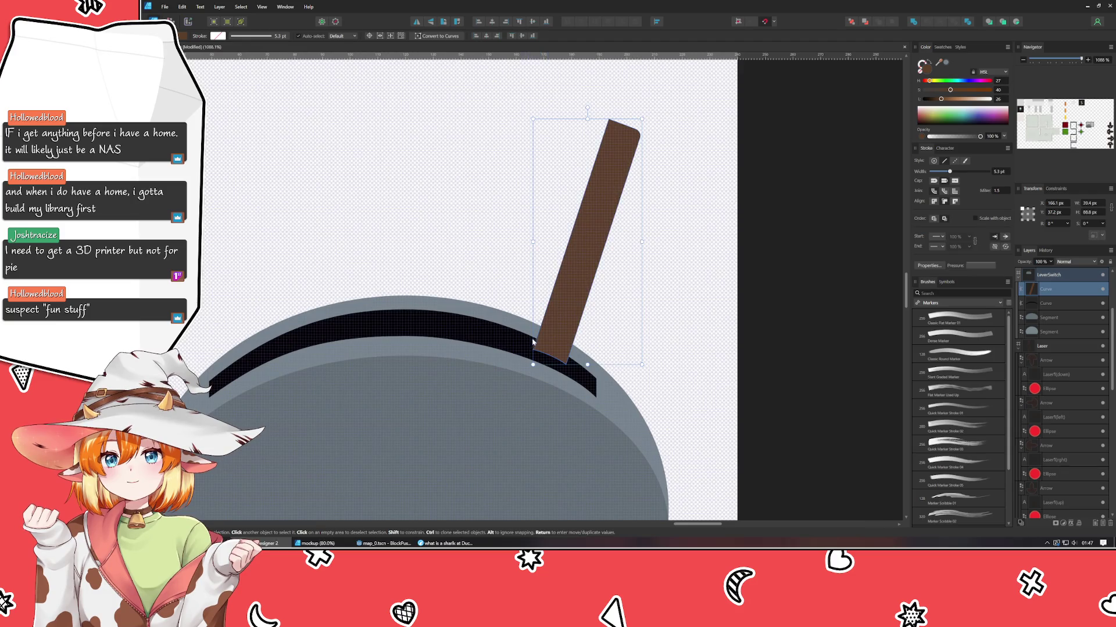
{"action": "key", "text": "a"}
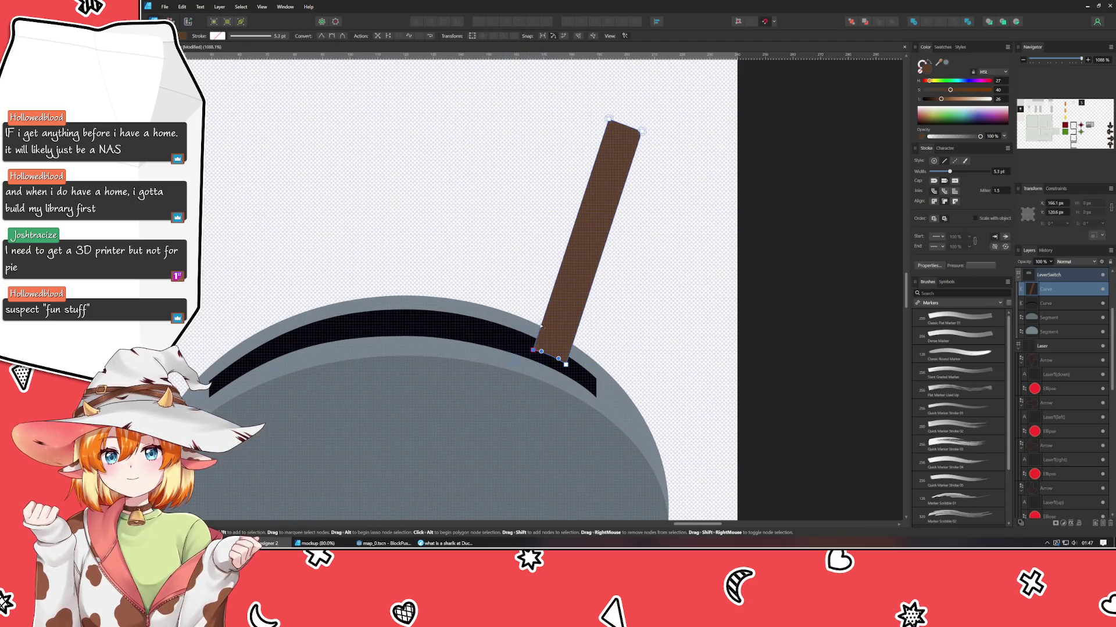
{"action": "left_click", "coordinate": [609, 118]}
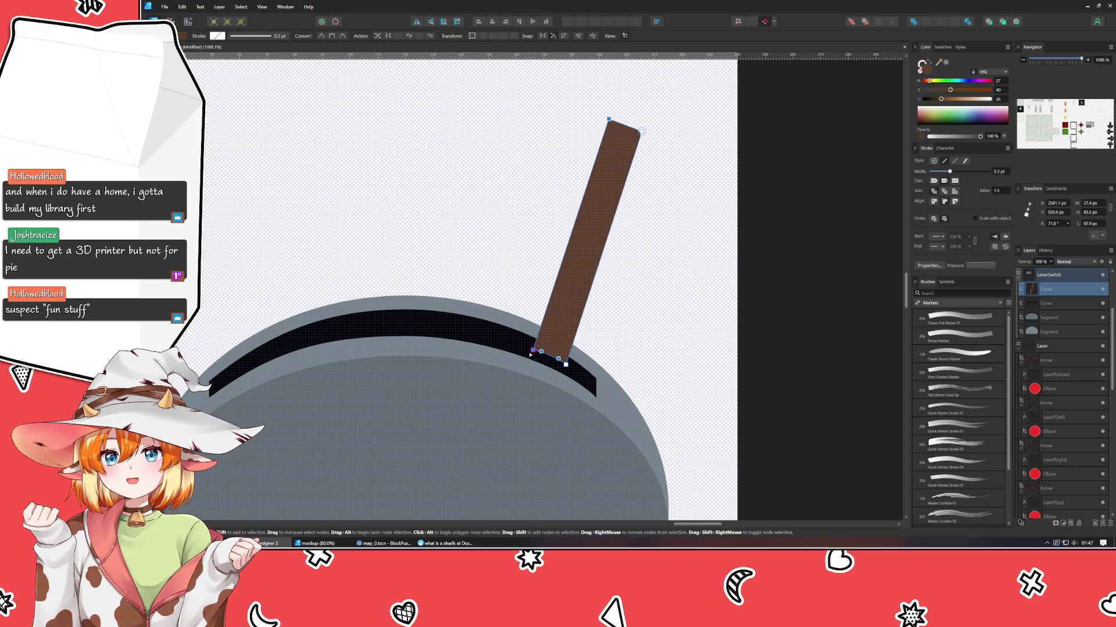
{"action": "left_click_drag", "start_coordinate": [532, 351], "coordinate": [527, 348]}
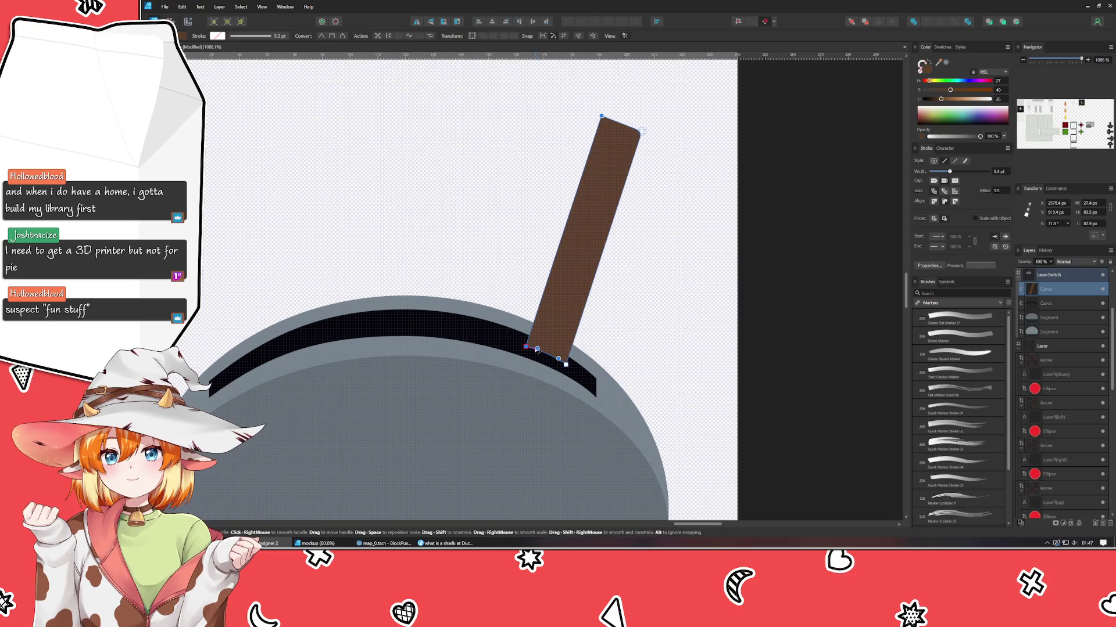
{"action": "key", "text": "Escape"}
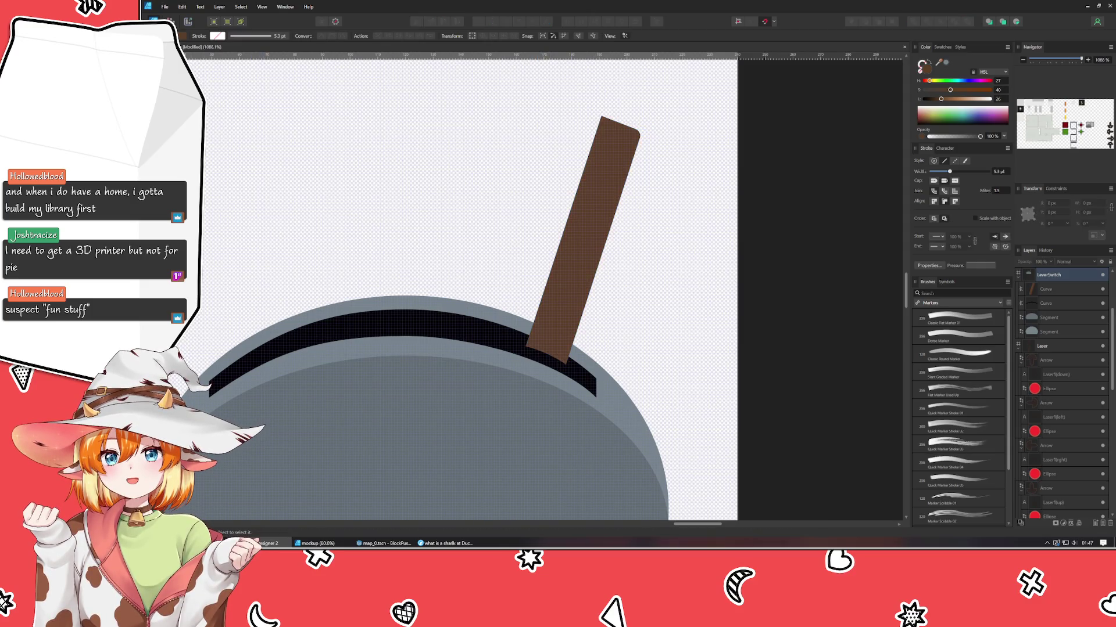
- Round the lever's top-left and top-right corners into a knob-like tip
{"action": "key", "text": "c"}
{"action": "left_click", "coordinate": [614, 164]}
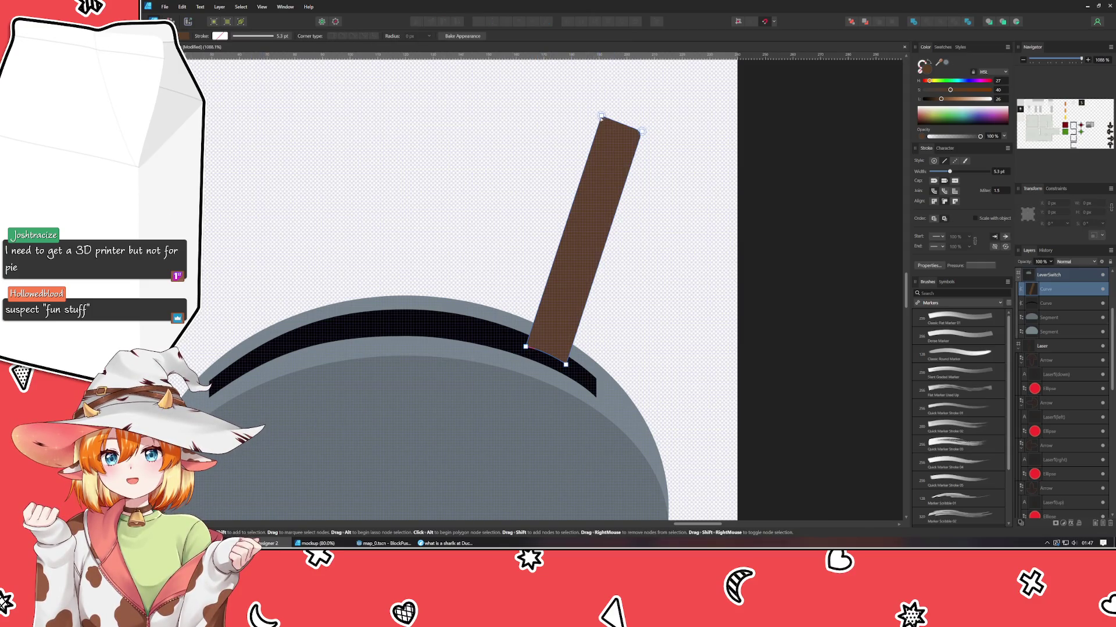
{"action": "left_click_drag", "start_coordinate": [602, 116], "coordinate": [607, 129]}
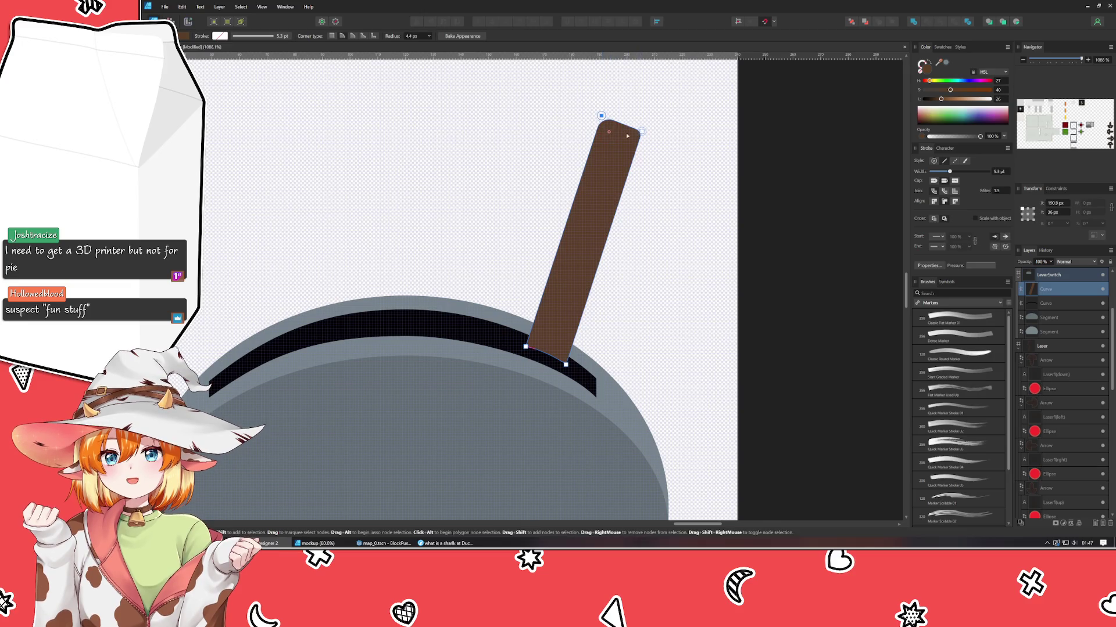
{"action": "left_click", "coordinate": [626, 138]}
{"action": "left_click_drag", "start_coordinate": [626, 139], "coordinate": [592, 138]}
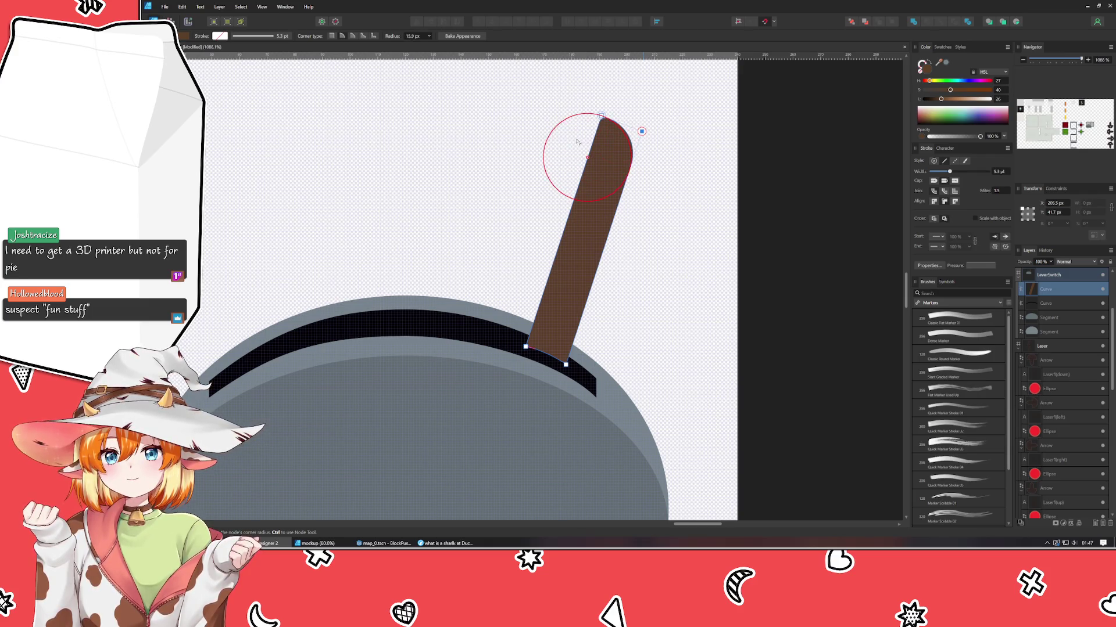
{"action": "left_click", "coordinate": [705, 187]}
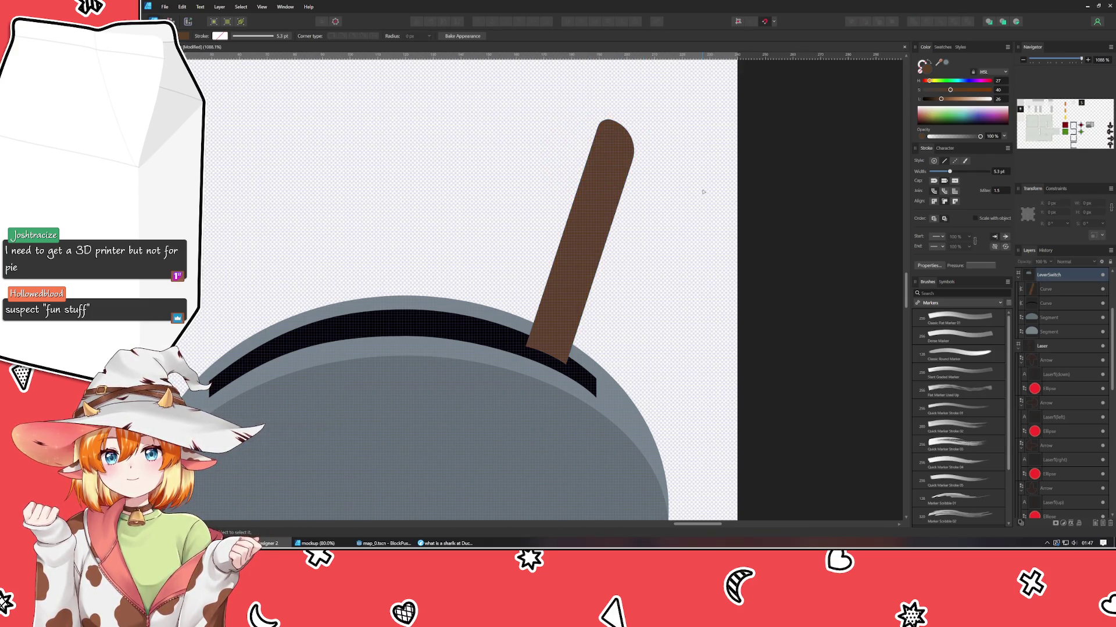
{"action": "scroll", "coordinate": [703, 191], "scroll_direction": "down", "scroll_amount": 3}
{"action": "left_click_drag", "start_coordinate": [703, 192], "coordinate": [651, 132]}
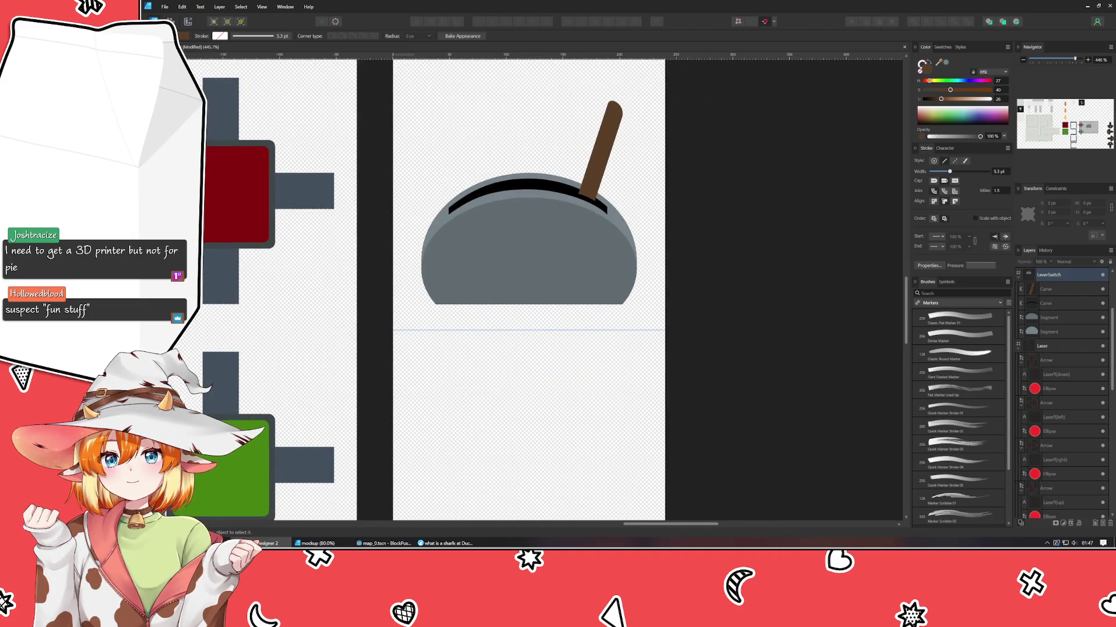
- Marquee-select the dome, slot and lever pieces and group them with Ctrl+G
{"action": "key", "text": "v"}
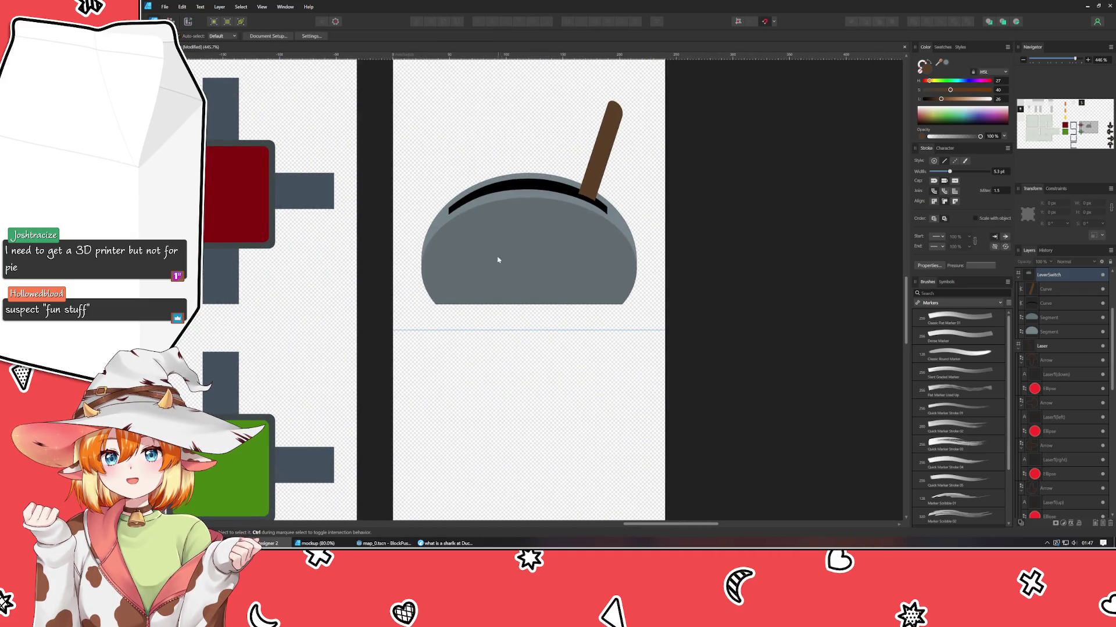
{"action": "left_click", "coordinate": [499, 260]}
{"action": "left_click", "coordinate": [778, 301]}
{"action": "scroll", "coordinate": [778, 299], "scroll_direction": "down", "scroll_amount": 1}
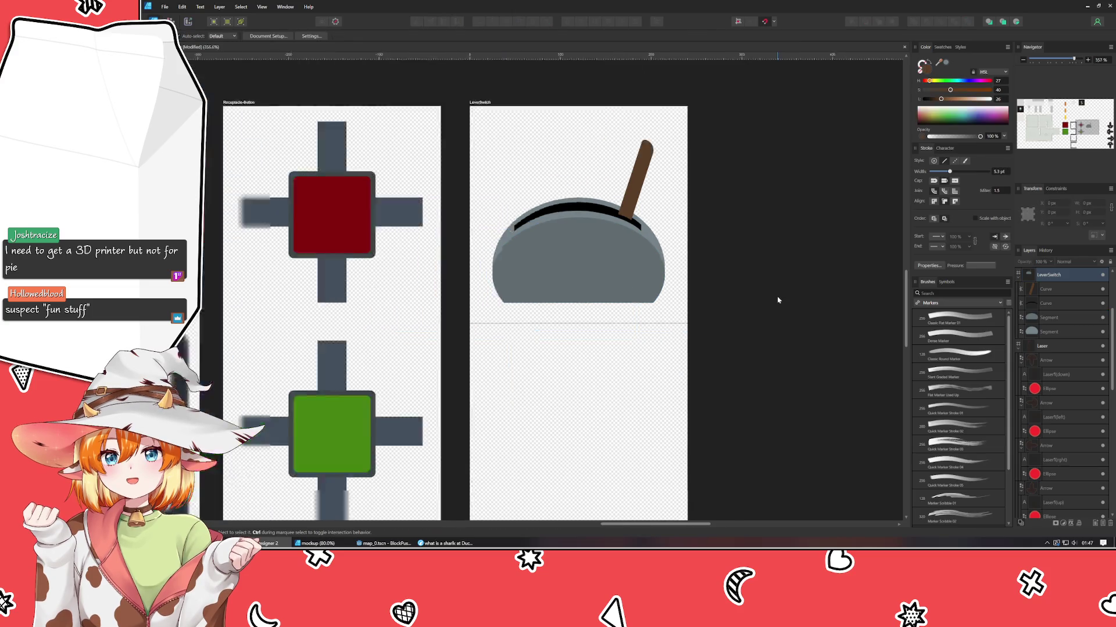
{"action": "scroll", "coordinate": [778, 300], "scroll_direction": "down", "scroll_amount": 1}
{"action": "left_click_drag", "start_coordinate": [537, 315], "coordinate": [804, 160]}
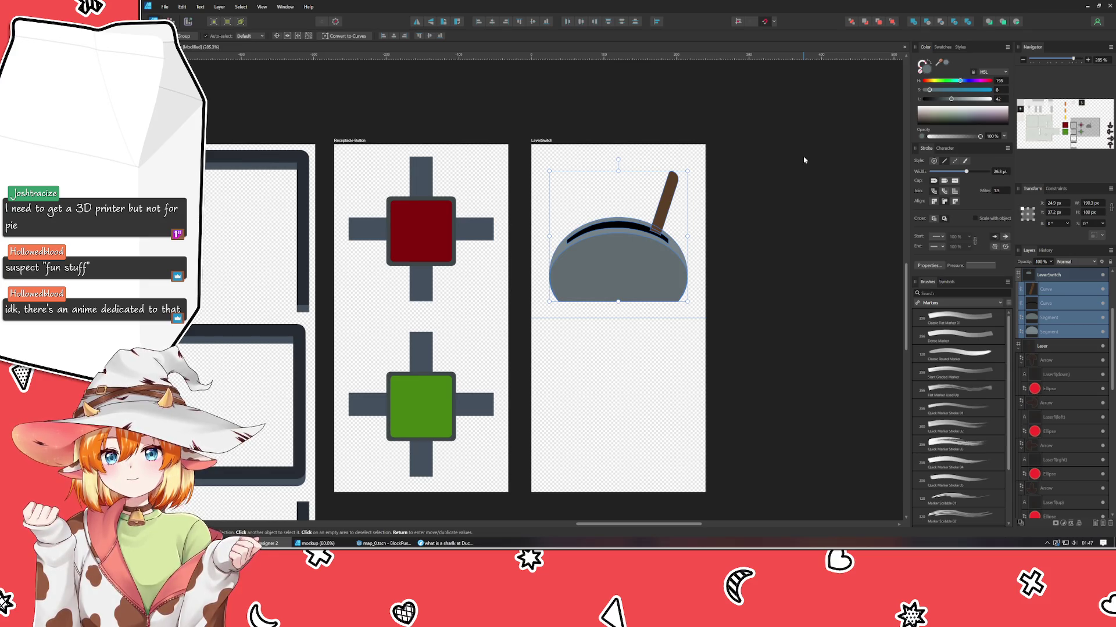
{"action": "scroll", "coordinate": [634, 310], "scroll_direction": "down", "scroll_amount": 2}
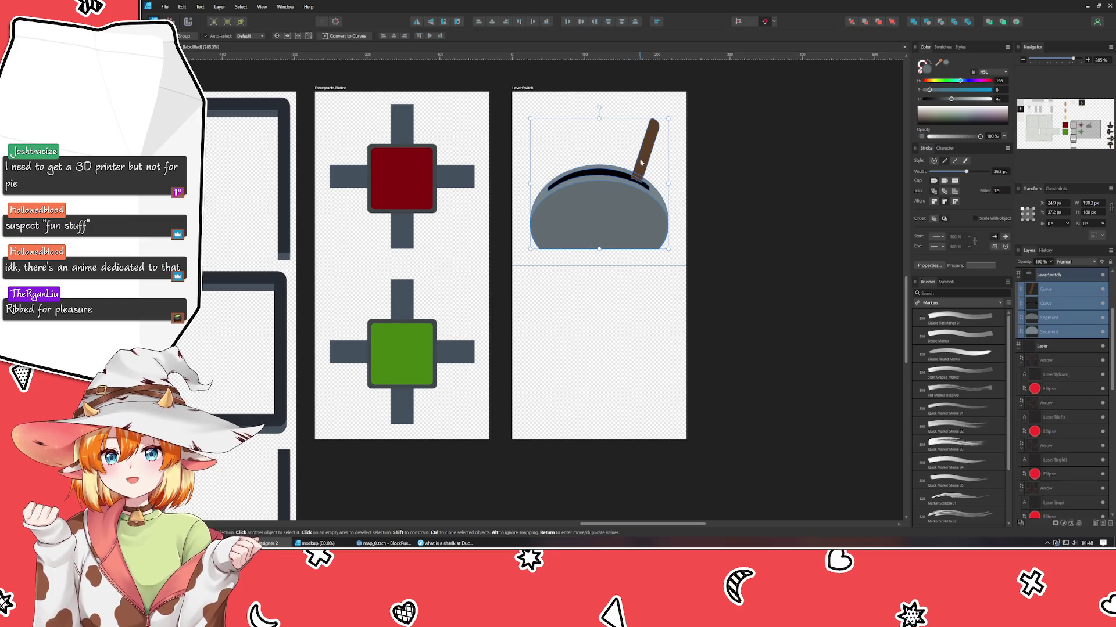
{"action": "key", "text": "ctrl+g"}
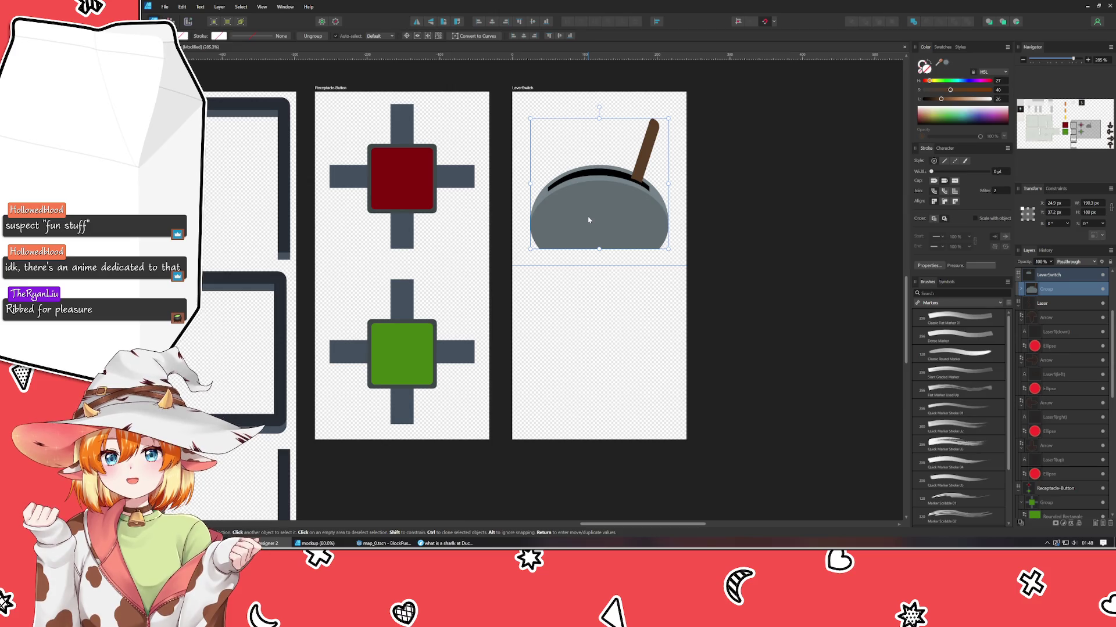
- Clone the lever group downward and position the upper copy at Y 30 px
{"action": "left_click_drag", "start_coordinate": [614, 225], "coordinate": [584, 380]}
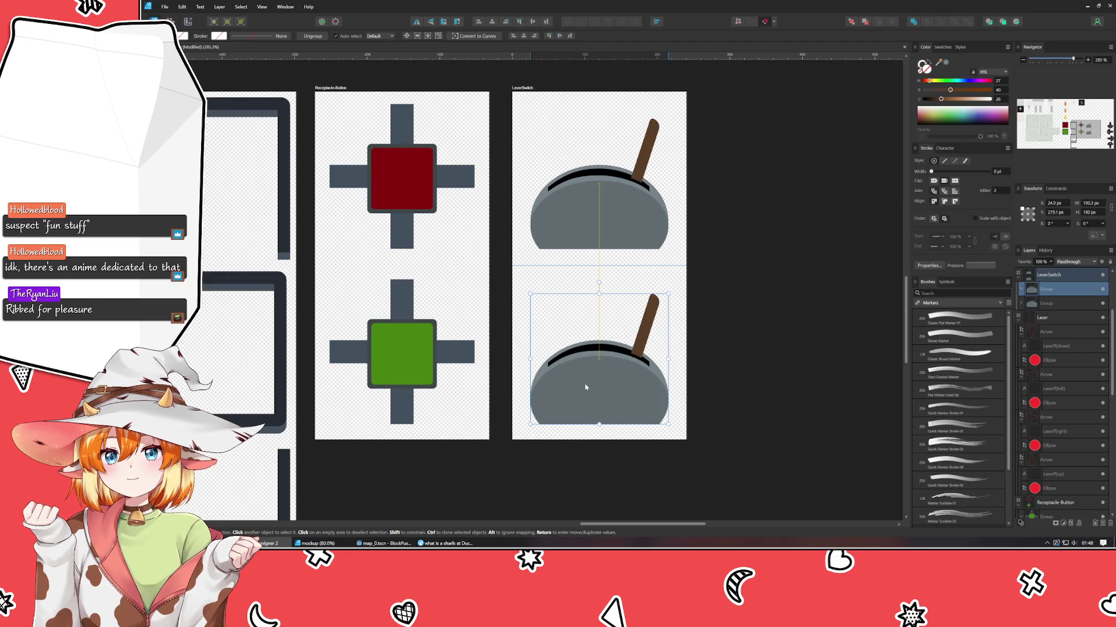
{"action": "left_click", "coordinate": [594, 237]}
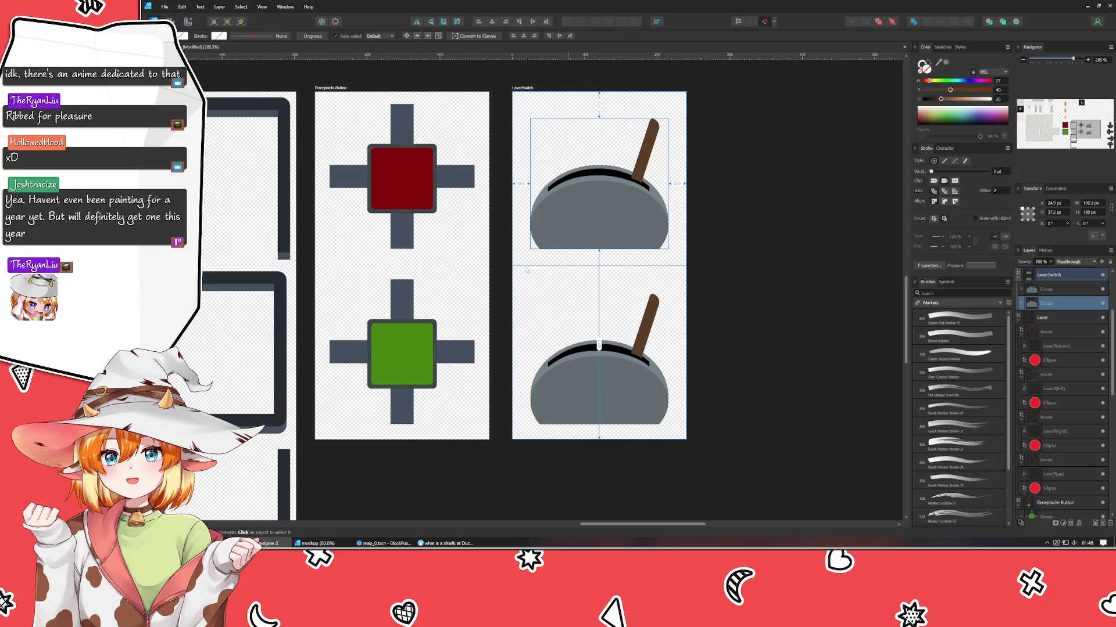
{"action": "scroll", "coordinate": [526, 269], "scroll_direction": "up", "scroll_amount": 3}
{"action": "scroll", "coordinate": [494, 284], "scroll_direction": "down", "scroll_amount": 2}
{"action": "scroll", "coordinate": [459, 303], "scroll_direction": "up", "scroll_amount": 2}
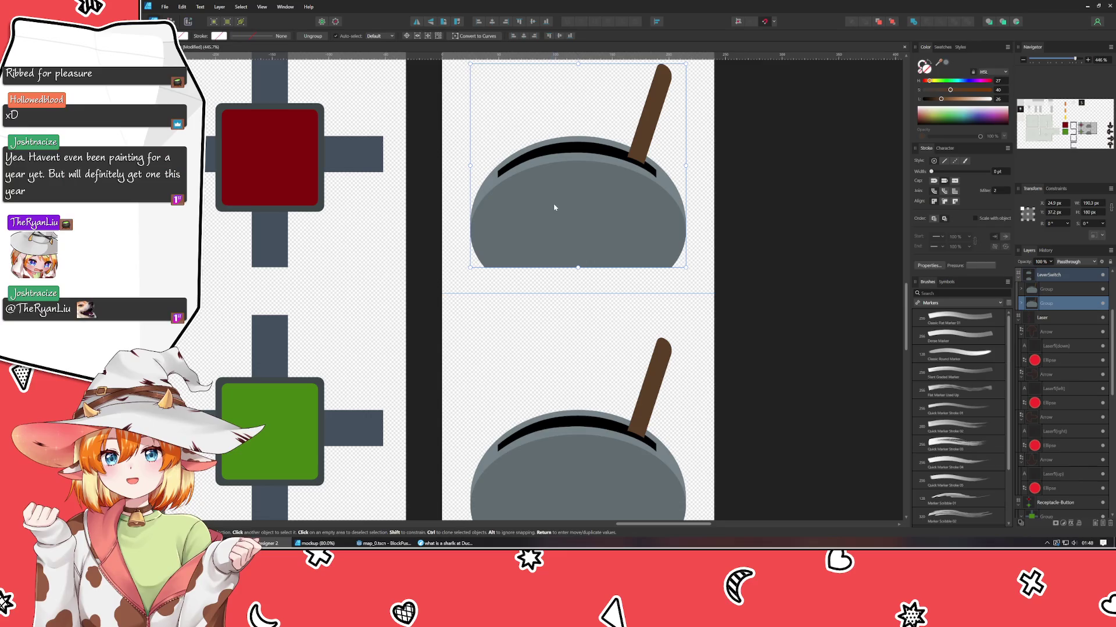
{"action": "left_click_drag", "start_coordinate": [558, 208], "coordinate": [556, 231]}
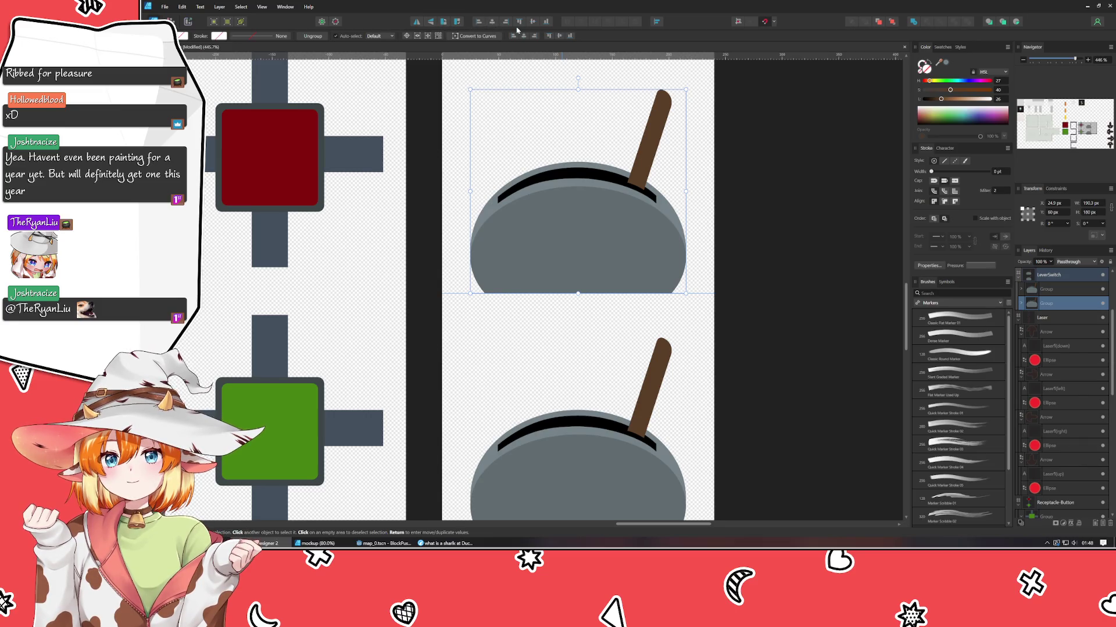
{"action": "key", "text": "shift+Up"}
{"action": "key", "text": "shift+Up"}
{"action": "key", "text": "shift+Up"}
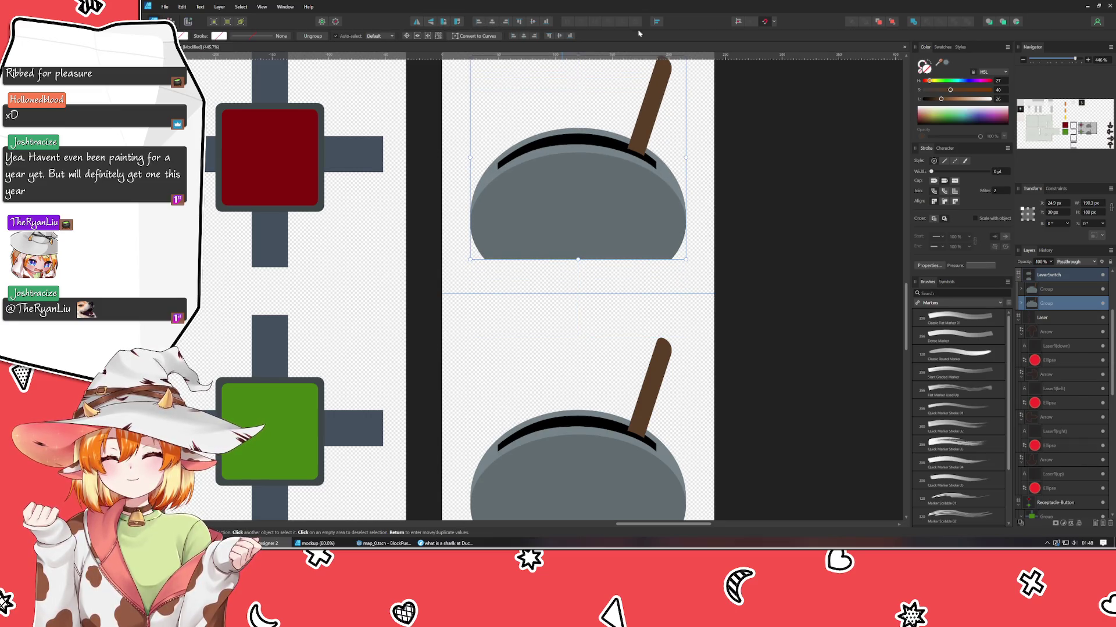
- Move the lower lever copy to Y 270 px
{"action": "scroll", "coordinate": [602, 380], "scroll_direction": "down", "scroll_amount": 3}
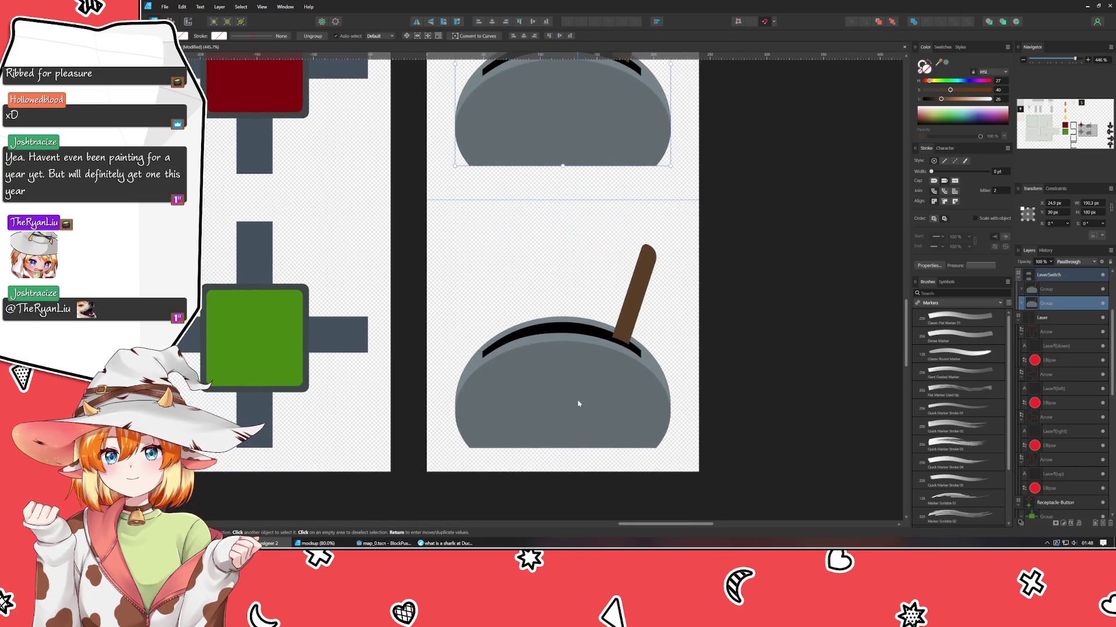
{"action": "left_click", "coordinate": [581, 402]}
{"action": "left_click_drag", "start_coordinate": [581, 402], "coordinate": [585, 427]}
{"action": "key", "text": "shift+Up"}
{"action": "key", "text": "shift+Up"}
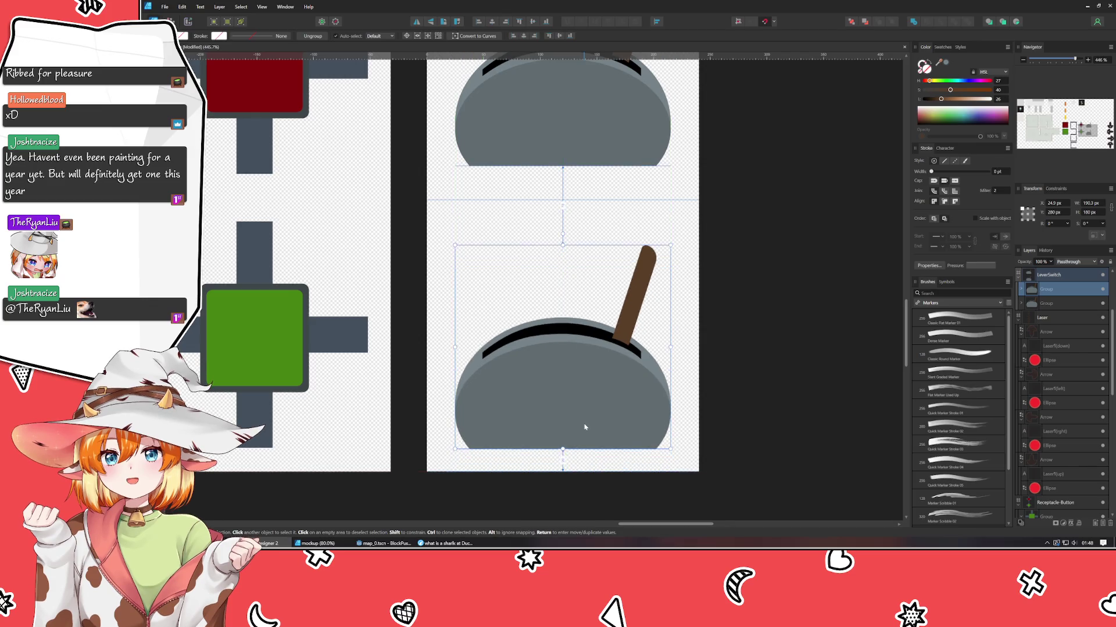
{"action": "key", "text": "shift+Up"}
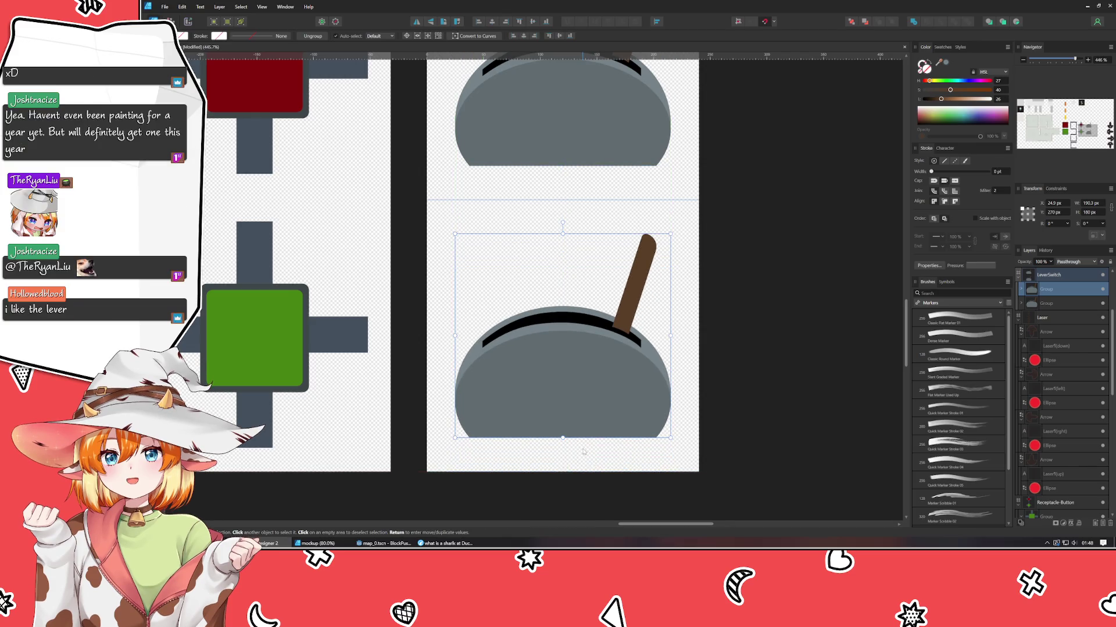
{"action": "left_click", "coordinate": [567, 319]}
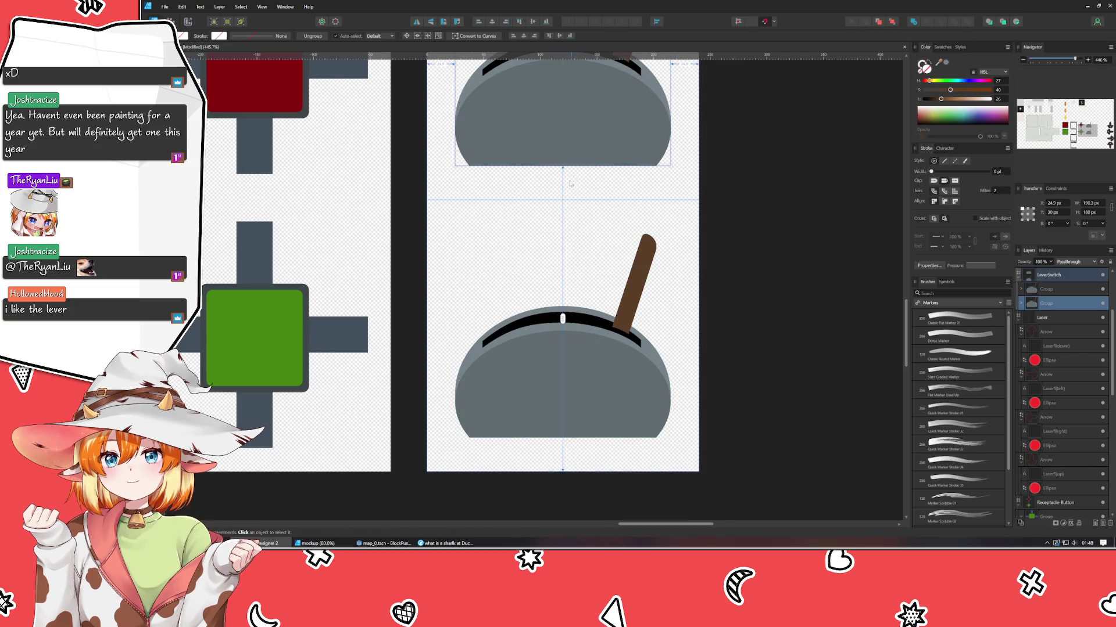
{"action": "scroll", "coordinate": [646, 451], "scroll_direction": "up", "scroll_amount": 3}
{"action": "left_click", "coordinate": [747, 361]}
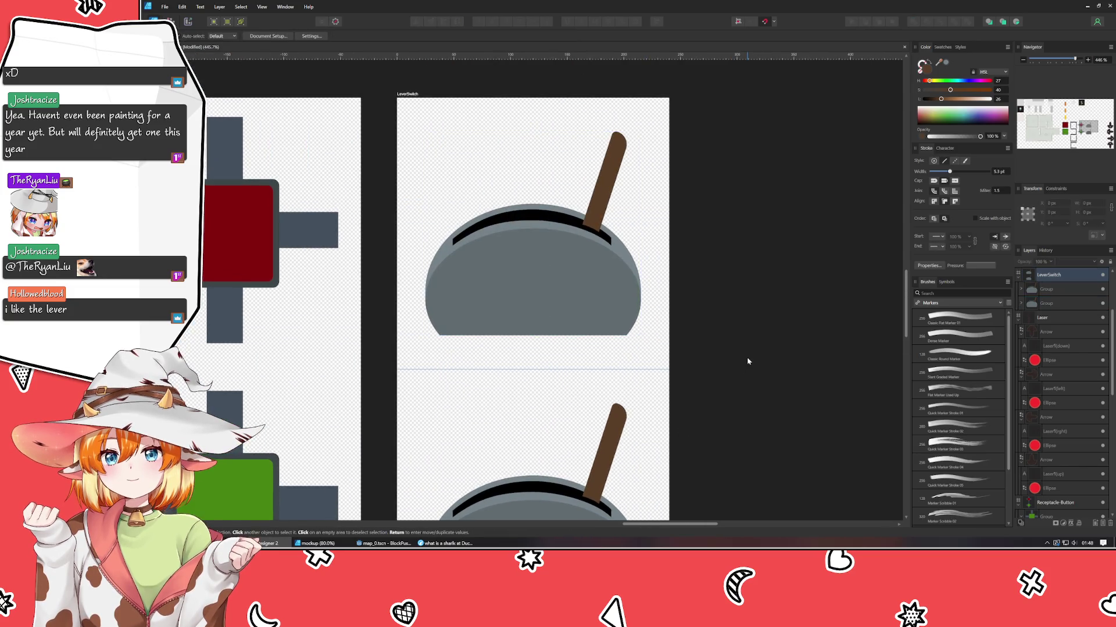
{"action": "scroll", "coordinate": [743, 283], "scroll_direction": "right", "scroll_amount": 1}
{"action": "scroll", "coordinate": [744, 284], "scroll_direction": "down", "scroll_amount": 3}
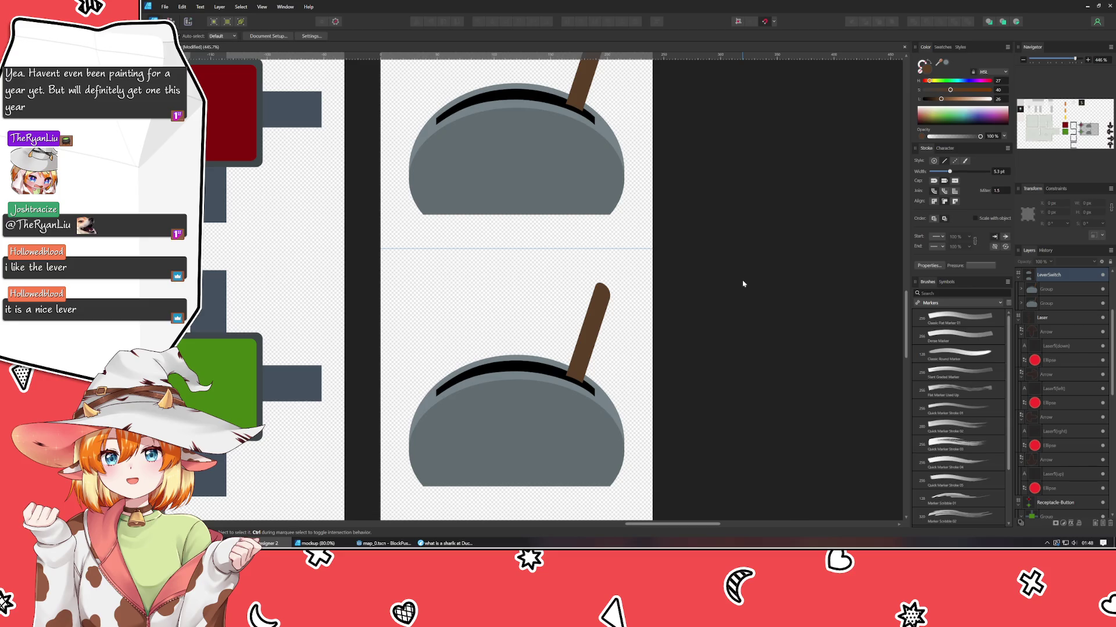
- Rotate the lower lever's handle about 48° left and slide it to the slot's left end
{"action": "left_click", "coordinate": [591, 321]}
{"action": "double_click", "coordinate": [592, 322]}
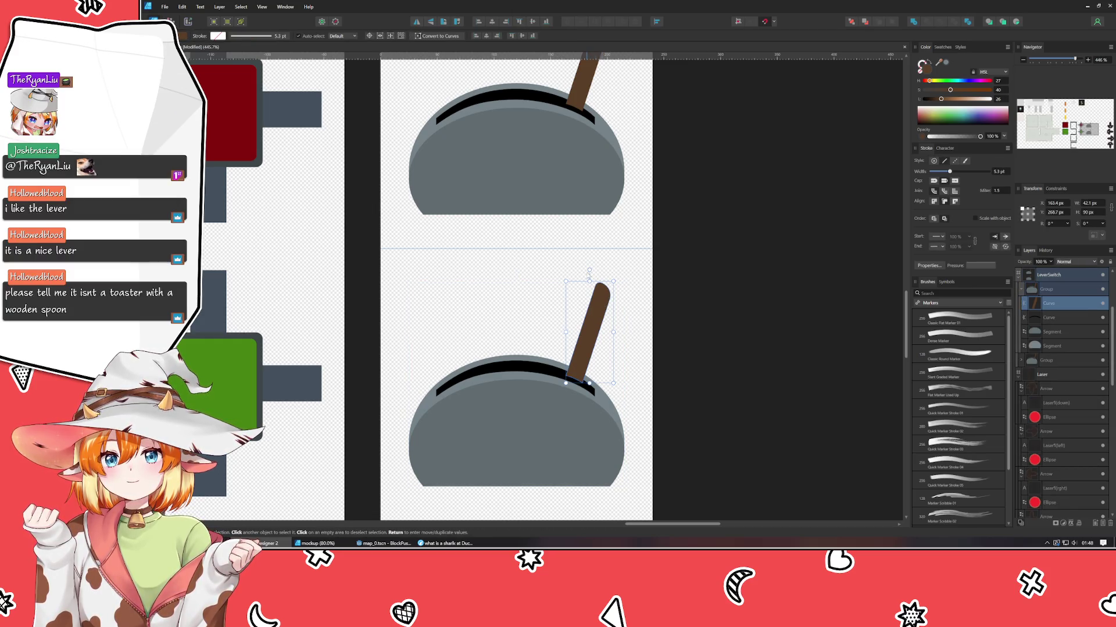
{"action": "left_click_drag", "start_coordinate": [589, 271], "coordinate": [552, 270]}
{"action": "mouse_move", "coordinate": [584, 313]}
{"action": "left_mouse_down"}
{"action": "mouse_move", "coordinate": [418, 321]}
{"action": "mouse_move", "coordinate": [444, 311]}
{"action": "left_mouse_up"}
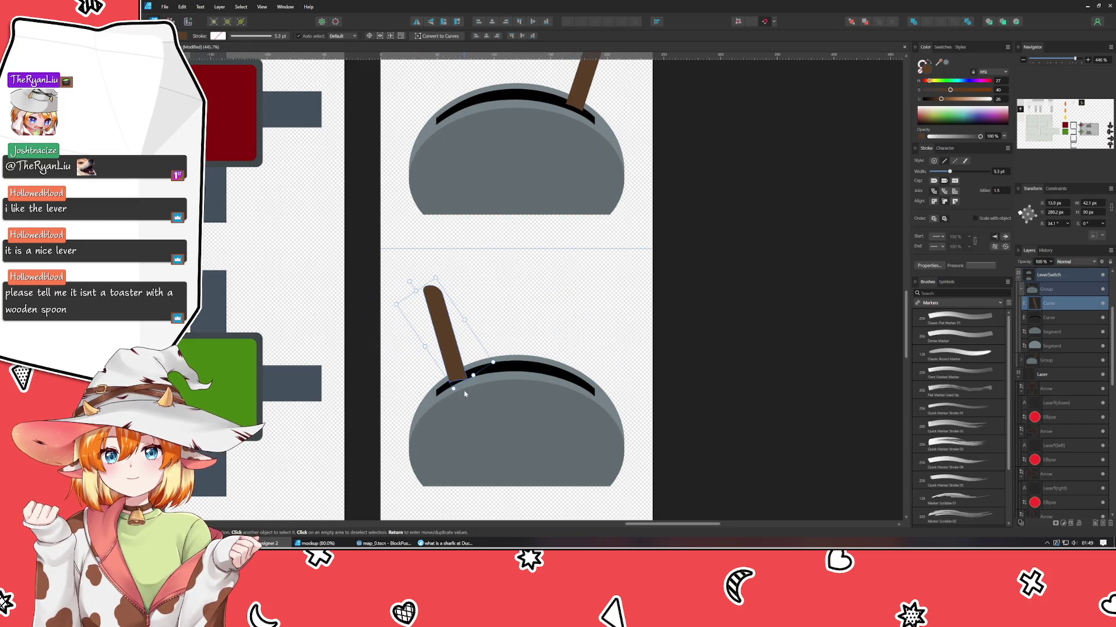
{"action": "scroll", "coordinate": [464, 394], "scroll_direction": "up", "scroll_amount": 1}
{"action": "scroll", "coordinate": [464, 394], "scroll_direction": "up", "scroll_amount": 2}
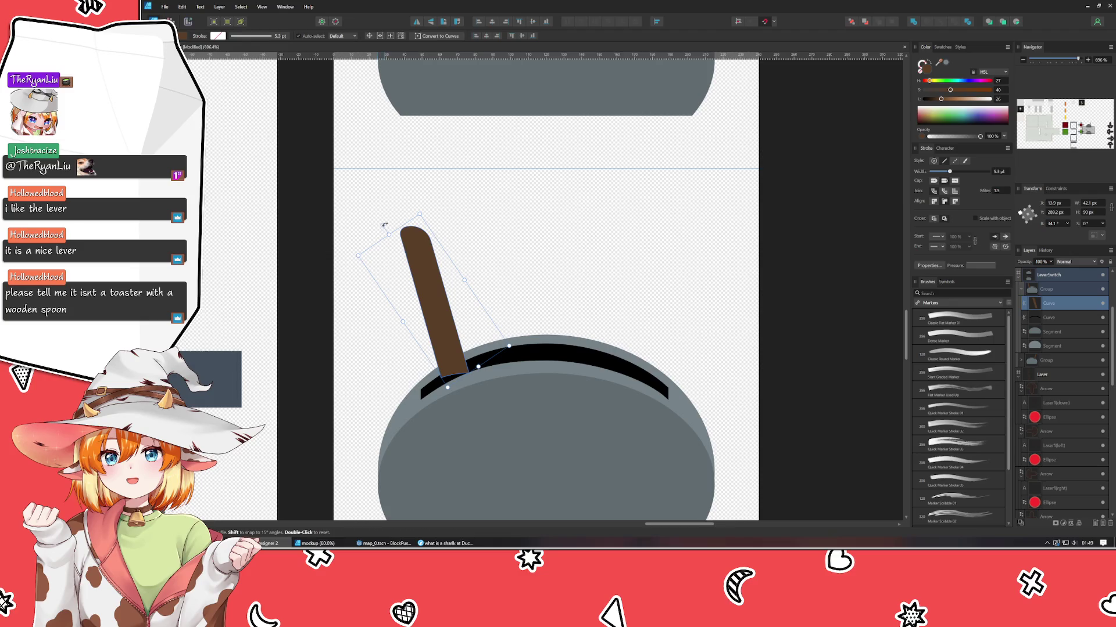
{"action": "mouse_move", "coordinate": [383, 226]}
{"action": "left_mouse_down"}
{"action": "mouse_move", "coordinate": [360, 235]}
{"action": "mouse_move", "coordinate": [372, 244]}
{"action": "left_mouse_up"}
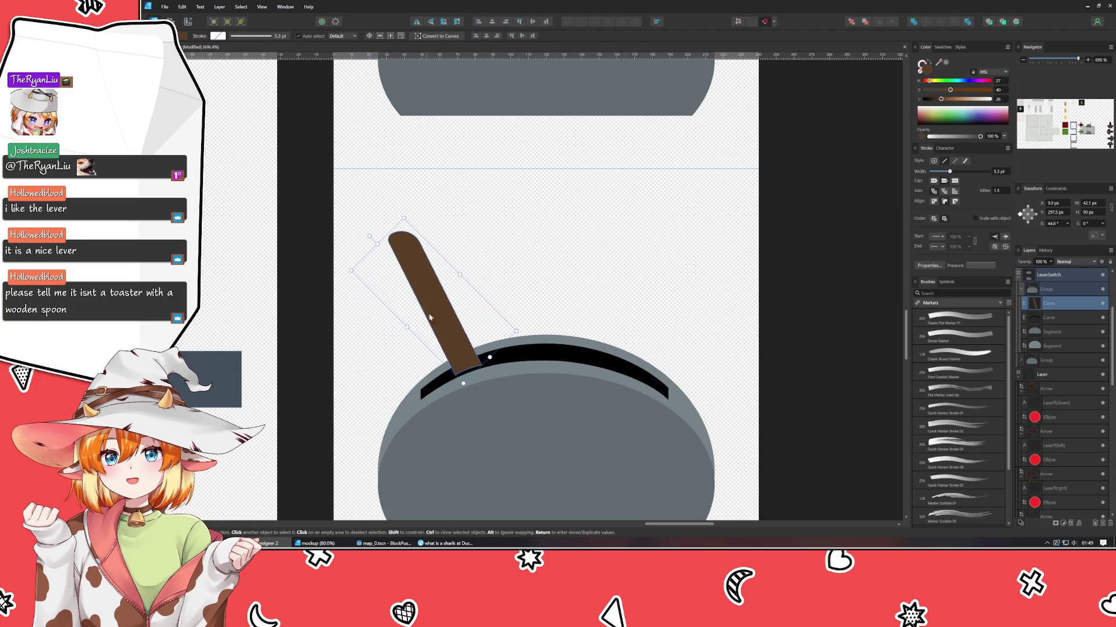
{"action": "left_click_drag", "start_coordinate": [443, 322], "coordinate": [430, 321]}
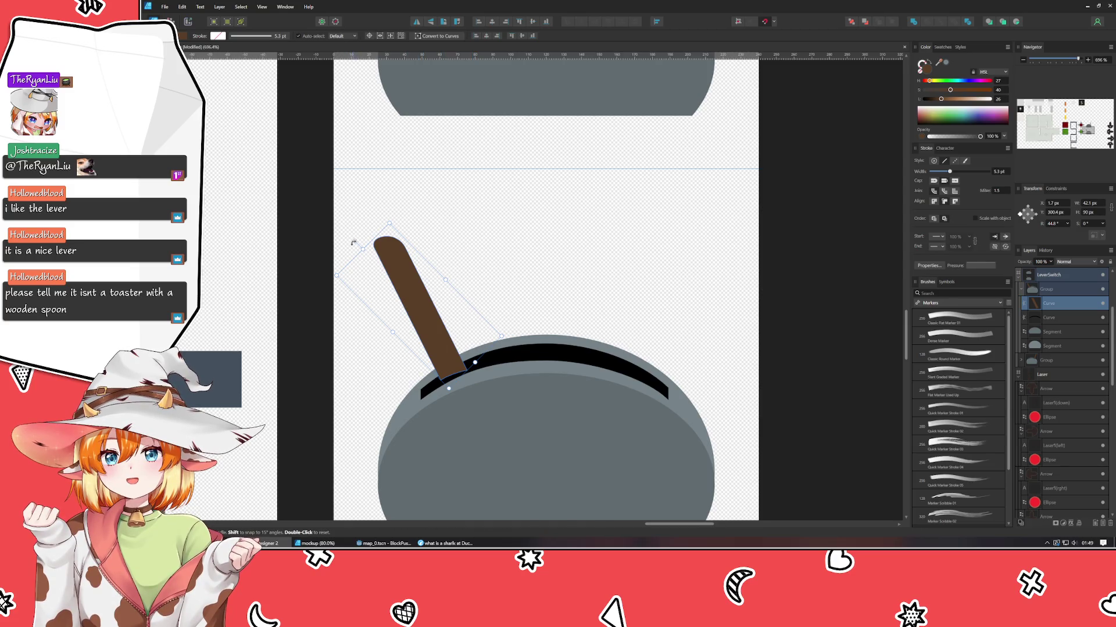
{"action": "left_click_drag", "start_coordinate": [352, 242], "coordinate": [348, 248]}
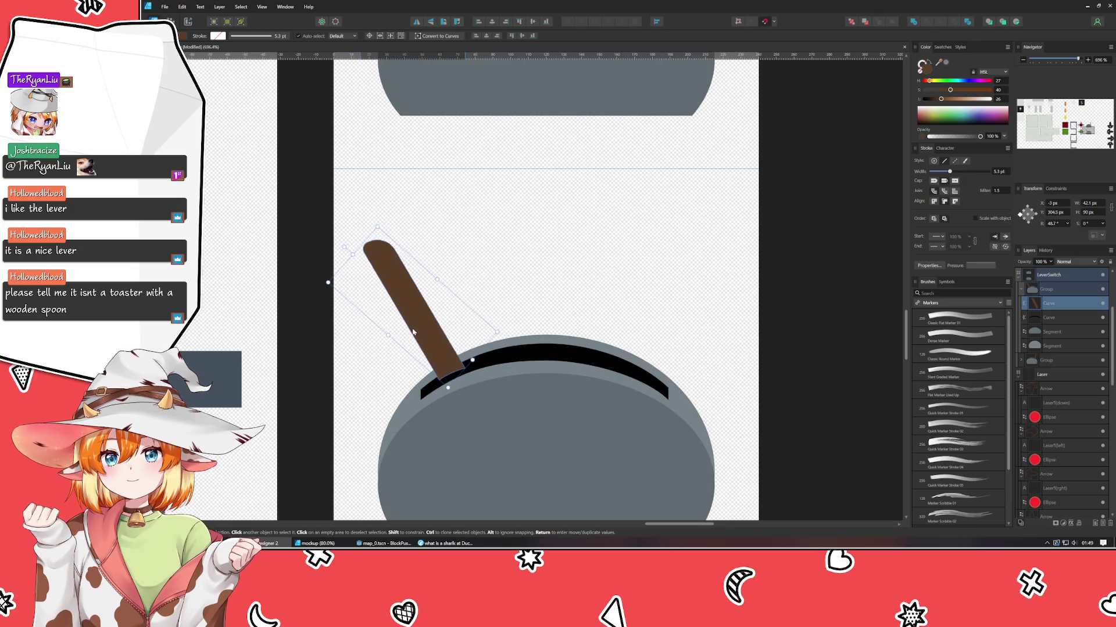
{"action": "left_click_drag", "start_coordinate": [419, 331], "coordinate": [414, 333]}
{"action": "left_click", "coordinate": [572, 232]}
{"action": "scroll", "coordinate": [572, 232], "scroll_direction": "down", "scroll_amount": 5}
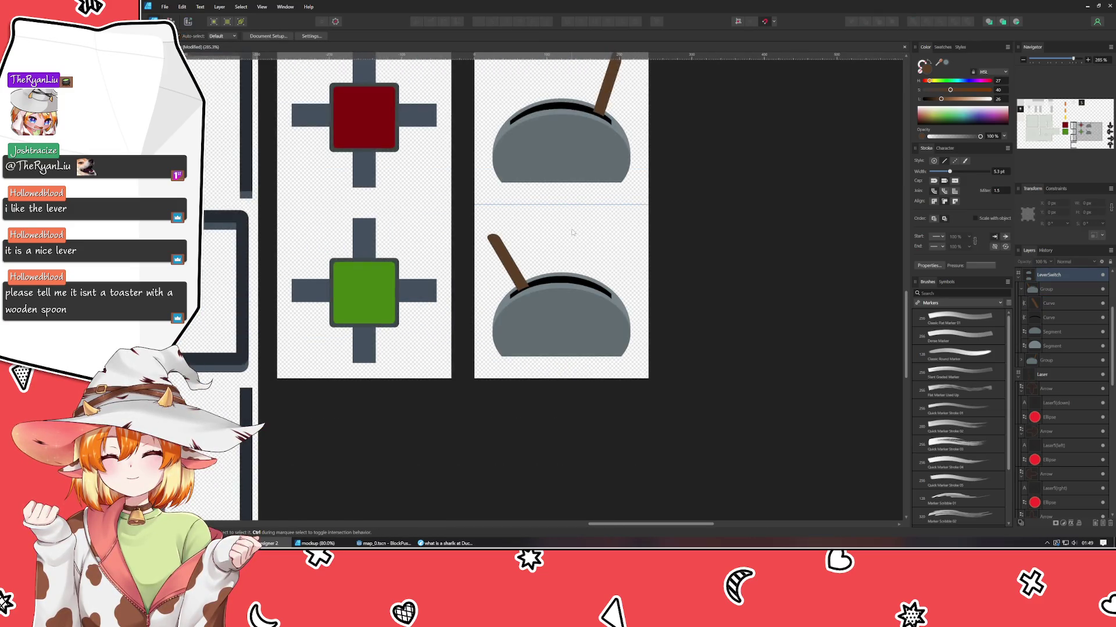
- Add an artistic text label reading 'Lever (R)' on the upper lever
{"action": "scroll", "coordinate": [575, 261], "scroll_direction": "down", "scroll_amount": 1}
{"action": "scroll", "coordinate": [581, 326], "scroll_direction": "down", "scroll_amount": 2}
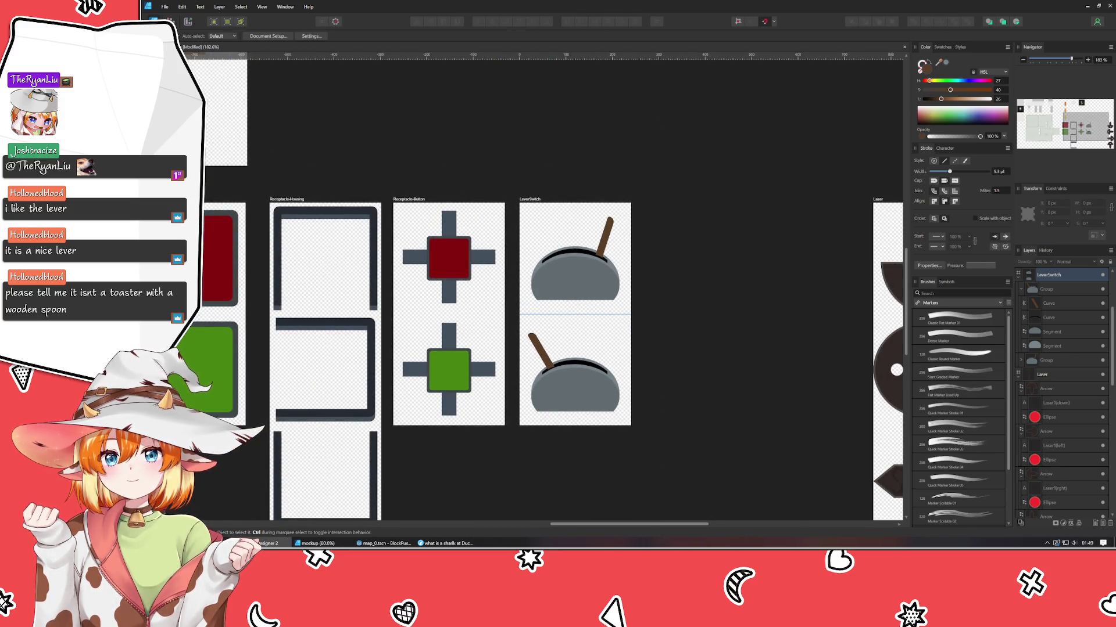
{"action": "key", "text": "t"}
{"action": "left_click", "coordinate": [548, 281]}
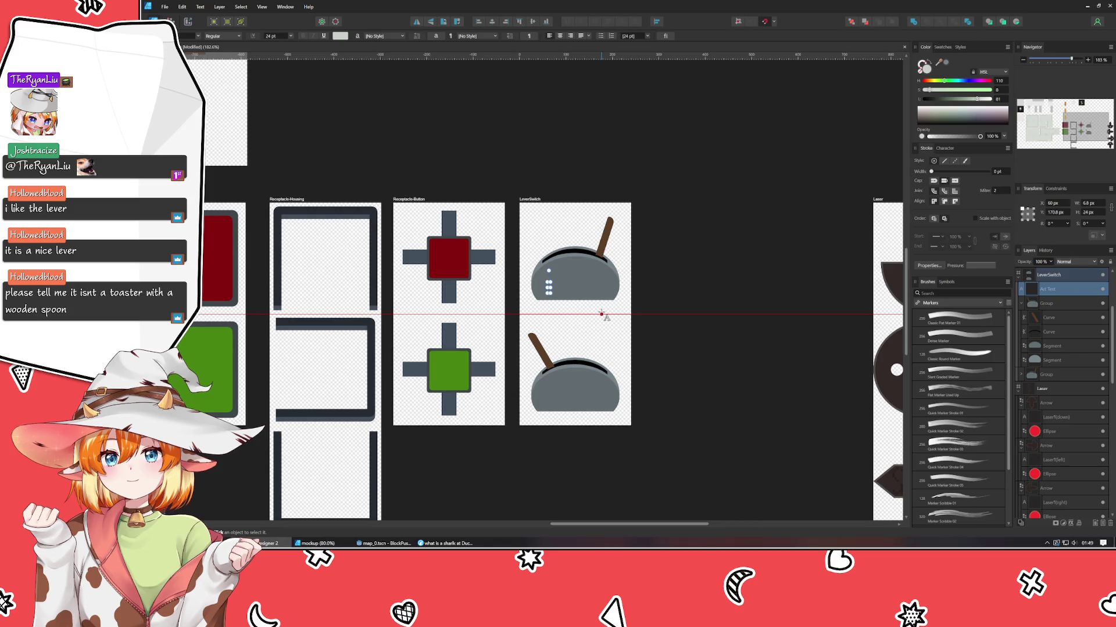
{"action": "type", "text": "Le"}
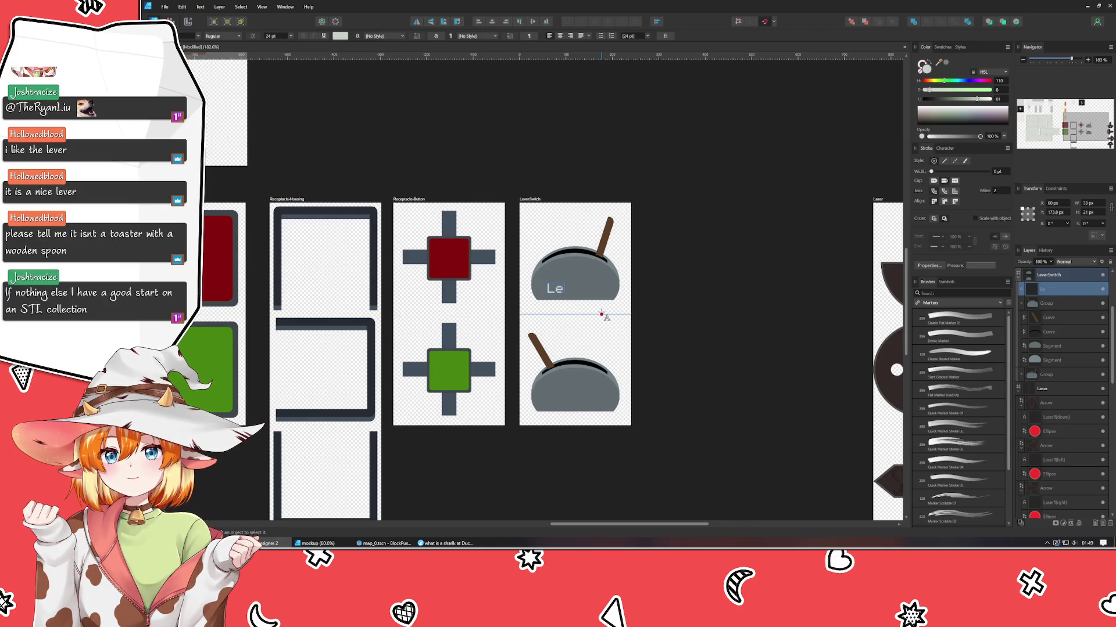
{"action": "type", "text": "ver"}
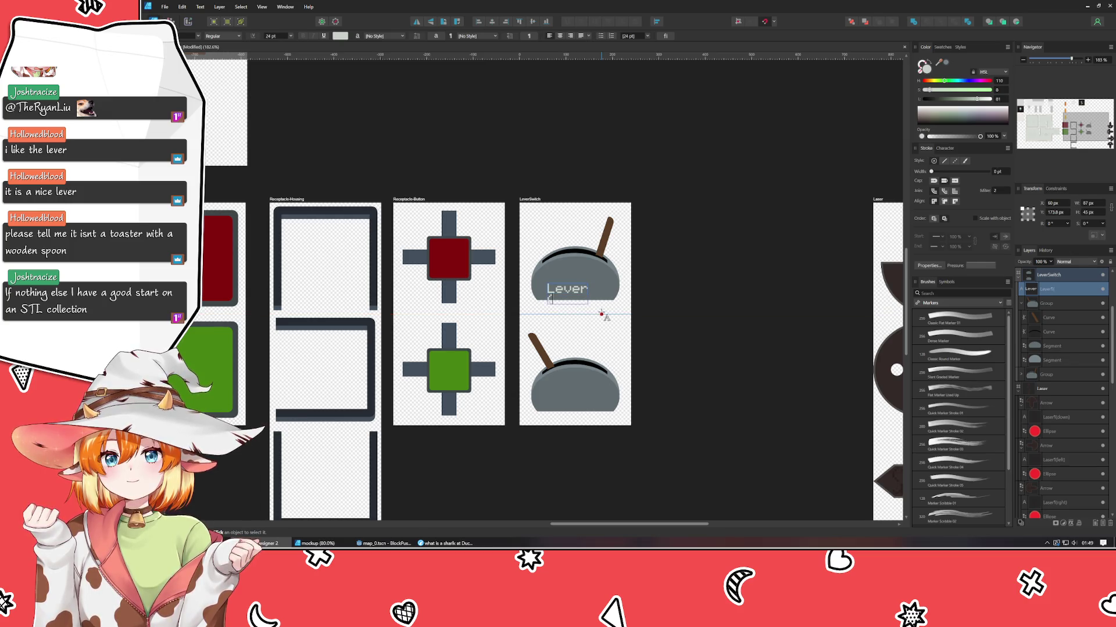
{"action": "type", "text": " (R"}
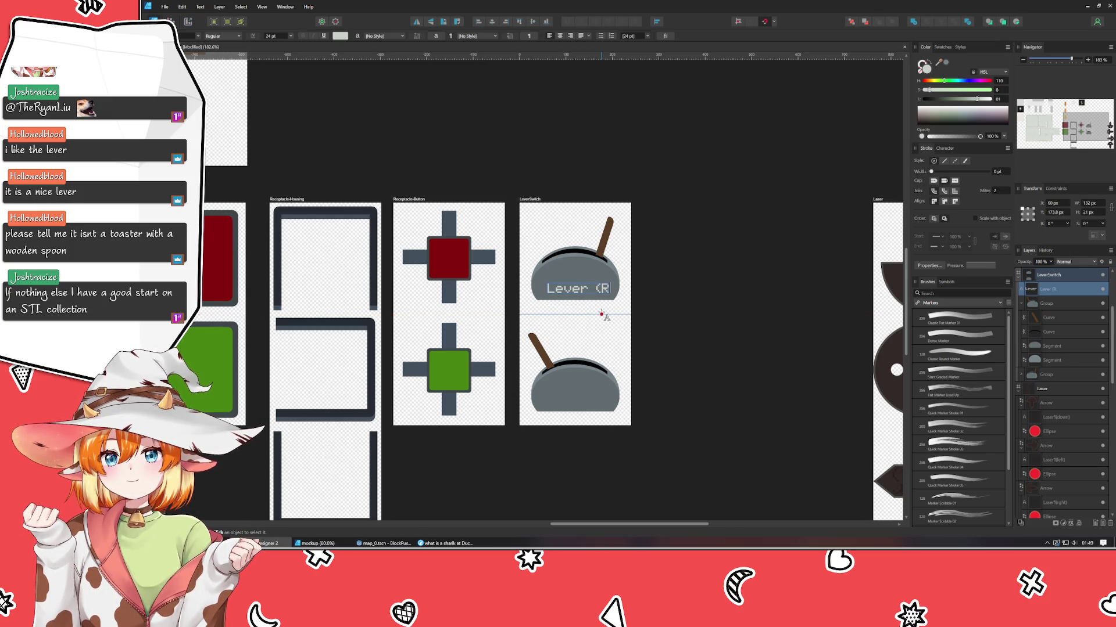
{"action": "type", "text": ")"}
{"action": "key", "text": "Escape"}
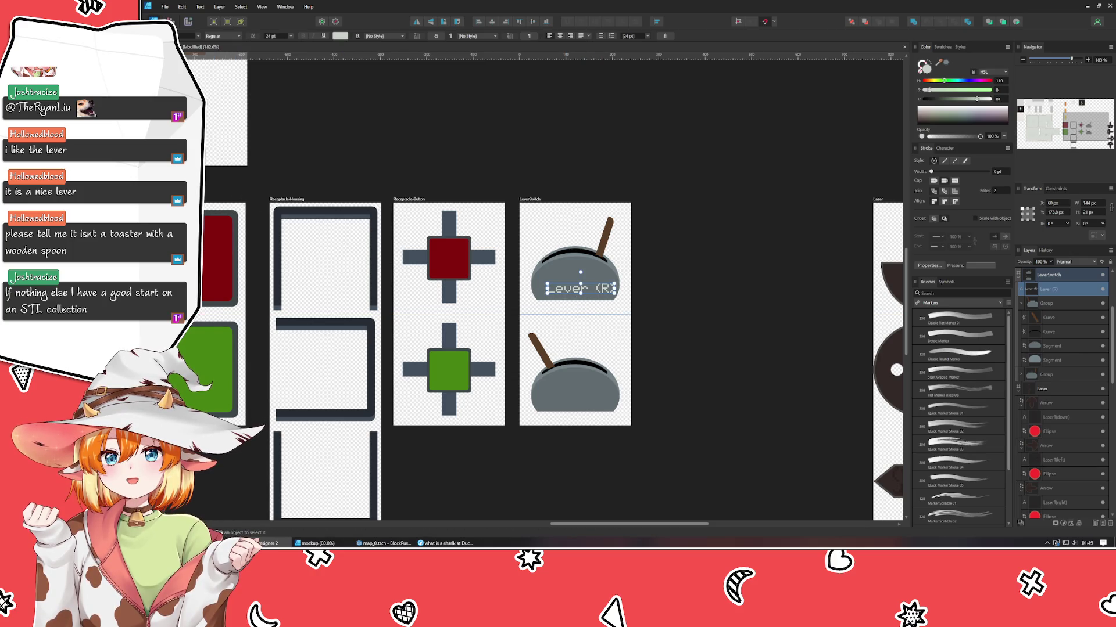
{"action": "key", "text": "v"}
{"action": "scroll", "coordinate": [630, 302], "scroll_direction": "left", "scroll_amount": 1}
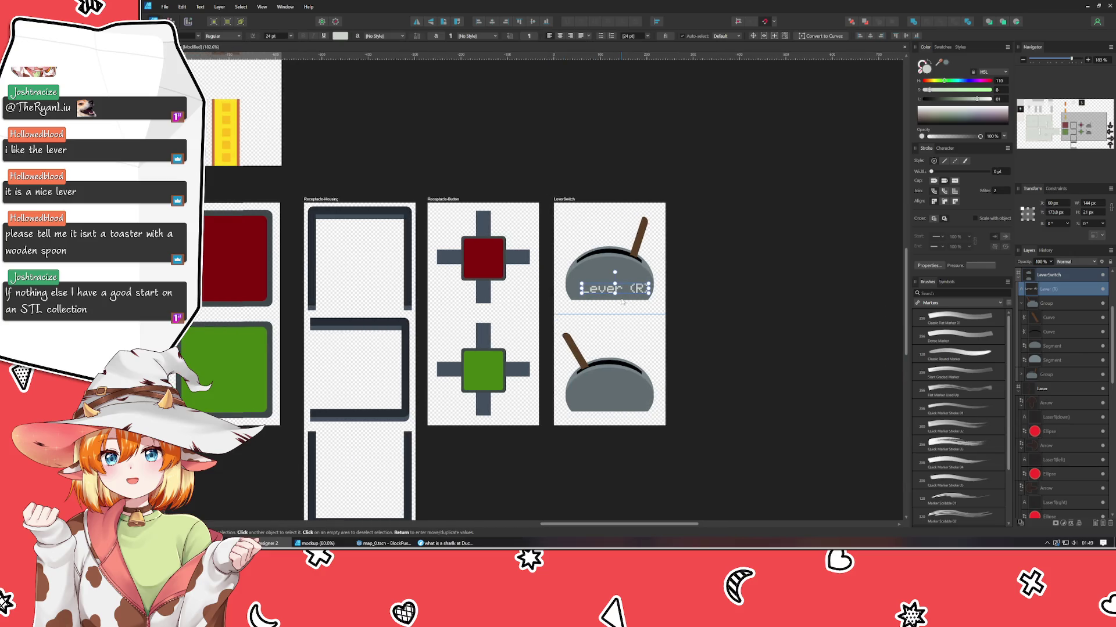
- Centre the Lever (R) label on the lever base and colour it a sampled grey
{"action": "scroll", "coordinate": [622, 301], "scroll_direction": "up", "scroll_amount": 3}
{"action": "left_click_drag", "start_coordinate": [639, 273], "coordinate": [614, 287]}
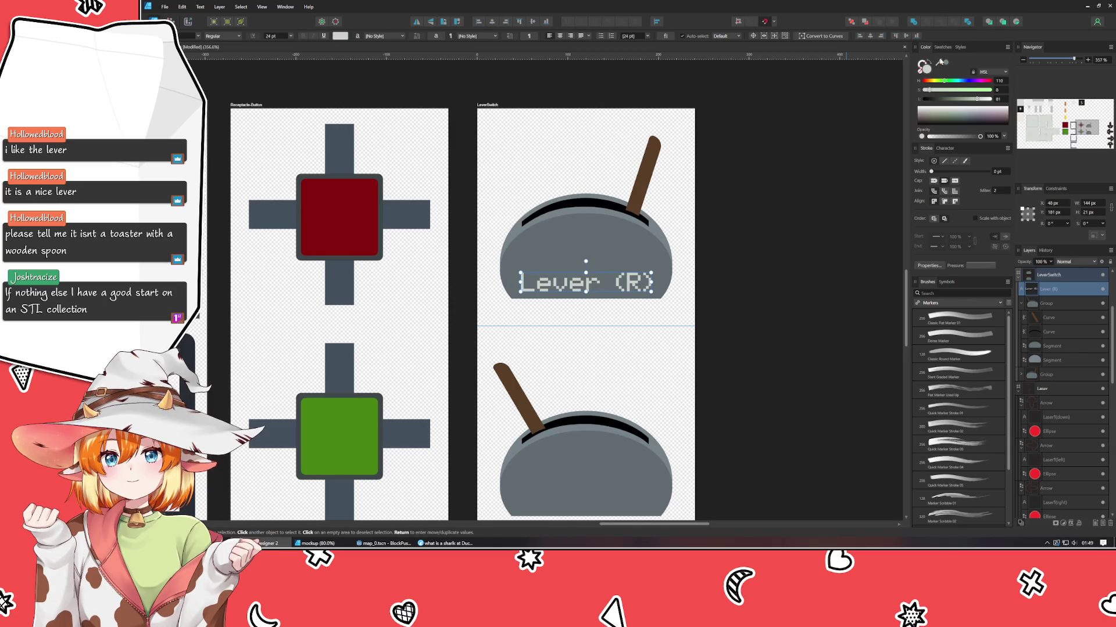
{"action": "left_click_drag", "start_coordinate": [938, 62], "coordinate": [570, 251]}
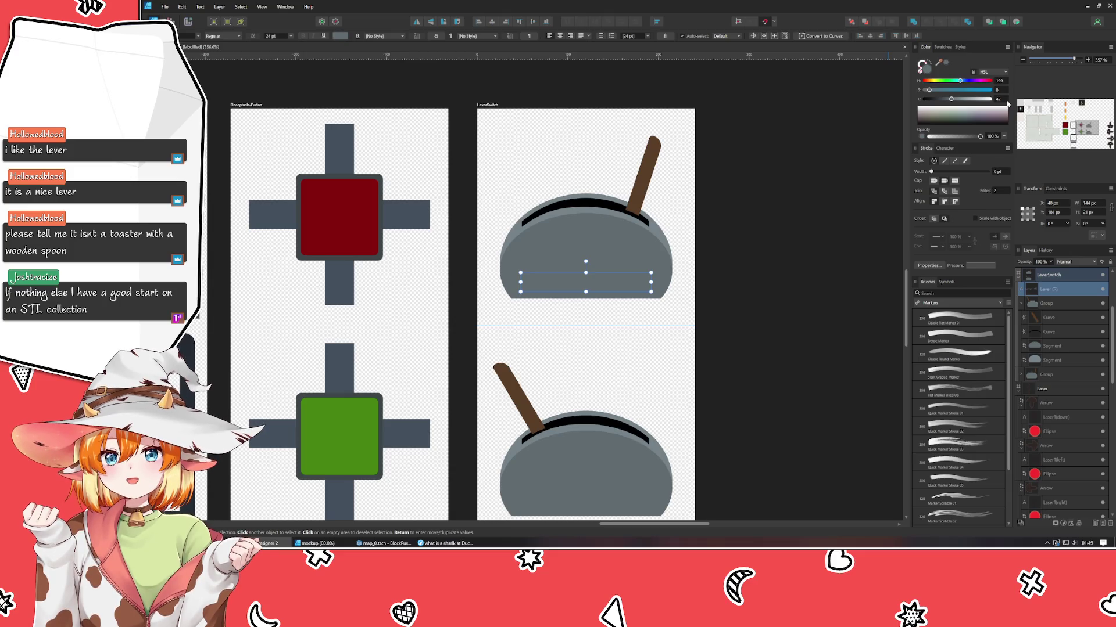
- Ctrl-drag a copy of the label down onto the lower lever
{"action": "scroll", "coordinate": [1007, 102], "scroll_direction": "down", "scroll_amount": 4}
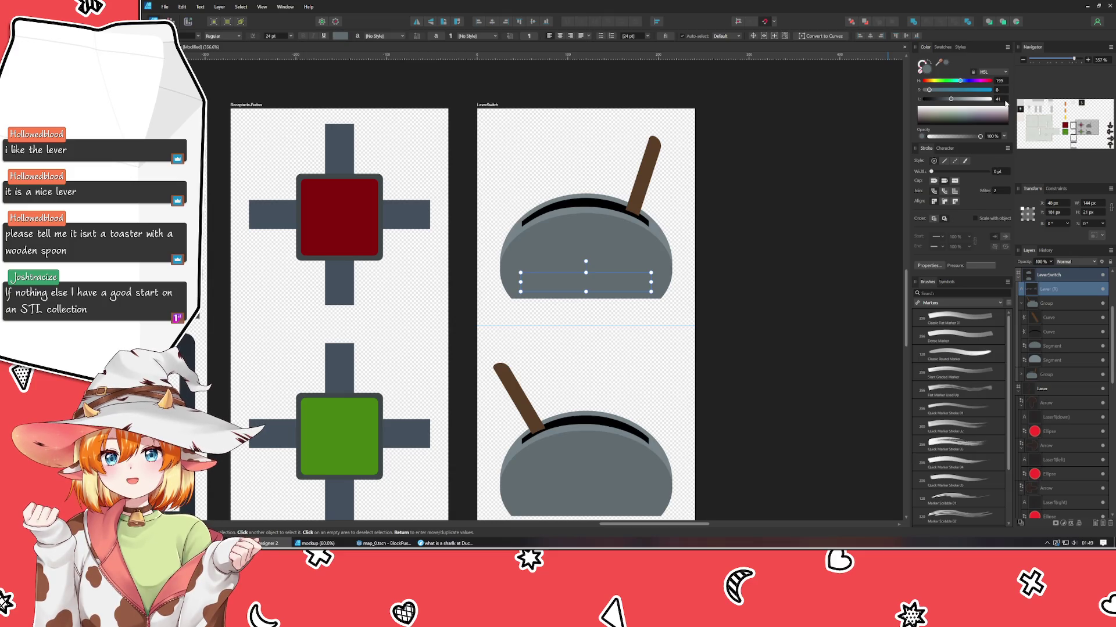
{"action": "left_click", "coordinate": [782, 417]}
{"action": "left_click_drag", "start_coordinate": [783, 417], "coordinate": [735, 311]}
{"action": "left_click_drag", "start_coordinate": [562, 198], "coordinate": [560, 419]}
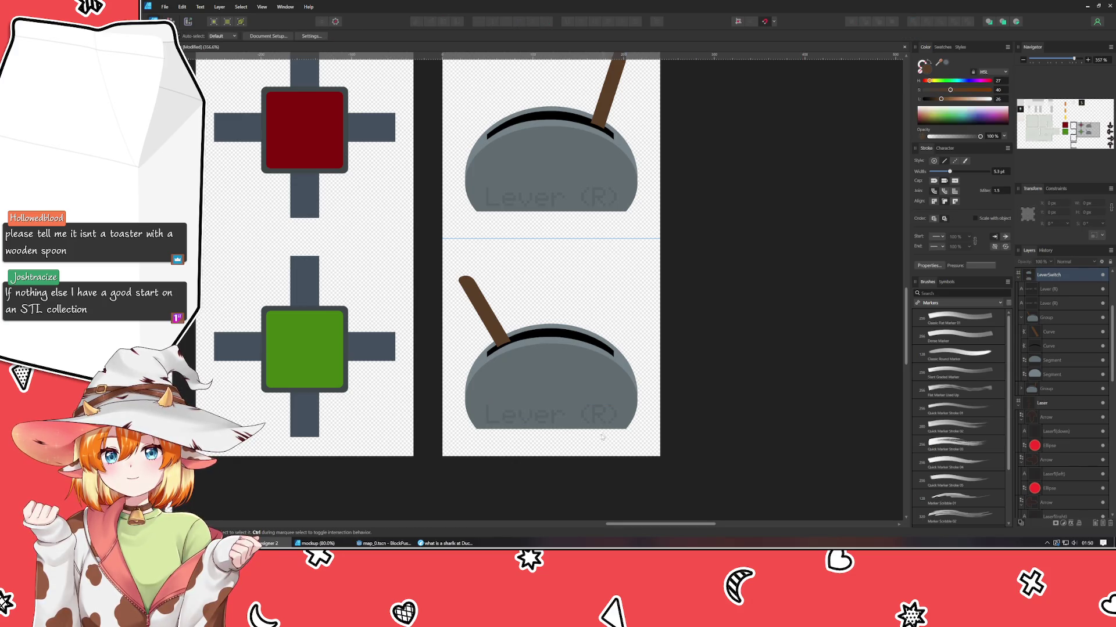
- Change the lower label's text from 'Lever (R)' to 'Lever (L)'
{"action": "double_click", "coordinate": [604, 411]}
{"action": "left_click", "coordinate": [605, 412]}
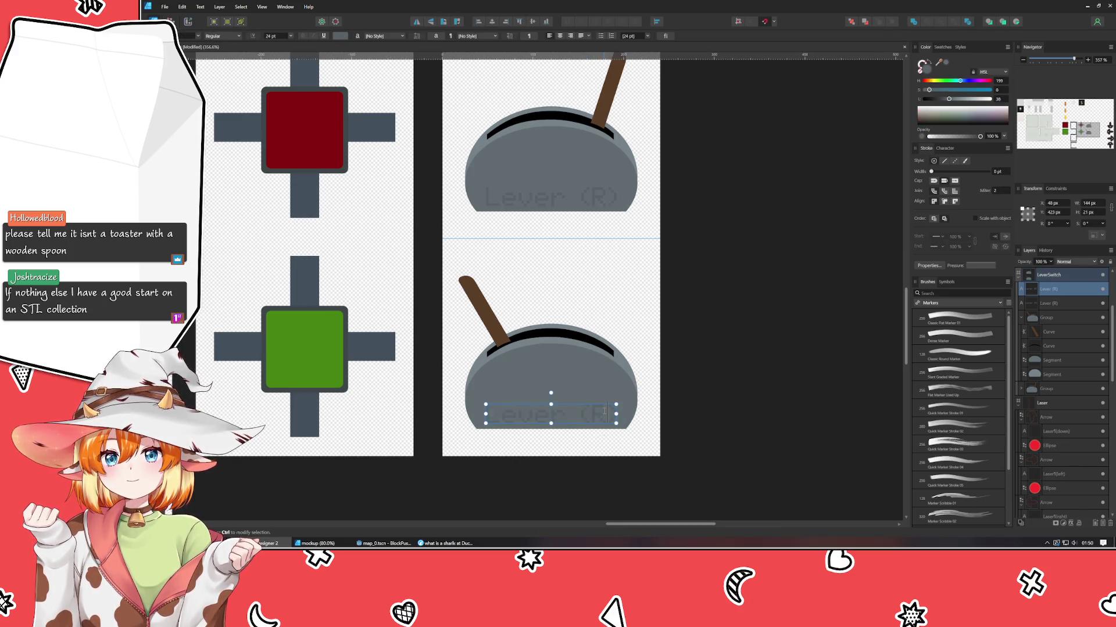
{"action": "key", "text": "BackSpace"}
{"action": "type", "text": "L"}
{"action": "key", "text": "Escape"}
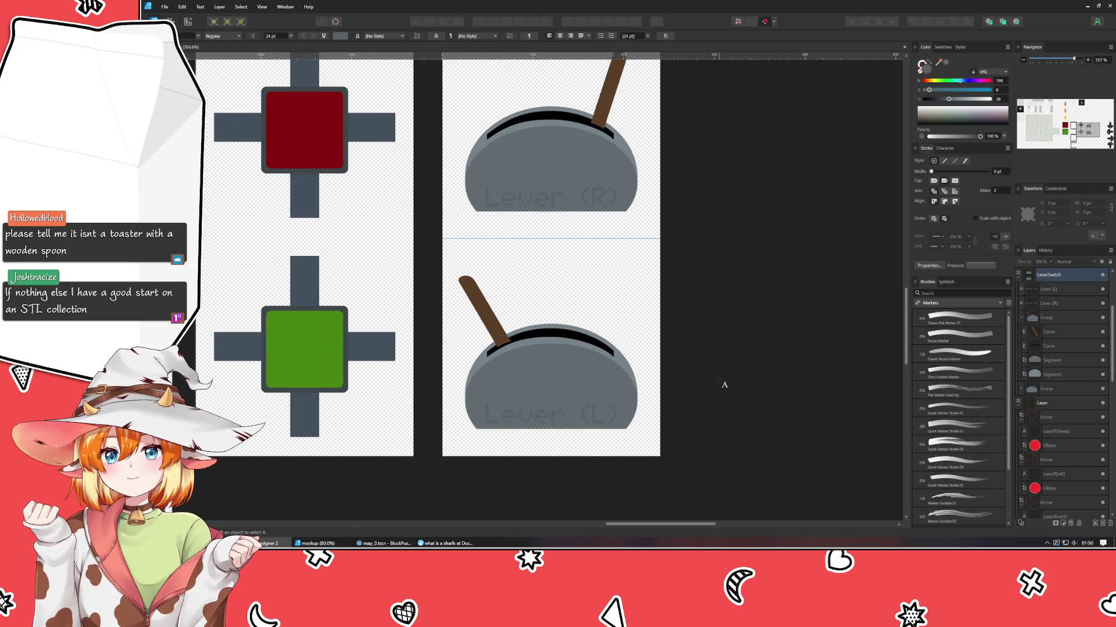
{"action": "key", "text": "v"}
{"action": "scroll", "coordinate": [719, 382], "scroll_direction": "down", "scroll_amount": 3}
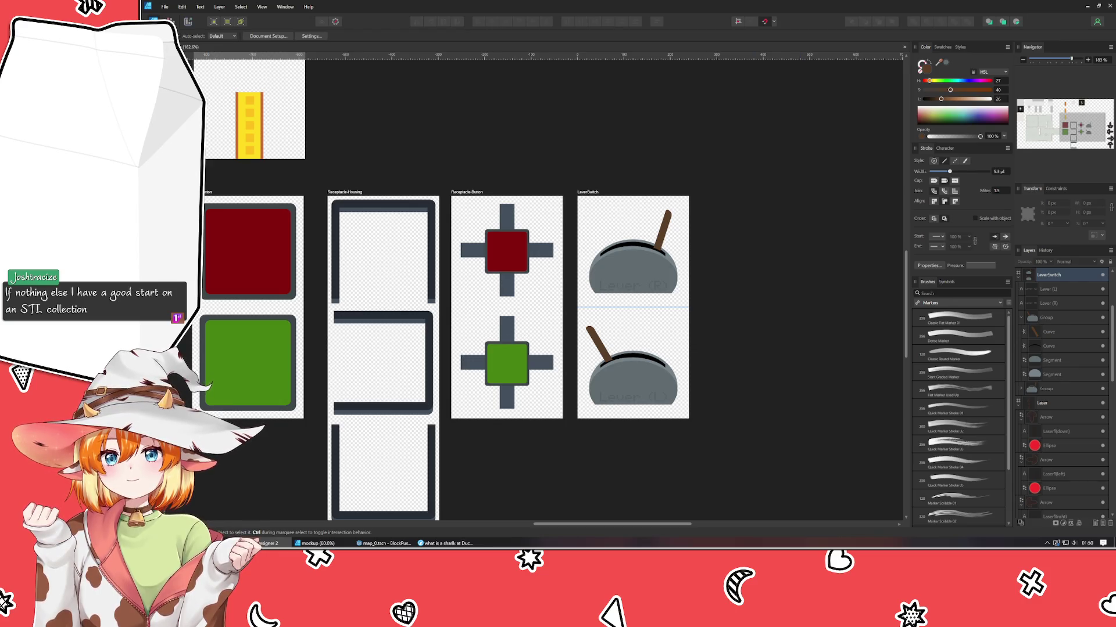
{"action": "left_click", "coordinate": [316, 544]}
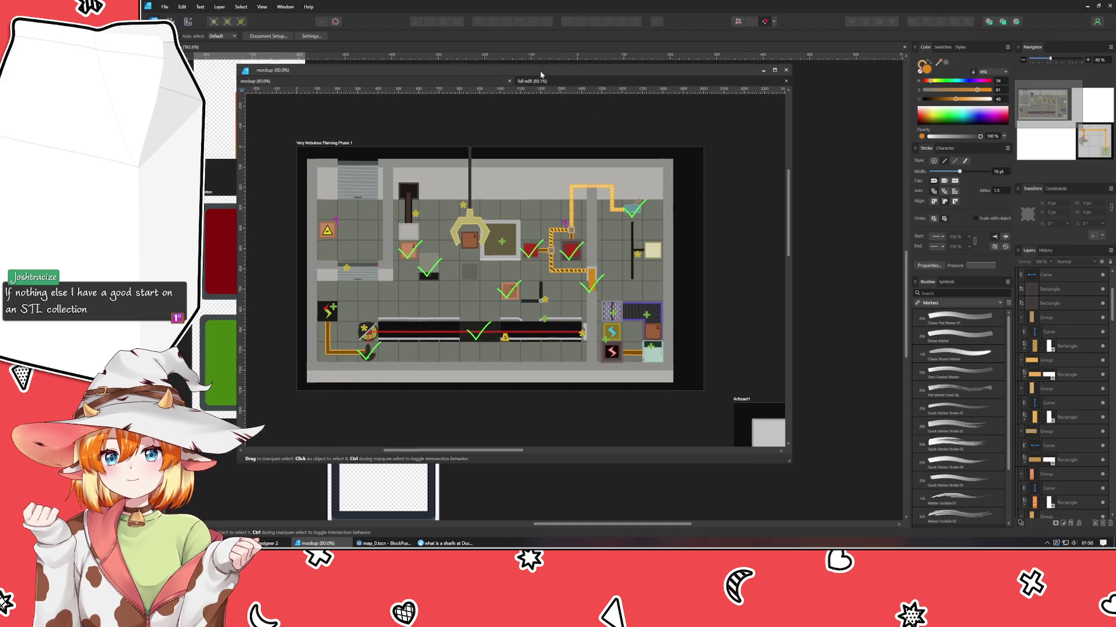
{"action": "left_click", "coordinate": [764, 67]}
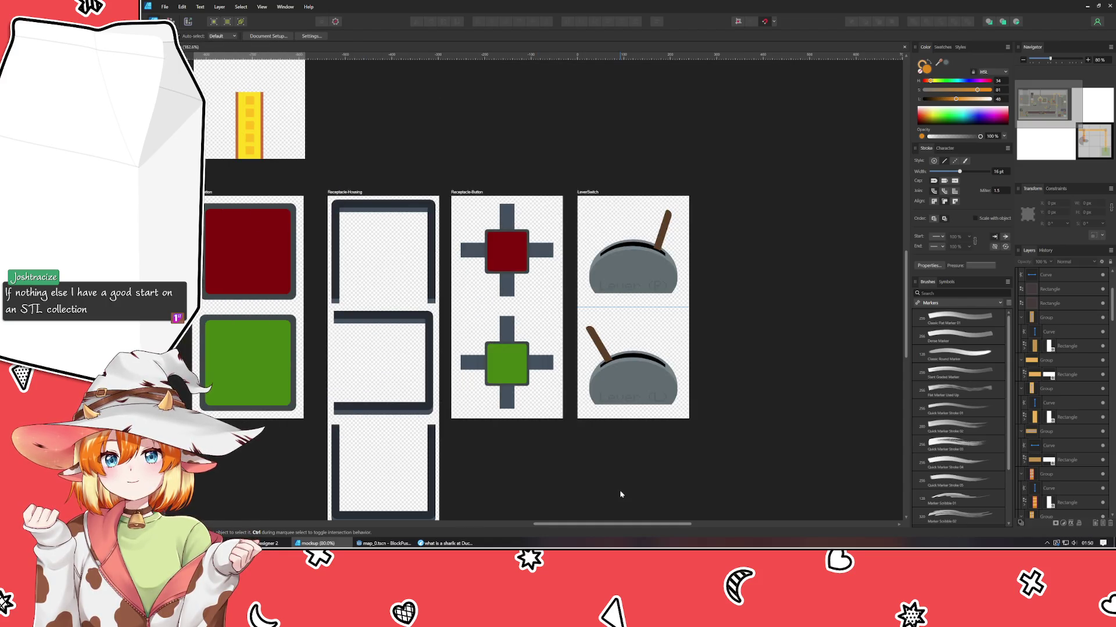
{"action": "left_click", "coordinate": [365, 166]}
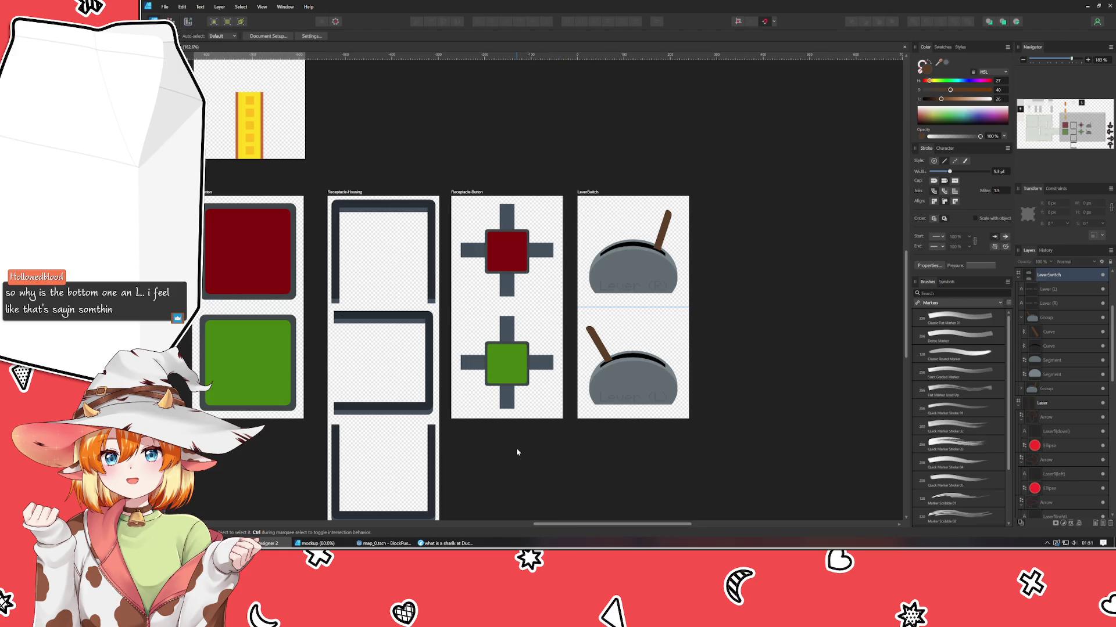
{"action": "left_click_drag", "start_coordinate": [517, 452], "coordinate": [518, 347]}
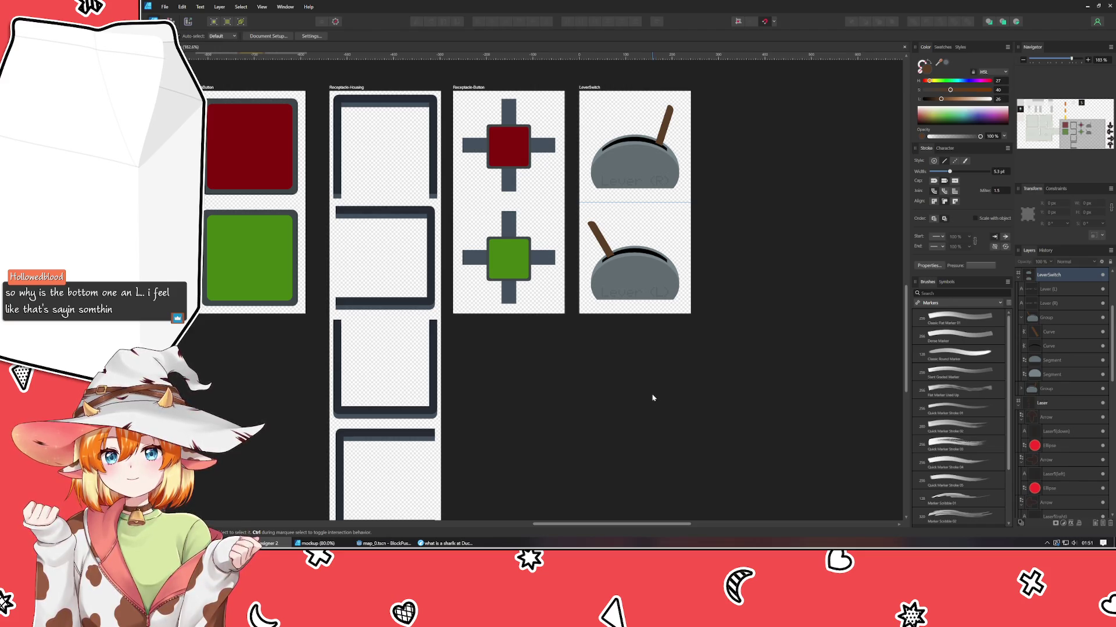
{"action": "mouse_move", "coordinate": [624, 394]}
{"action": "left_mouse_down"}
{"action": "mouse_move", "coordinate": [574, 494]}
{"action": "mouse_move", "coordinate": [505, 479]}
{"action": "left_mouse_up"}
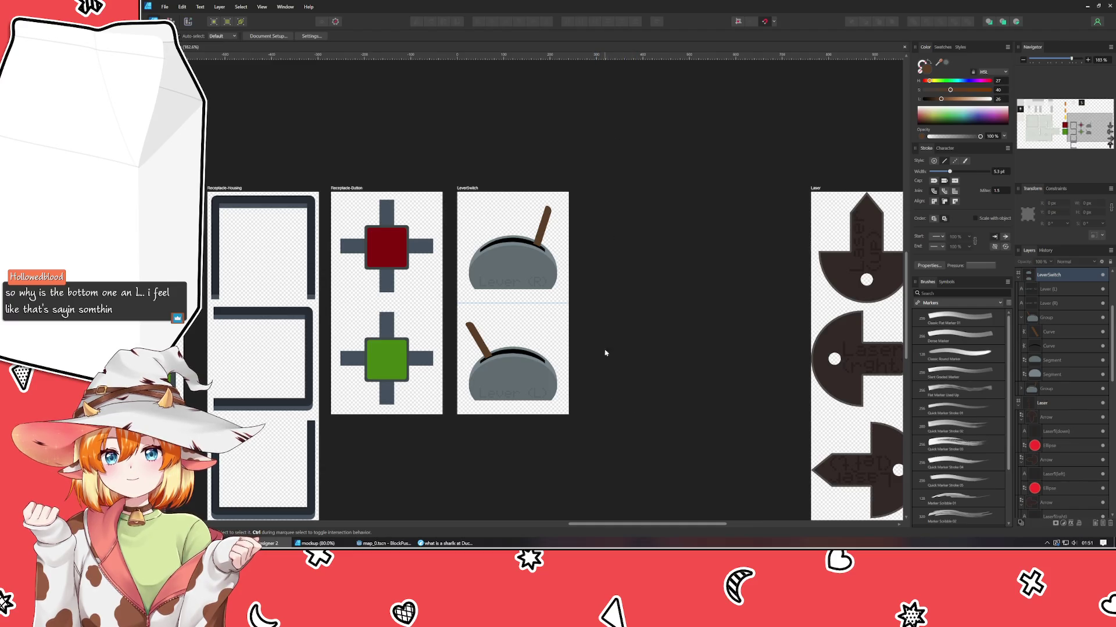
{"action": "scroll", "coordinate": [609, 465], "scroll_direction": "down", "scroll_amount": 1}
{"action": "scroll", "coordinate": [622, 452], "scroll_direction": "down", "scroll_amount": 1}
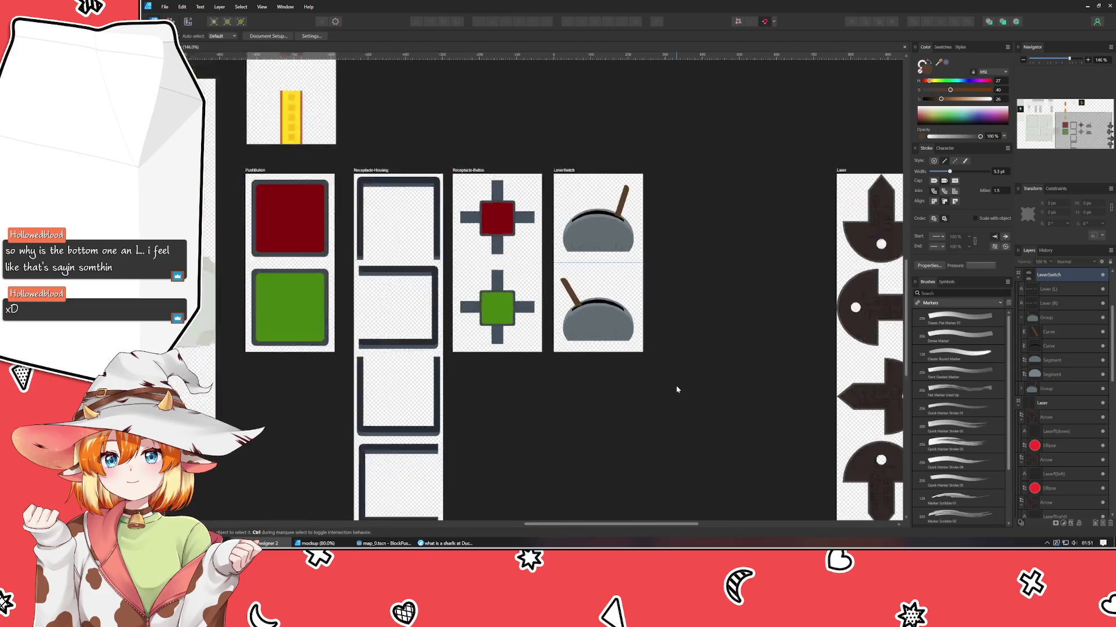
{"action": "scroll", "coordinate": [622, 456], "scroll_direction": "down", "scroll_amount": 2}
{"action": "scroll", "coordinate": [666, 384], "scroll_direction": "up", "scroll_amount": 1}
{"action": "left_click_drag", "start_coordinate": [666, 383], "coordinate": [620, 356]}
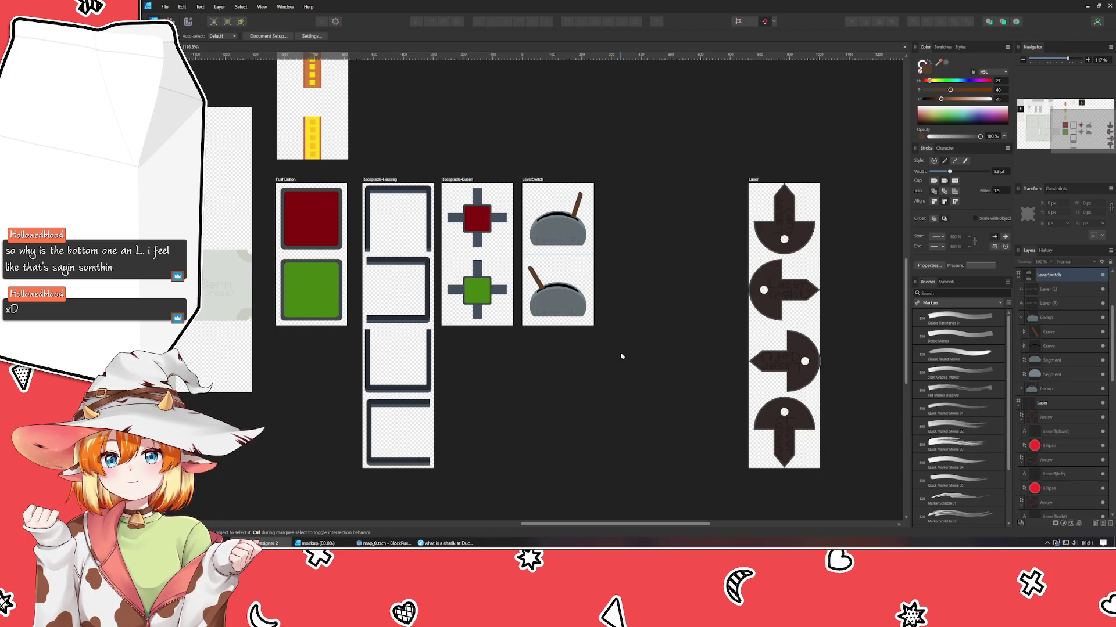
{"action": "mouse_move", "coordinate": [621, 356]}
{"action": "left_mouse_down"}
{"action": "mouse_move", "coordinate": [567, 481]}
{"action": "mouse_move", "coordinate": [586, 398]}
{"action": "left_mouse_up"}
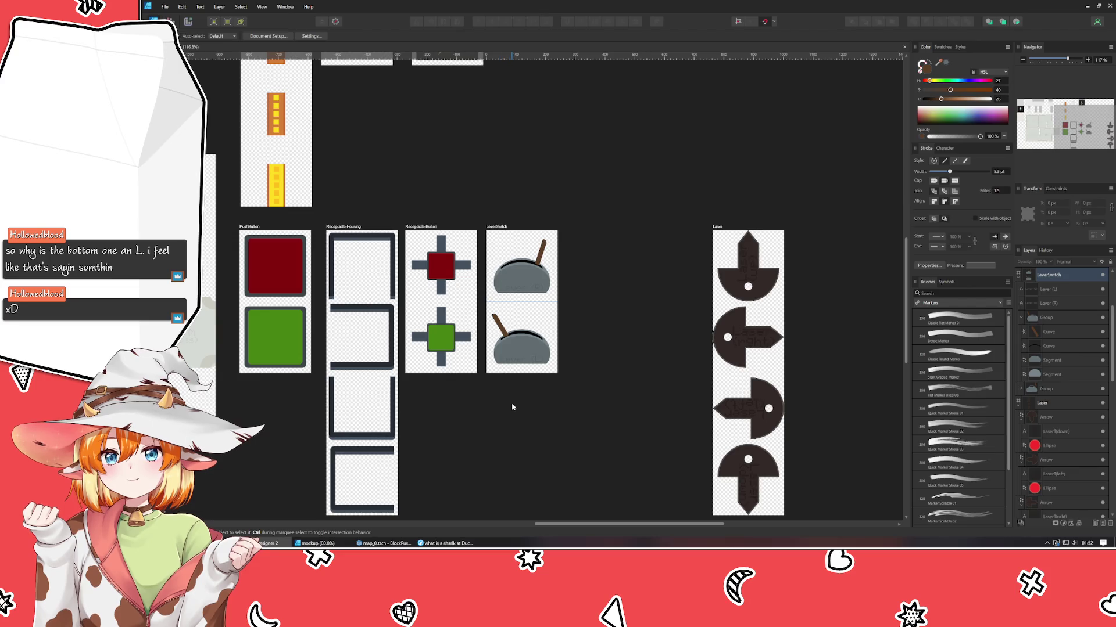
{"action": "mouse_move", "coordinate": [485, 439]}
{"action": "left_mouse_down"}
{"action": "mouse_move", "coordinate": [688, 456]}
{"action": "mouse_move", "coordinate": [703, 475]}
{"action": "mouse_move", "coordinate": [672, 428]}
{"action": "mouse_move", "coordinate": [495, 422]}
{"action": "mouse_move", "coordinate": [453, 438]}
{"action": "left_mouse_up"}
{"action": "scroll", "coordinate": [703, 474], "scroll_direction": "down", "scroll_amount": 3}
{"action": "scroll", "coordinate": [494, 421], "scroll_direction": "up", "scroll_amount": 2}
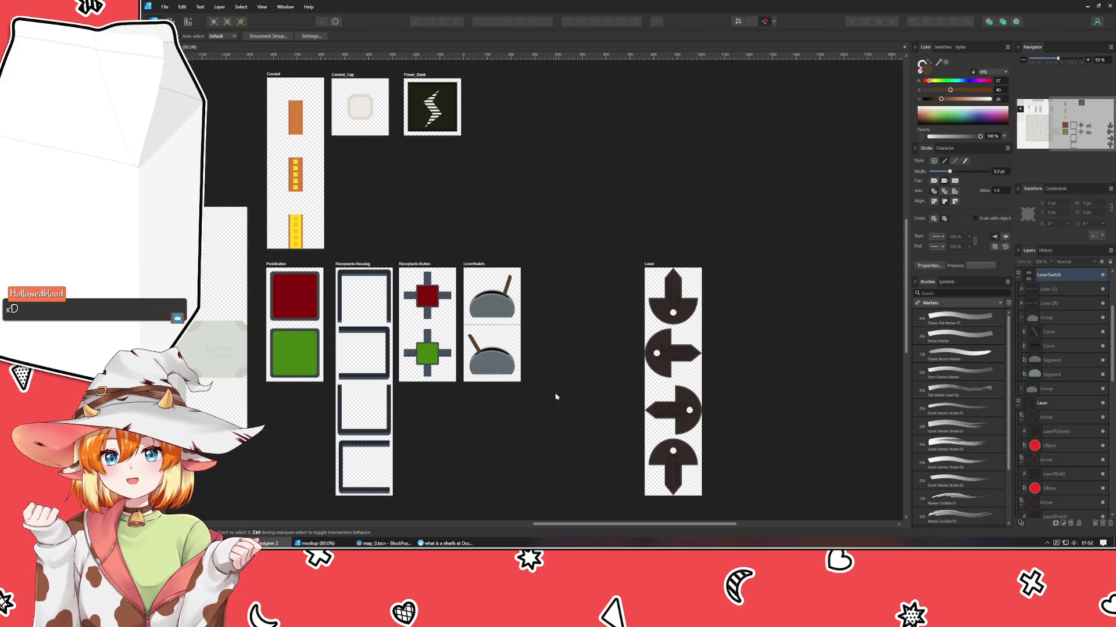
{"action": "left_click_drag", "start_coordinate": [520, 303], "coordinate": [618, 294]}
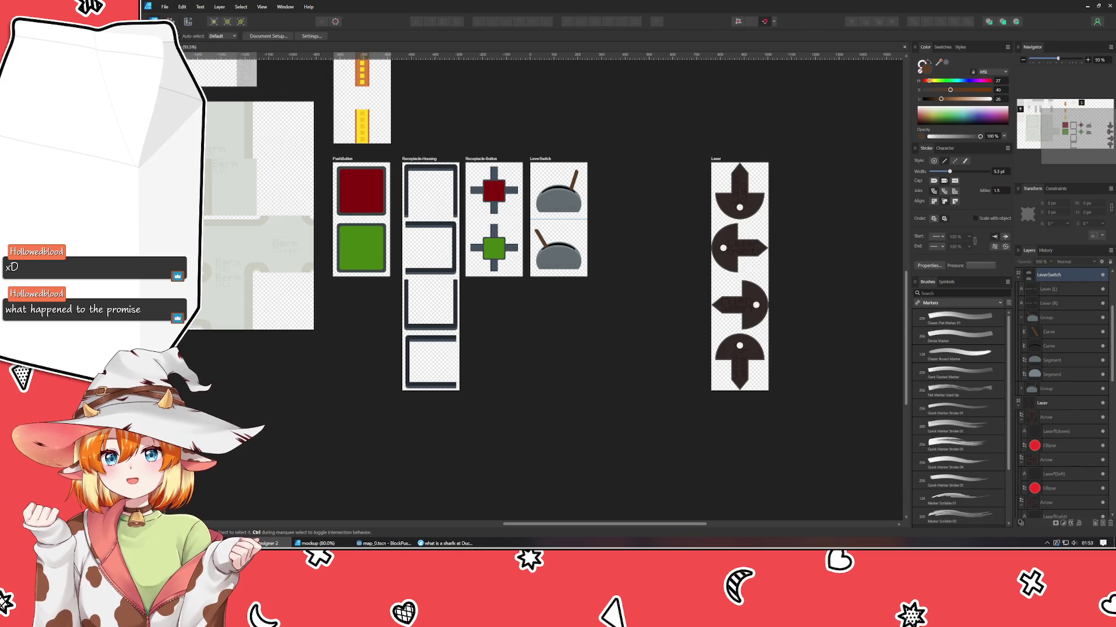
{"action": "key", "text": "shift+a"}
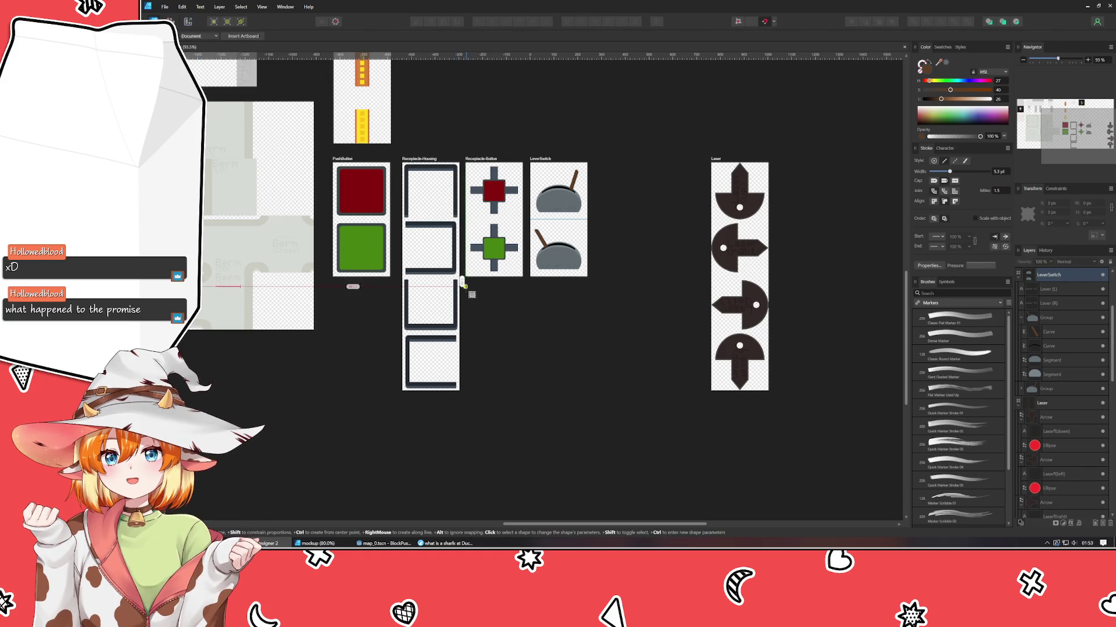
- Draw a new artboard and size it to 240 × 480 px in Transform
{"action": "left_click_drag", "start_coordinate": [466, 290], "coordinate": [523, 388]}
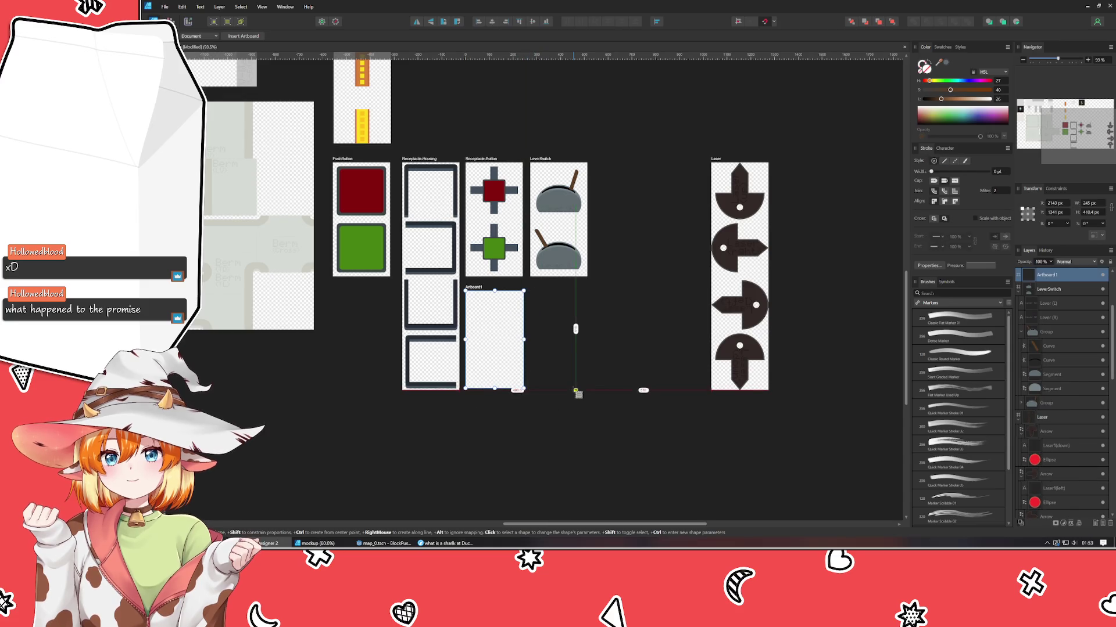
{"action": "scroll", "coordinate": [565, 374], "scroll_direction": "up", "scroll_amount": 3}
{"action": "scroll", "coordinate": [566, 374], "scroll_direction": "up", "scroll_amount": 1}
{"action": "left_click_drag", "start_coordinate": [568, 374], "coordinate": [625, 441]}
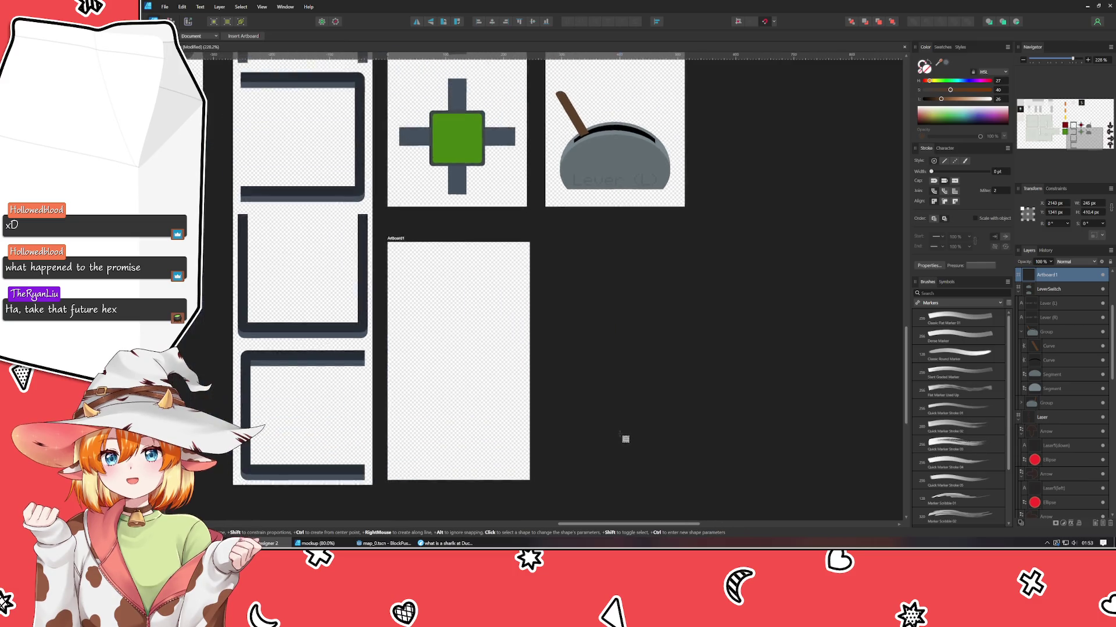
{"action": "key", "text": "v"}
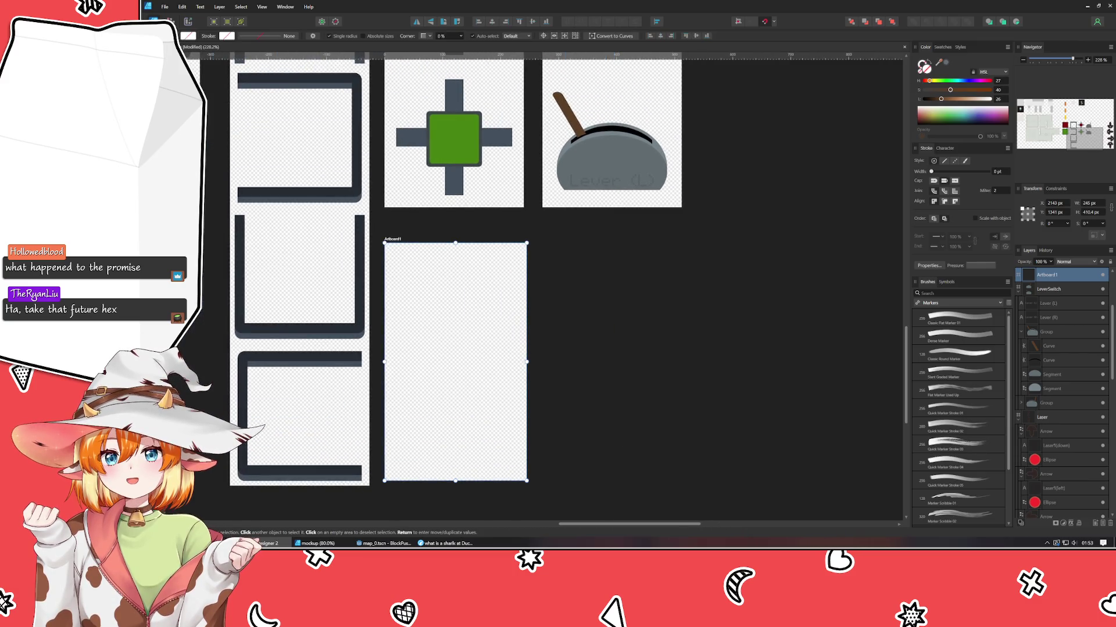
{"action": "left_click", "coordinate": [1089, 204]}
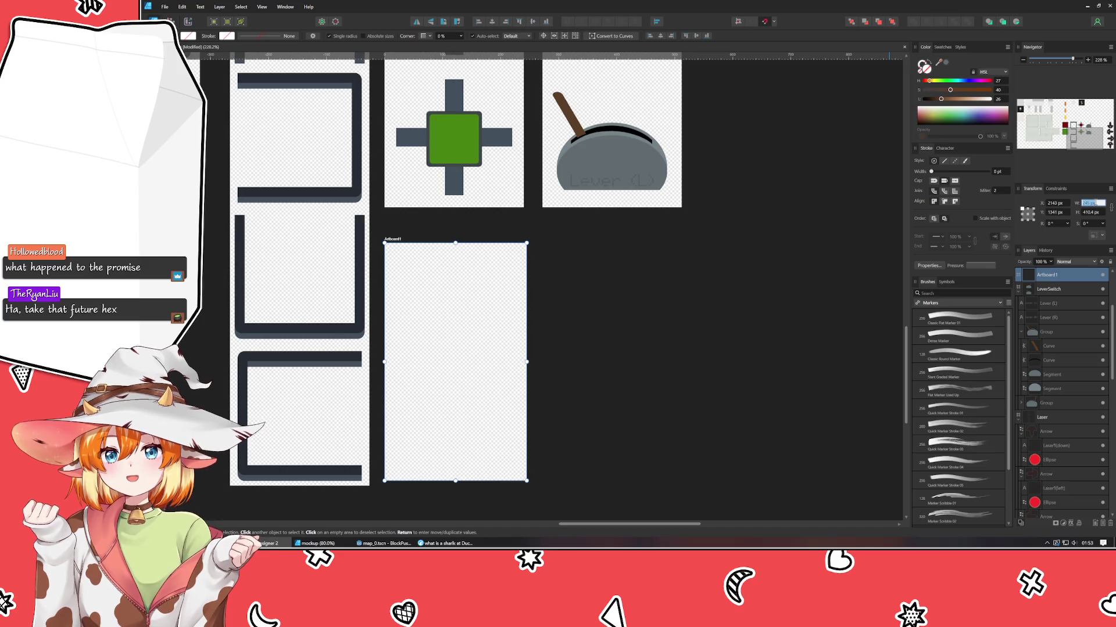
{"action": "key", "text": "Tab"}
{"action": "type", "text": "480"}
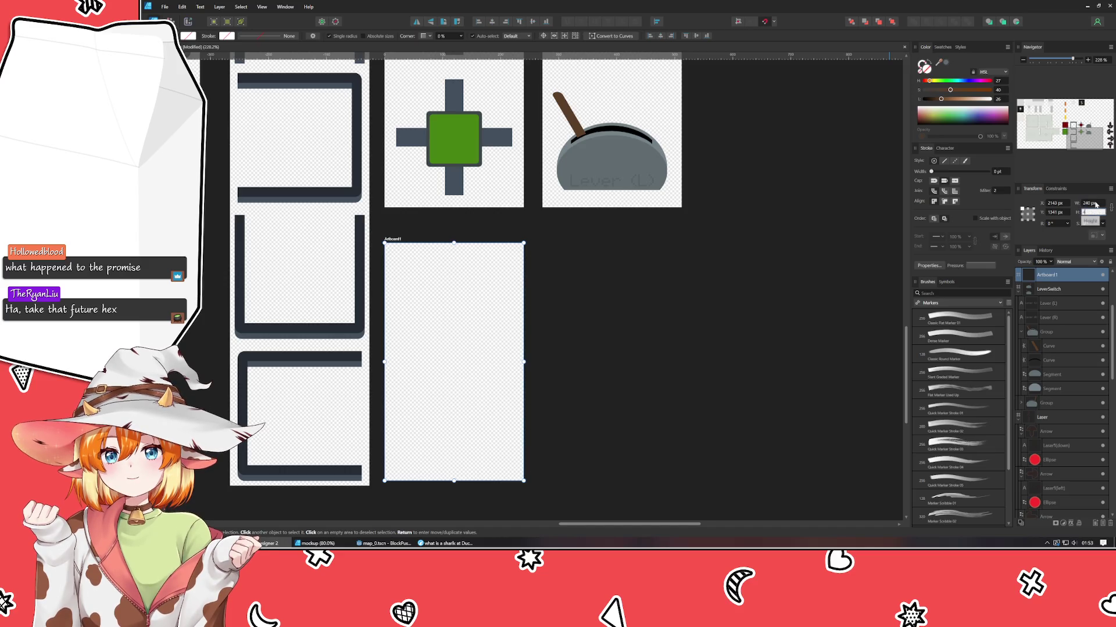
{"action": "key", "text": "Return"}
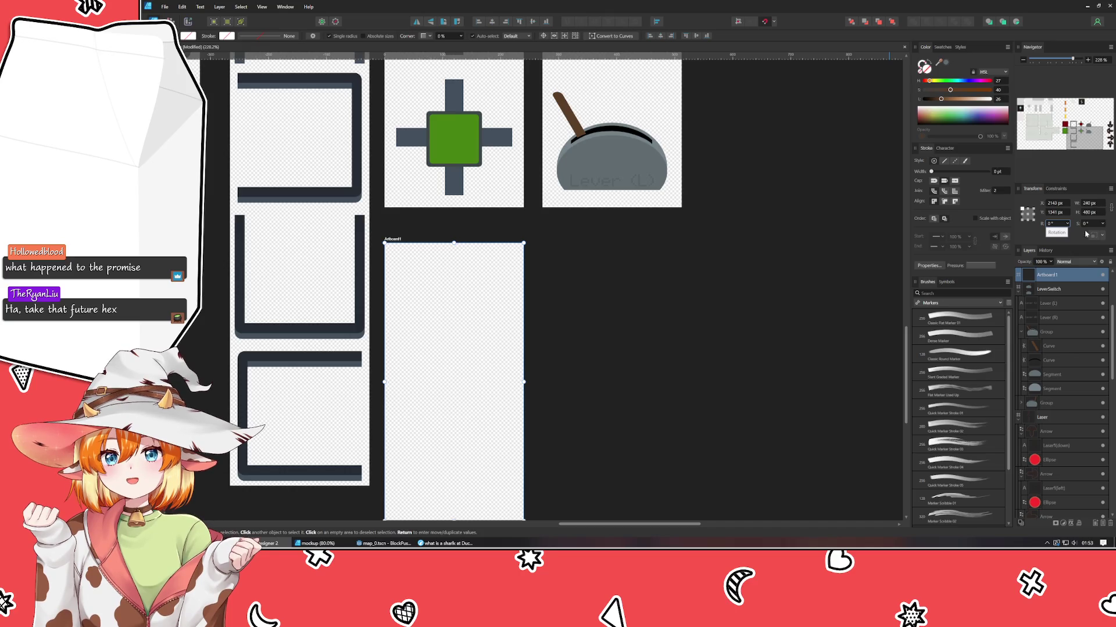
- Move Artboard1 to sit to the right of the LeverSwitch artboard
{"action": "scroll", "coordinate": [658, 406], "scroll_direction": "down", "scroll_amount": 1, "text": "ctrl"}
{"action": "scroll", "coordinate": [656, 406], "scroll_direction": "down", "scroll_amount": 2, "text": "ctrl"}
{"action": "scroll", "coordinate": [649, 423], "scroll_direction": "down", "scroll_amount": 1, "text": "ctrl"}
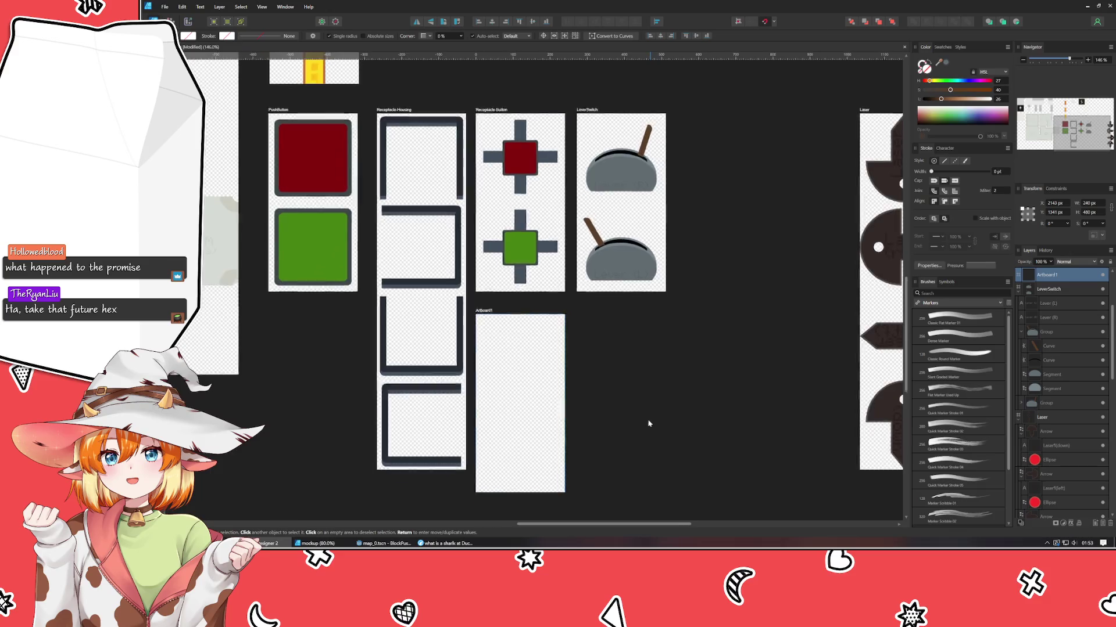
{"action": "left_click_drag", "start_coordinate": [649, 424], "coordinate": [630, 481]}
{"action": "left_click_drag", "start_coordinate": [464, 368], "coordinate": [741, 223]}
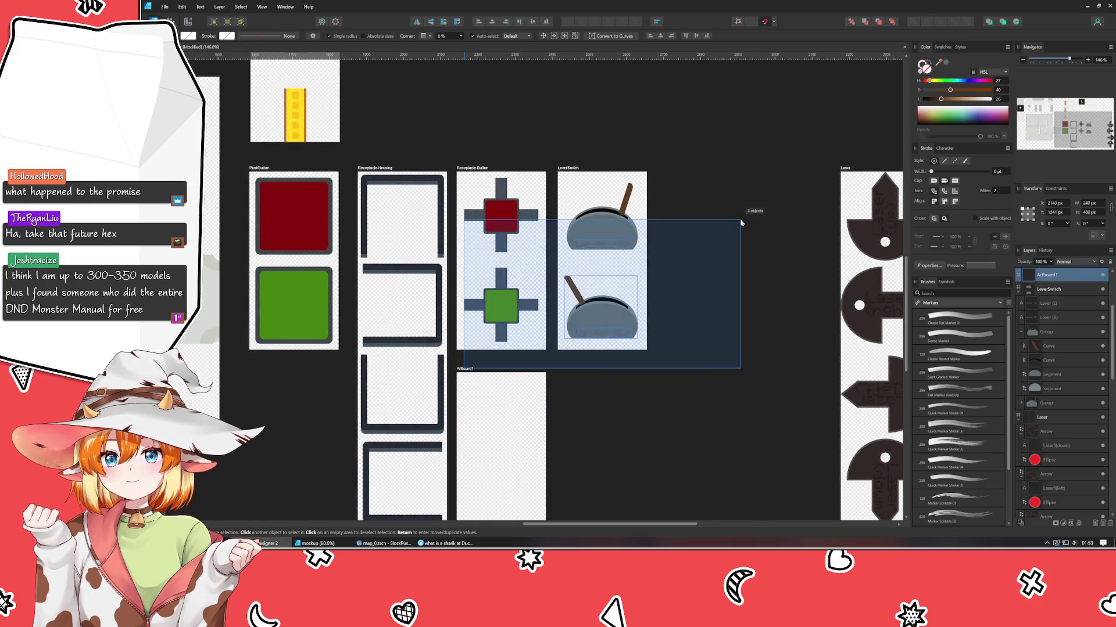
{"action": "left_click", "coordinate": [505, 418]}
{"action": "left_click_drag", "start_coordinate": [467, 372], "coordinate": [669, 172]}
{"action": "left_click", "coordinate": [685, 123]}
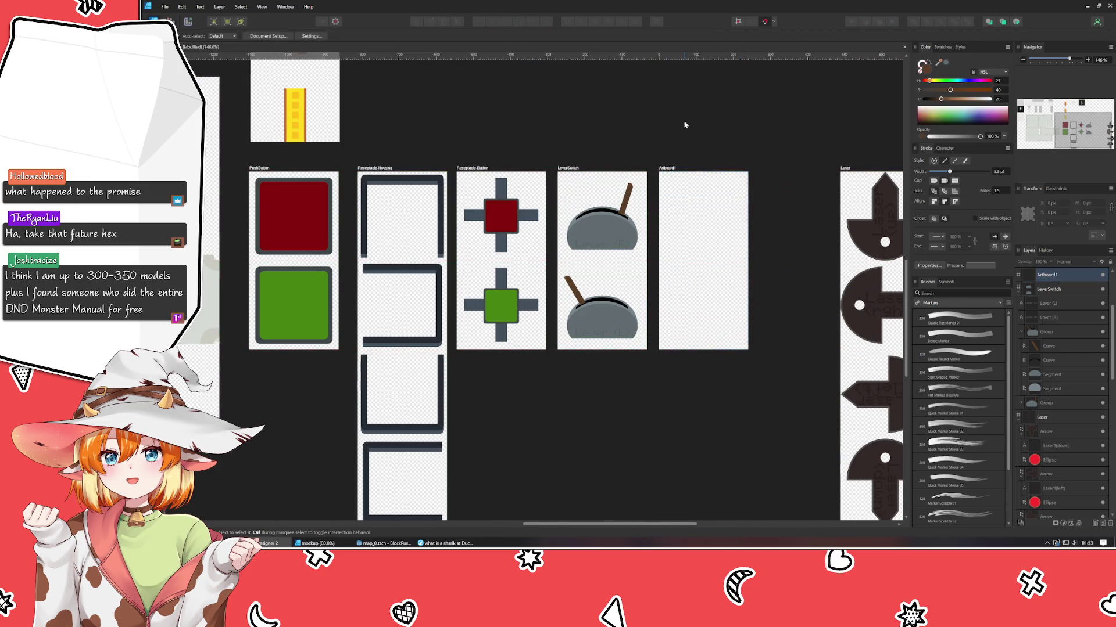
{"action": "scroll", "coordinate": [577, 190], "scroll_direction": "up", "scroll_amount": 3}
{"action": "scroll", "coordinate": [595, 254], "scroll_direction": "down", "scroll_amount": 3}
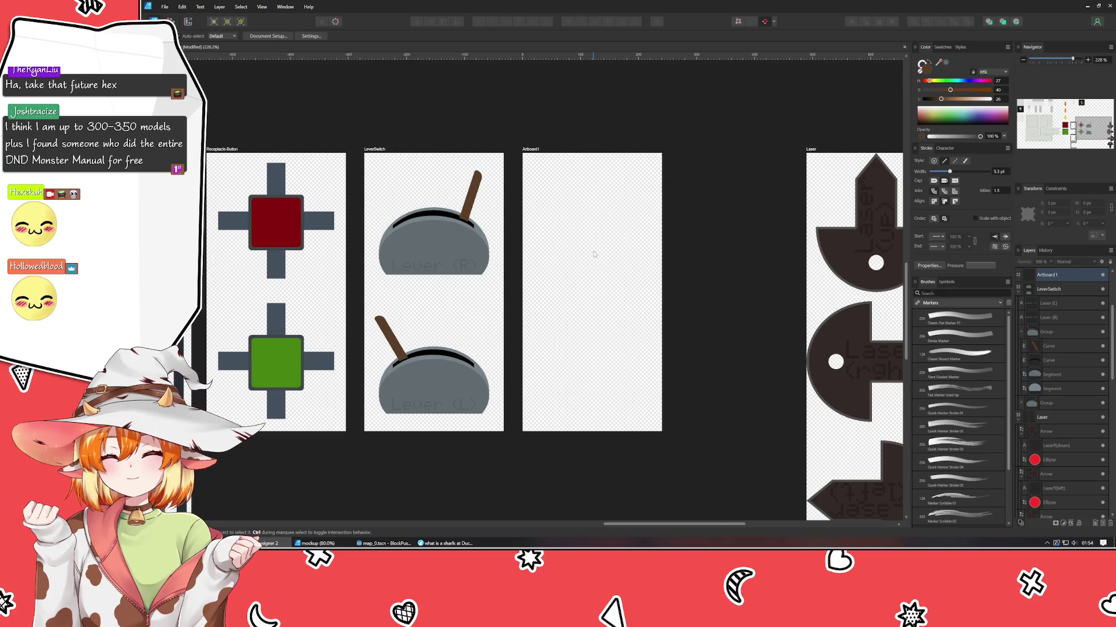
- Add a horizontal guide at 232 px on Artboard1 and bring the mockup level map forward
{"action": "left_click", "coordinate": [594, 254]}
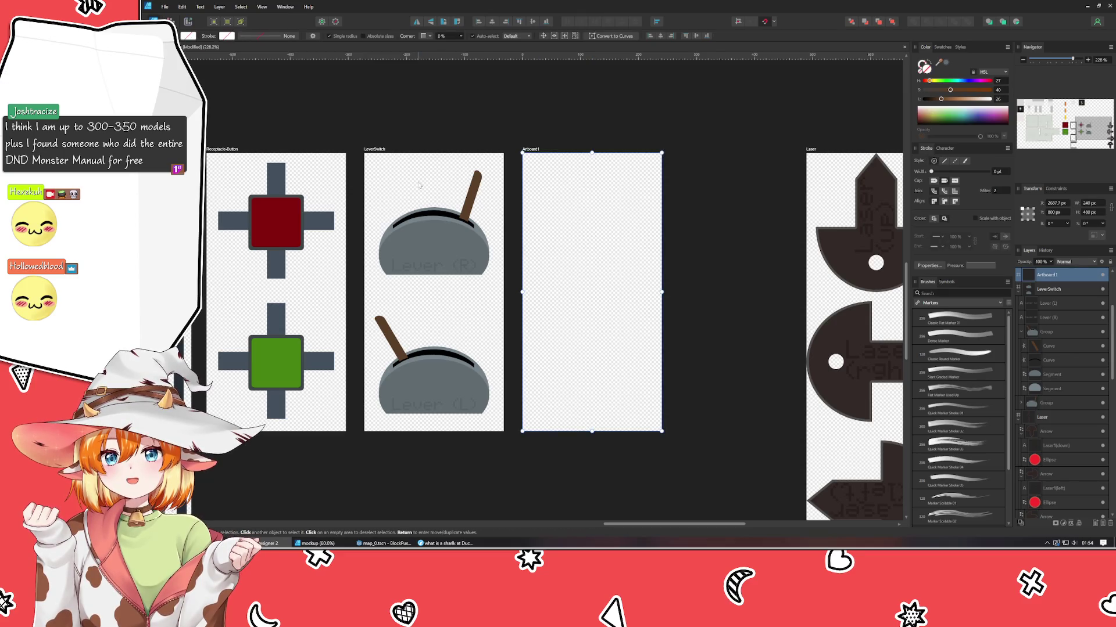
{"action": "left_click_drag", "start_coordinate": [523, 57], "coordinate": [534, 292]}
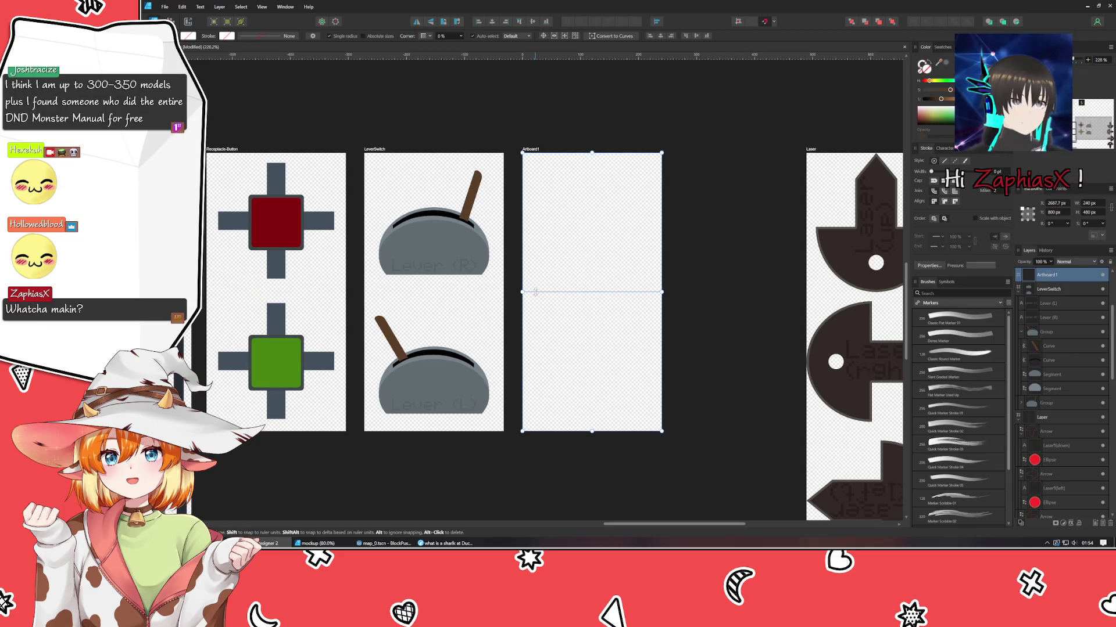
{"action": "scroll", "coordinate": [523, 431], "scroll_direction": "down", "scroll_amount": 5}
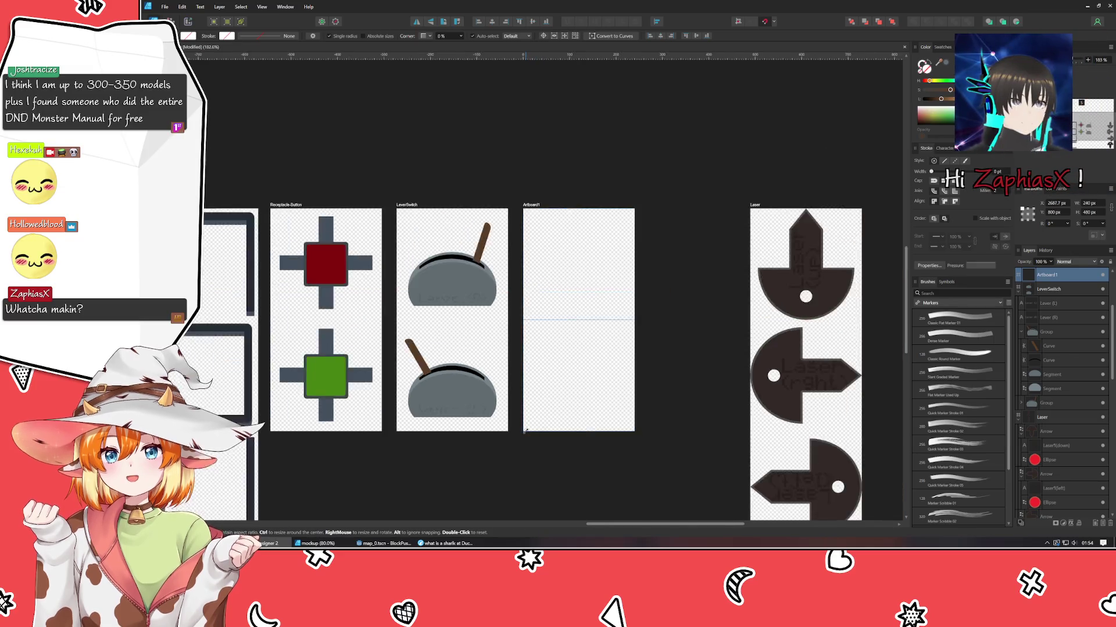
{"action": "left_click_drag", "start_coordinate": [621, 395], "coordinate": [688, 394]}
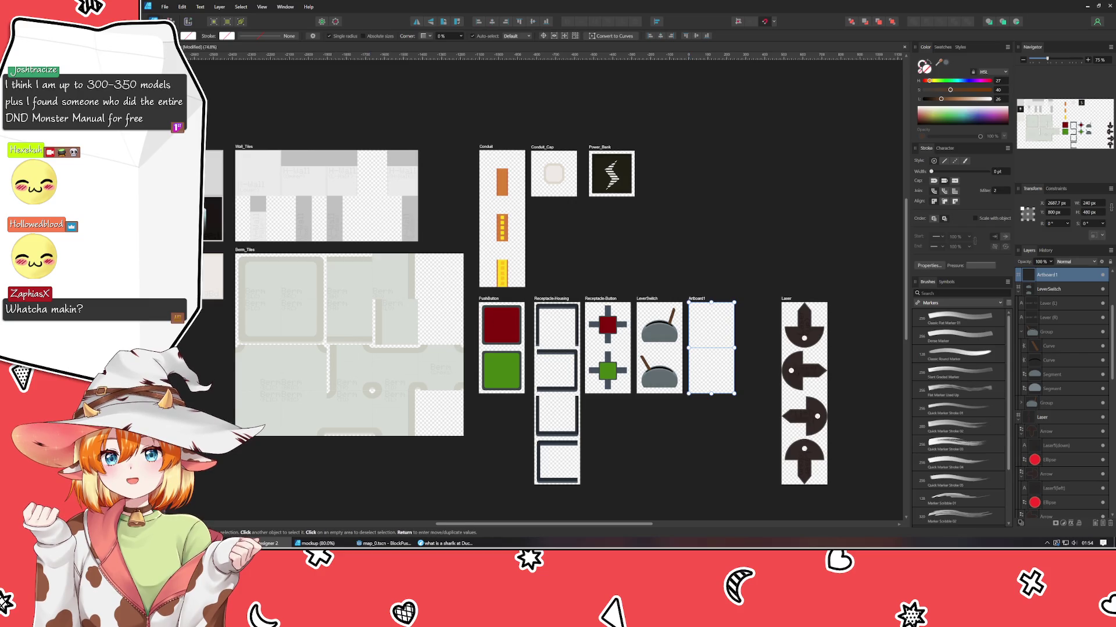
{"action": "left_click", "coordinate": [314, 543]}
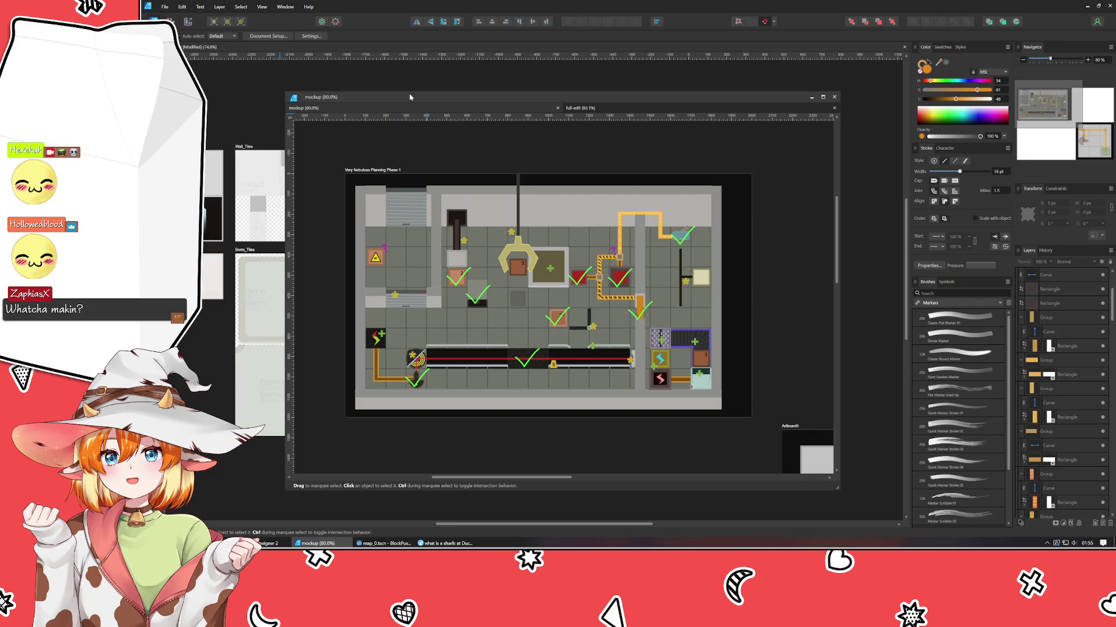
- Switch back to the sprite artboards document, then reposition the mockup level map window
{"action": "key", "text": "ctrl+Tab"}
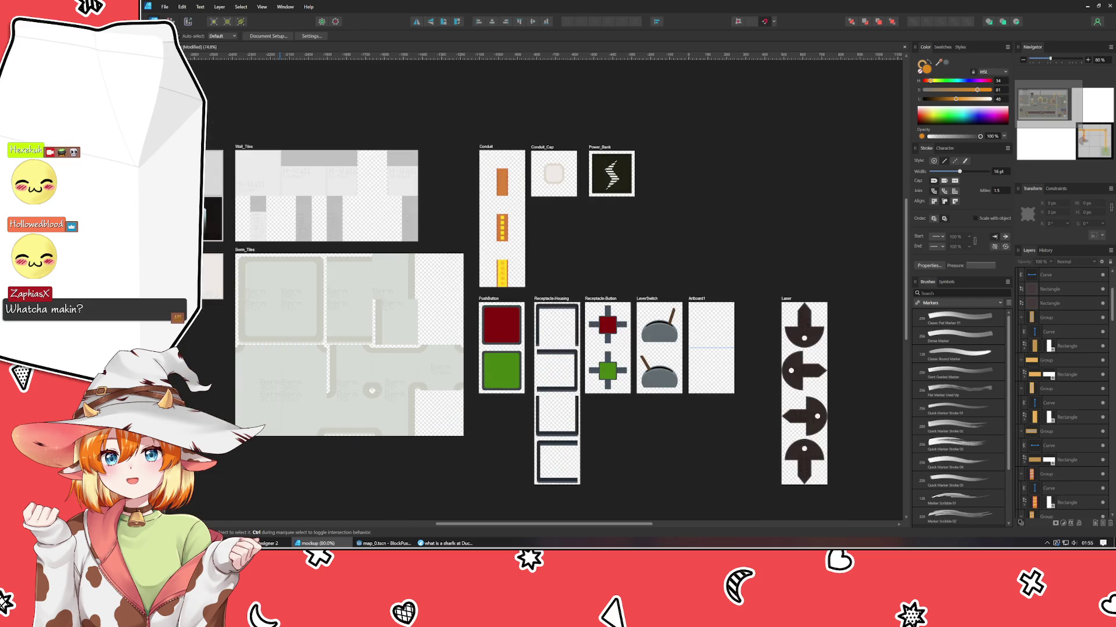
{"action": "left_click", "coordinate": [636, 221]}
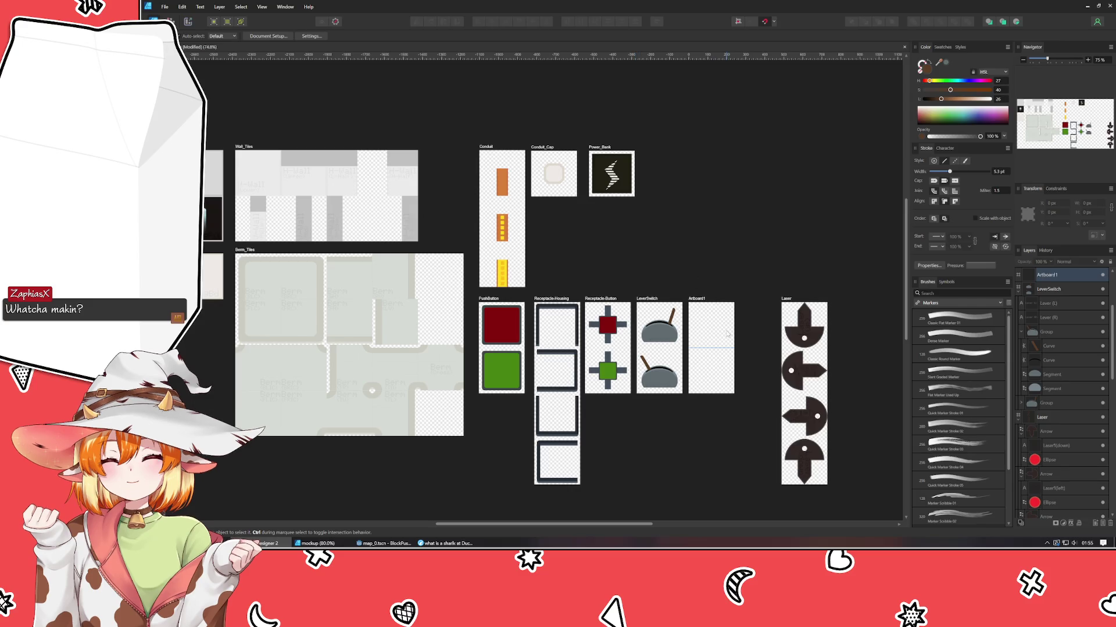
{"action": "mouse_move", "coordinate": [710, 473]}
{"action": "left_mouse_down"}
{"action": "mouse_move", "coordinate": [604, 448]}
{"action": "mouse_move", "coordinate": [566, 534]}
{"action": "left_mouse_up"}
{"action": "scroll", "coordinate": [604, 448], "scroll_direction": "up", "scroll_amount": 3}
{"action": "scroll", "coordinate": [605, 446], "scroll_direction": "up", "scroll_amount": 1}
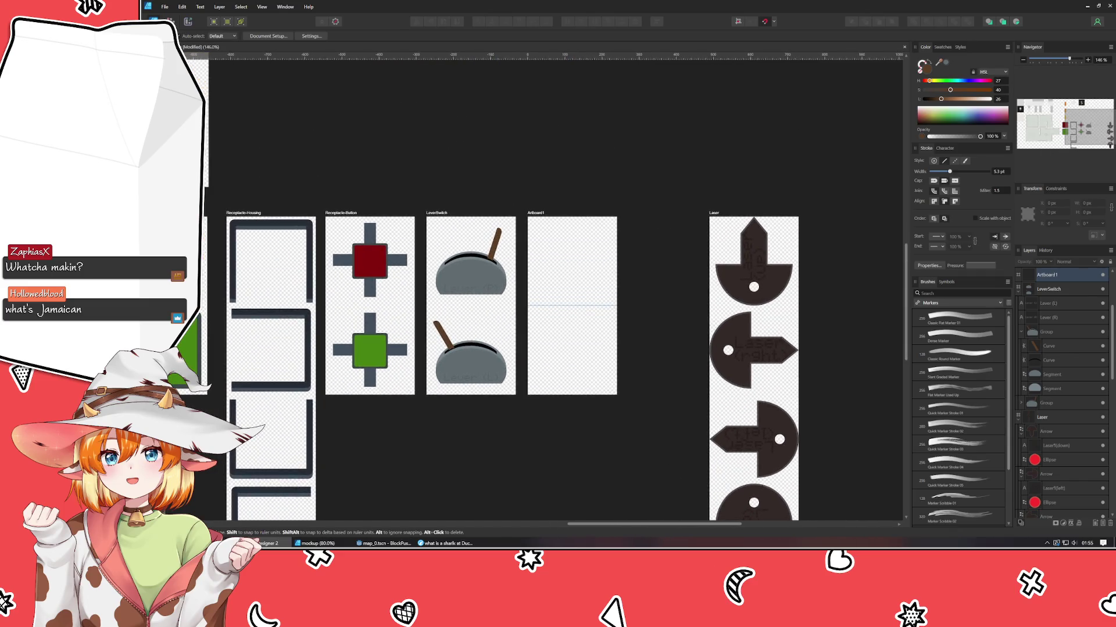
{"action": "left_click", "coordinate": [314, 543]}
{"action": "mouse_move", "coordinate": [523, 130]}
{"action": "left_mouse_down"}
{"action": "mouse_move", "coordinate": [521, 95]}
{"action": "mouse_move", "coordinate": [3, 81]}
{"action": "left_mouse_up"}
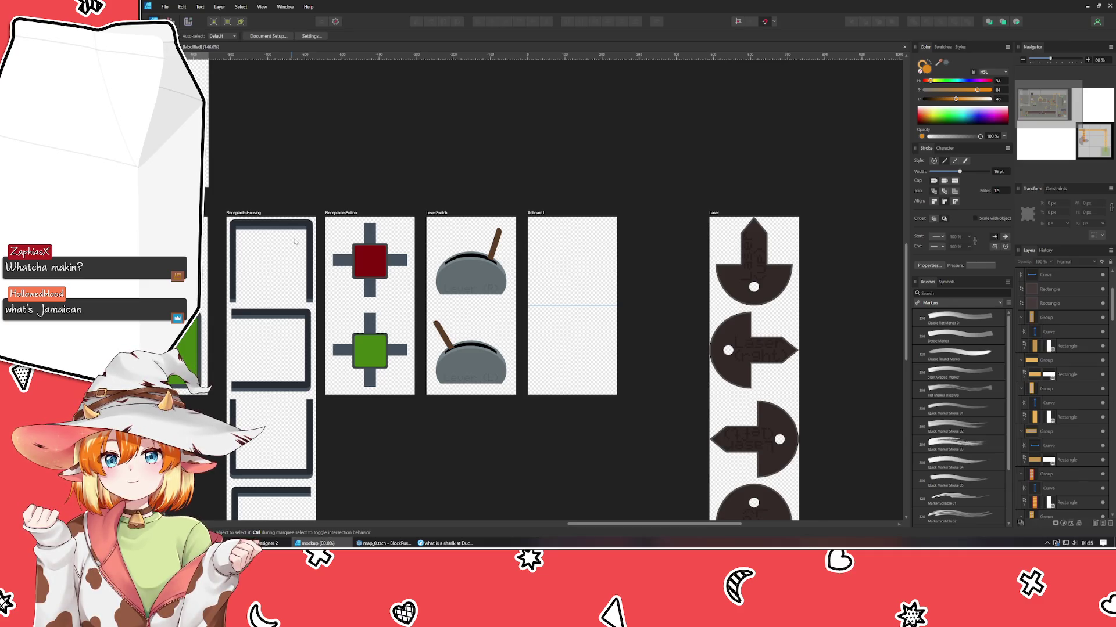
- Select the empty Artboard1 beside LeverSwitch
{"action": "left_click", "coordinate": [575, 360]}
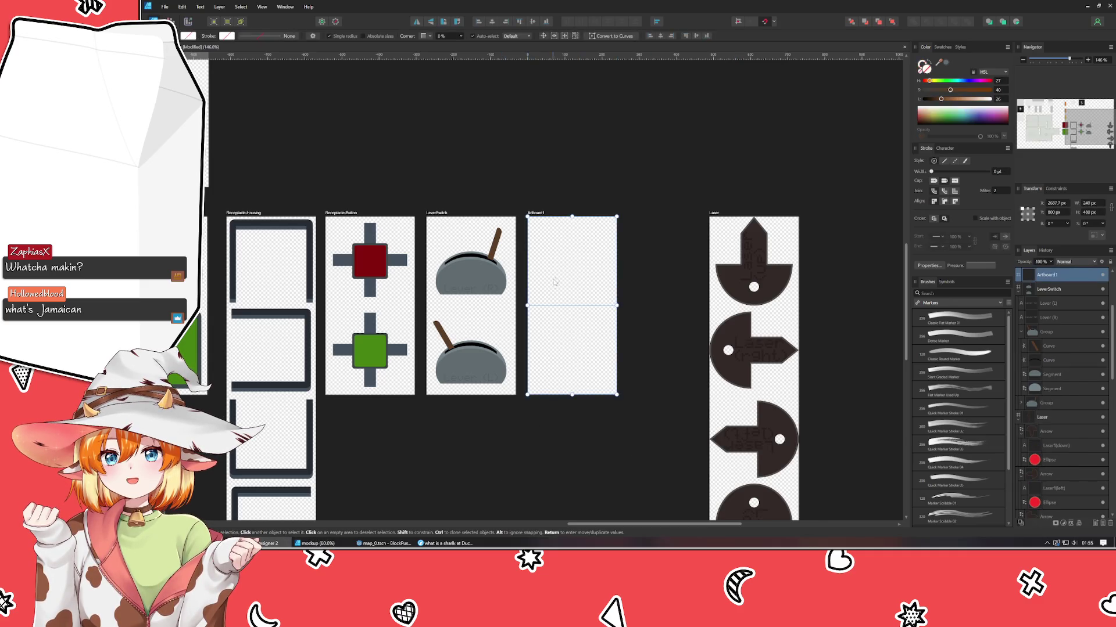
{"action": "left_click", "coordinate": [678, 278]}
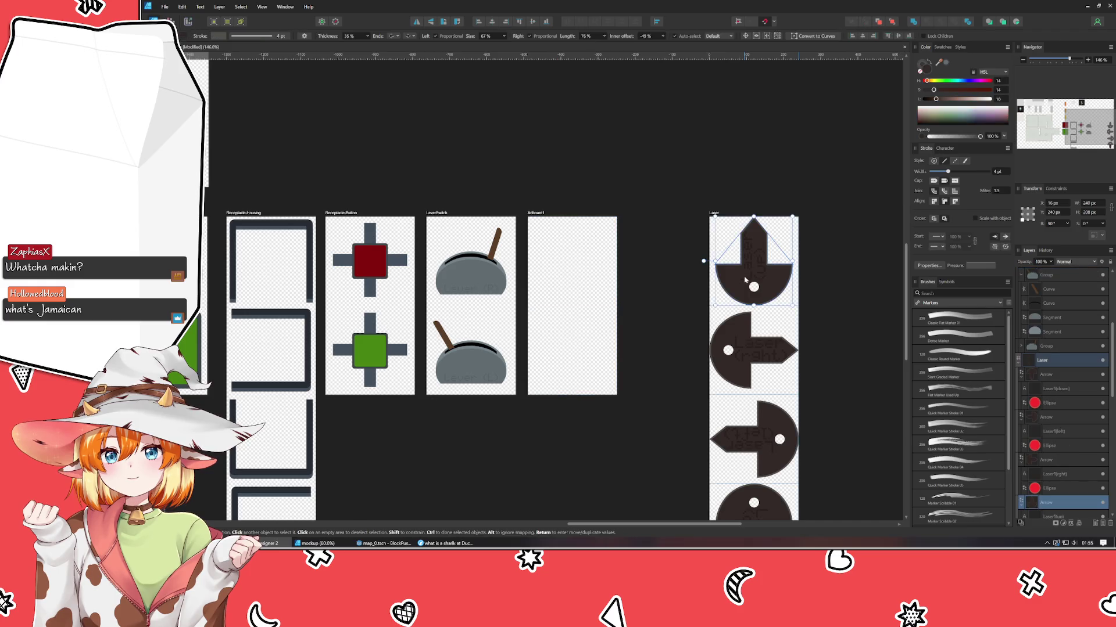
{"action": "left_click", "coordinate": [597, 286]}
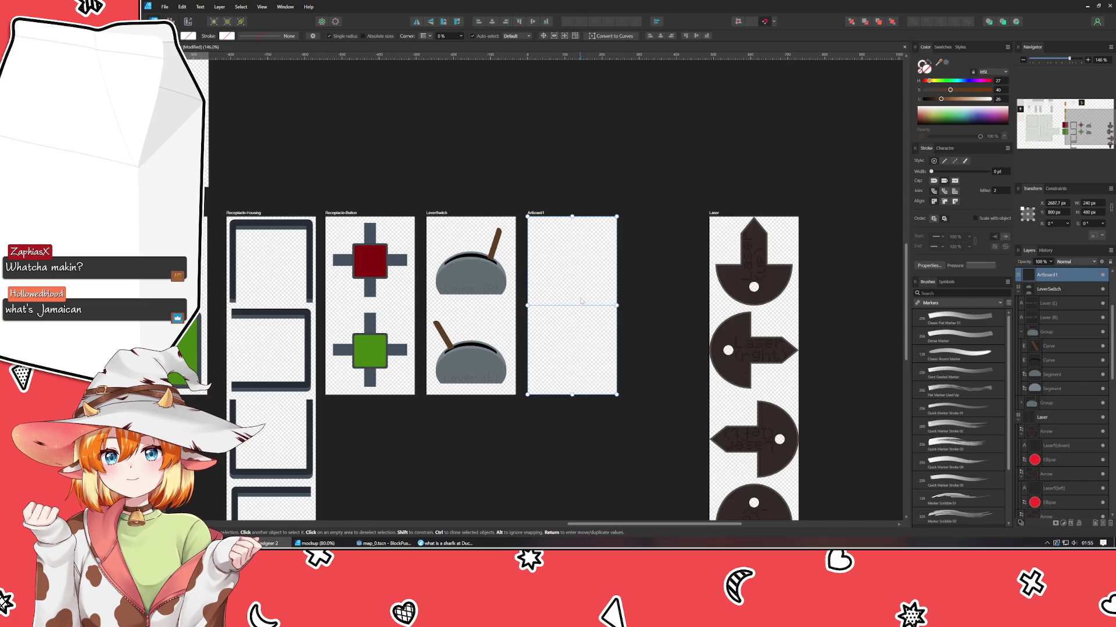
{"action": "left_click", "coordinate": [482, 127]}
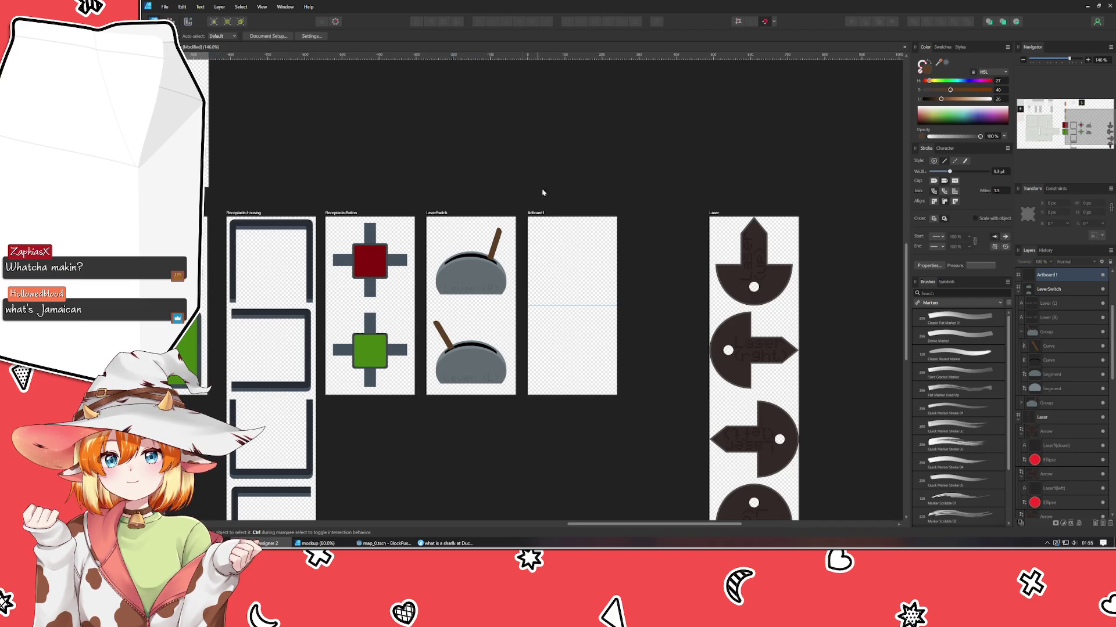
{"action": "left_click", "coordinate": [537, 213]}
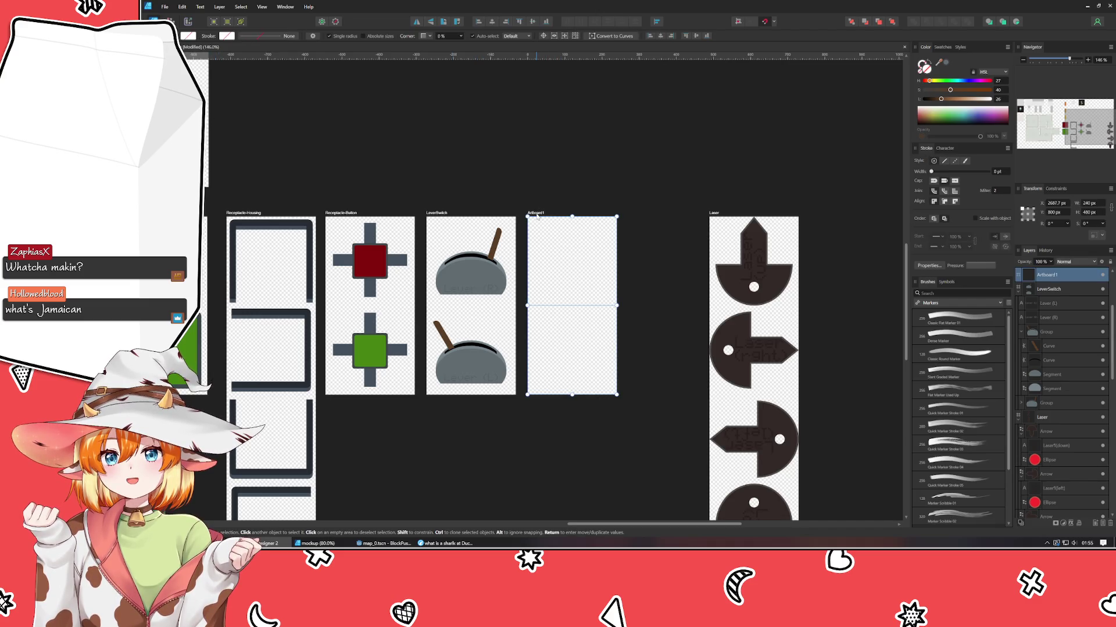
- Rename Artboard1 to 'Receptacle-Power'
{"action": "double_click", "coordinate": [571, 339]}
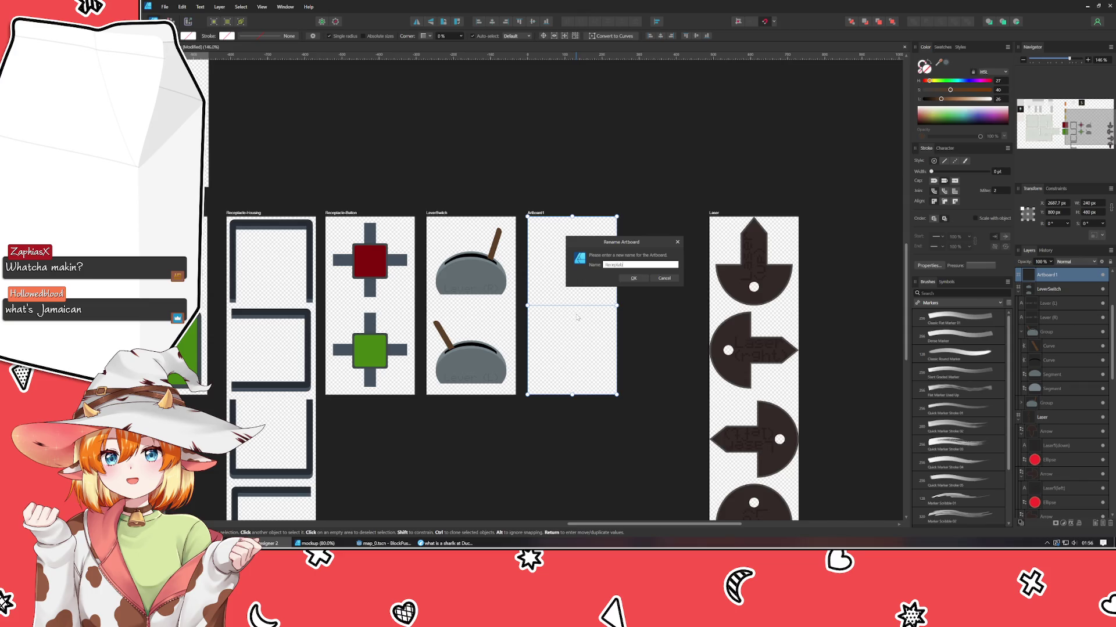
{"action": "type", "text": "le-P"}
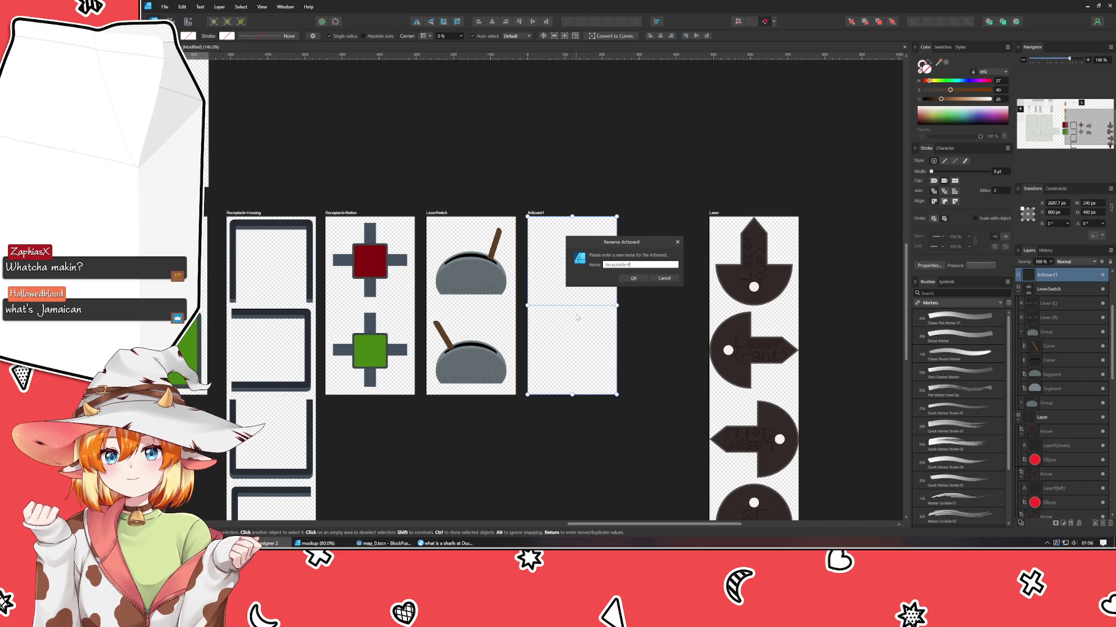
{"action": "type", "text": "ower"}
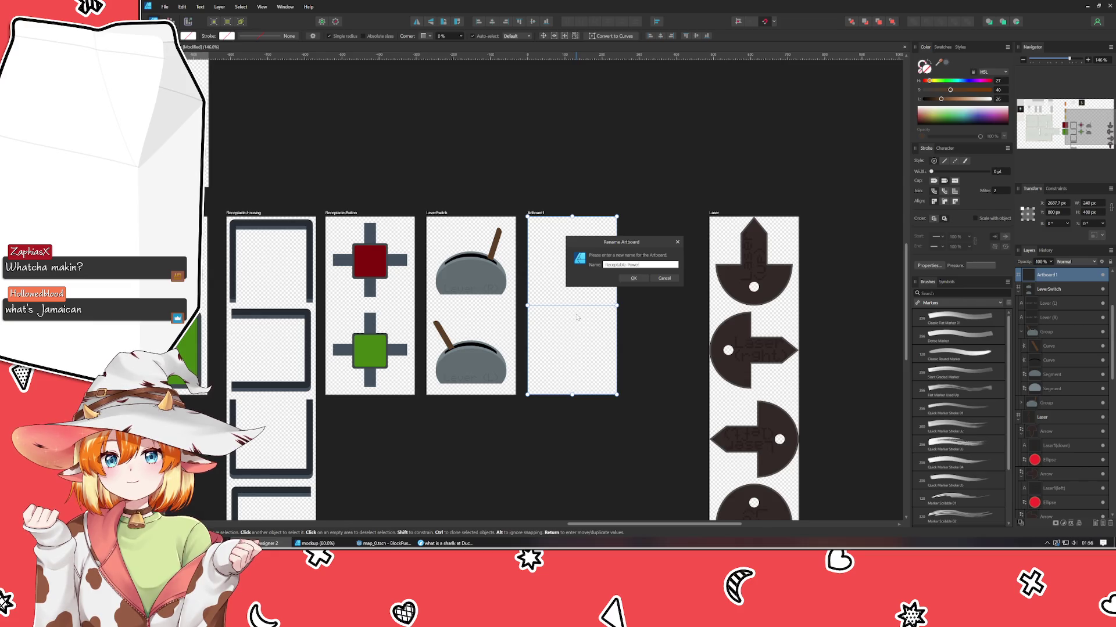
{"action": "key", "text": "Return"}
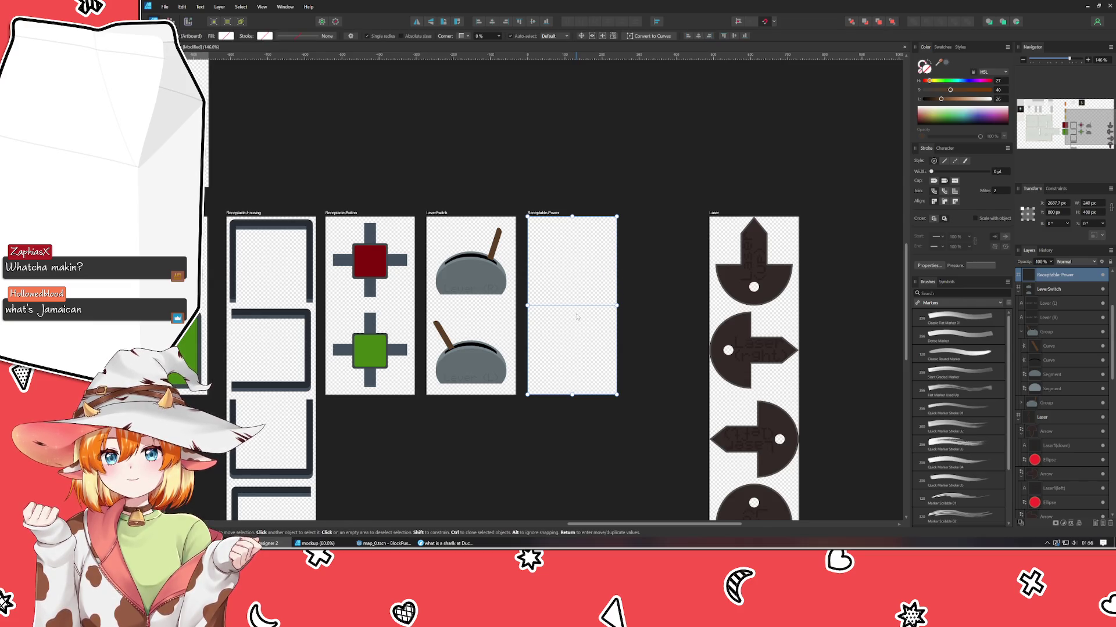
{"action": "left_click", "coordinate": [458, 195]}
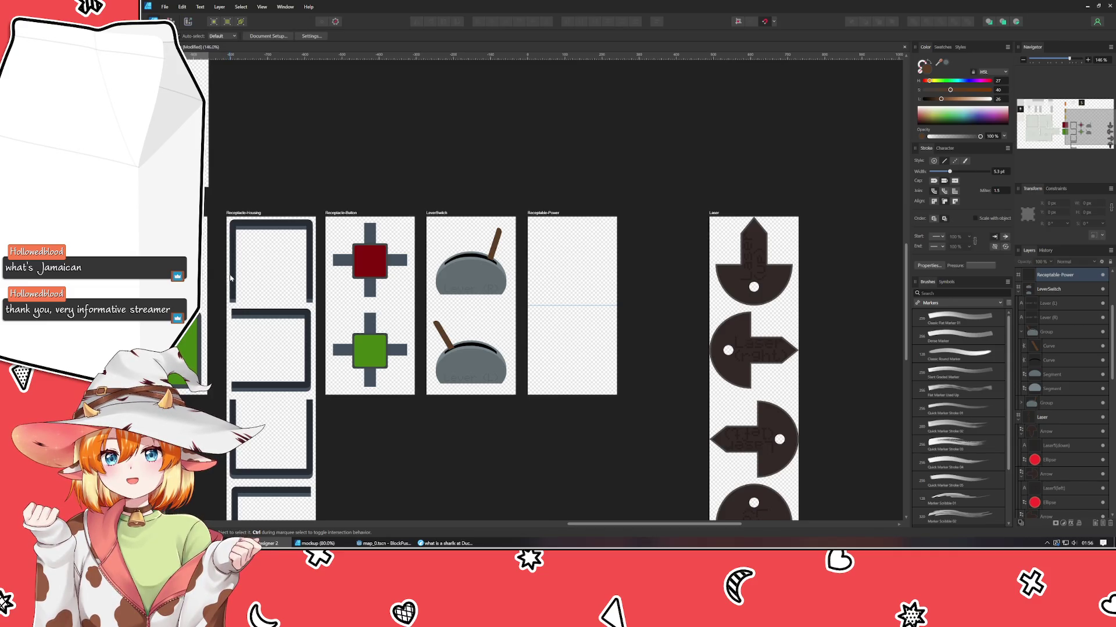
- Copy the red-centred button cross from Receptacle-Button into the top half of Receptacle-Power
{"action": "left_click", "coordinate": [377, 258]}
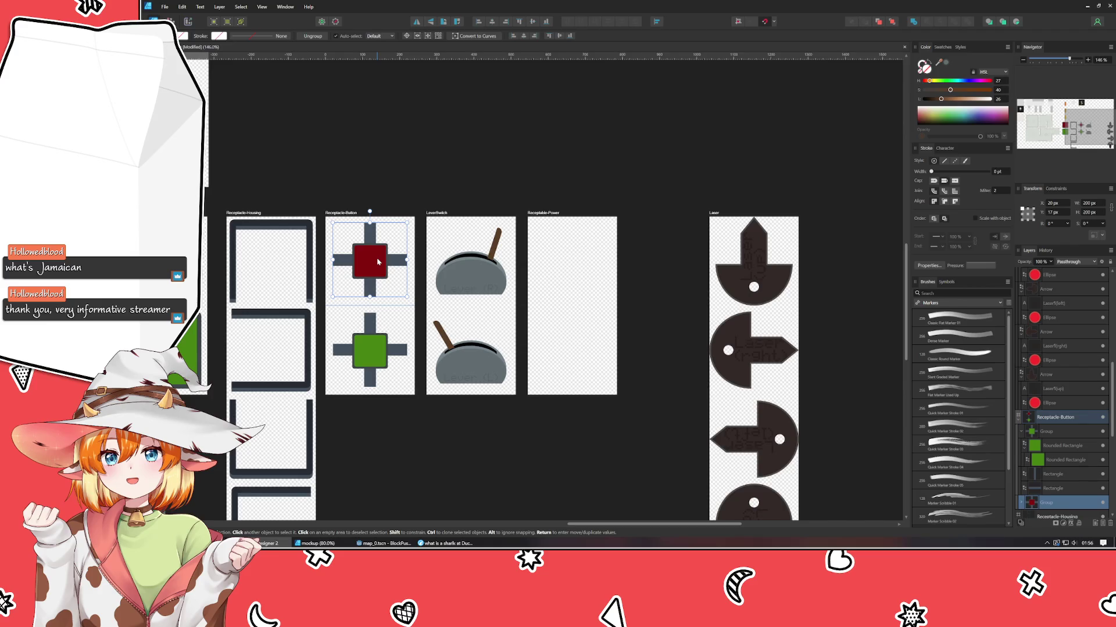
{"action": "left_click_drag", "start_coordinate": [377, 261], "coordinate": [580, 264]}
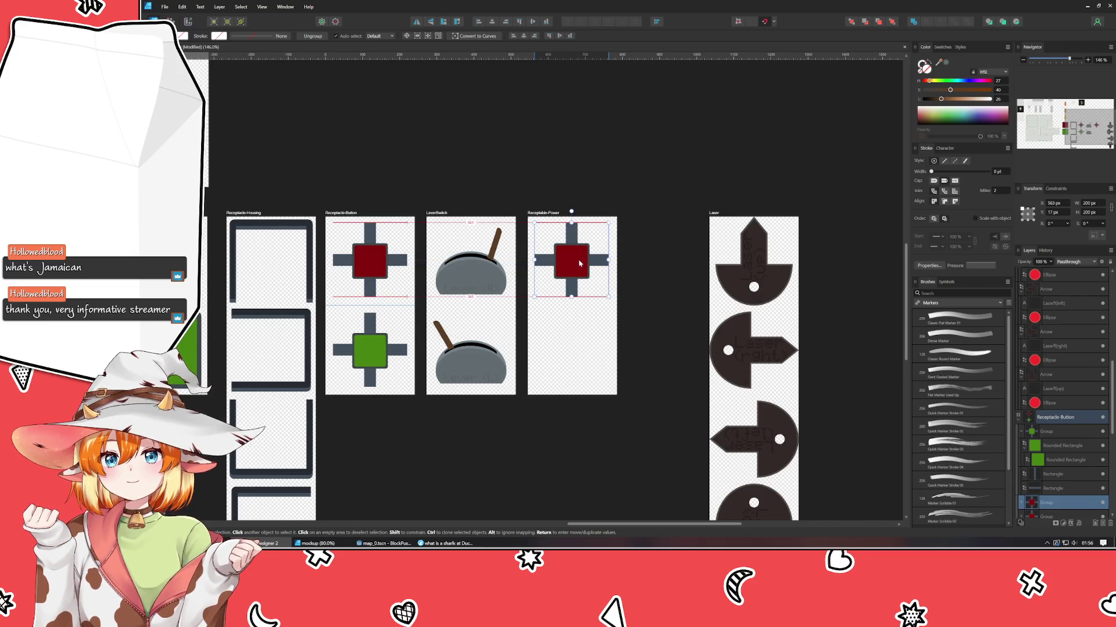
{"action": "left_click_drag", "start_coordinate": [581, 263], "coordinate": [578, 263]}
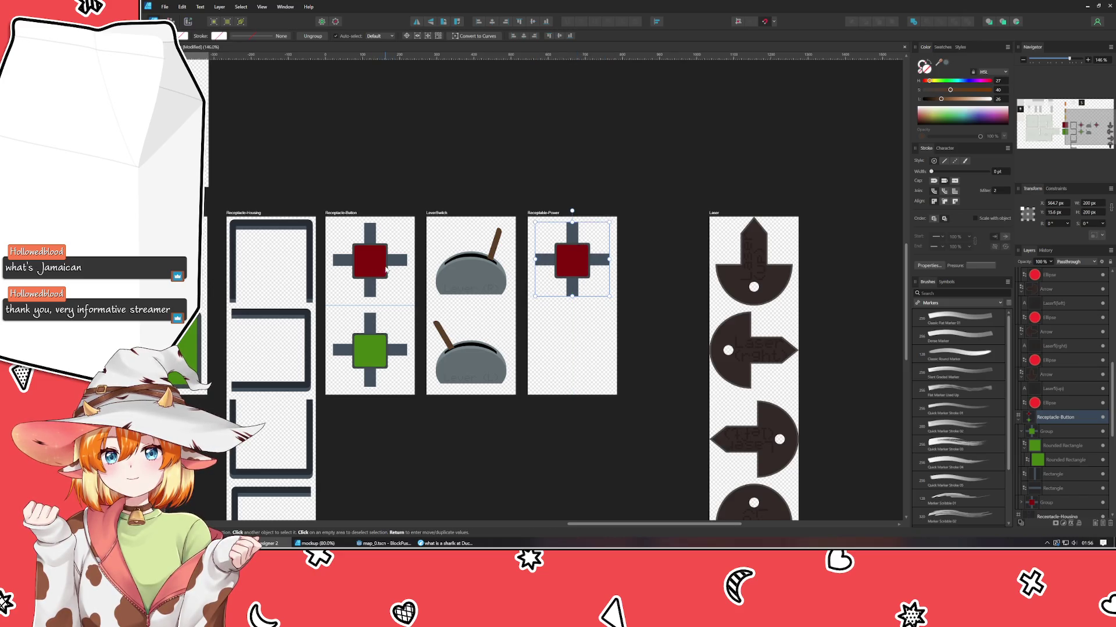
{"action": "key", "text": "ctrl+z"}
{"action": "left_click_drag", "start_coordinate": [386, 269], "coordinate": [573, 266]}
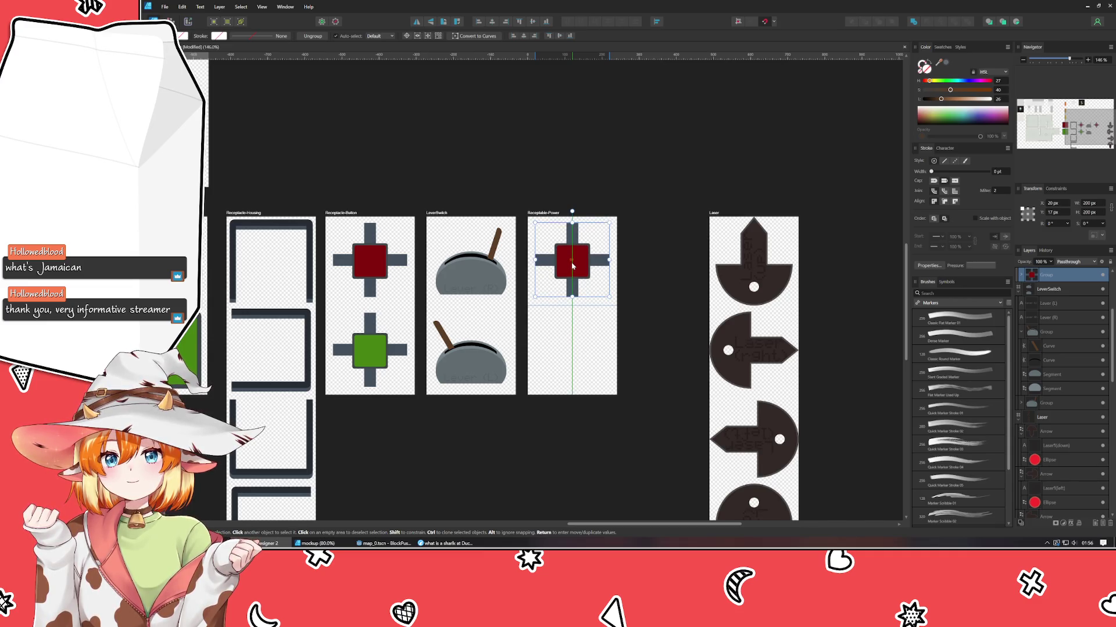
{"action": "key", "text": "ctrl+d"}
{"action": "scroll", "coordinate": [559, 345], "scroll_direction": "up", "scroll_amount": 2}
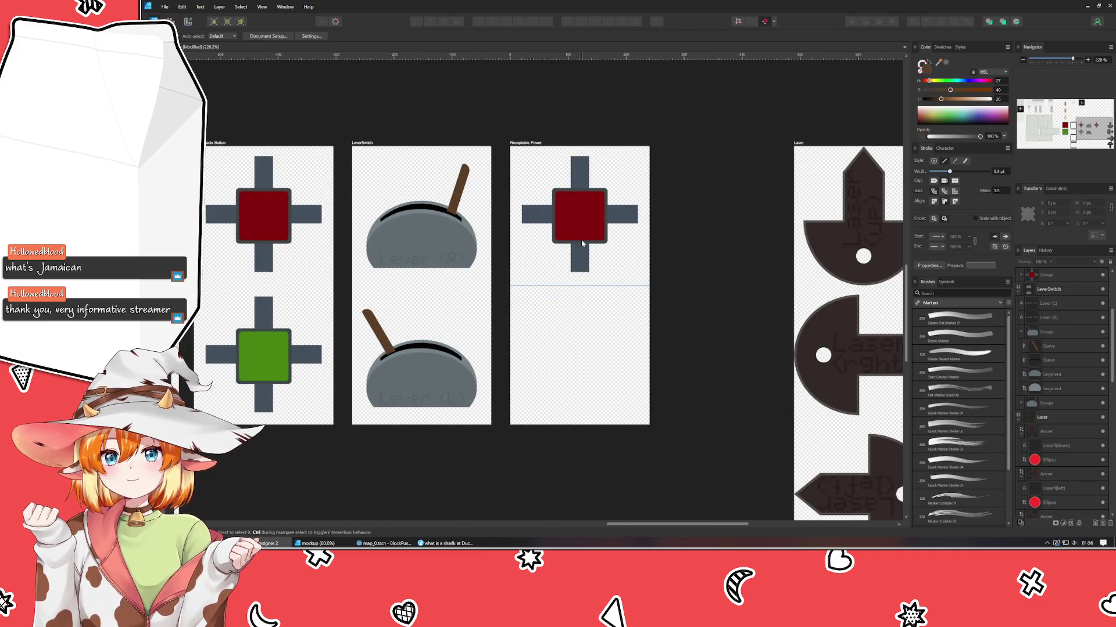
{"action": "double_click", "coordinate": [584, 213]}
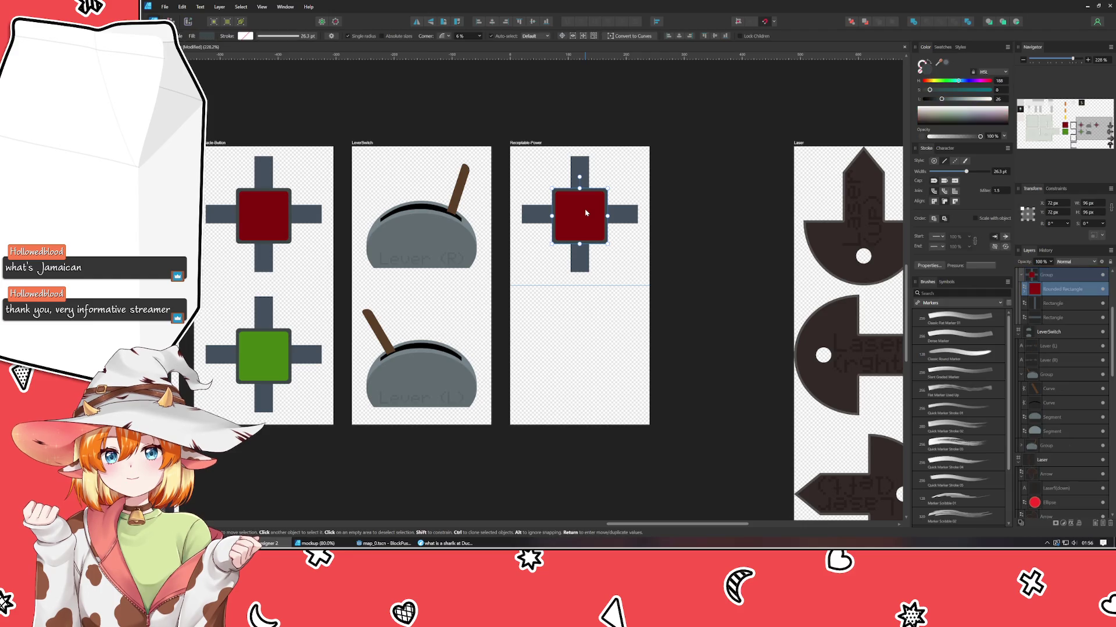
- Make the cross's centre square dark grey and draw a lightning-bolt path on it
{"action": "key", "text": "ctrl+j"}
{"action": "key", "text": "ctrl+z"}
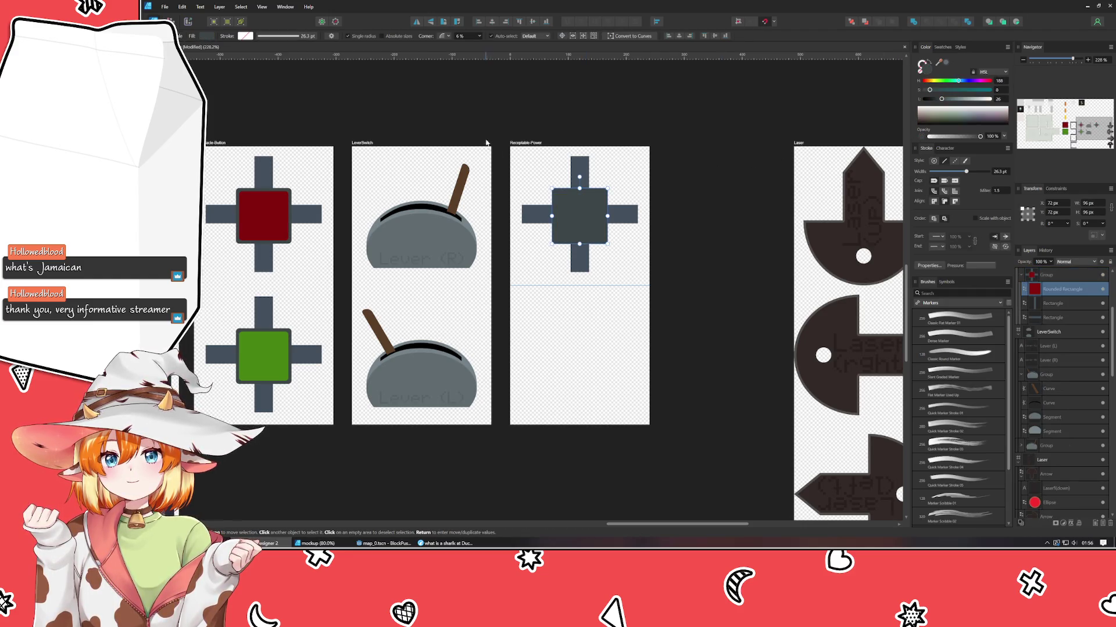
{"action": "key", "text": "p"}
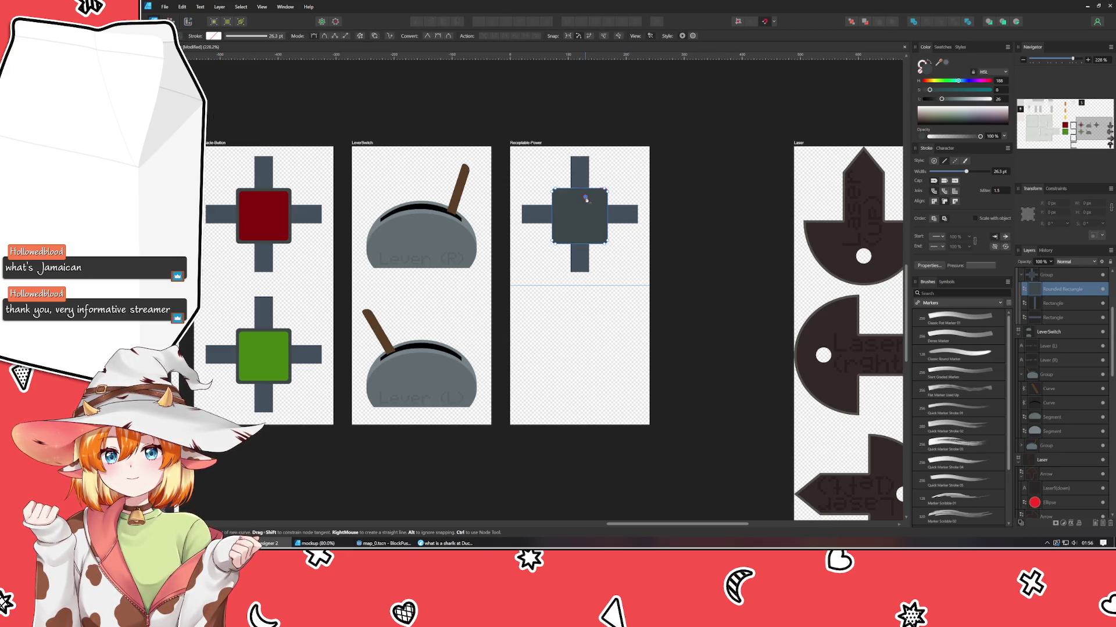
{"action": "mouse_move", "coordinate": [586, 198]}
{"action": "left_mouse_down"}
{"action": "mouse_move", "coordinate": [570, 209]}
{"action": "mouse_move", "coordinate": [580, 237]}
{"action": "left_mouse_up"}
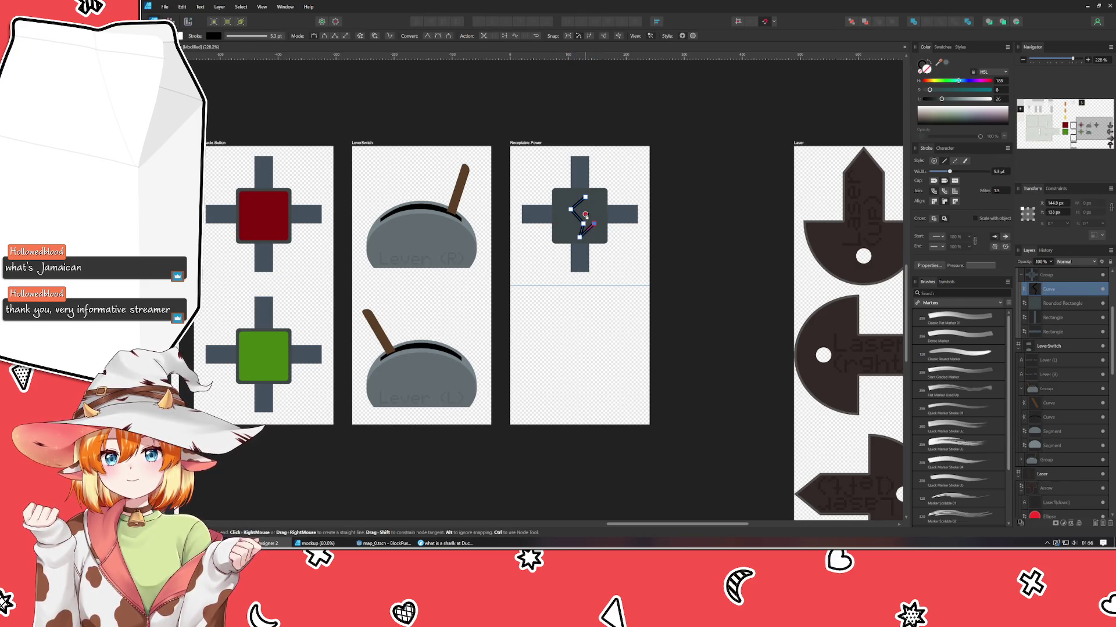
{"action": "left_click", "coordinate": [586, 198]}
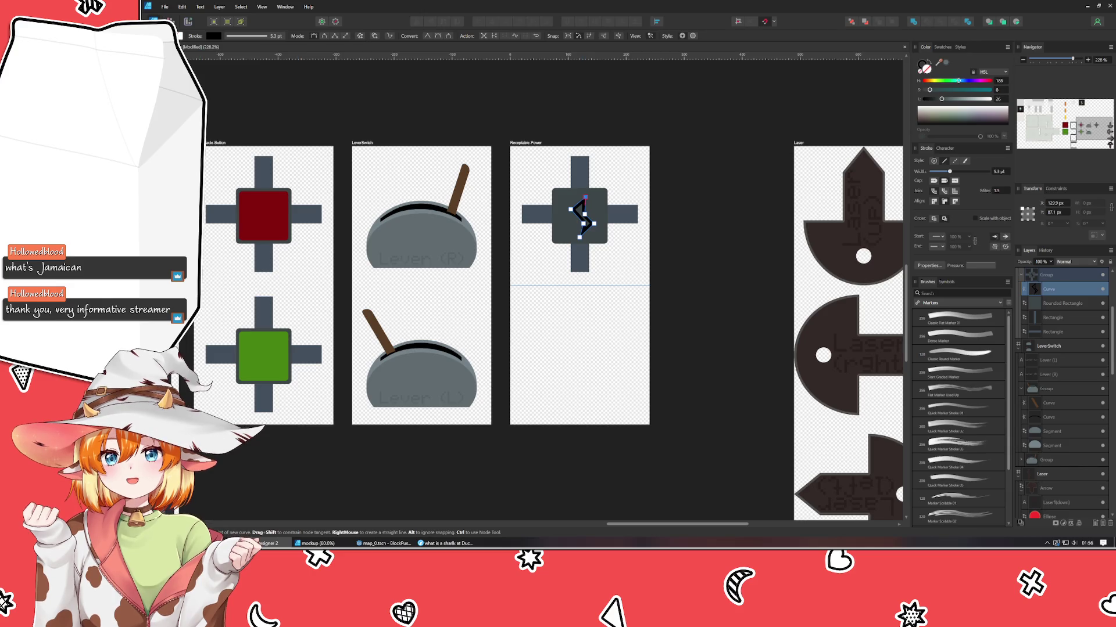
{"action": "key", "text": "a"}
- Colour the lightning bolt blue and reshape its lower zigzag nodes
{"action": "left_click", "coordinate": [924, 67]}
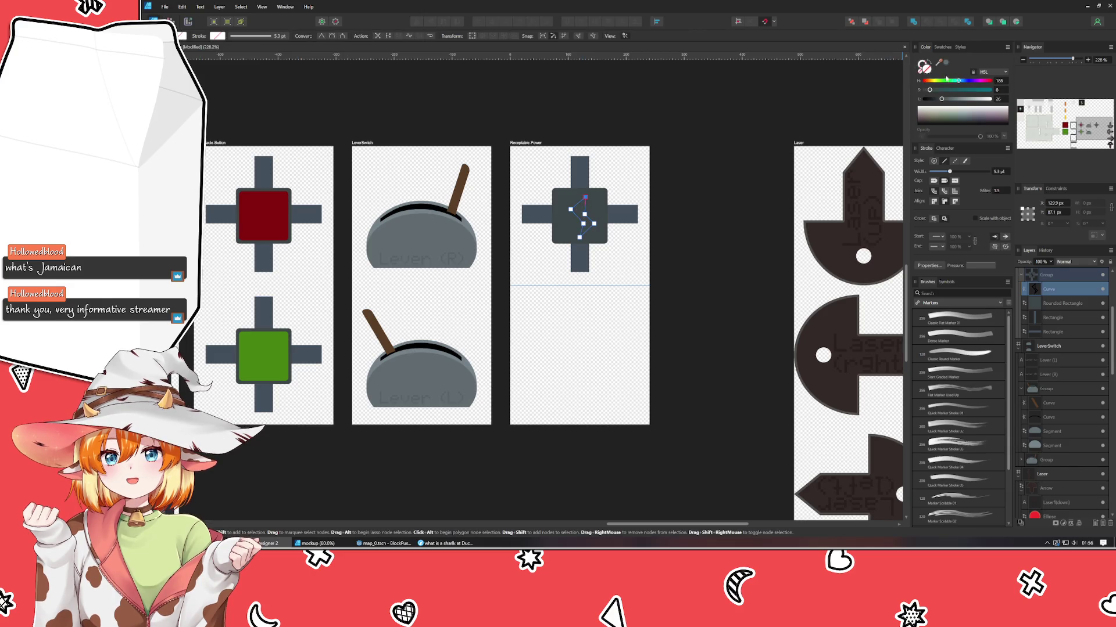
{"action": "mouse_move", "coordinate": [958, 81]}
{"action": "left_mouse_down"}
{"action": "mouse_move", "coordinate": [989, 90]}
{"action": "mouse_move", "coordinate": [971, 100]}
{"action": "left_mouse_up"}
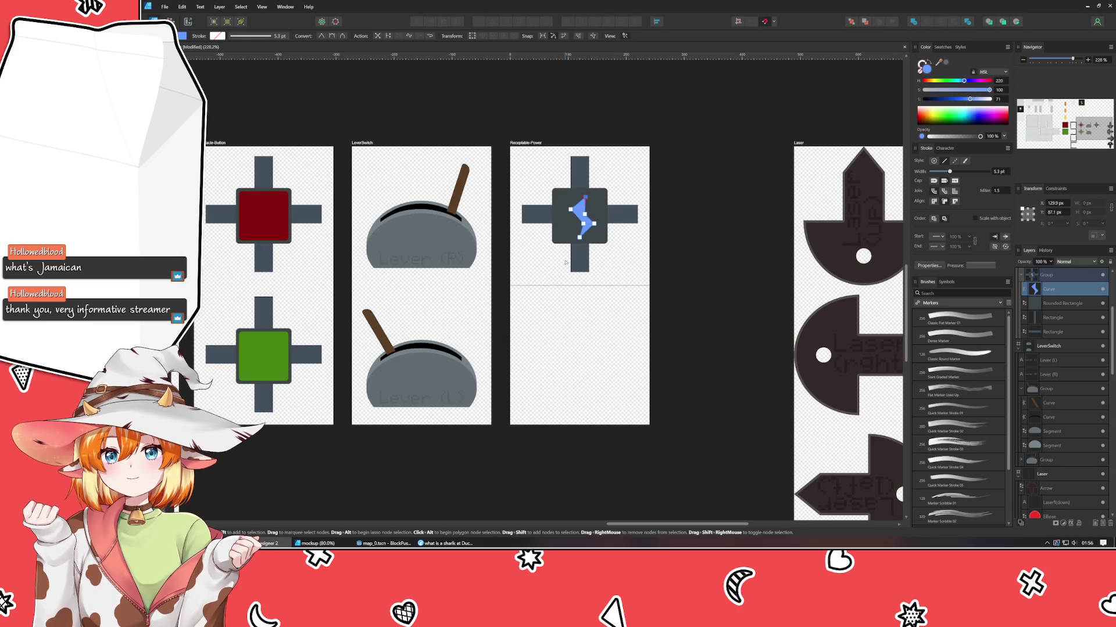
{"action": "scroll", "coordinate": [562, 245], "scroll_direction": "up", "scroll_amount": 3}
{"action": "scroll", "coordinate": [562, 245], "scroll_direction": "up", "scroll_amount": 1}
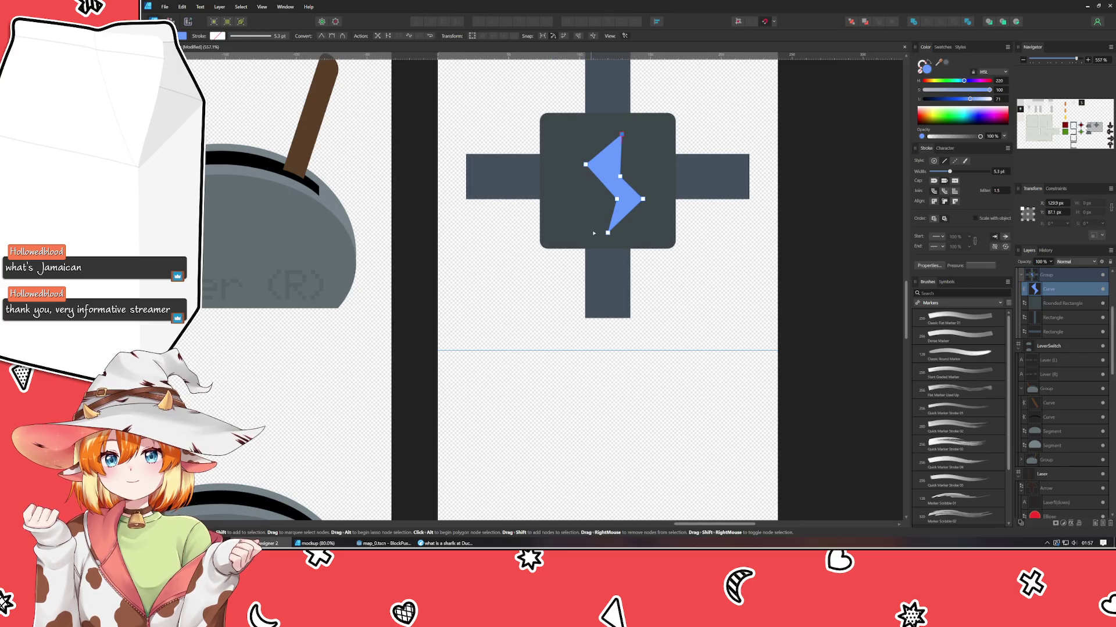
{"action": "mouse_move", "coordinate": [608, 233]}
{"action": "left_mouse_down"}
{"action": "mouse_move", "coordinate": [591, 233]}
{"action": "mouse_move", "coordinate": [611, 166]}
{"action": "mouse_move", "coordinate": [640, 199]}
{"action": "left_mouse_up"}
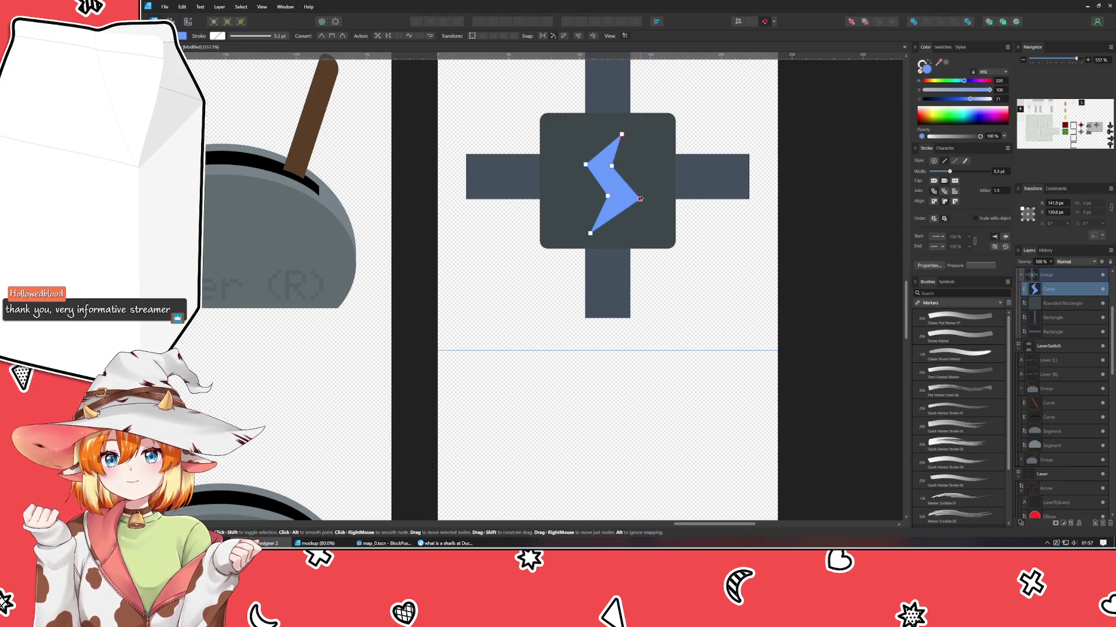
{"action": "left_click", "coordinate": [700, 314]}
{"action": "scroll", "coordinate": [701, 313], "scroll_direction": "down", "scroll_amount": 3}
{"action": "scroll", "coordinate": [701, 314], "scroll_direction": "down", "scroll_amount": 3}
{"action": "scroll", "coordinate": [701, 314], "scroll_direction": "down", "scroll_amount": 2}
{"action": "scroll", "coordinate": [701, 314], "scroll_direction": "up", "scroll_amount": 1}
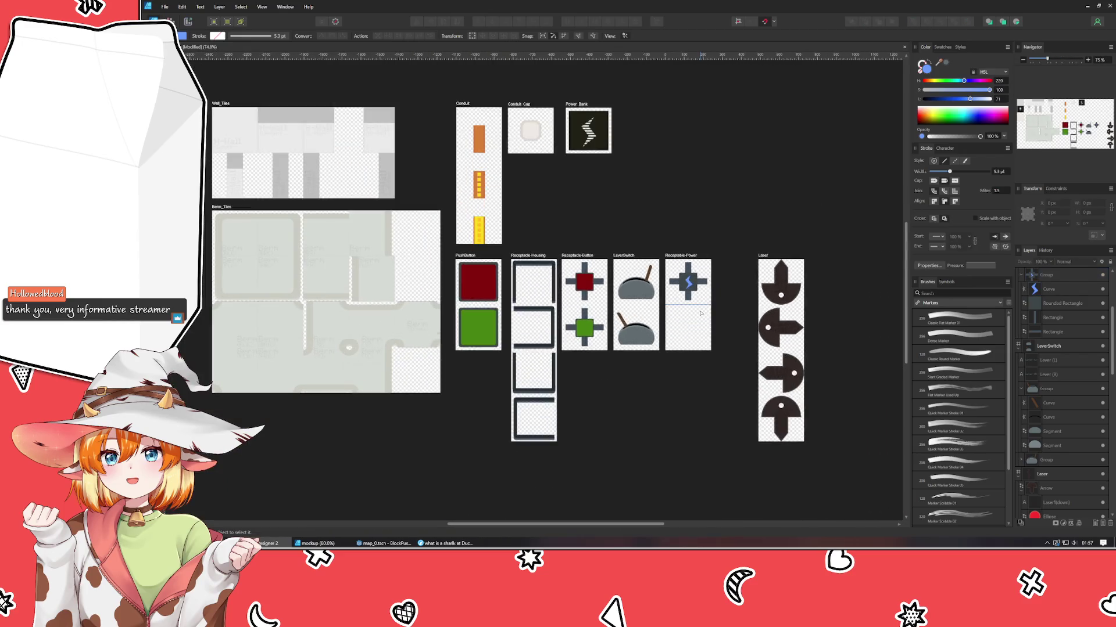
{"action": "scroll", "coordinate": [701, 314], "scroll_direction": "up", "scroll_amount": 1}
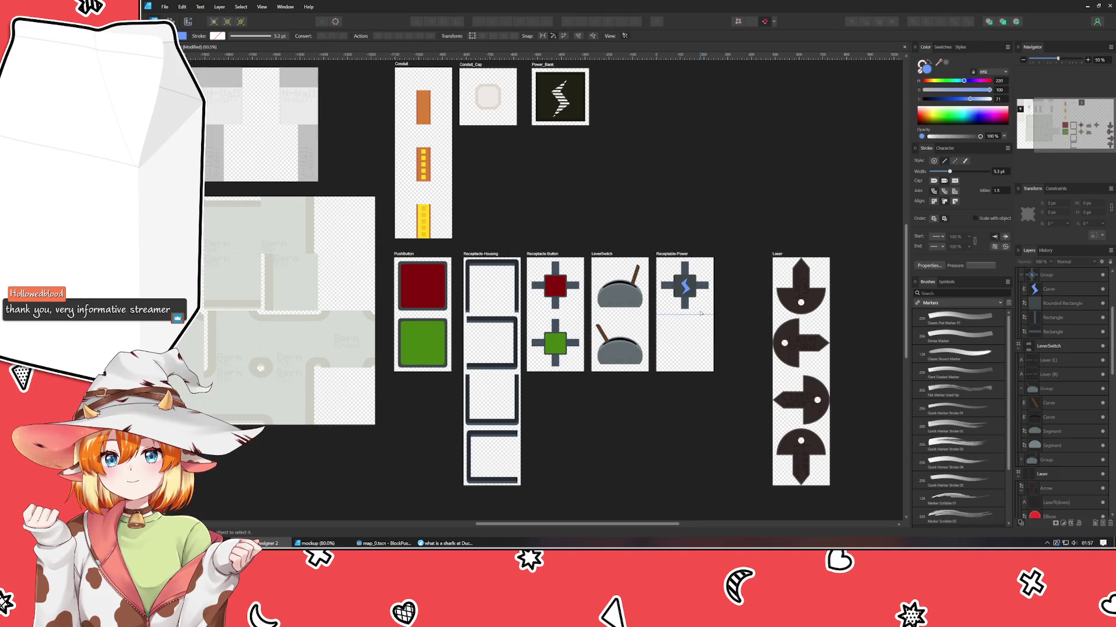
{"action": "scroll", "coordinate": [701, 313], "scroll_direction": "up", "scroll_amount": 1}
{"action": "scroll", "coordinate": [646, 333], "scroll_direction": "up", "scroll_amount": 3}
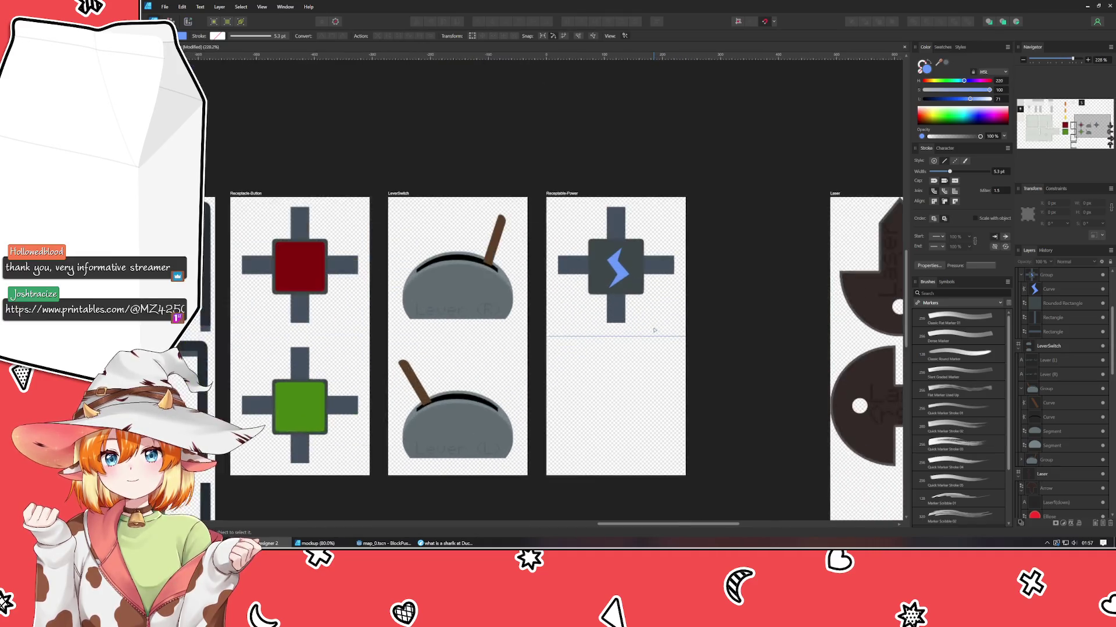
{"action": "scroll", "coordinate": [646, 332], "scroll_direction": "down", "scroll_amount": 1}
{"action": "scroll", "coordinate": [610, 357], "scroll_direction": "up", "scroll_amount": 2}
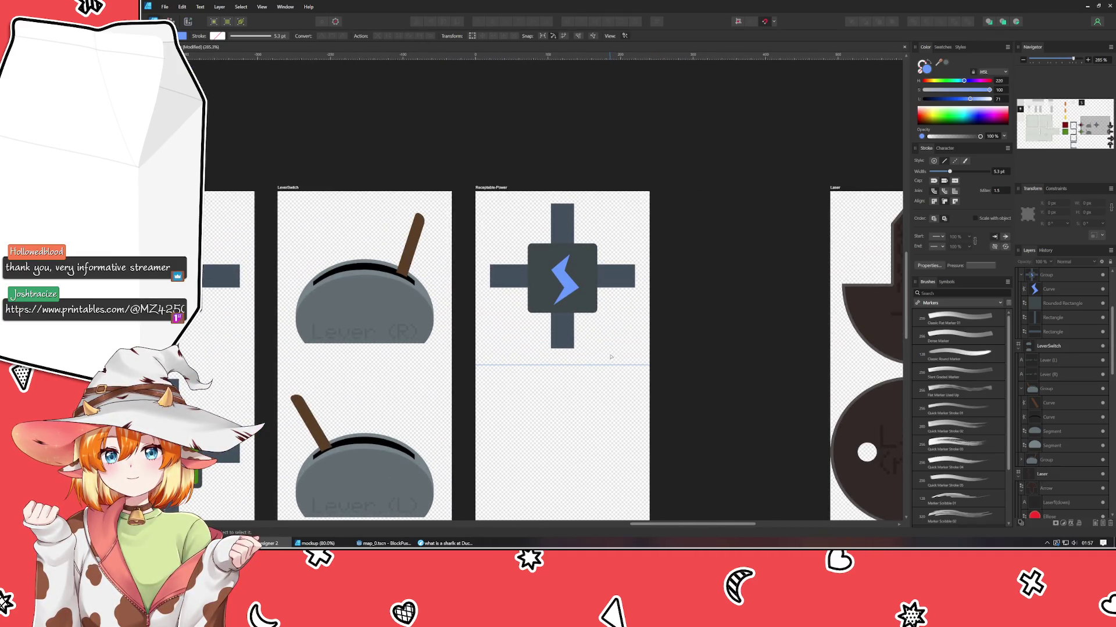
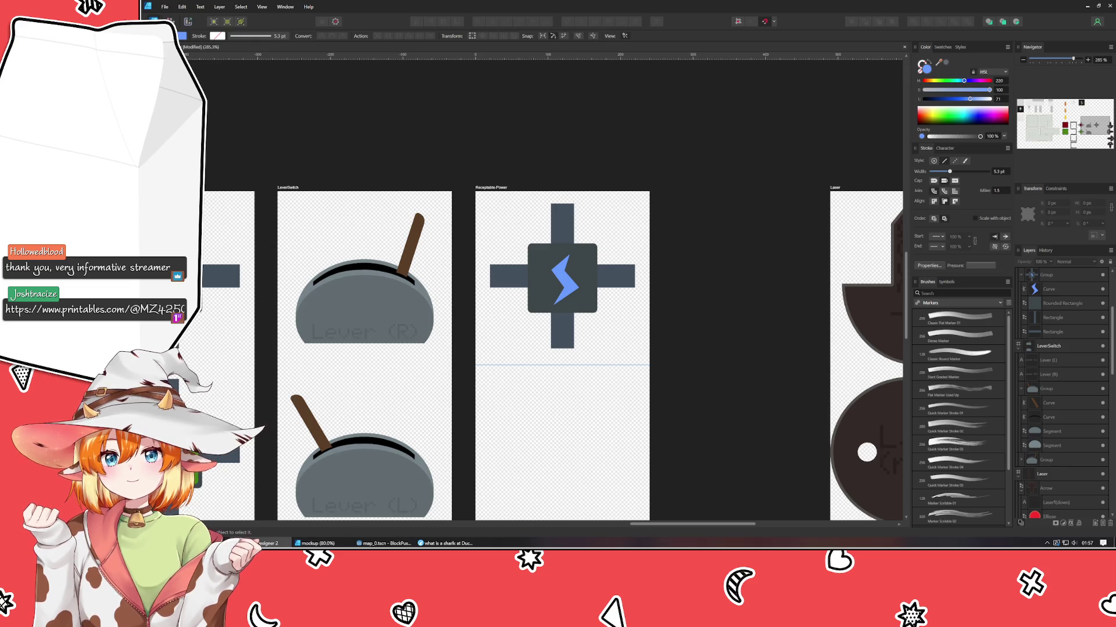
- Open the Printables 'Crab with a Knife' model page in the browser, then minimize it
{"action": "left_click", "coordinate": [445, 543]}
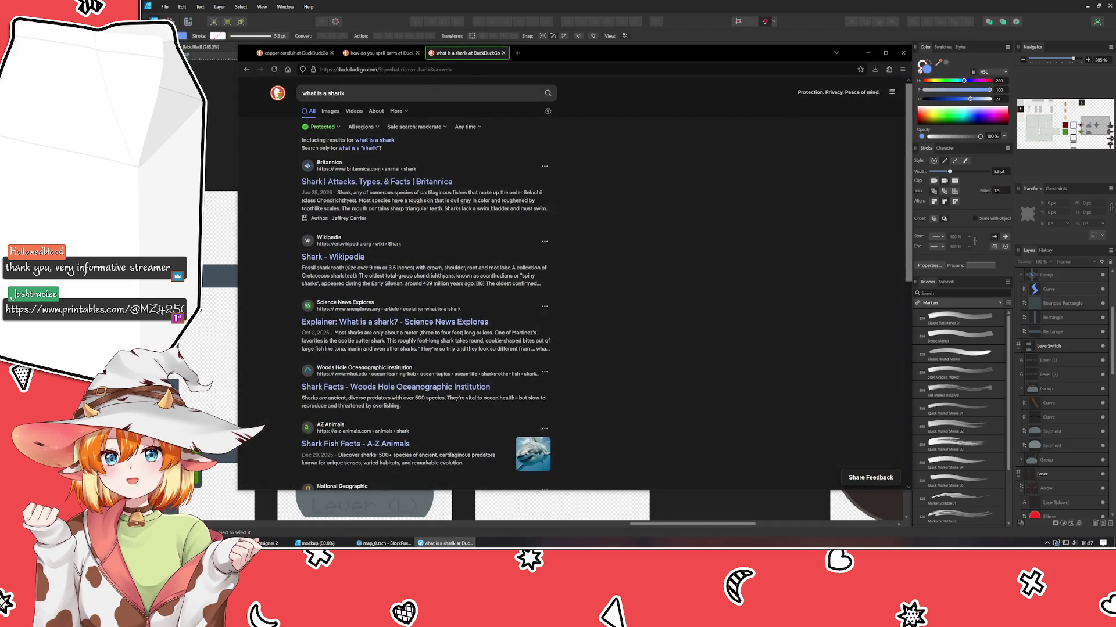
{"action": "left_click_drag", "start_coordinate": [488, 178], "coordinate": [629, 233]}
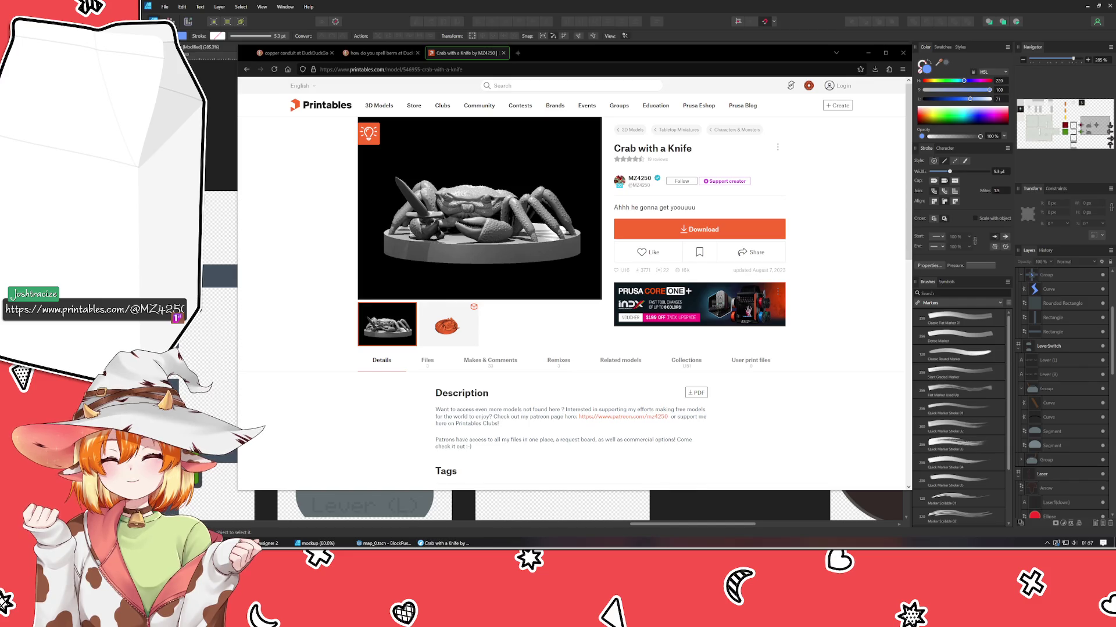
{"action": "left_click", "coordinate": [868, 53]}
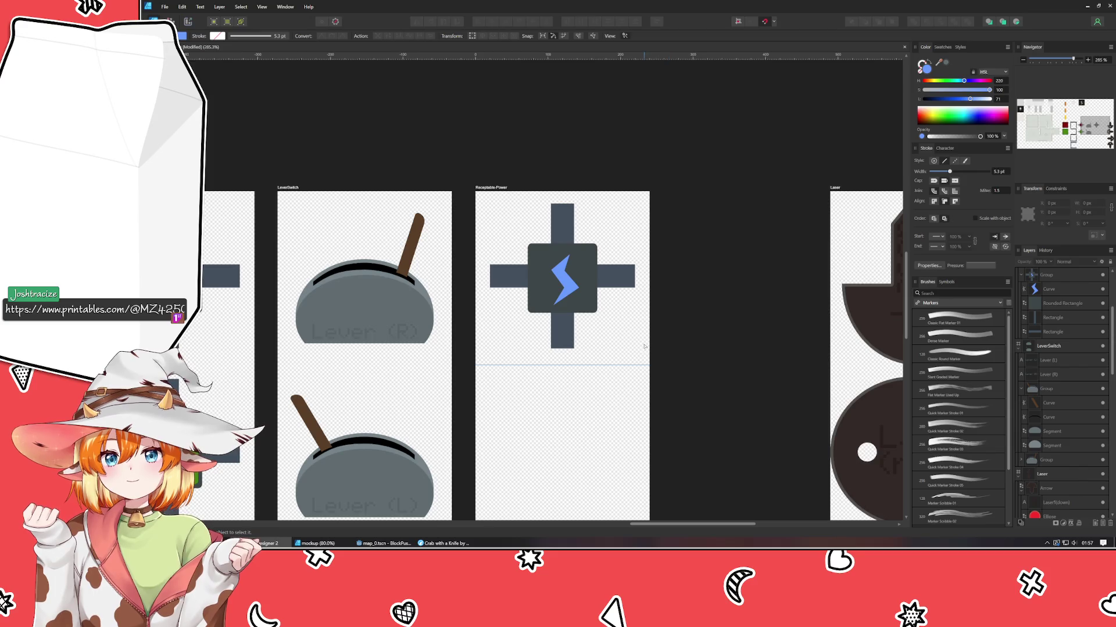
- Nudge the lightning bolt's top node slightly right with the Node tool
{"action": "left_click", "coordinate": [553, 287]}
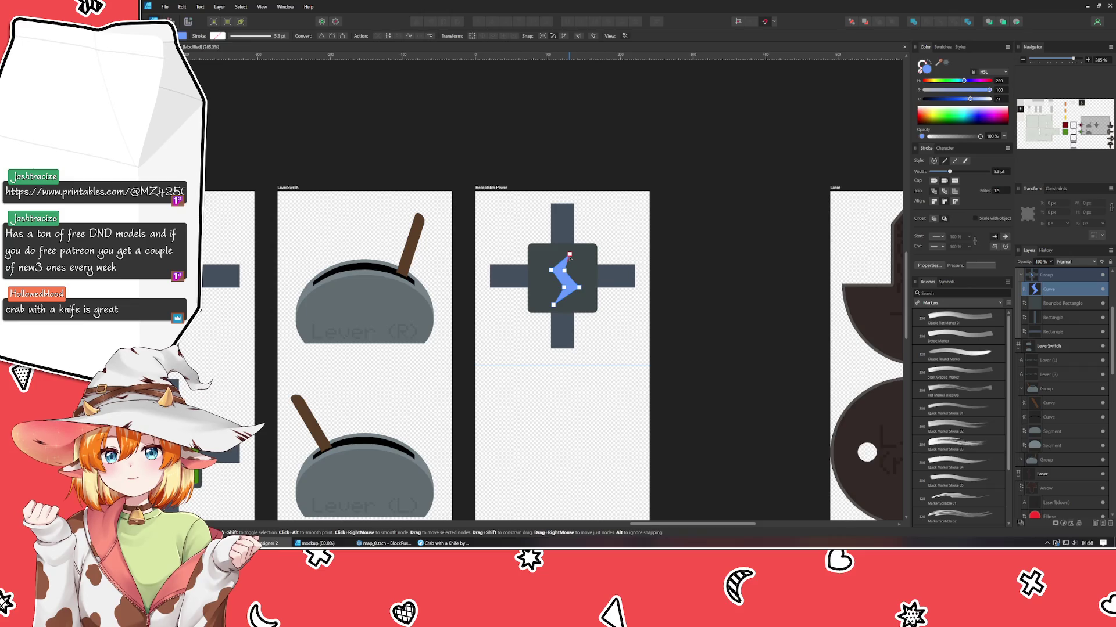
{"action": "left_click_drag", "start_coordinate": [569, 254], "coordinate": [574, 254]}
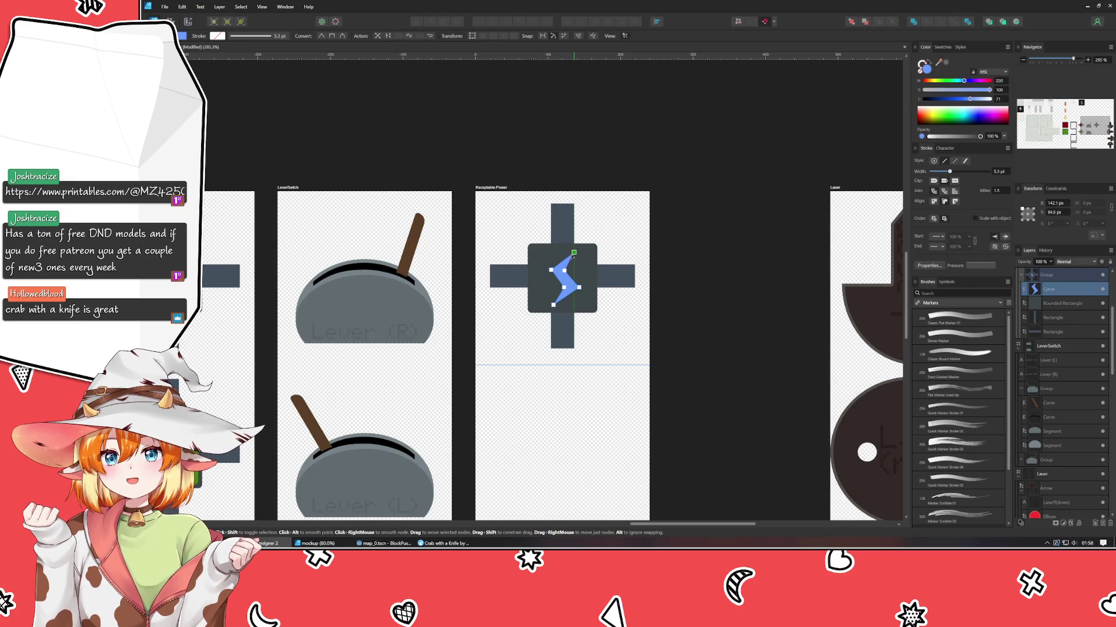
{"action": "left_click", "coordinate": [673, 293]}
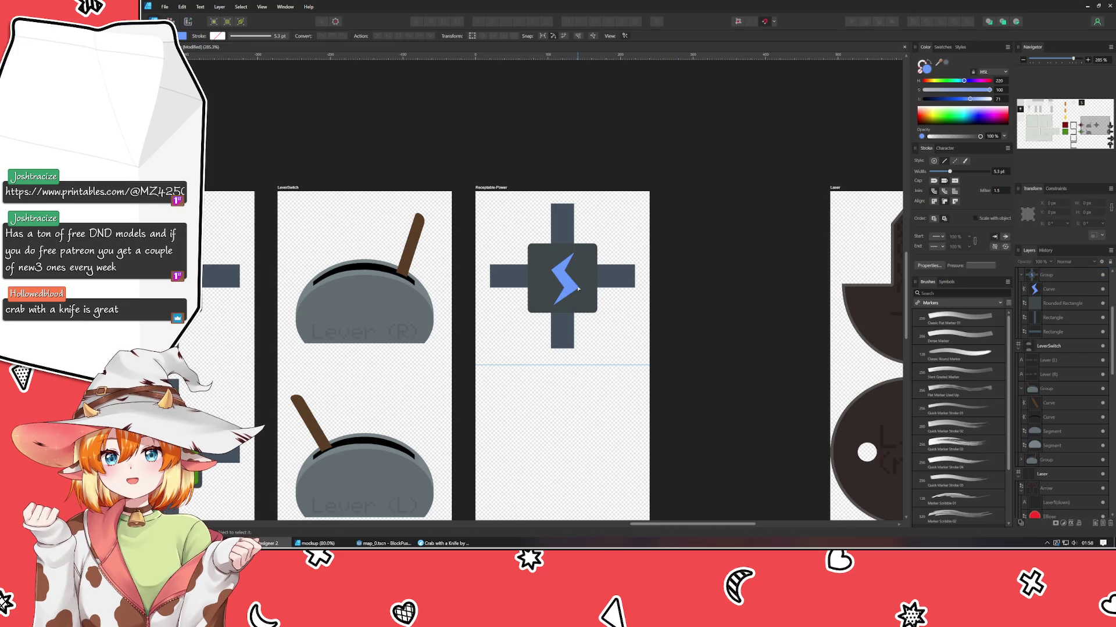
- Reposition the lightning bolt inside its icon group, then switch to the mockup document
{"action": "key", "text": "v"}
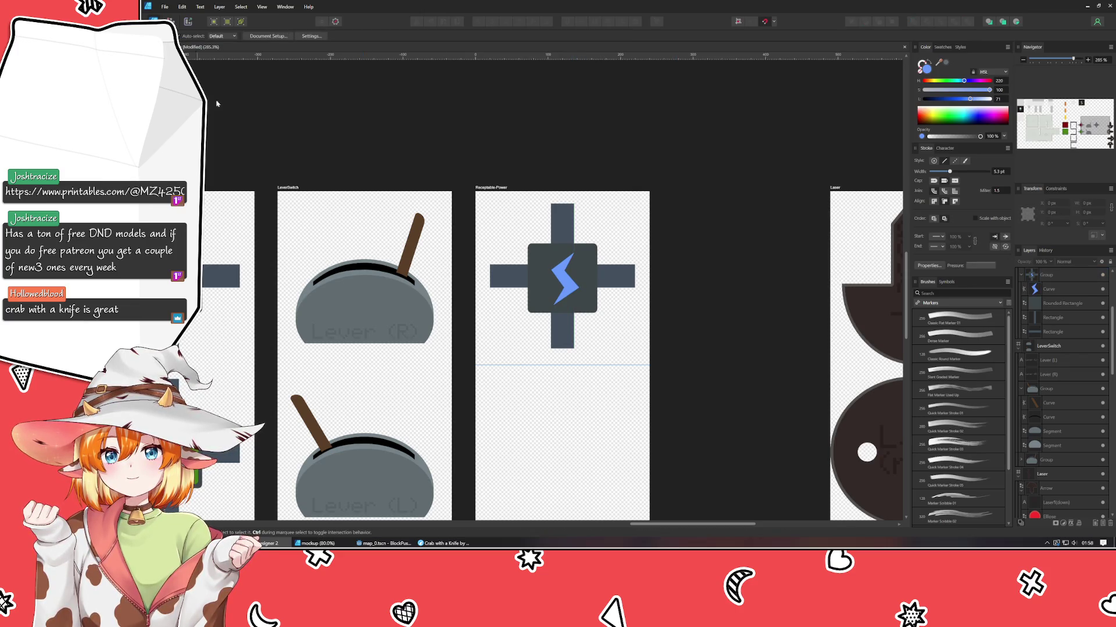
{"action": "left_click", "coordinate": [562, 277]}
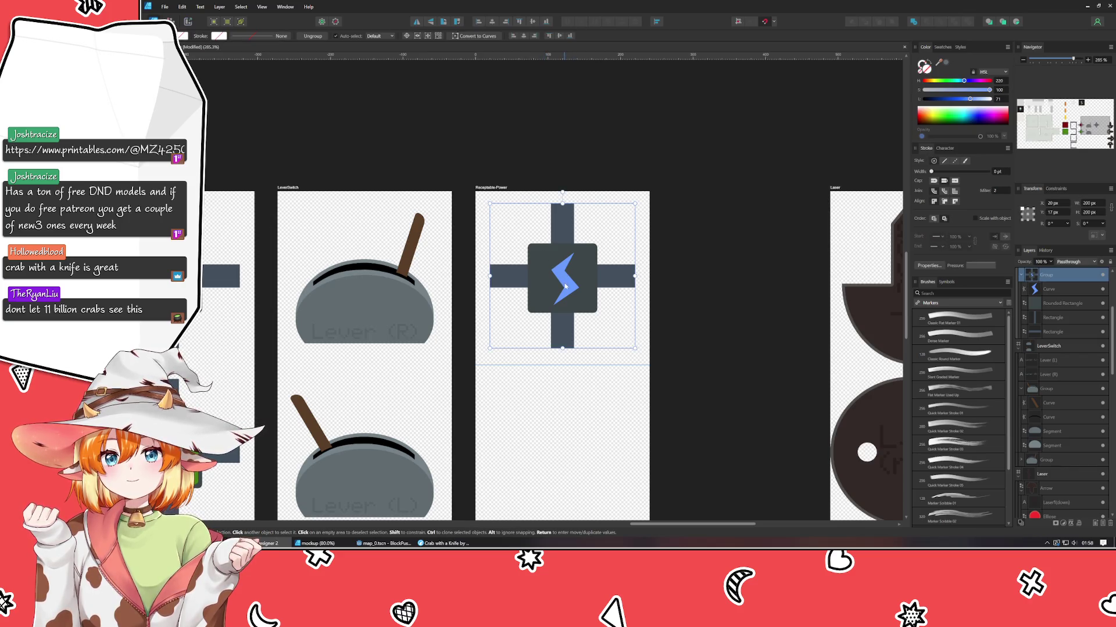
{"action": "double_click", "coordinate": [570, 286]}
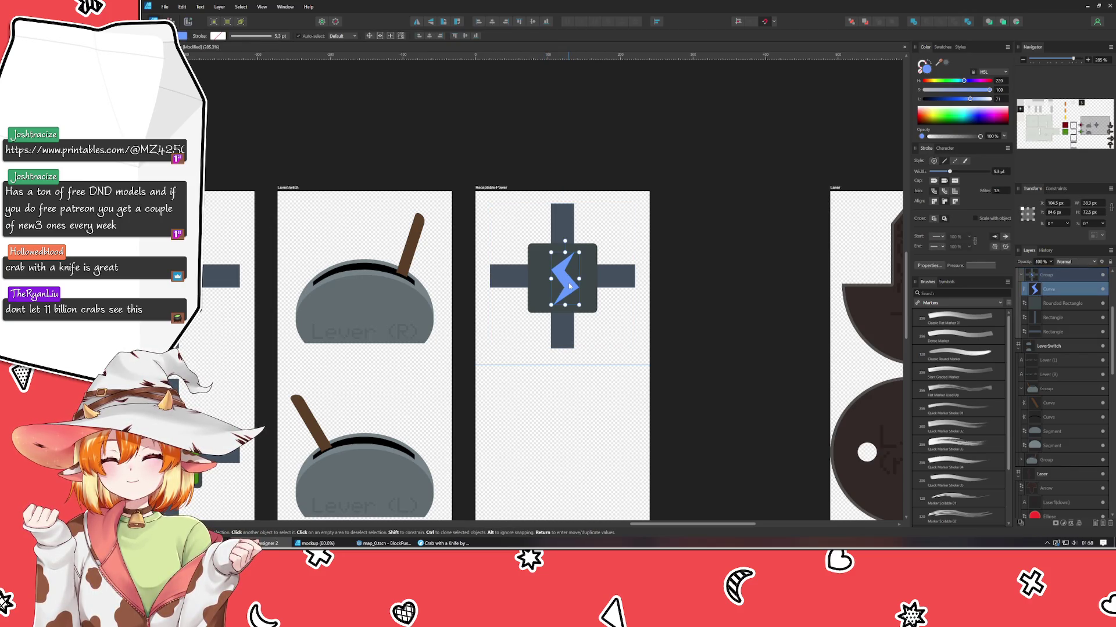
{"action": "mouse_move", "coordinate": [569, 286]}
{"action": "left_mouse_down"}
{"action": "mouse_move", "coordinate": [554, 286]}
{"action": "mouse_move", "coordinate": [569, 286]}
{"action": "left_mouse_up"}
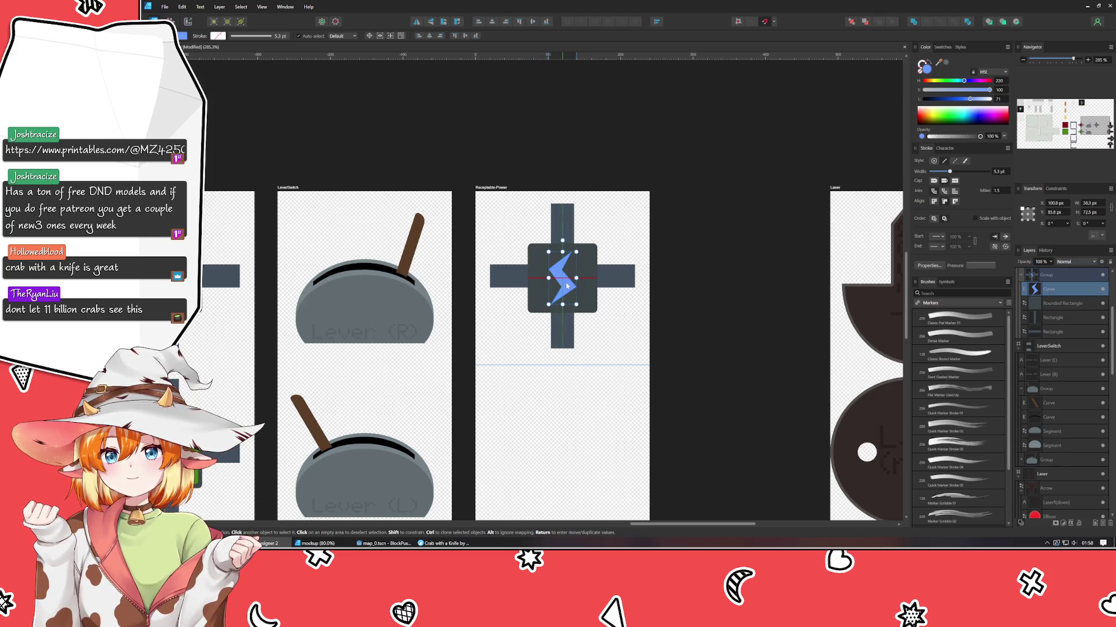
{"action": "left_click", "coordinate": [673, 357]}
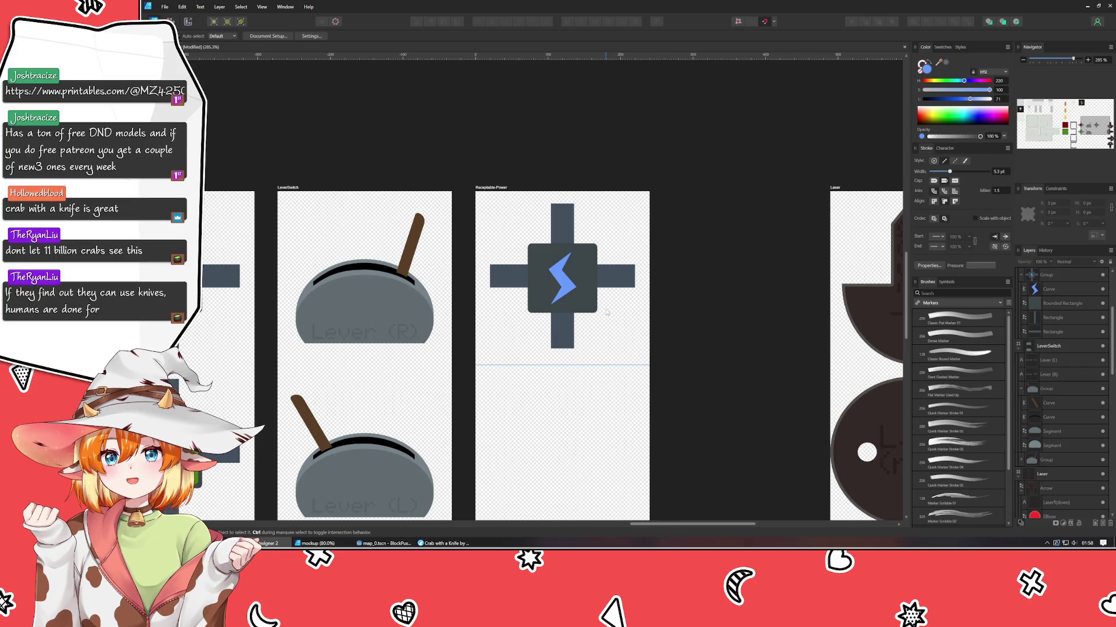
{"action": "left_click", "coordinate": [559, 283]}
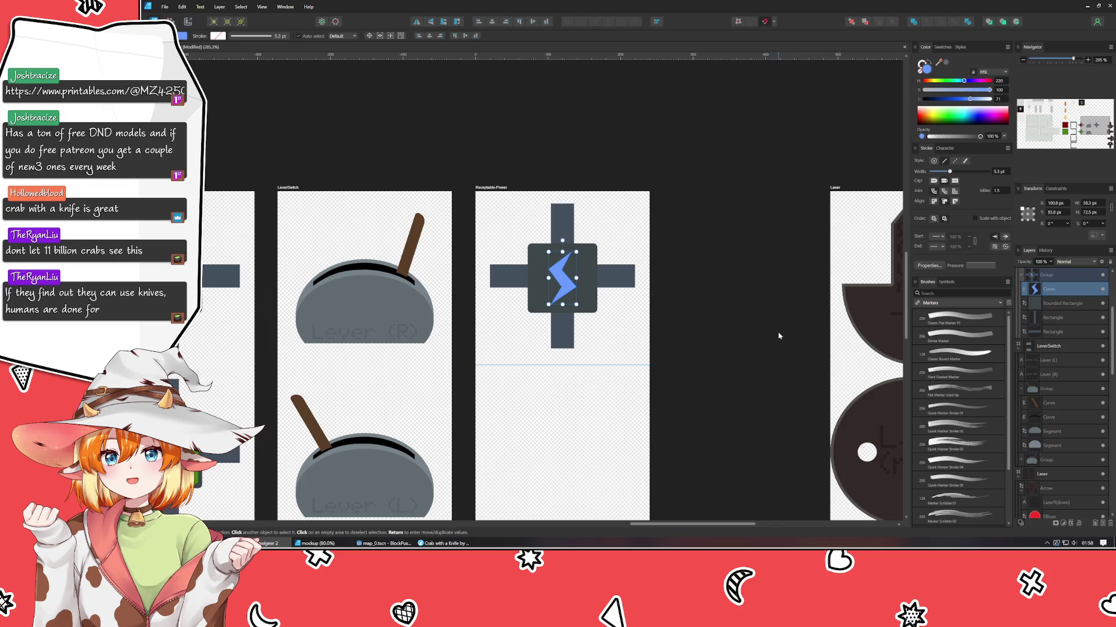
{"action": "left_click", "coordinate": [317, 543]}
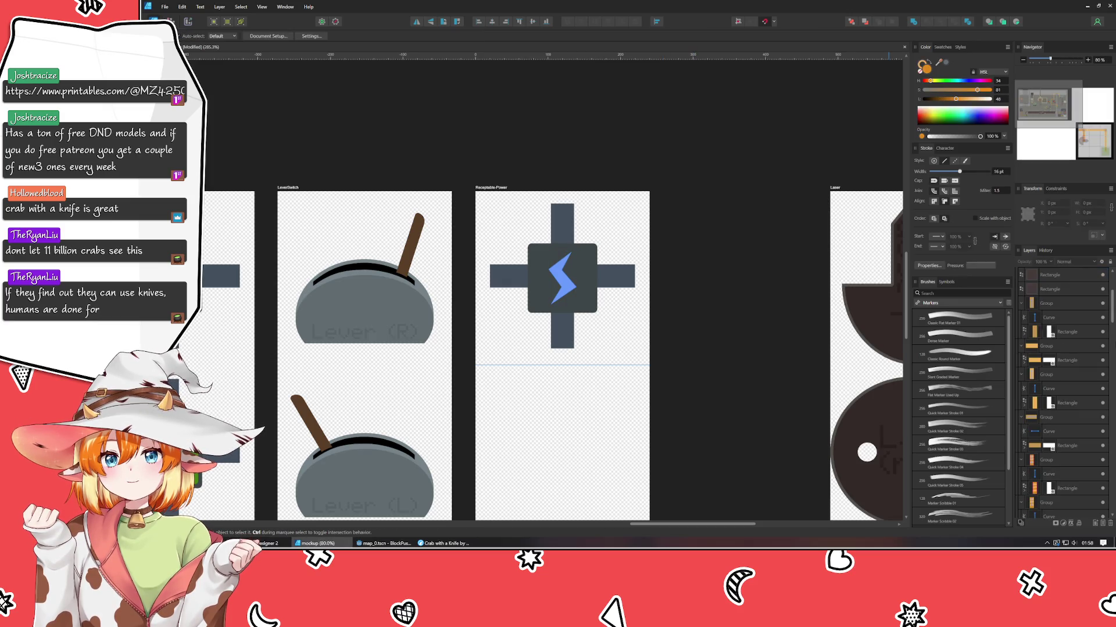
- Collapse the first four expanded groups in the mockup's Layers panel
{"action": "left_click", "coordinate": [1021, 303]}
{"action": "left_click", "coordinate": [1021, 318]}
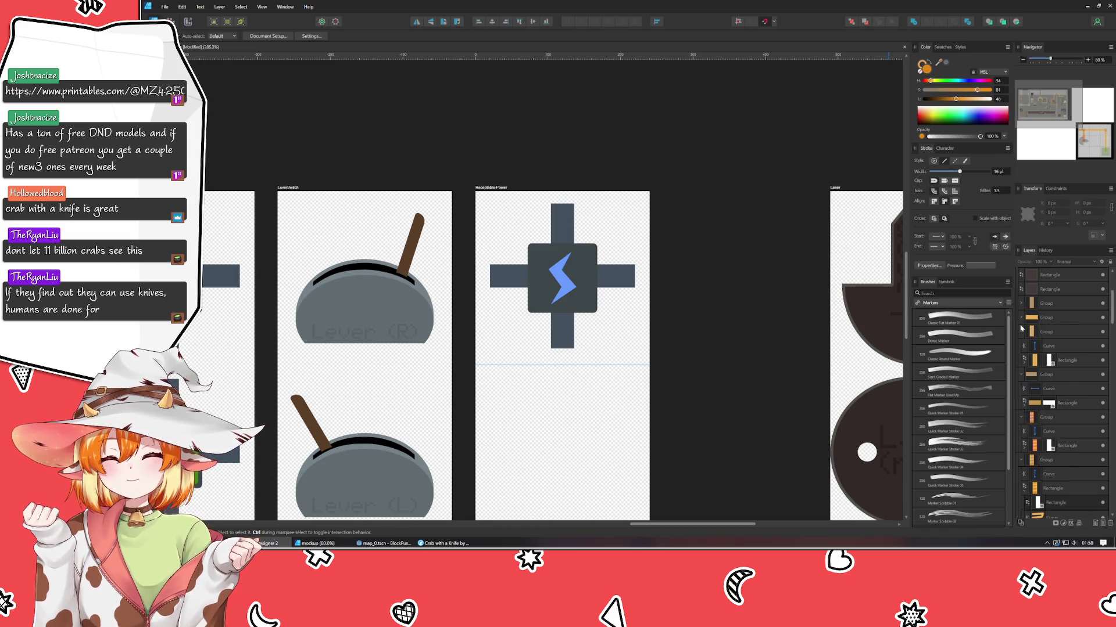
{"action": "left_click", "coordinate": [1020, 332]}
{"action": "left_click", "coordinate": [1021, 345]}
{"action": "scroll", "coordinate": [1027, 311], "scroll_direction": "up", "scroll_amount": 3}
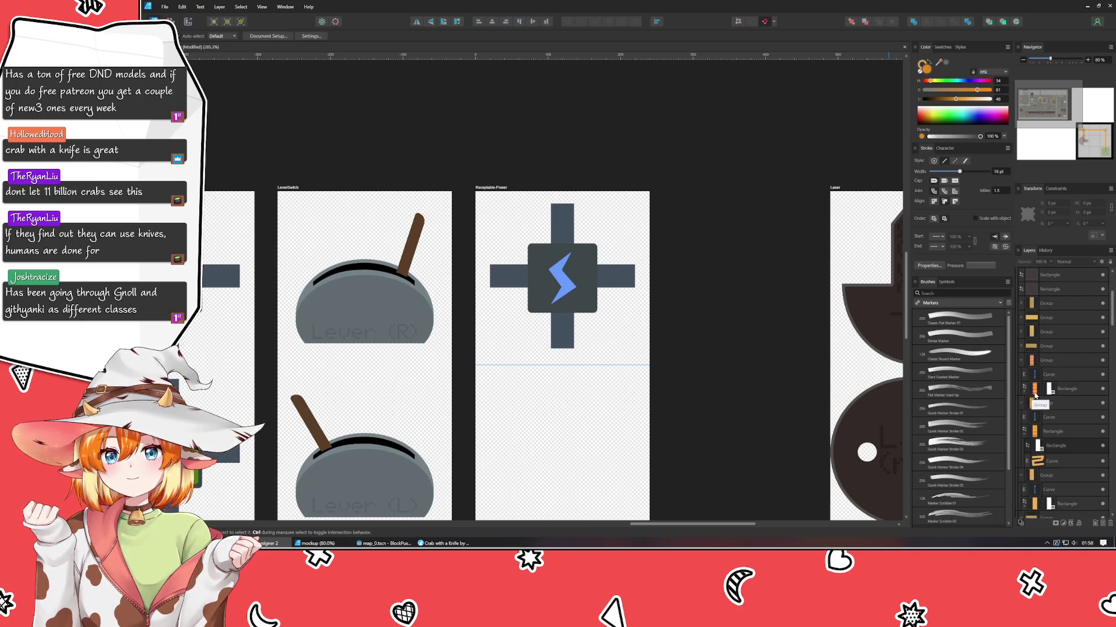
- Nest a Curve layer into its group, collapse the remaining groups, and return to the sprite sheet
{"action": "left_click_drag", "start_coordinate": [1035, 396], "coordinate": [1027, 384]}
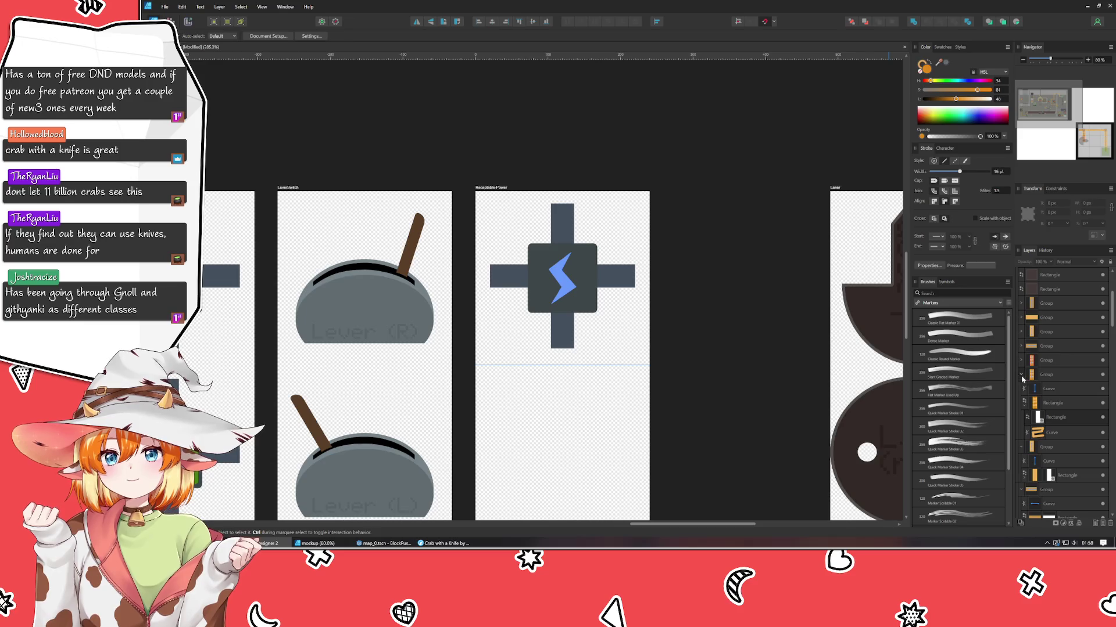
{"action": "left_click", "coordinate": [1021, 374]}
{"action": "left_click", "coordinate": [1022, 404]}
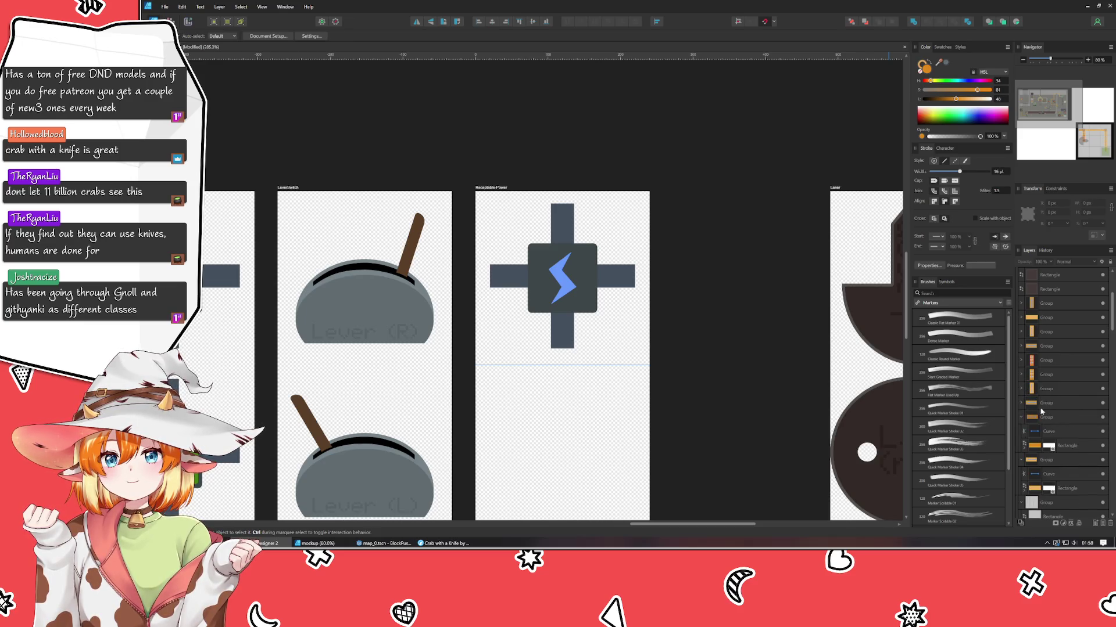
{"action": "left_click", "coordinate": [1021, 418]}
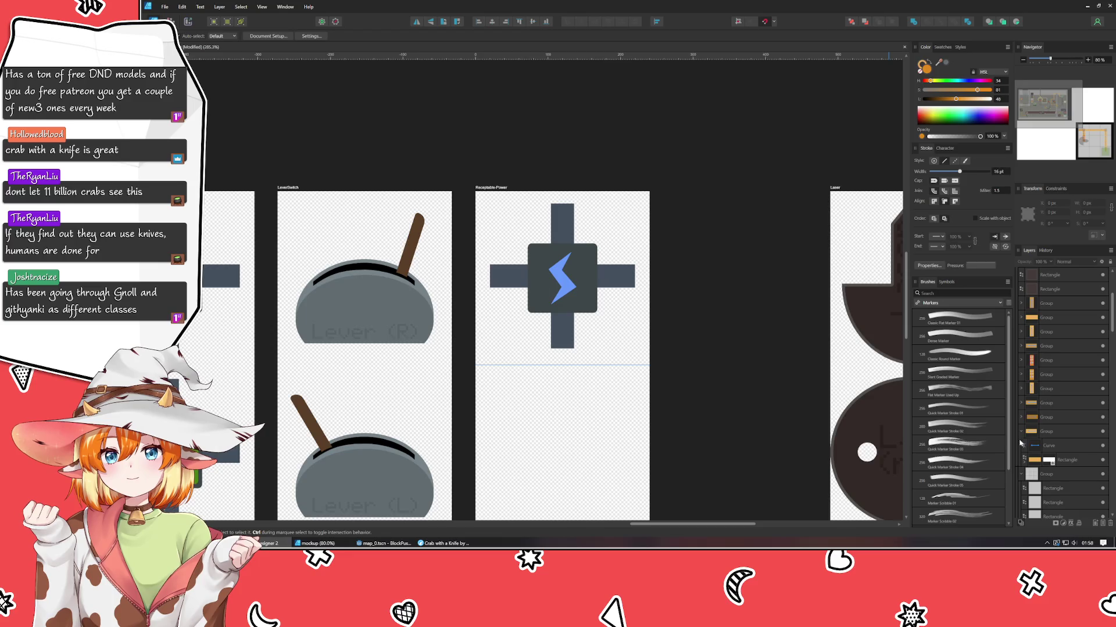
{"action": "left_click", "coordinate": [1021, 432]}
{"action": "scroll", "coordinate": [1073, 436], "scroll_direction": "up", "scroll_amount": 3}
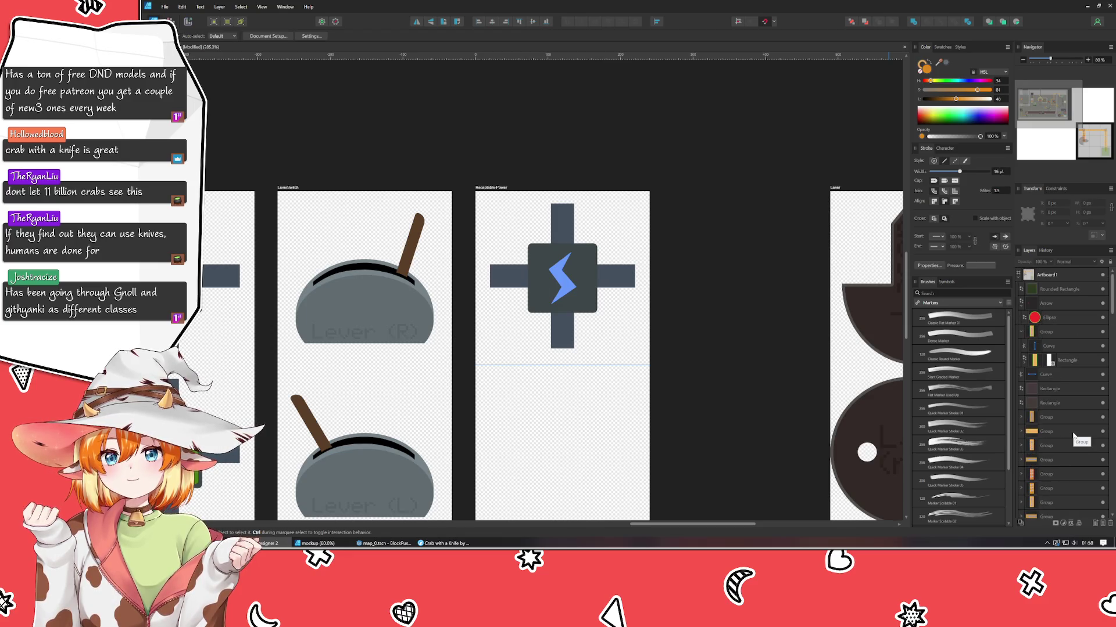
{"action": "left_click", "coordinate": [717, 328]}
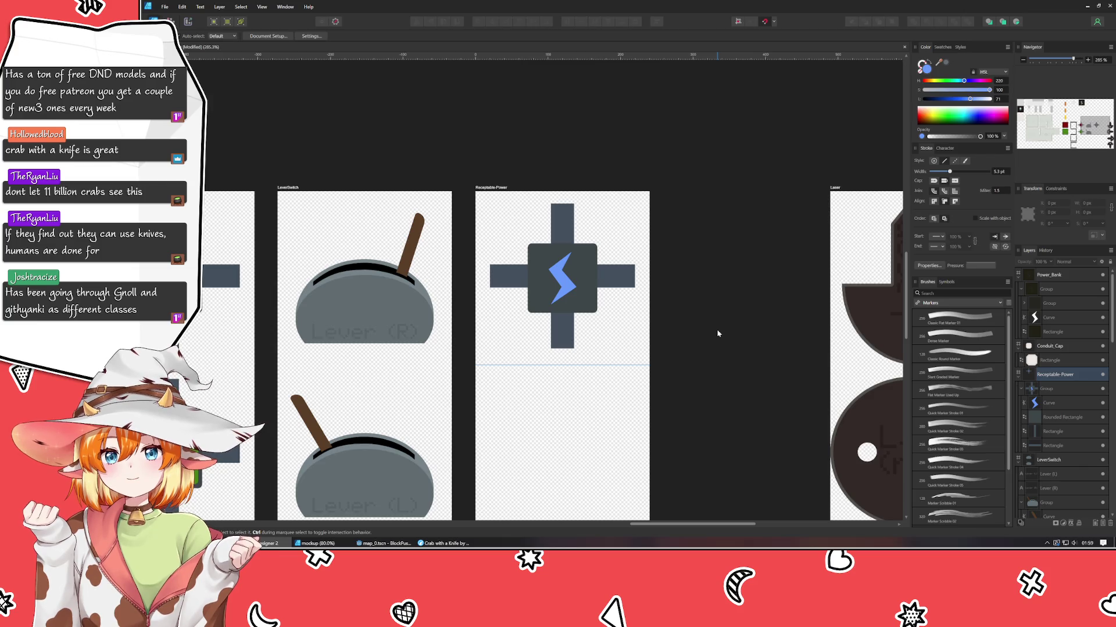
- Hide the lightning bolt and draw a closed battery outline with the Pen tool
{"action": "left_click", "coordinate": [1102, 403]}
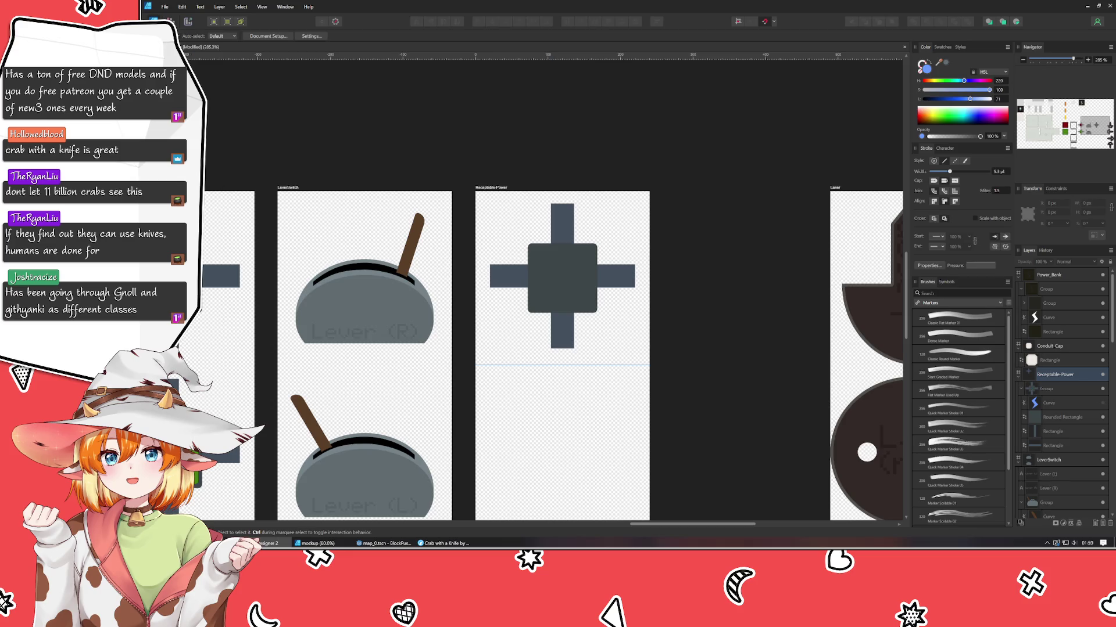
{"action": "key", "text": "p"}
{"action": "left_click", "coordinate": [555, 262]}
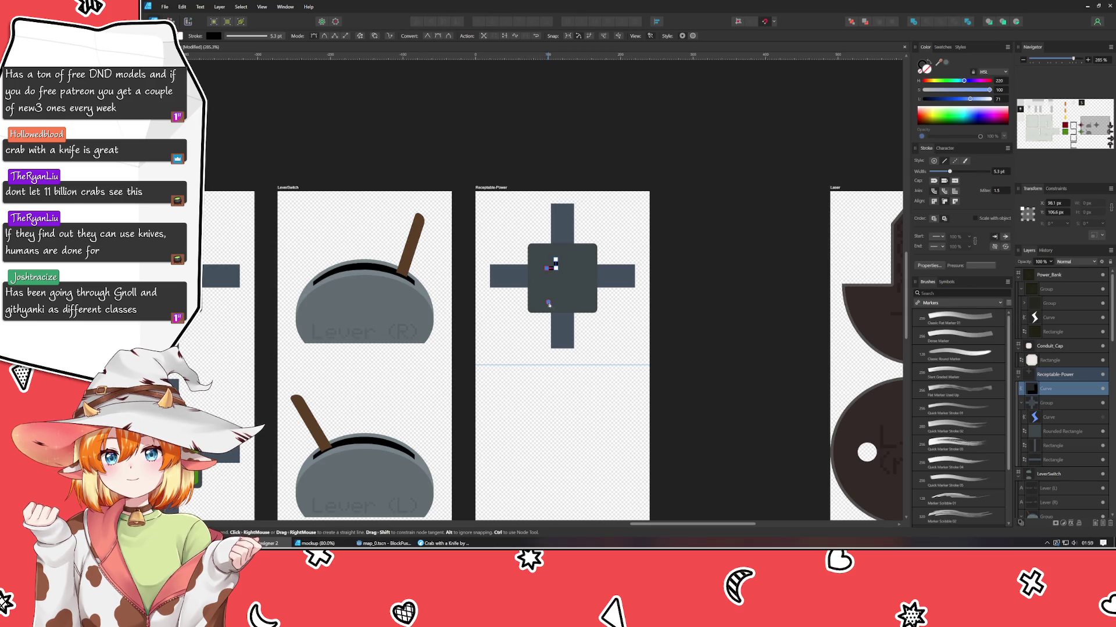
{"action": "left_click", "coordinate": [548, 301]}
{"action": "left_click", "coordinate": [578, 300]}
{"action": "left_click", "coordinate": [577, 265]}
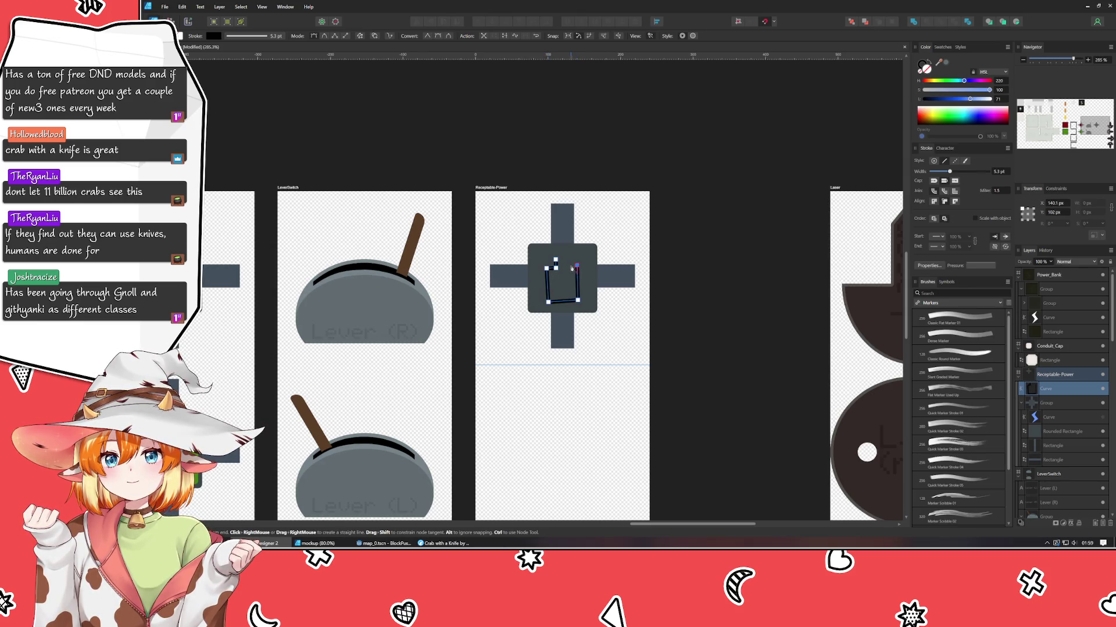
{"action": "left_click", "coordinate": [556, 261]}
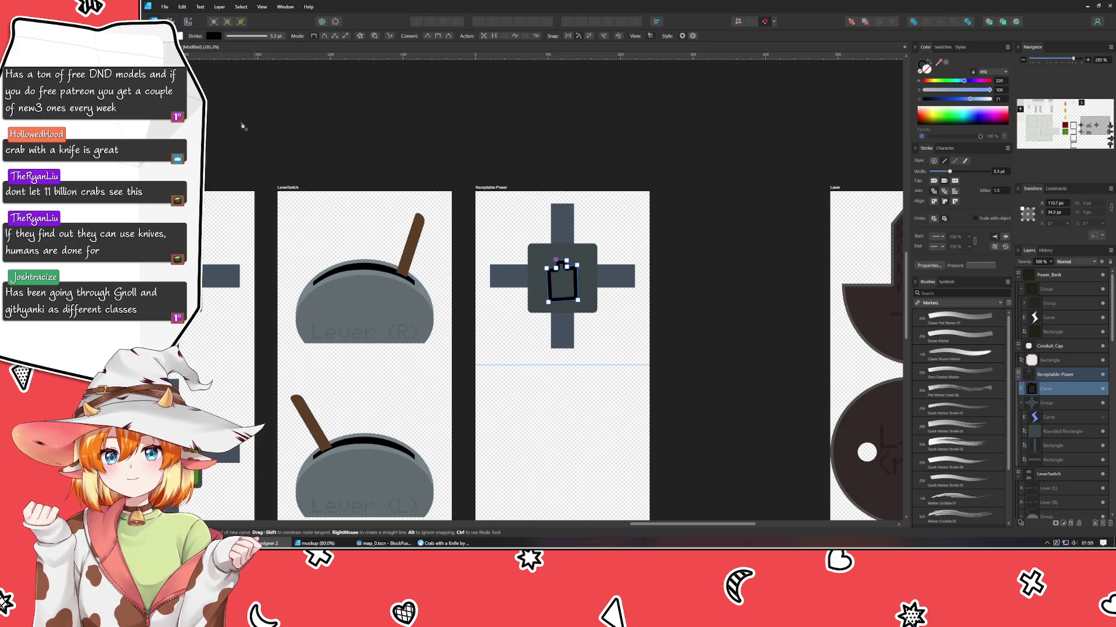
{"action": "key", "text": "v"}
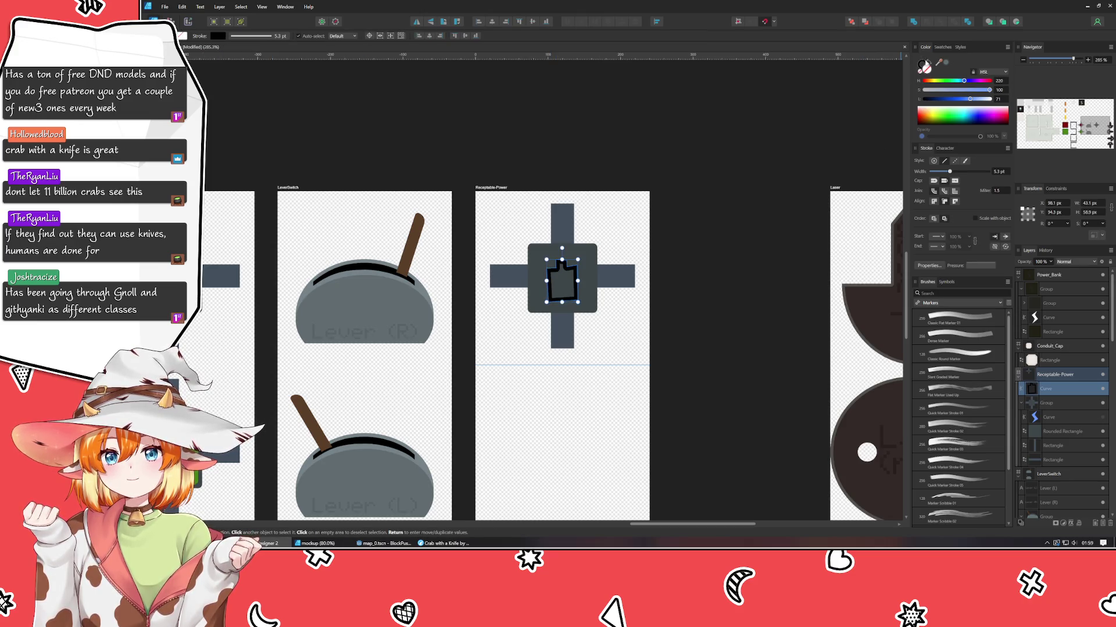
- Remove the battery shape's stroke and fill it blue from the Swatches
{"action": "left_click", "coordinate": [921, 73]}
{"action": "left_click", "coordinate": [942, 47]}
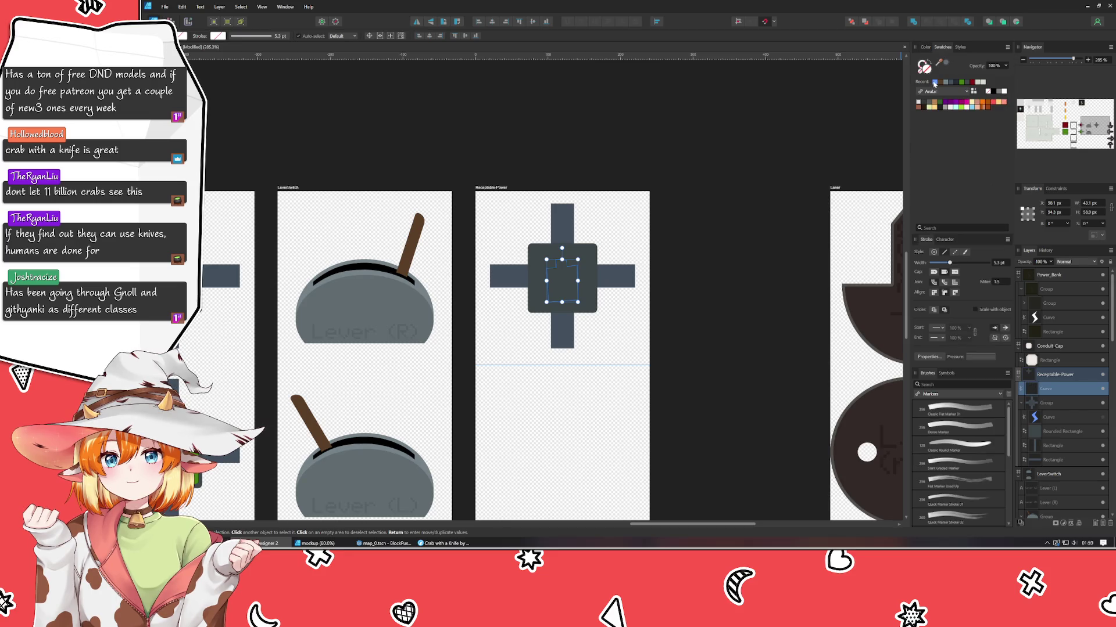
{"action": "left_click", "coordinate": [935, 82]}
{"action": "scroll", "coordinate": [573, 299], "scroll_direction": "up", "scroll_amount": 2}
{"action": "scroll", "coordinate": [572, 300], "scroll_direction": "up", "scroll_amount": 3}
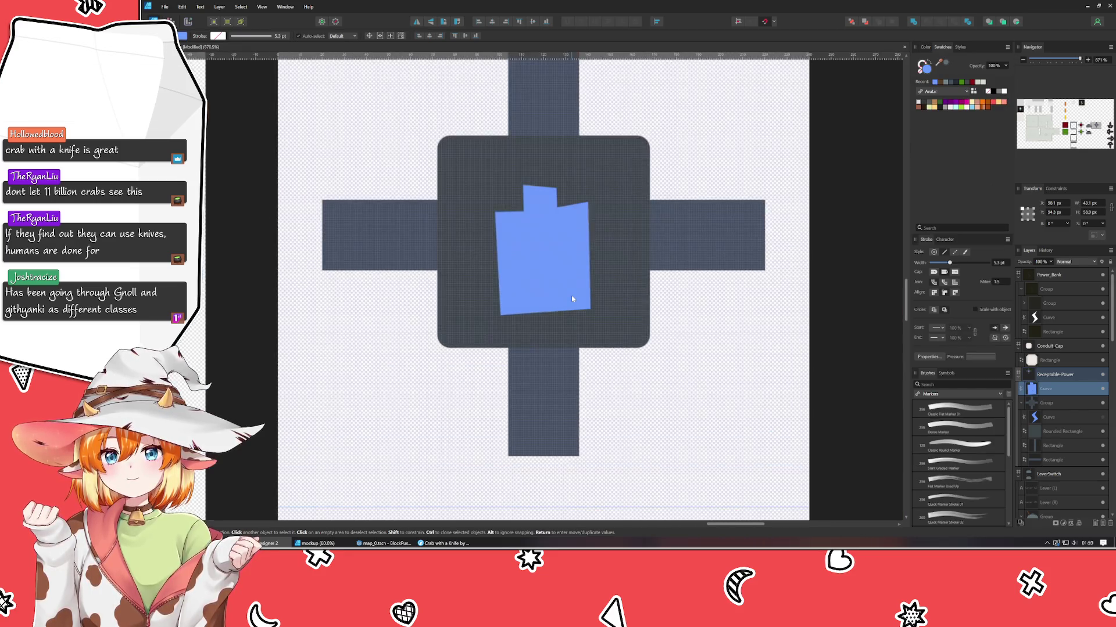
- Reshape the battery's top nub and square its left and bottom corners with the Node tool
{"action": "key", "text": "a"}
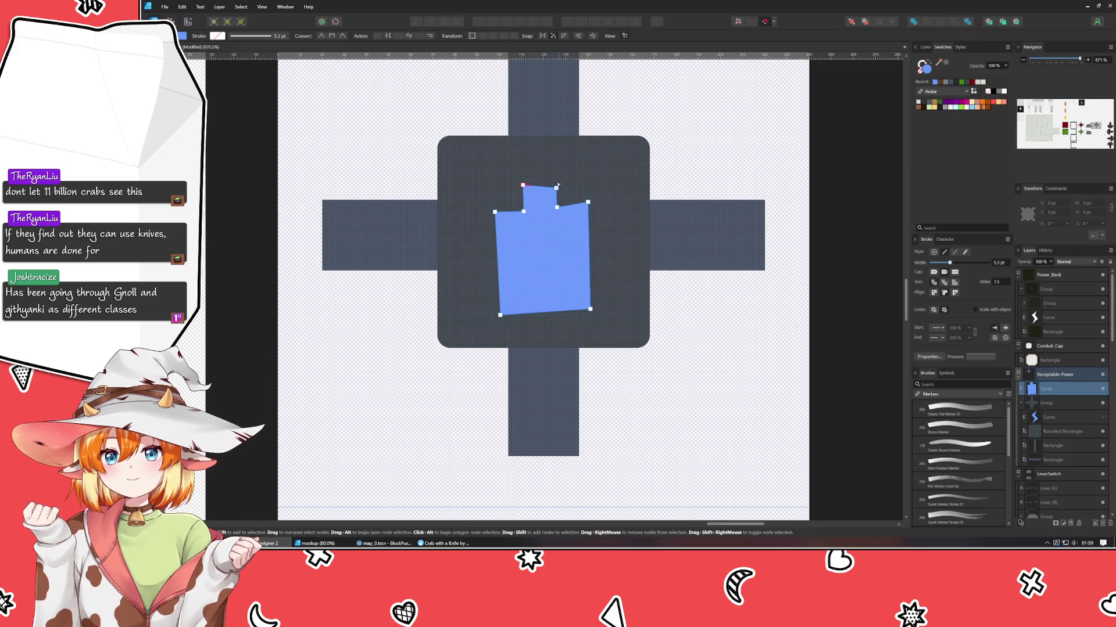
{"action": "left_click_drag", "start_coordinate": [556, 188], "coordinate": [525, 181]}
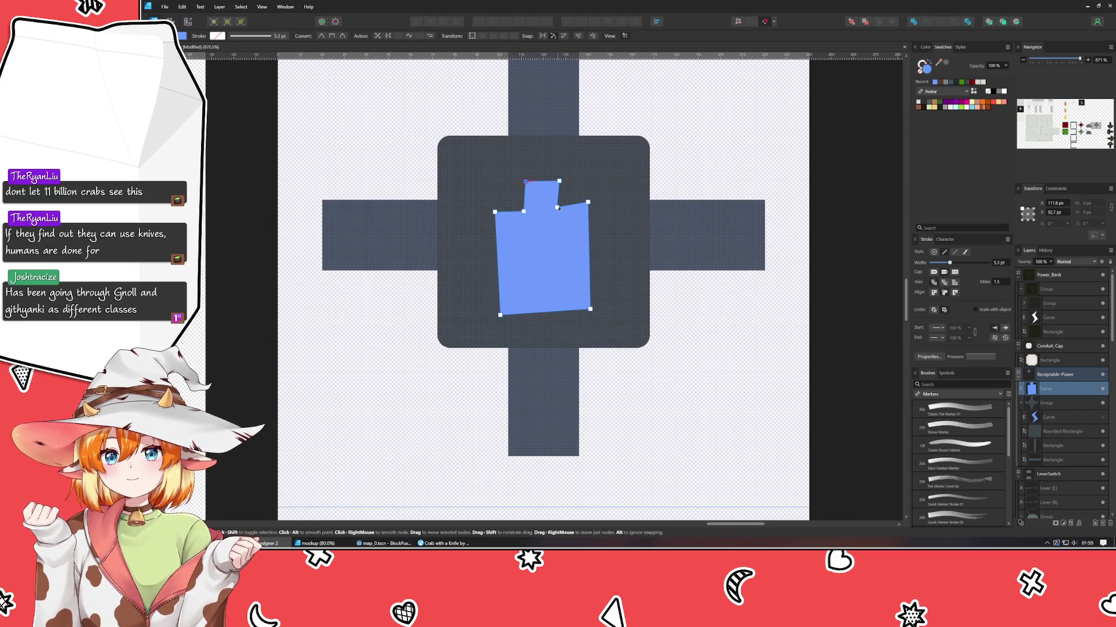
{"action": "left_click_drag", "start_coordinate": [557, 207], "coordinate": [559, 190]}
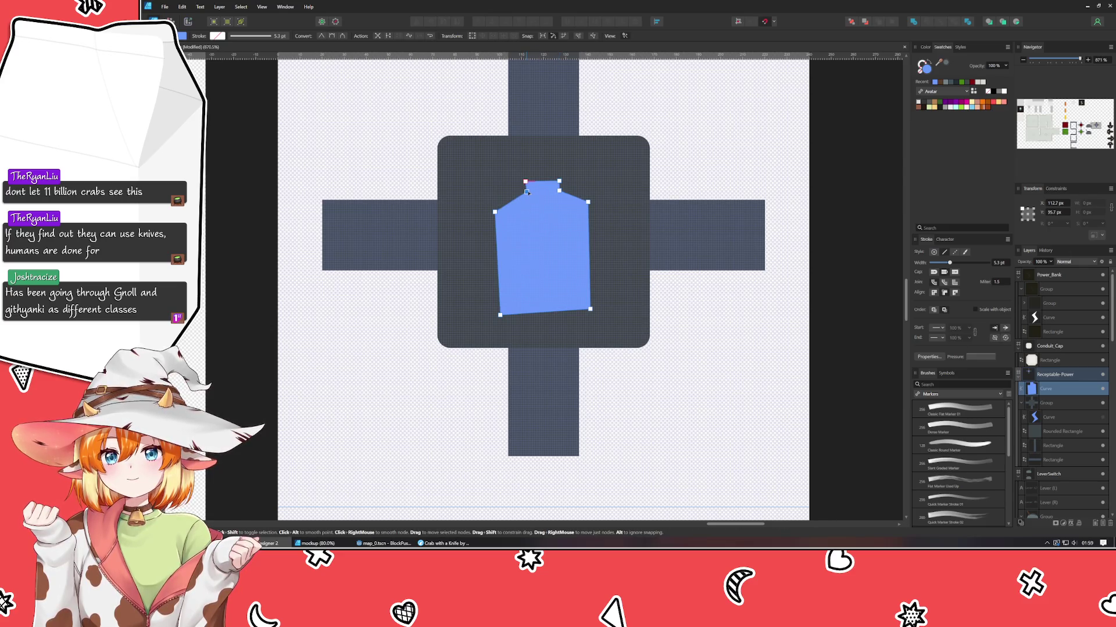
{"action": "left_click_drag", "start_coordinate": [527, 192], "coordinate": [581, 193]}
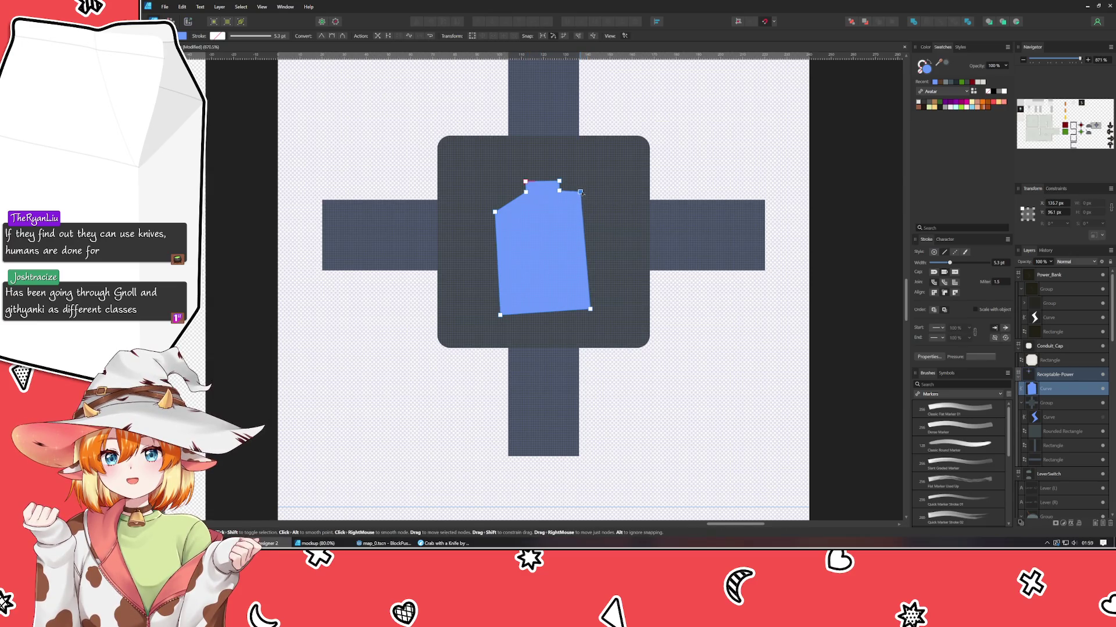
{"action": "left_click_drag", "start_coordinate": [494, 212], "coordinate": [508, 194]}
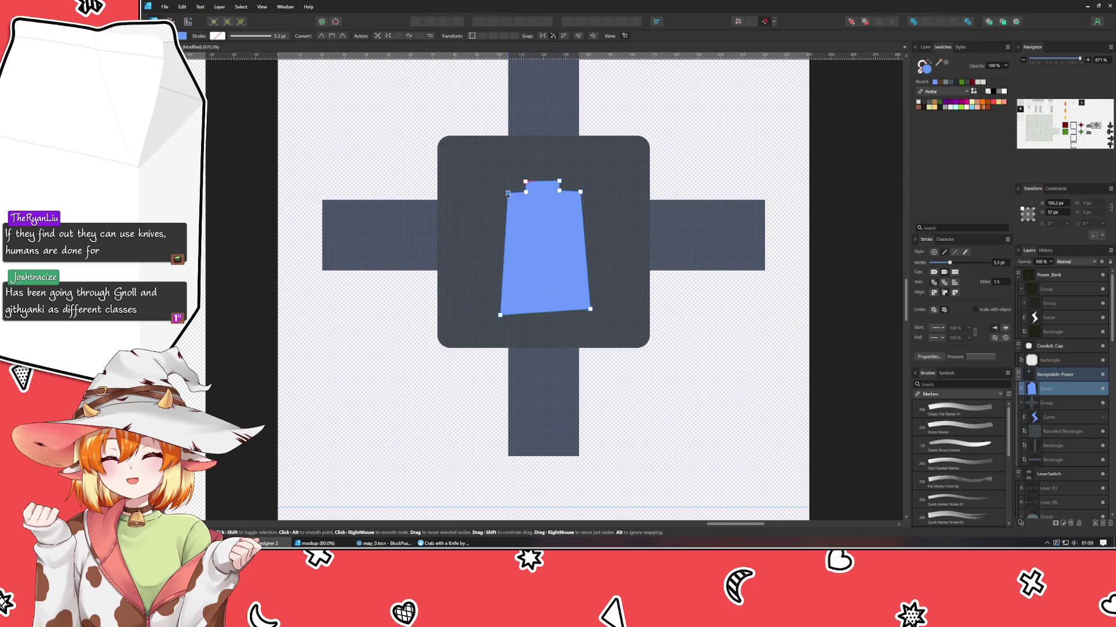
{"action": "left_click_drag", "start_coordinate": [500, 315], "coordinate": [508, 302]}
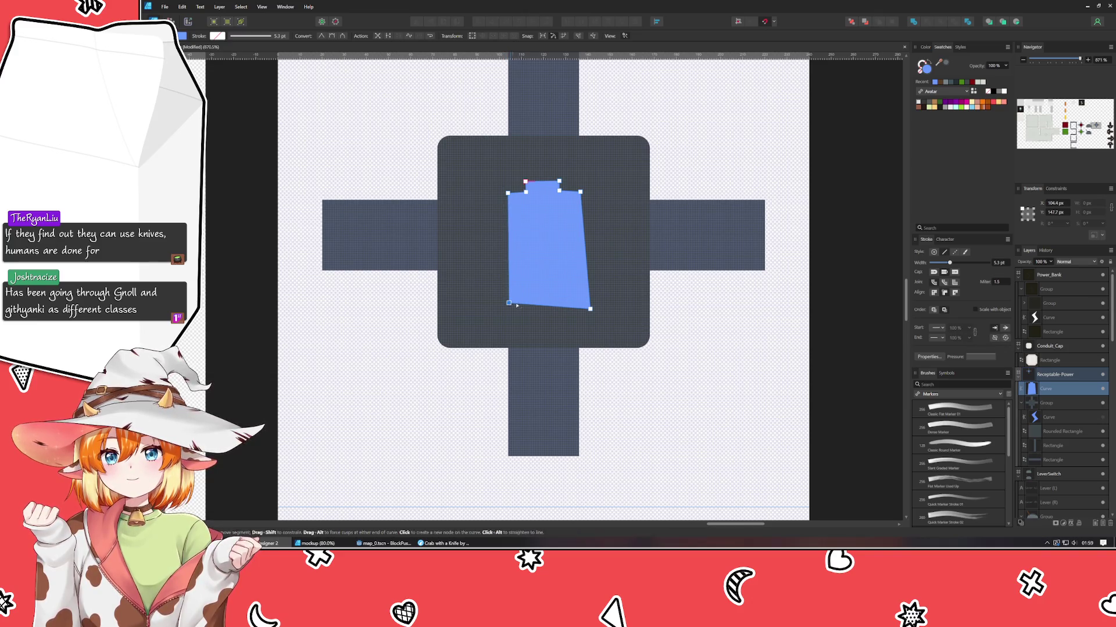
{"action": "left_click_drag", "start_coordinate": [590, 309], "coordinate": [581, 302]}
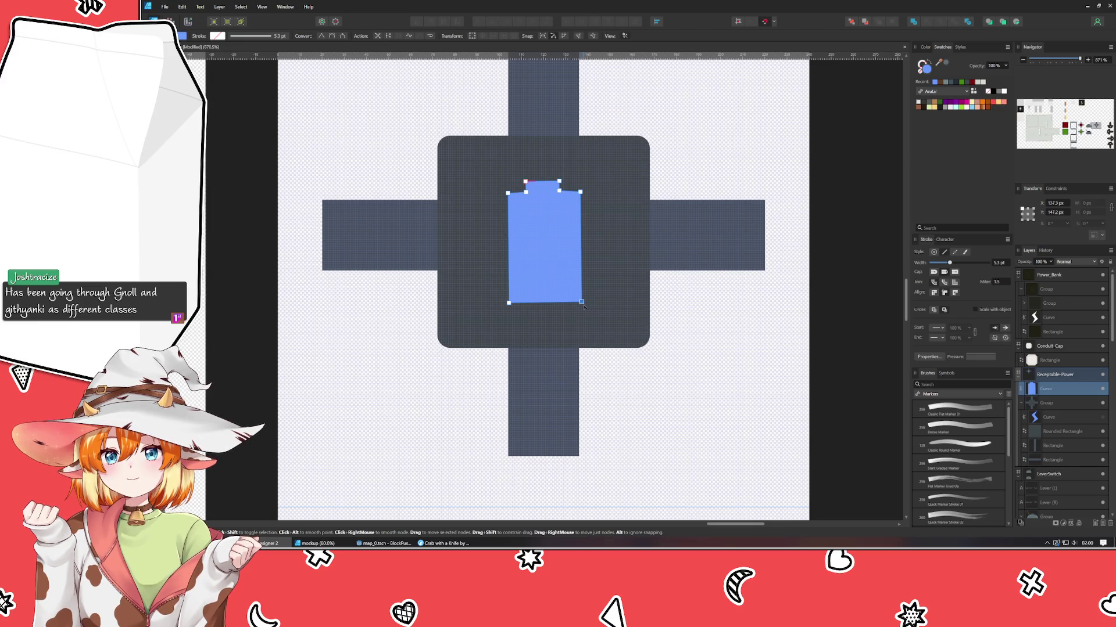
{"action": "left_click_drag", "start_coordinate": [582, 303], "coordinate": [581, 303]}
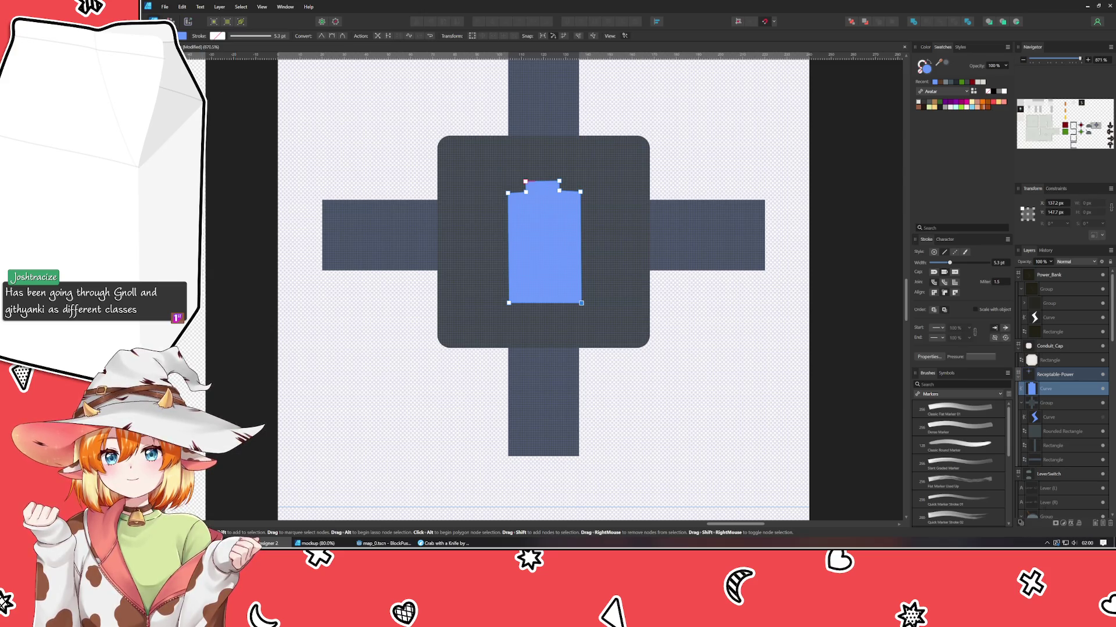
- With the Corner tool, select the battery's nodes and its nub corners for rounding
{"action": "key", "text": "v"}
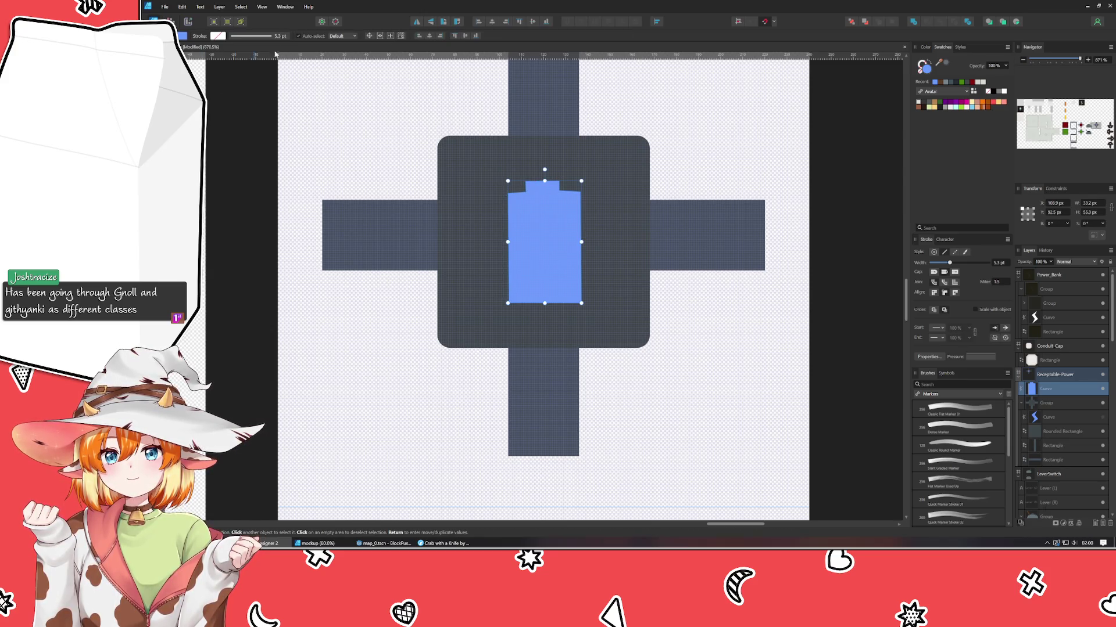
{"action": "key", "text": "a"}
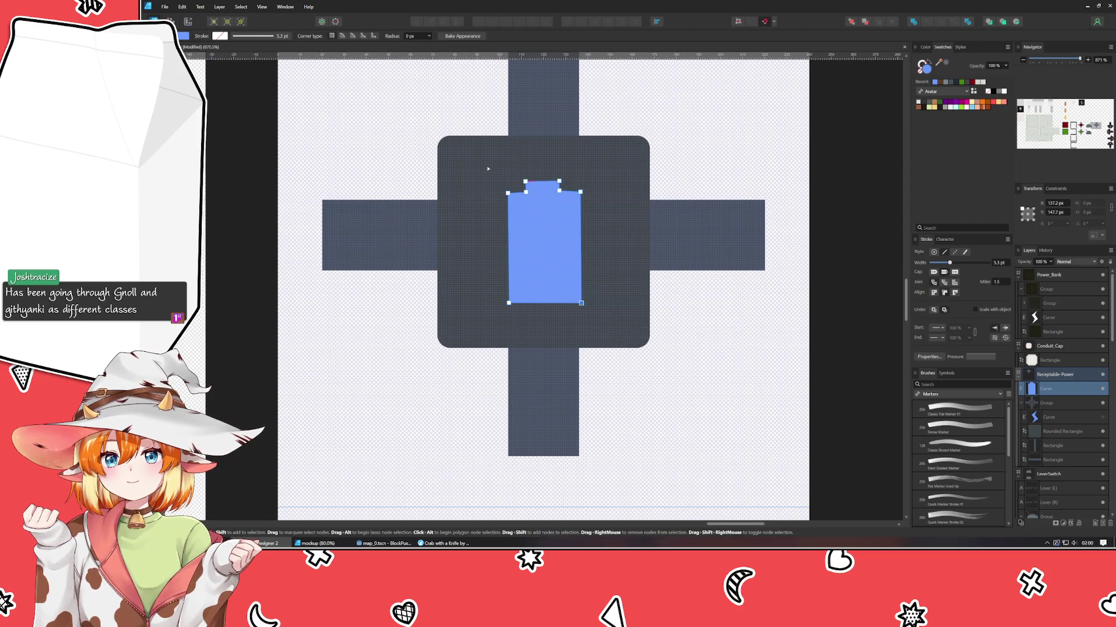
{"action": "left_click_drag", "start_coordinate": [488, 168], "coordinate": [631, 324]}
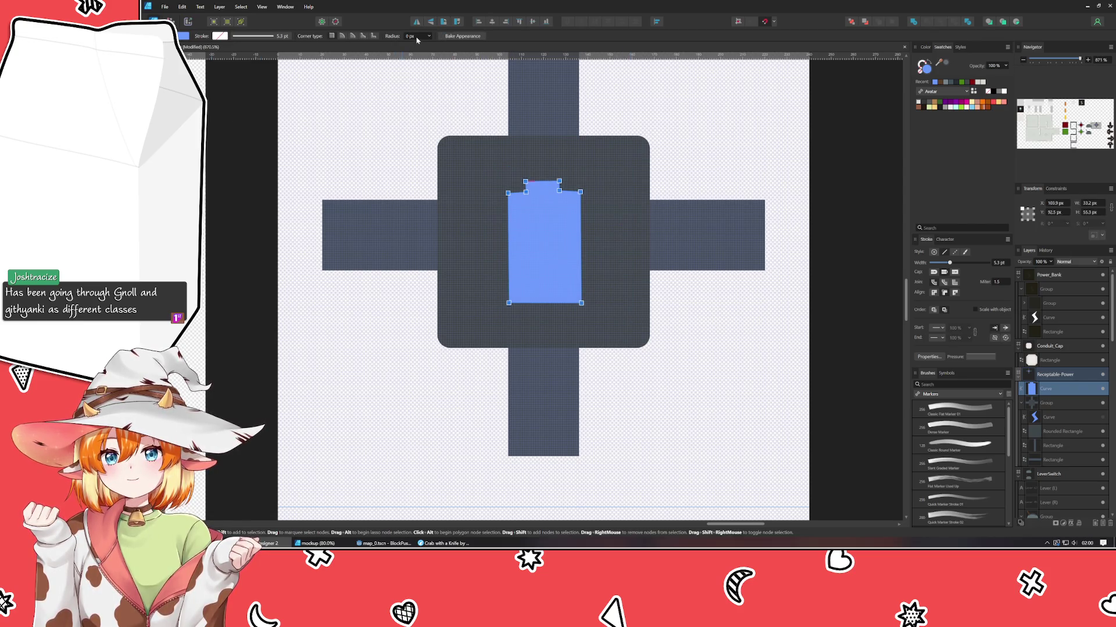
{"action": "scroll", "coordinate": [417, 39], "scroll_direction": "up", "scroll_amount": 2}
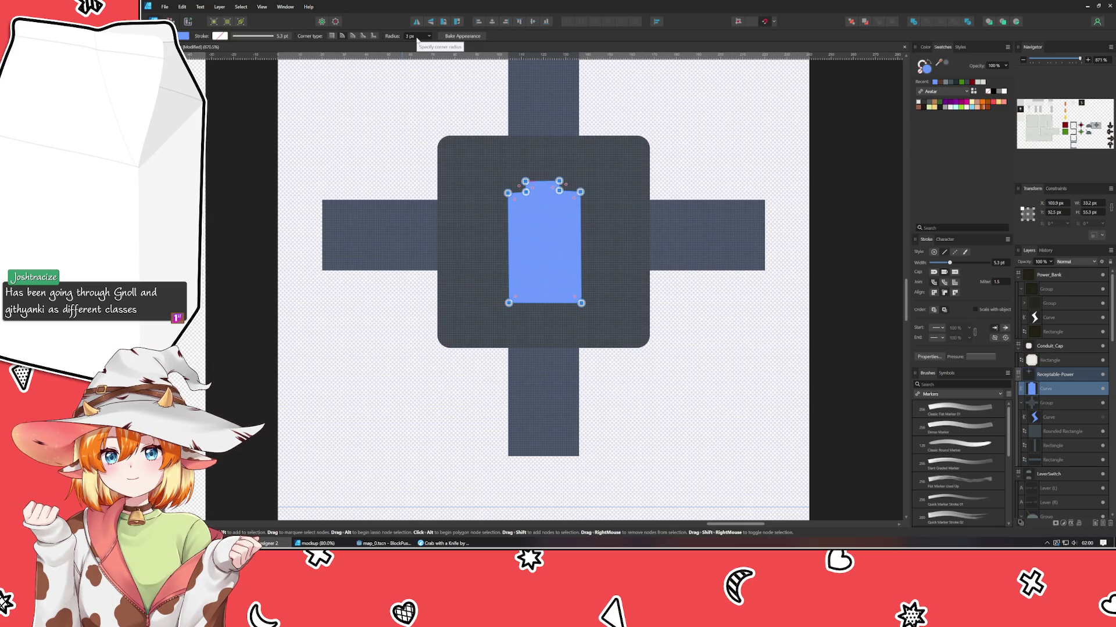
{"action": "left_click", "coordinate": [721, 128]}
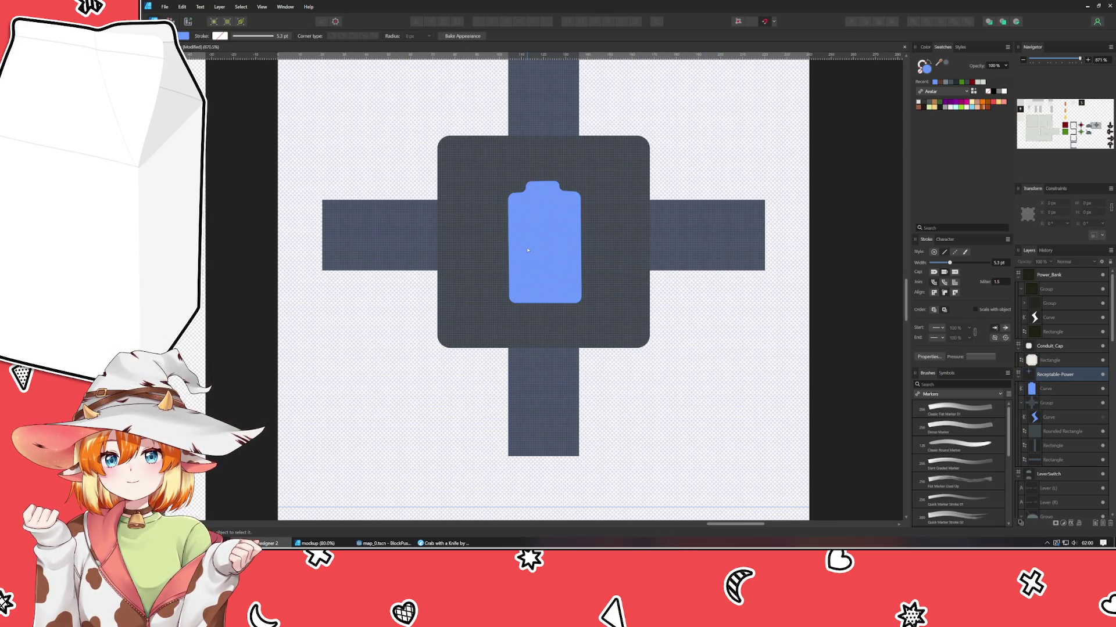
{"action": "left_click", "coordinate": [544, 244]}
{"action": "left_click_drag", "start_coordinate": [520, 176], "coordinate": [567, 197]}
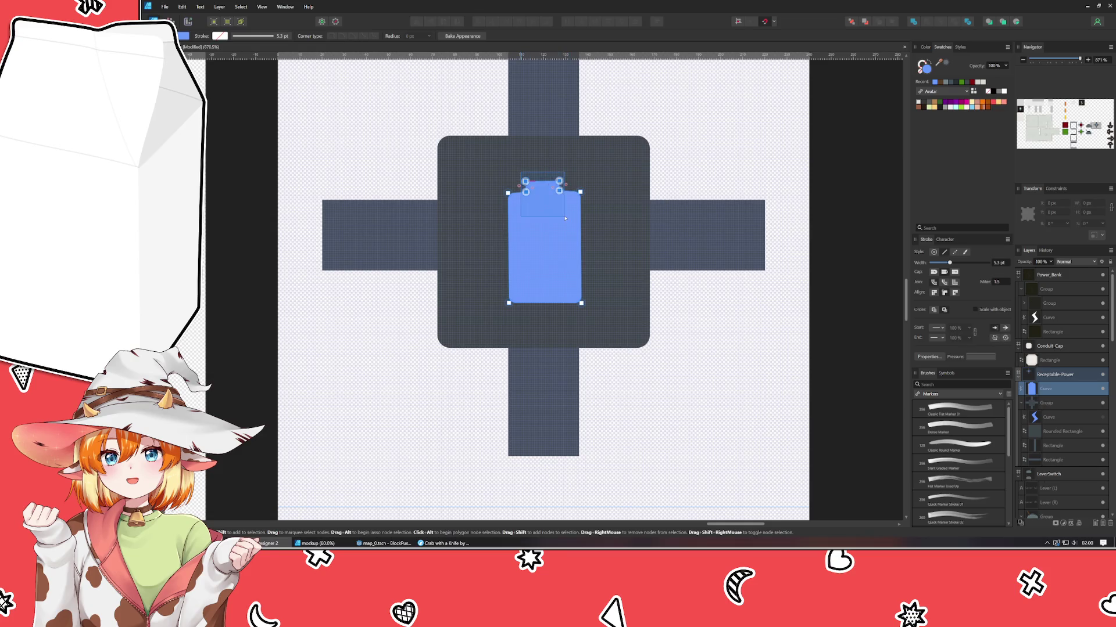
- Finish the rounded corners and move the blue battery curve into the lightning bolt's group
{"action": "key", "text": "a"}
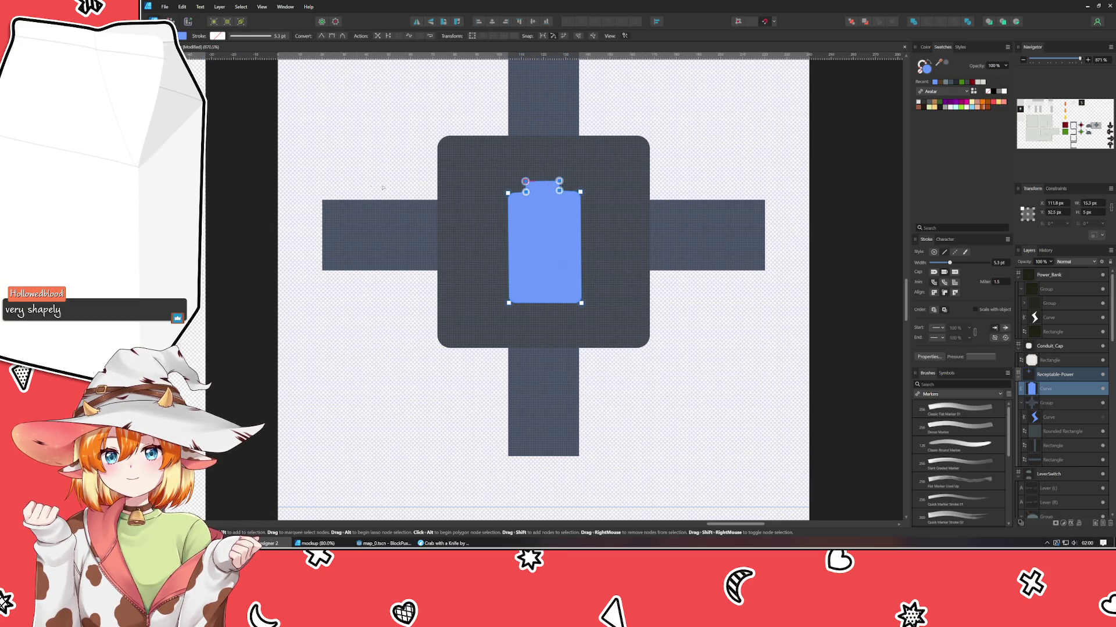
{"action": "left_click", "coordinate": [714, 143]}
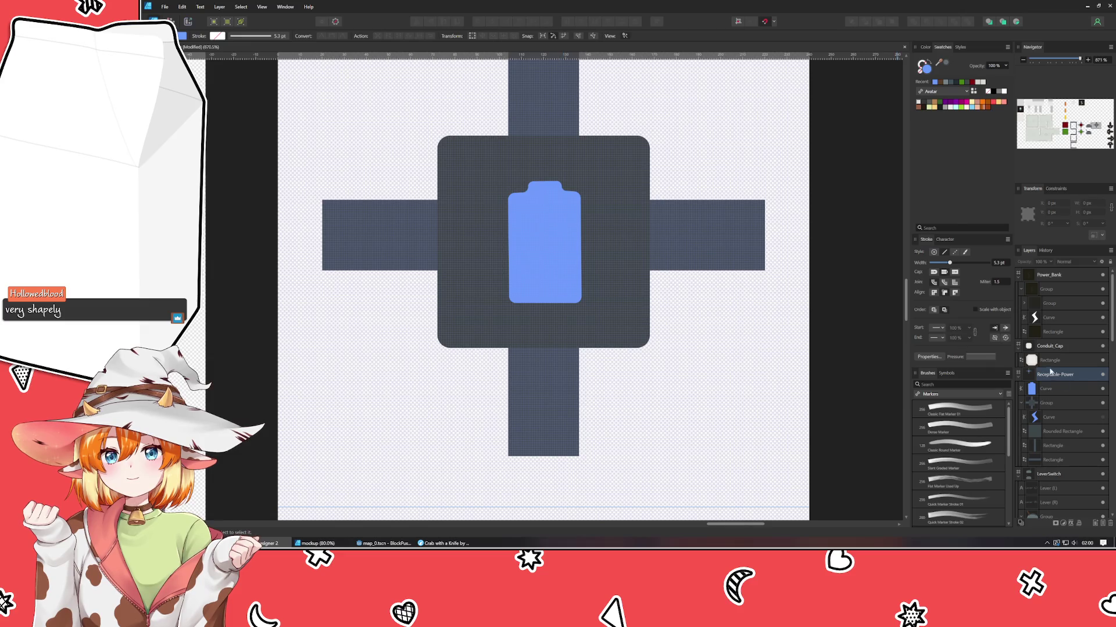
{"action": "left_click", "coordinate": [1062, 390]}
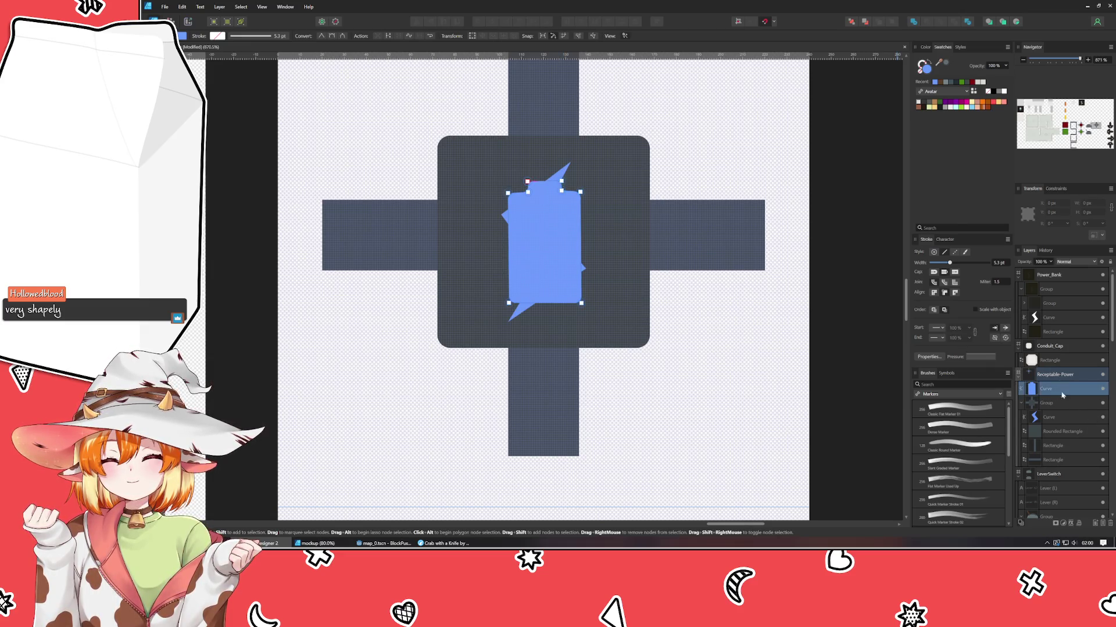
{"action": "left_click_drag", "start_coordinate": [1062, 389], "coordinate": [1062, 425]}
- Shrink the lightning bolt to fit inside the battery and darken it to navy with HSL sliders
{"action": "left_click", "coordinate": [1051, 402]}
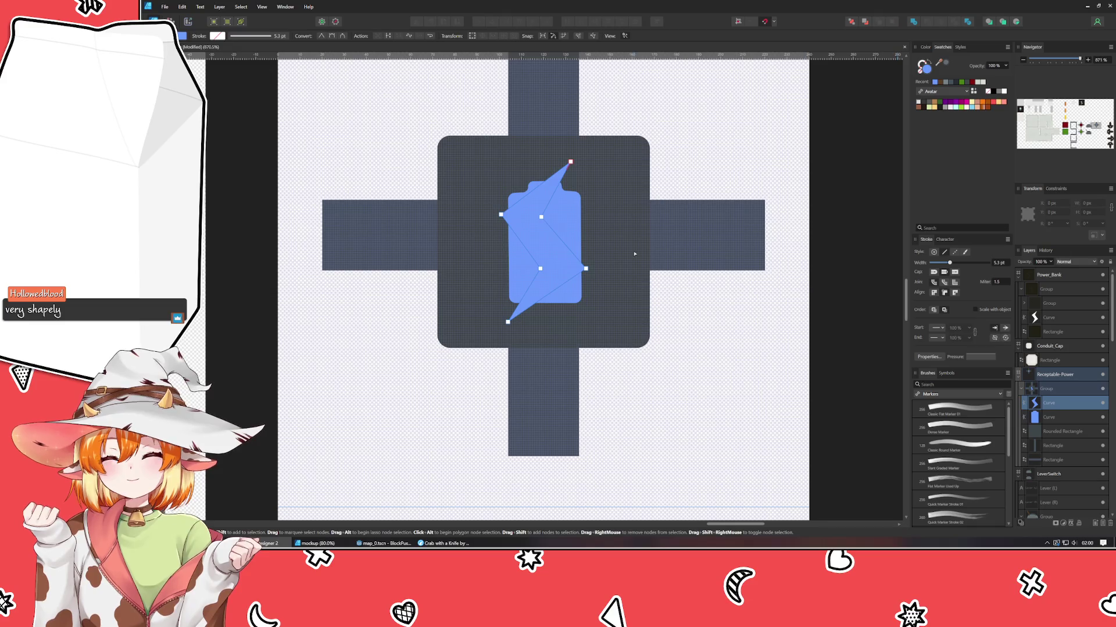
{"action": "key", "text": "v"}
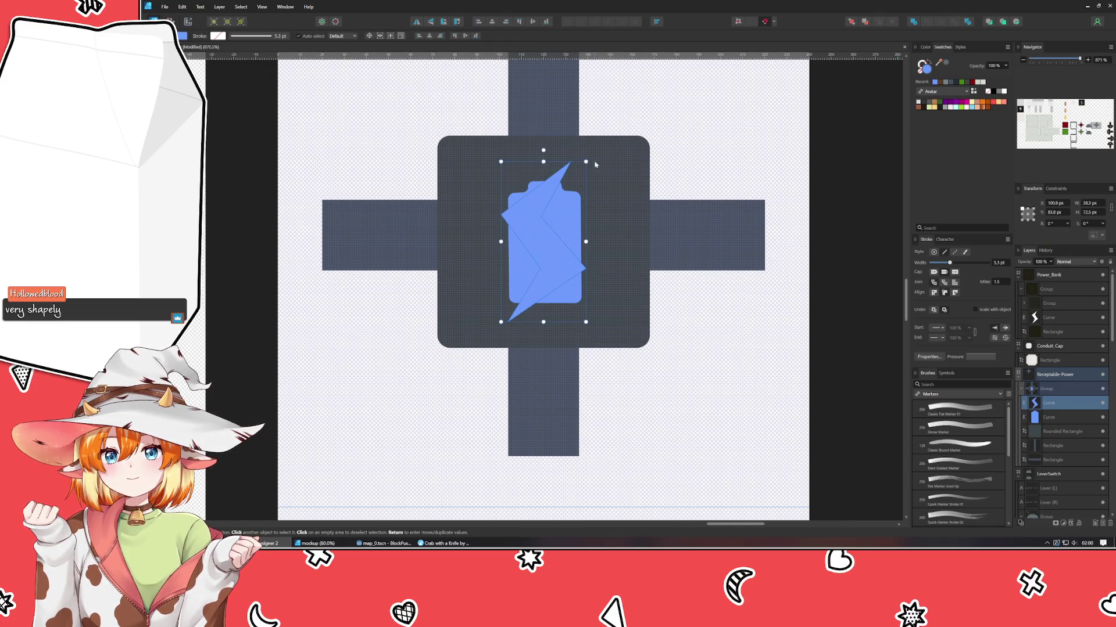
{"action": "left_click_drag", "start_coordinate": [587, 162], "coordinate": [567, 205]}
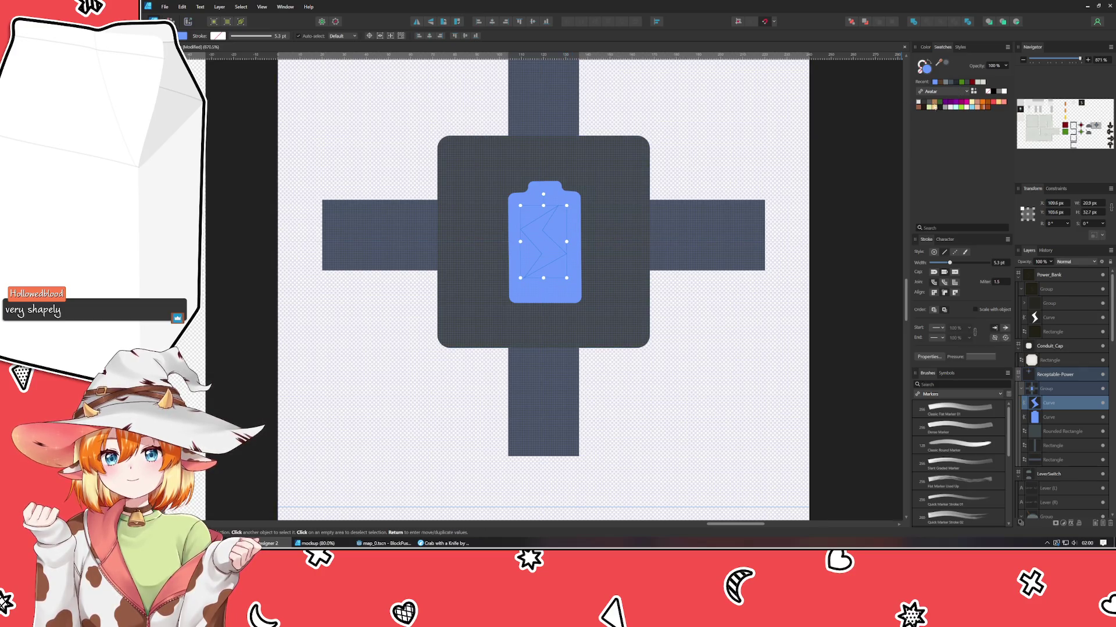
{"action": "left_click", "coordinate": [925, 47]}
{"action": "left_click_drag", "start_coordinate": [969, 100], "coordinate": [931, 100]}
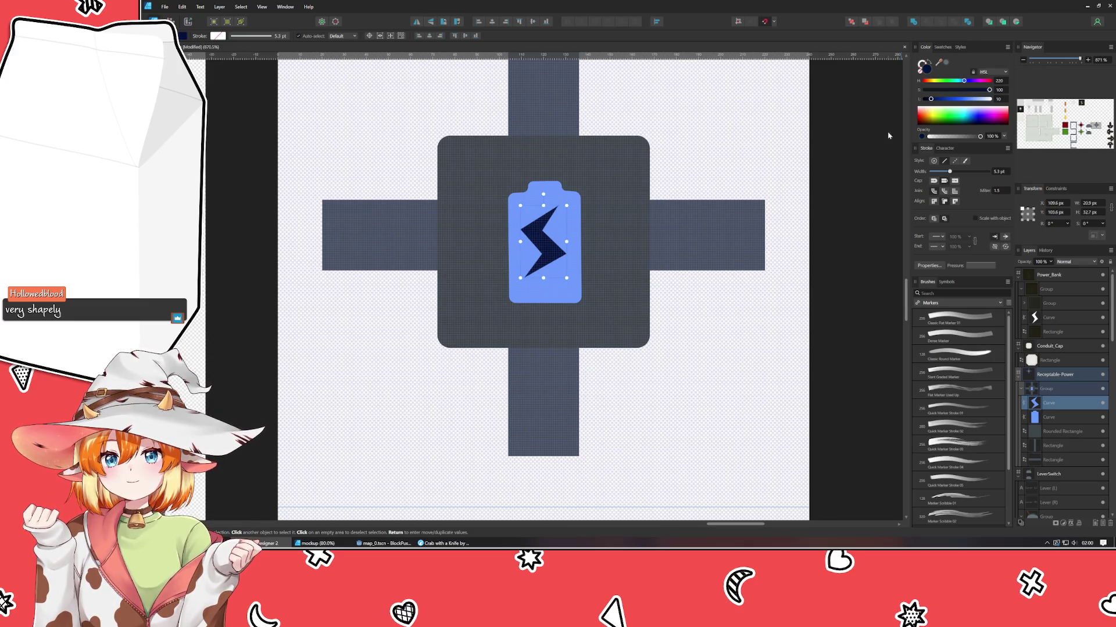
{"action": "left_click", "coordinate": [766, 169]}
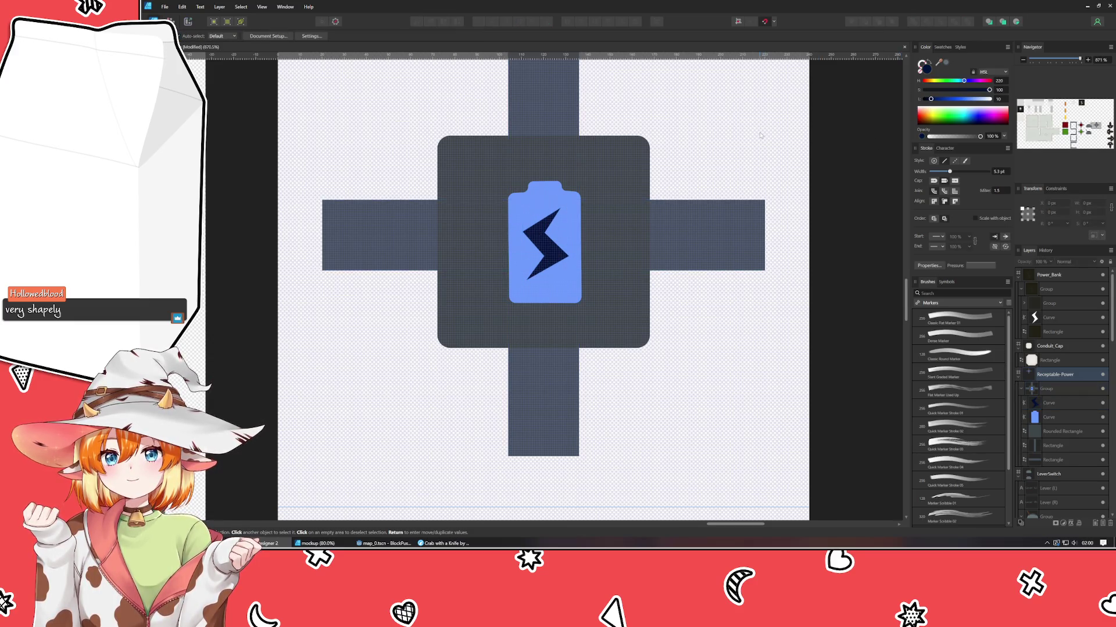
{"action": "left_click", "coordinate": [1021, 389]}
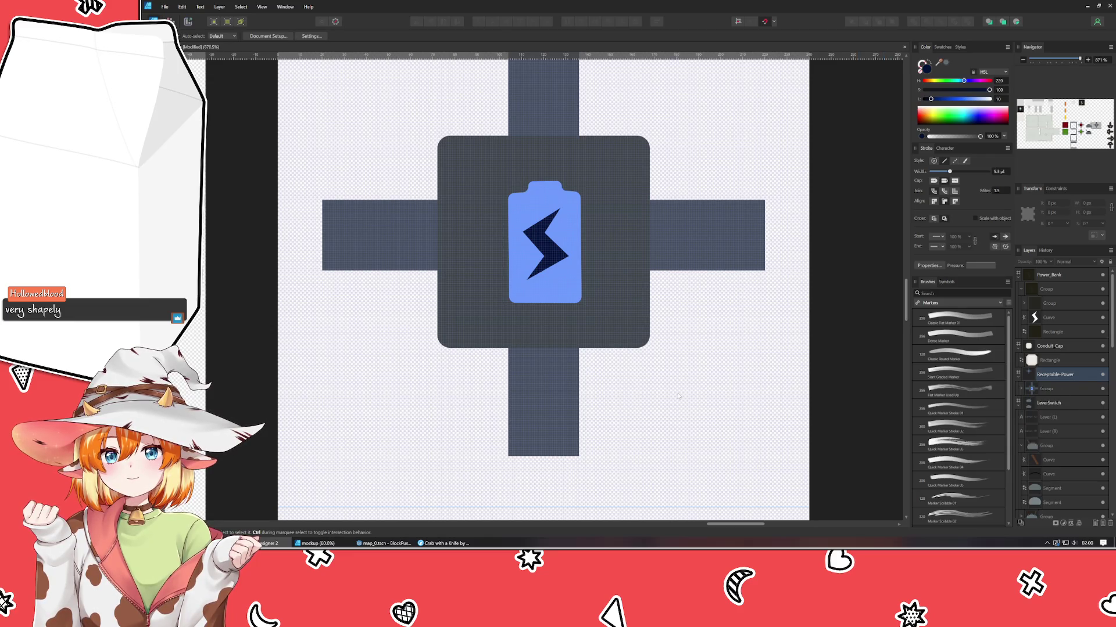
- Drag the Receptacle-Power artboard's bottom edge up, cropping it to a single 240 px battery icon tile
{"action": "scroll", "coordinate": [719, 451], "scroll_direction": "down", "scroll_amount": 5}
{"action": "scroll", "coordinate": [719, 451], "scroll_direction": "down", "scroll_amount": 2}
{"action": "scroll", "coordinate": [692, 348], "scroll_direction": "right", "scroll_amount": 1}
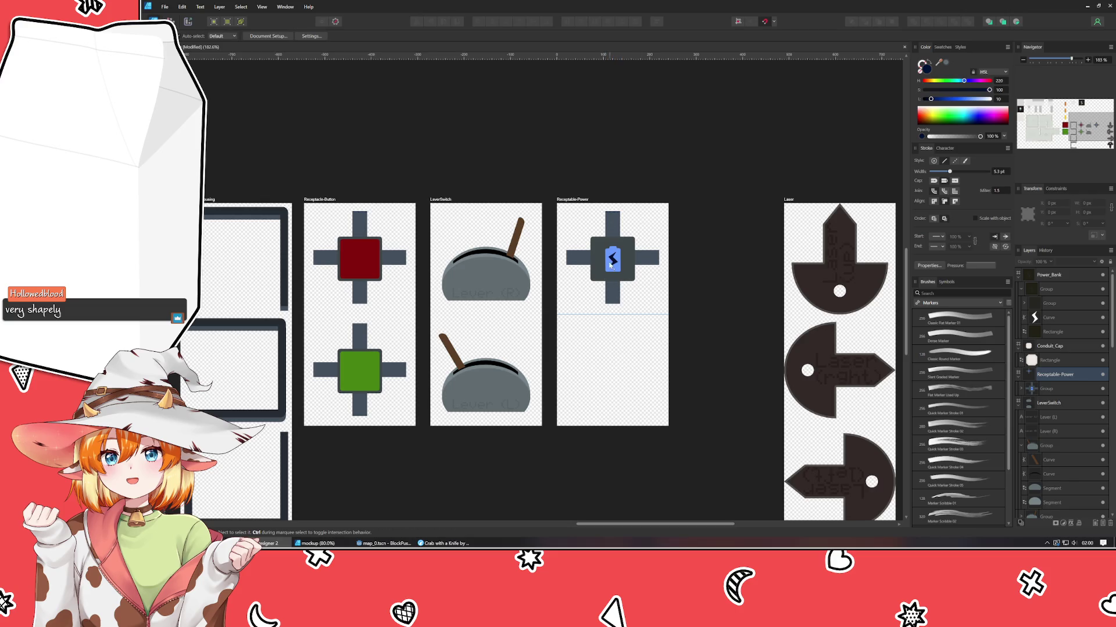
{"action": "left_click_drag", "start_coordinate": [360, 375], "coordinate": [466, 352]}
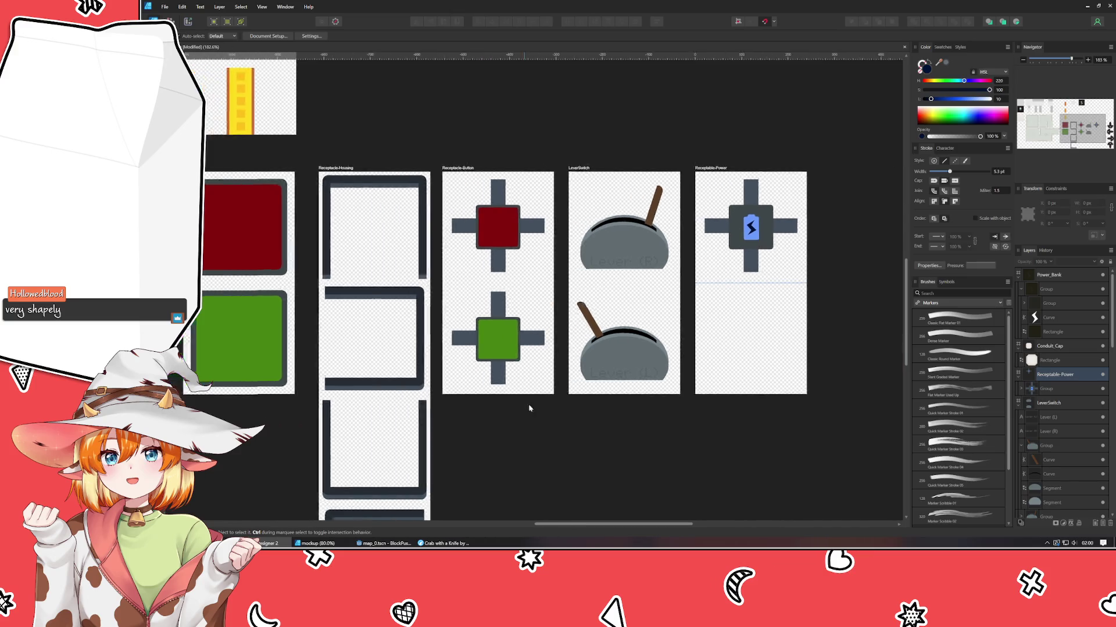
{"action": "left_click_drag", "start_coordinate": [279, 194], "coordinate": [373, 191]}
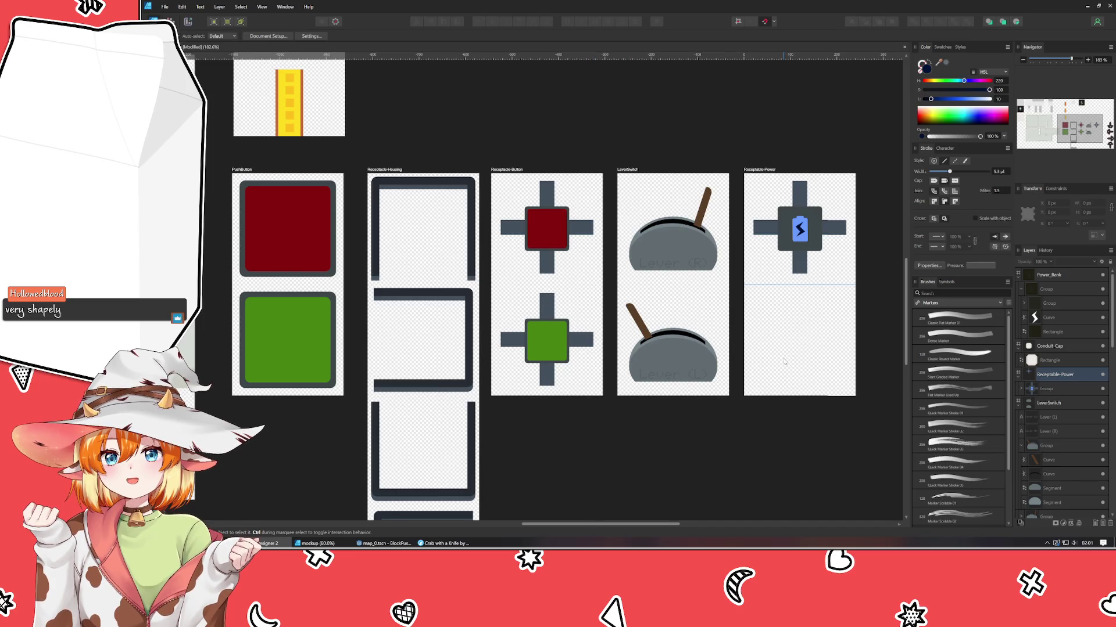
{"action": "left_click_drag", "start_coordinate": [783, 361], "coordinate": [691, 374]}
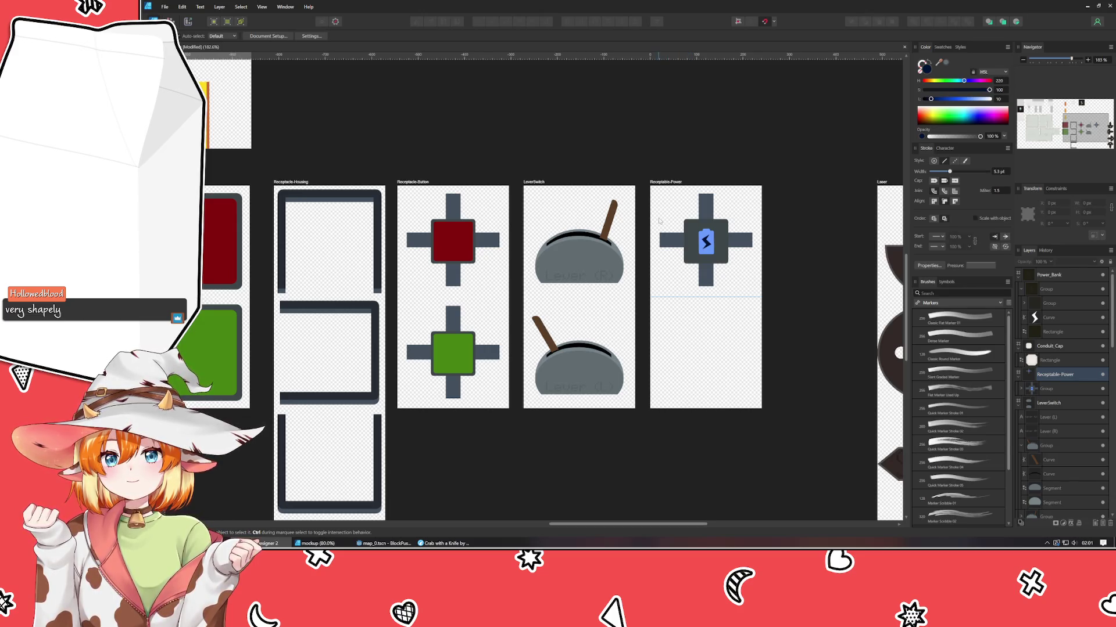
{"action": "left_click", "coordinate": [668, 182]}
{"action": "left_click_drag", "start_coordinate": [705, 409], "coordinate": [708, 283]}
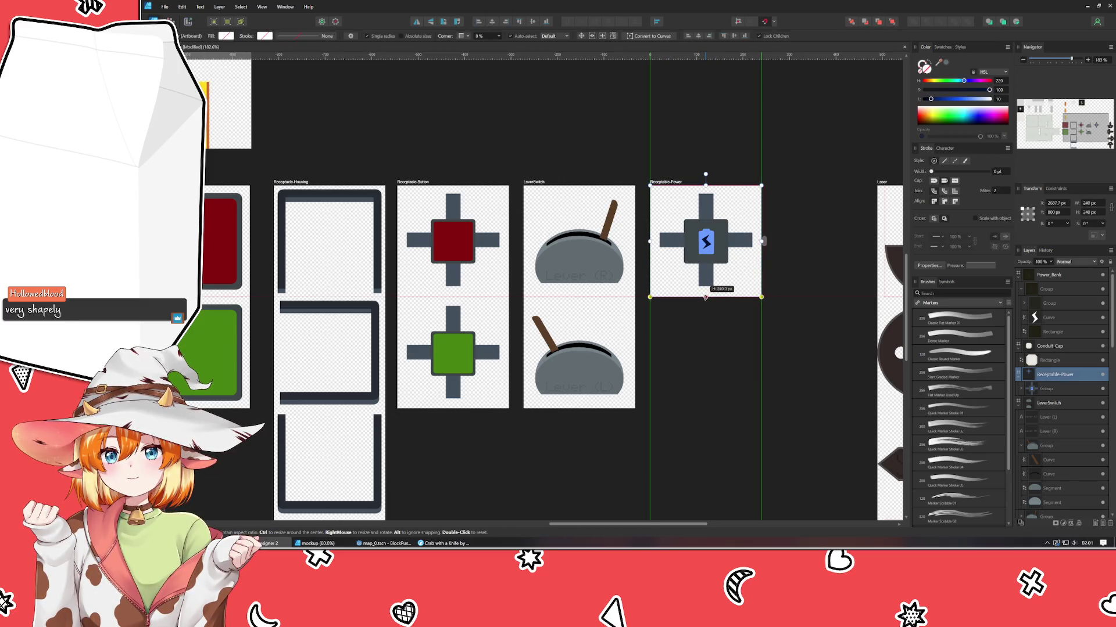
{"action": "left_click", "coordinate": [713, 350]}
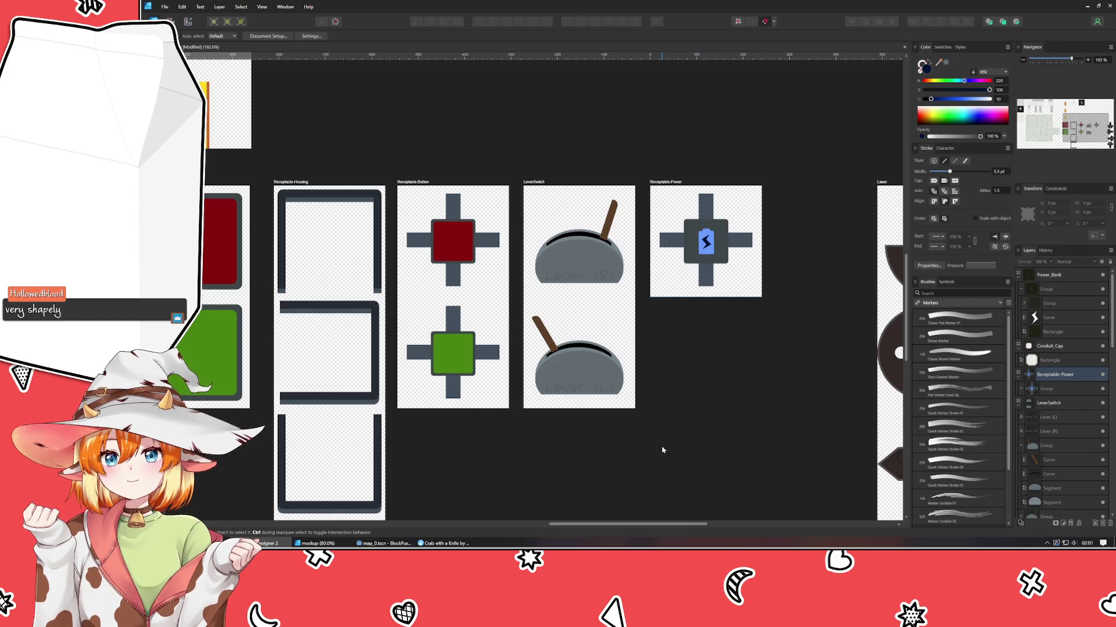
{"action": "scroll", "coordinate": [661, 450], "scroll_direction": "down", "scroll_amount": 5}
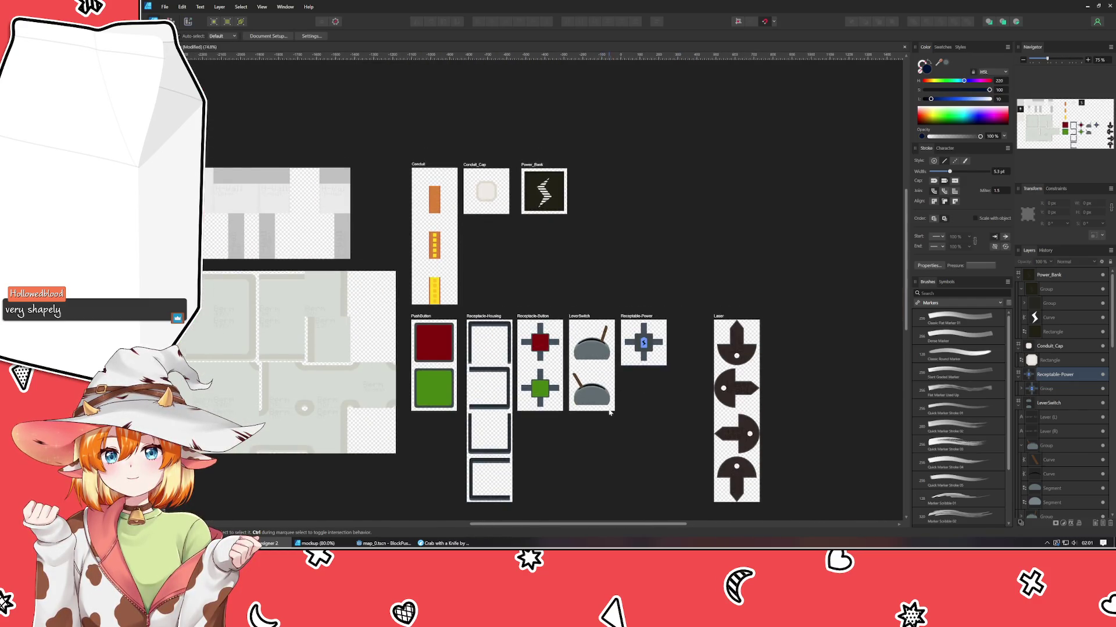
- Cycle between the sprite sheet, full-edit and mockup documents with Ctrl+Tab and the taskbar, ending on mockup
{"action": "scroll", "coordinate": [604, 306], "scroll_direction": "up", "scroll_amount": 2}
{"action": "left_click_drag", "start_coordinate": [604, 307], "coordinate": [628, 310]}
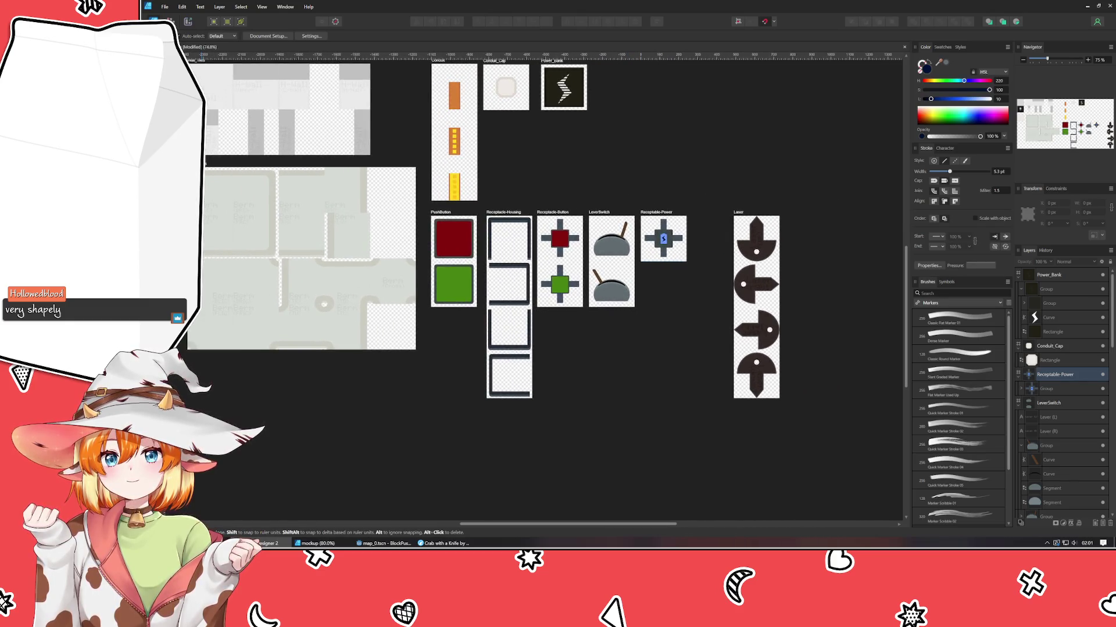
{"action": "key", "text": "ctrl+Tab"}
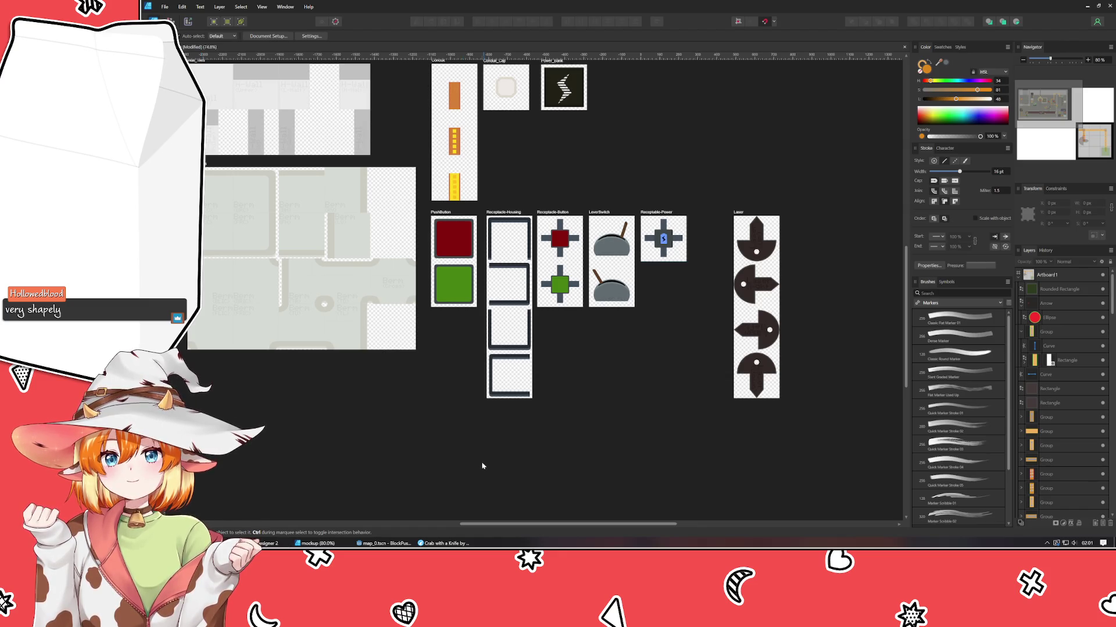
{"action": "left_click", "coordinate": [496, 470]}
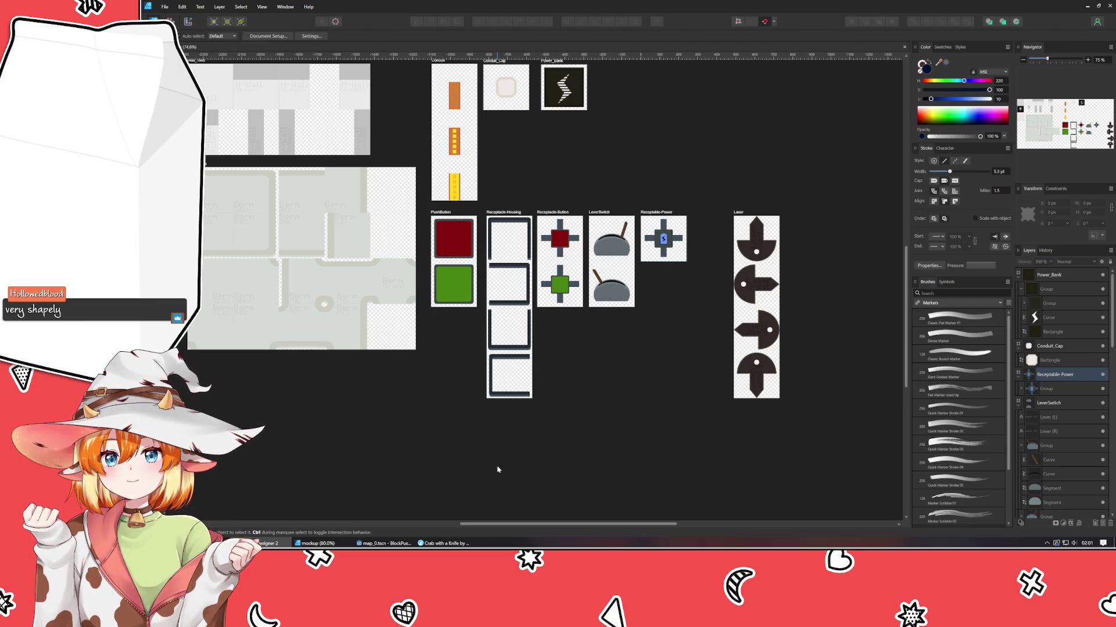
{"action": "left_click", "coordinate": [317, 543]}
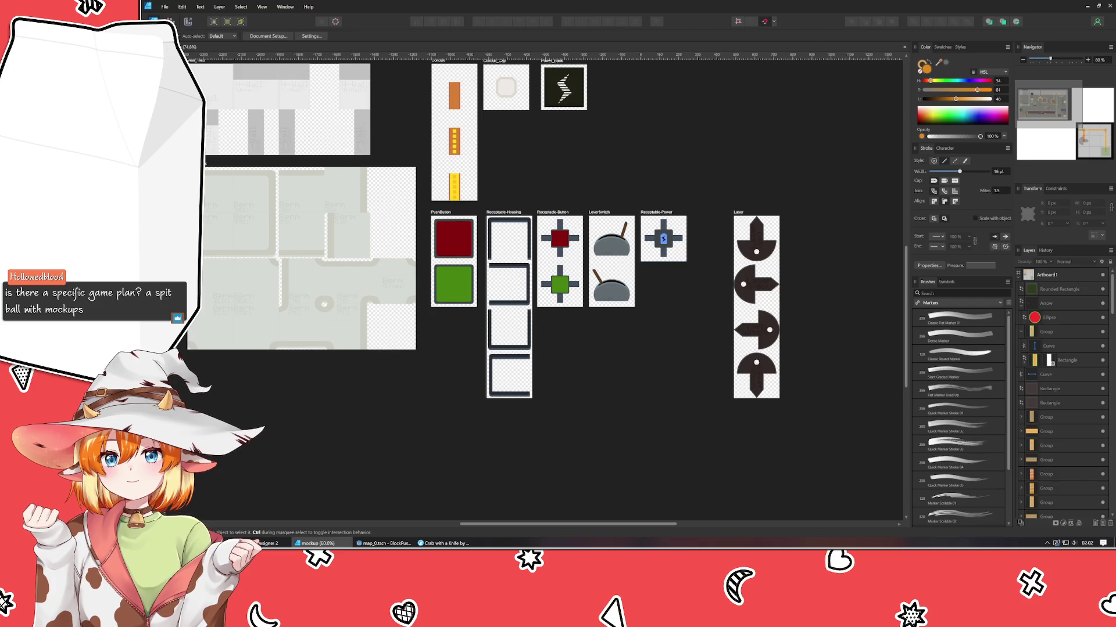
{"action": "left_click_drag", "start_coordinate": [459, 68], "coordinate": [482, 73]}
{"action": "left_click", "coordinate": [482, 73]}
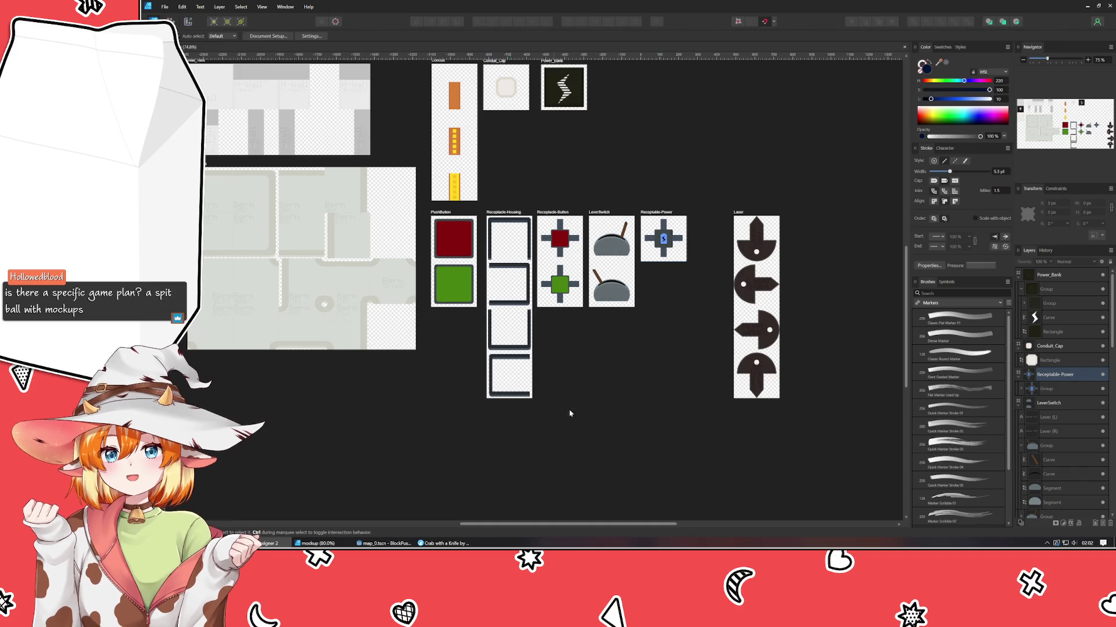
{"action": "left_click_drag", "start_coordinate": [570, 414], "coordinate": [718, 521]}
{"action": "left_click_drag", "start_coordinate": [570, 220], "coordinate": [497, 162]}
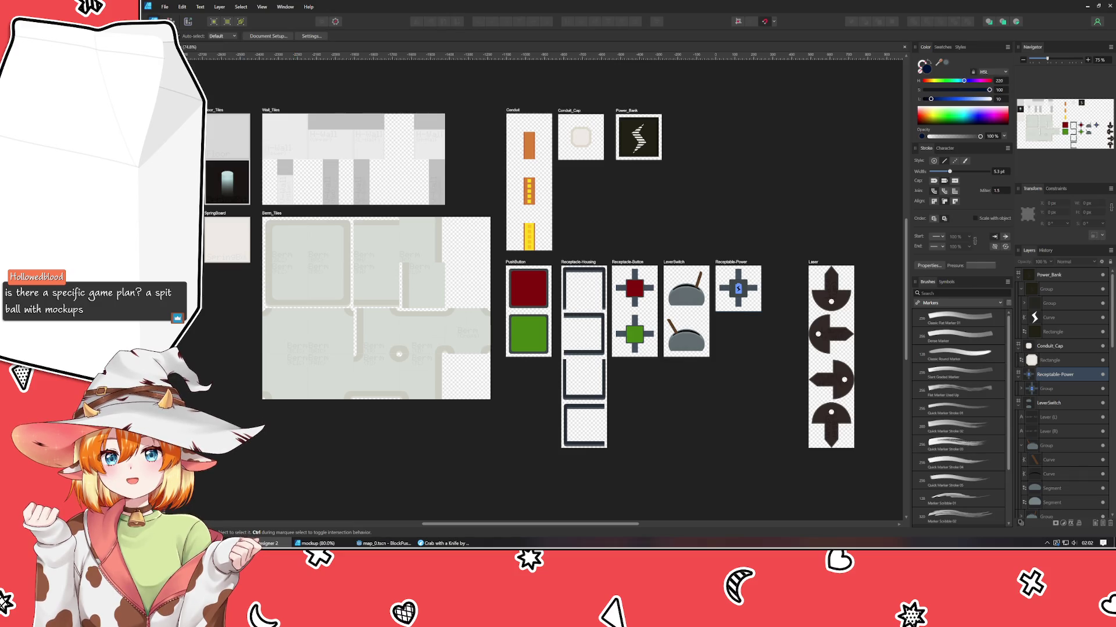
{"action": "key", "text": "ctrl+Tab"}
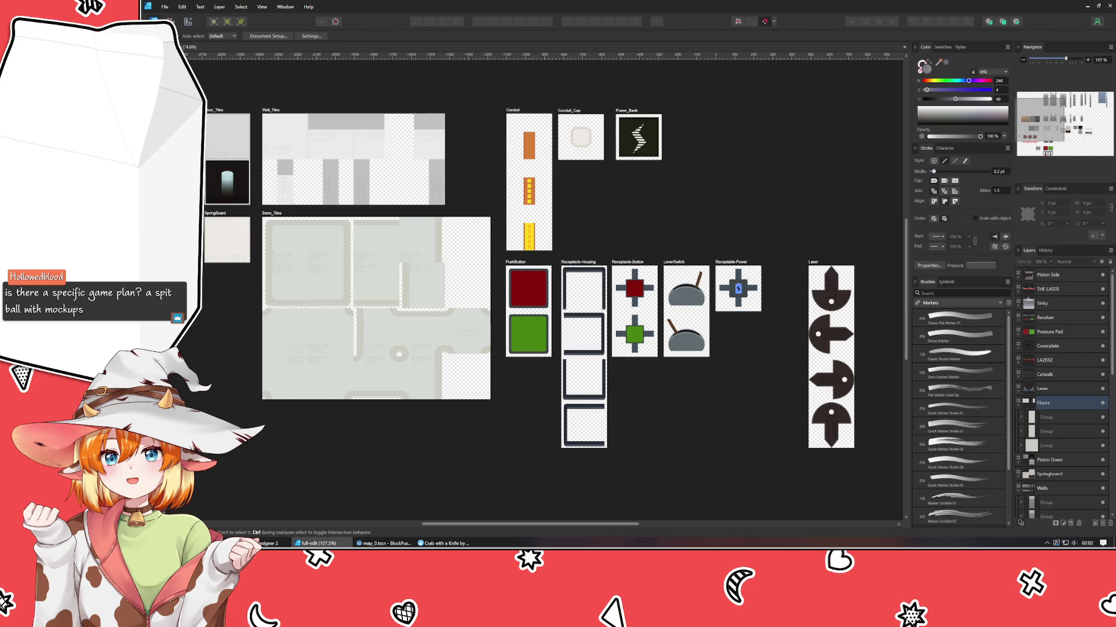
{"action": "key", "text": "ctrl+Tab"}
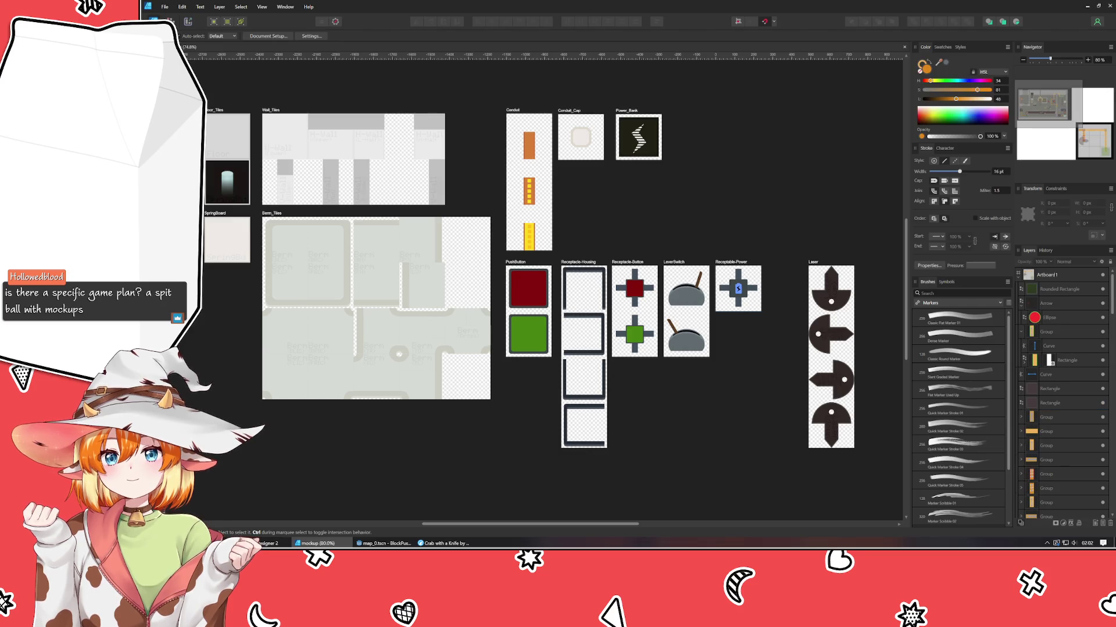